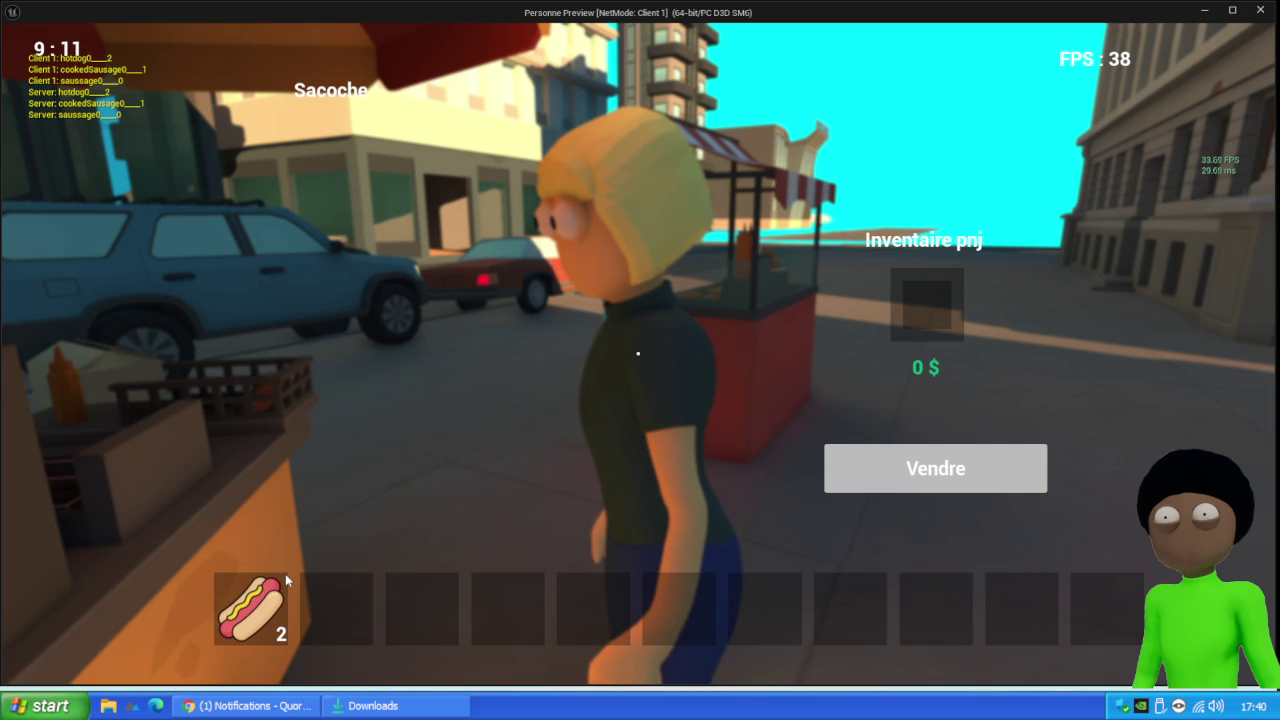
# Move both hot dogs from the hotbar into the Inventaire pnj slot and close the selling screen
pyautogui.click(285, 573)
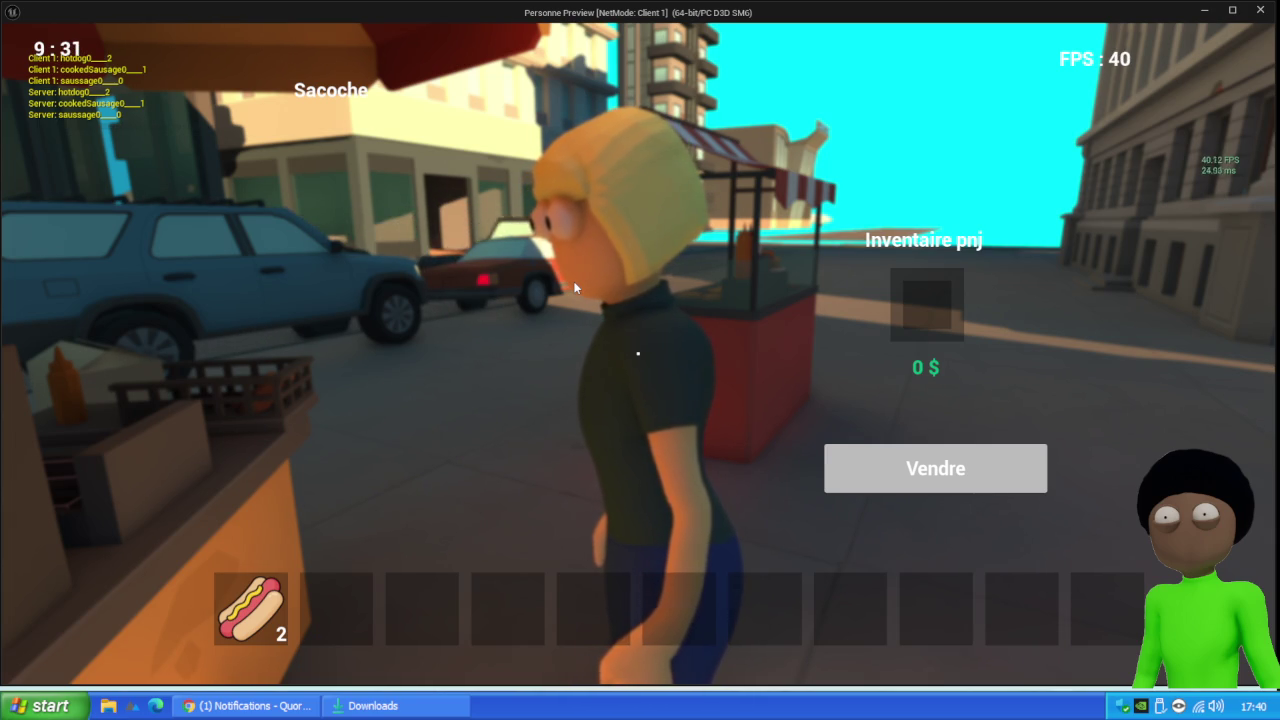
pyautogui.moveTo(280, 598)
pyautogui.mouseDown()
pyautogui.moveTo(325, 562)
pyautogui.moveTo(927, 303)
pyautogui.mouseUp()
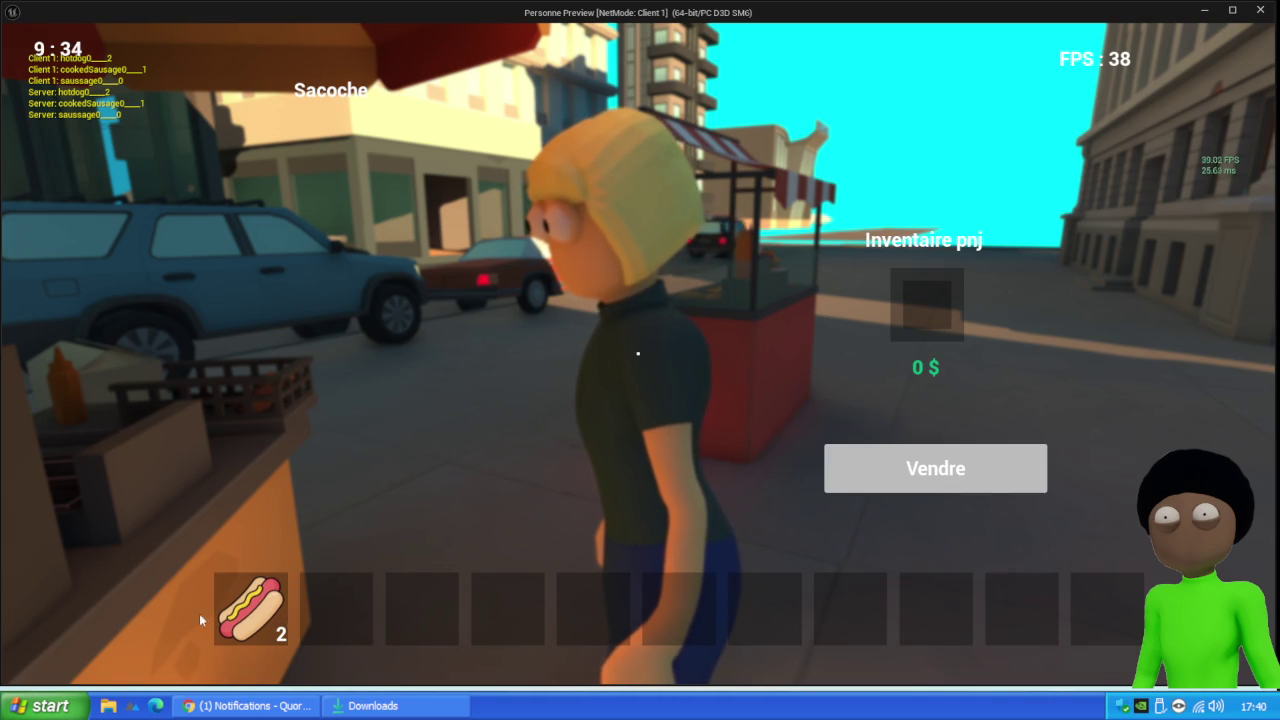
pyautogui.moveTo(938, 316); pyautogui.dragTo(934, 312)
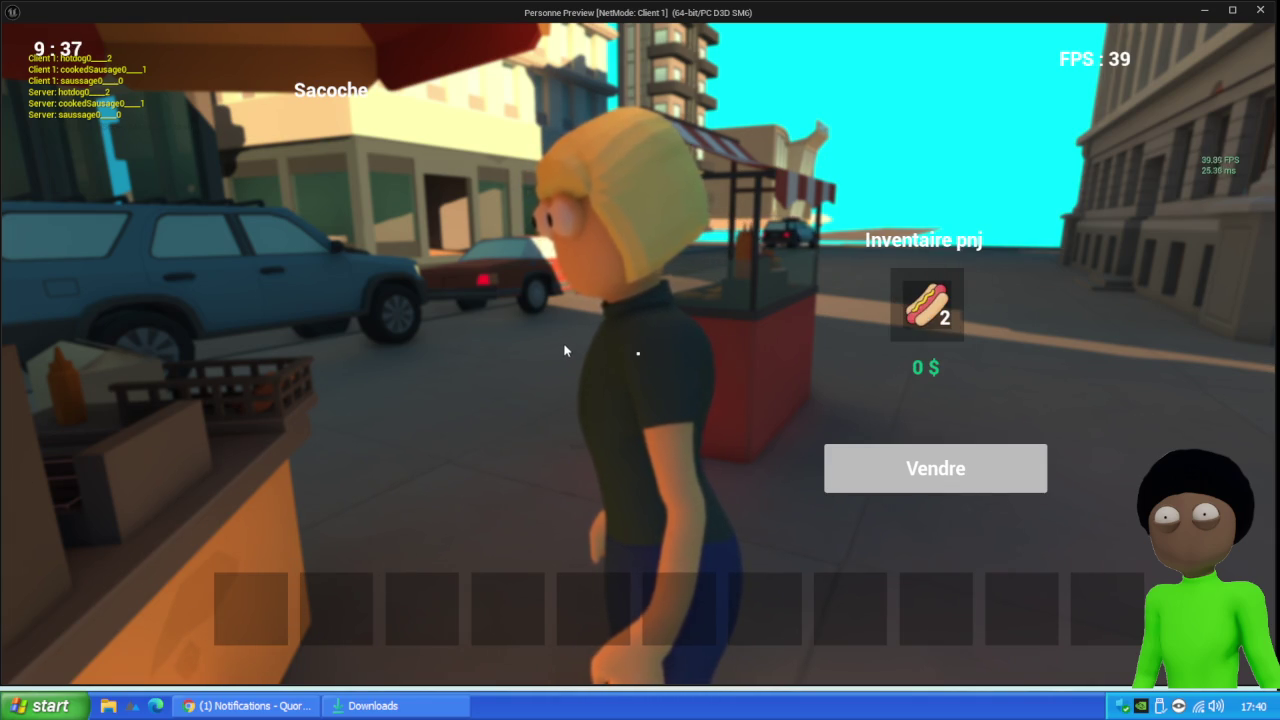
pyautogui.press('Escape')
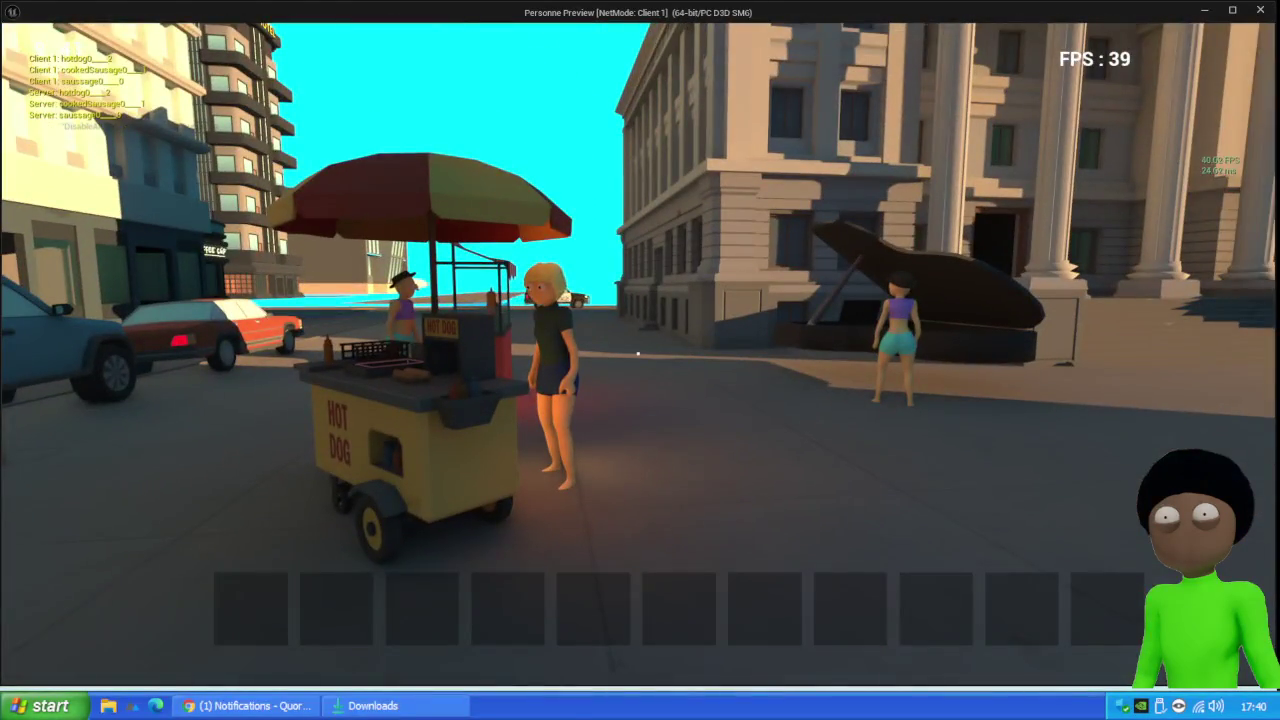
# Stop Play In Editor to return to the L_Level1 viewport
pyautogui.press('Escape')
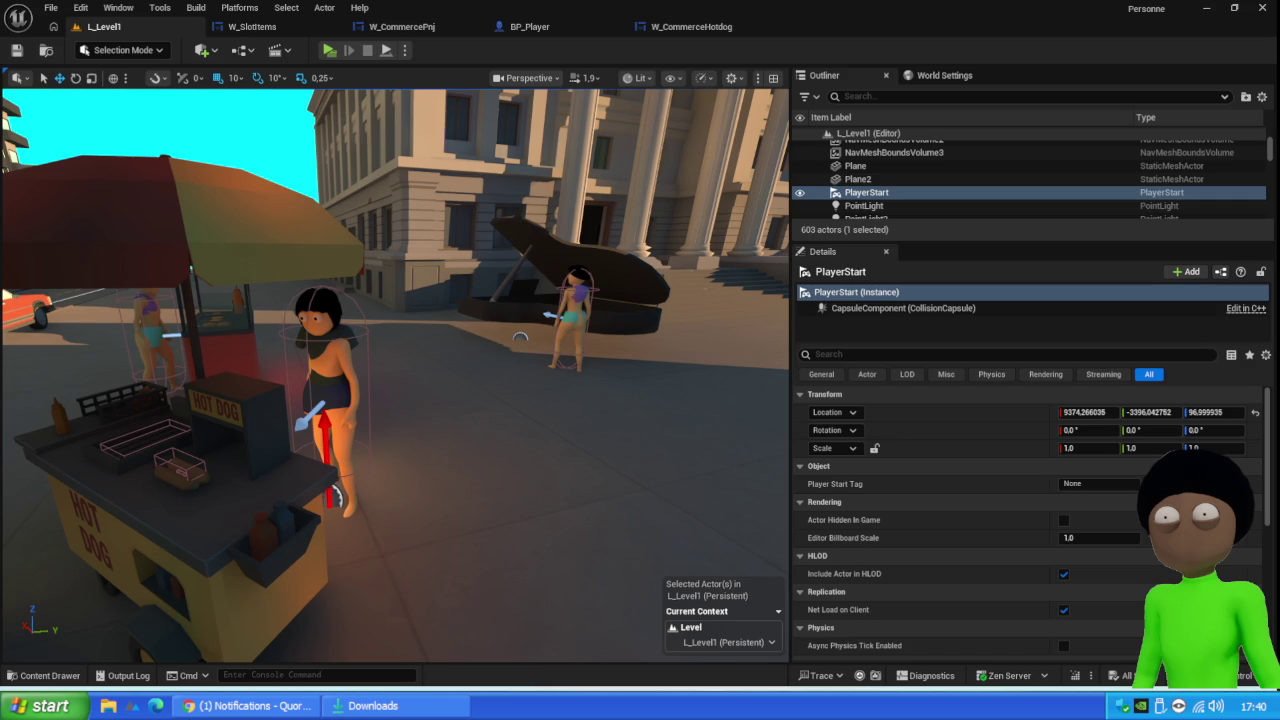
pyautogui.moveTo(421, 371)
pyautogui.mouseDown()
pyautogui.moveTo(421, 410)
pyautogui.moveTo(500, 410)
pyautogui.moveTo(455, 410)
pyautogui.moveTo(470, 410)
pyautogui.mouseUp()
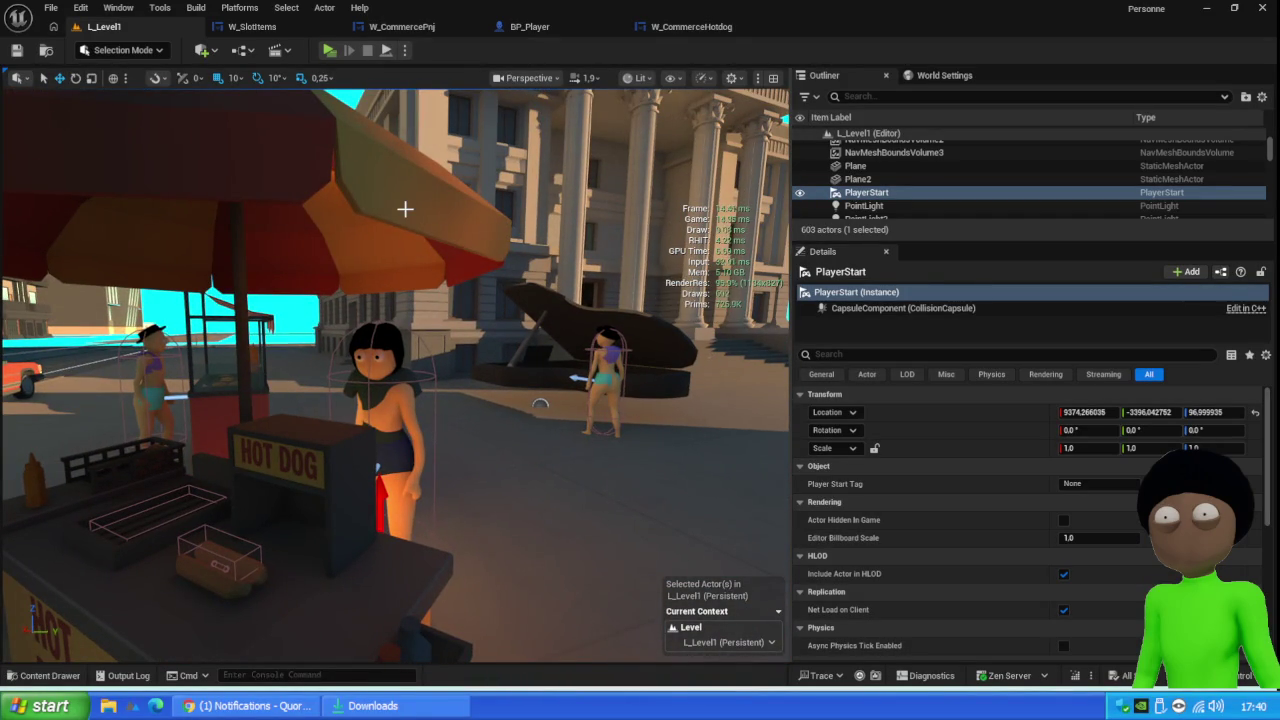
pyautogui.moveTo(543, 423)
pyautogui.mouseDown()
pyautogui.moveTo(515, 455)
pyautogui.moveTo(553, 420)
pyautogui.mouseUp()
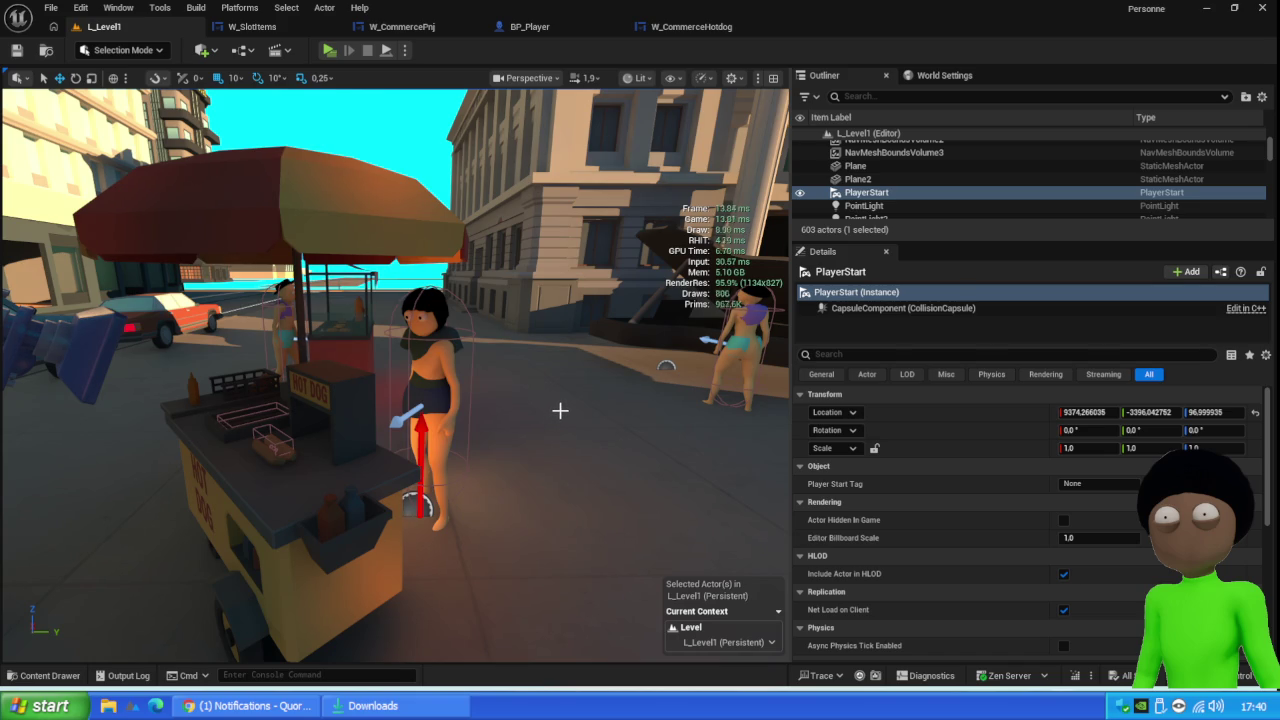
pyautogui.scroll(-6, 554, 422)
pyautogui.scroll(5, 565, 468)
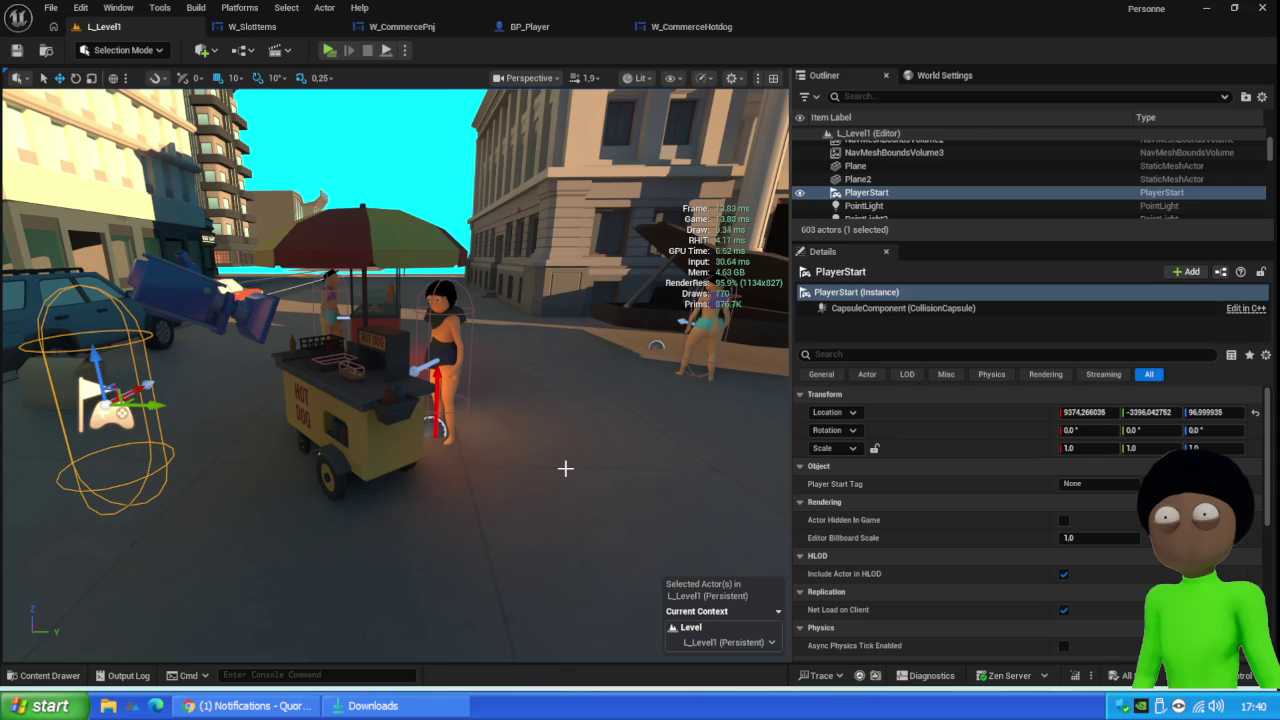
pyautogui.moveTo(549, 463)
pyautogui.mouseDown()
pyautogui.moveTo(545, 420)
pyautogui.moveTo(535, 430)
pyautogui.moveTo(545, 420)
pyautogui.mouseUp()
pyautogui.moveTo(535, 520); pyautogui.dragTo(535, 518)
pyautogui.moveTo(505, 442); pyautogui.dragTo(505, 442)
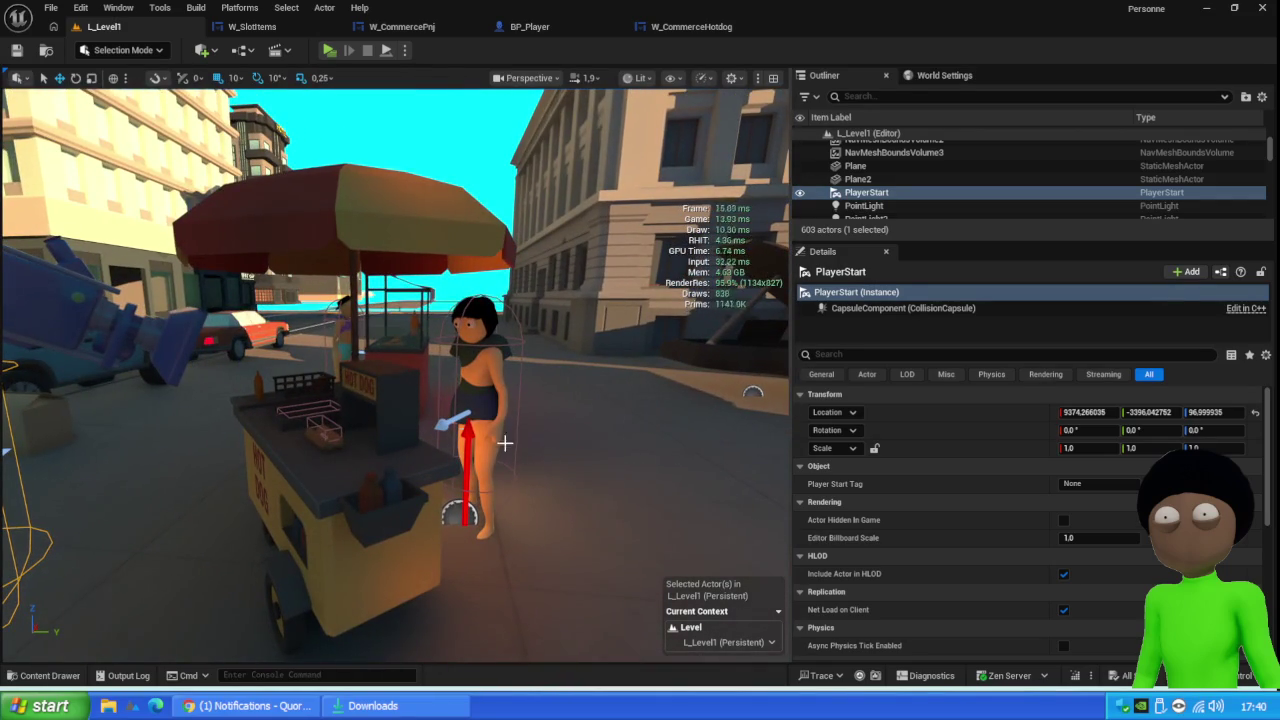
pyautogui.click(329, 50)
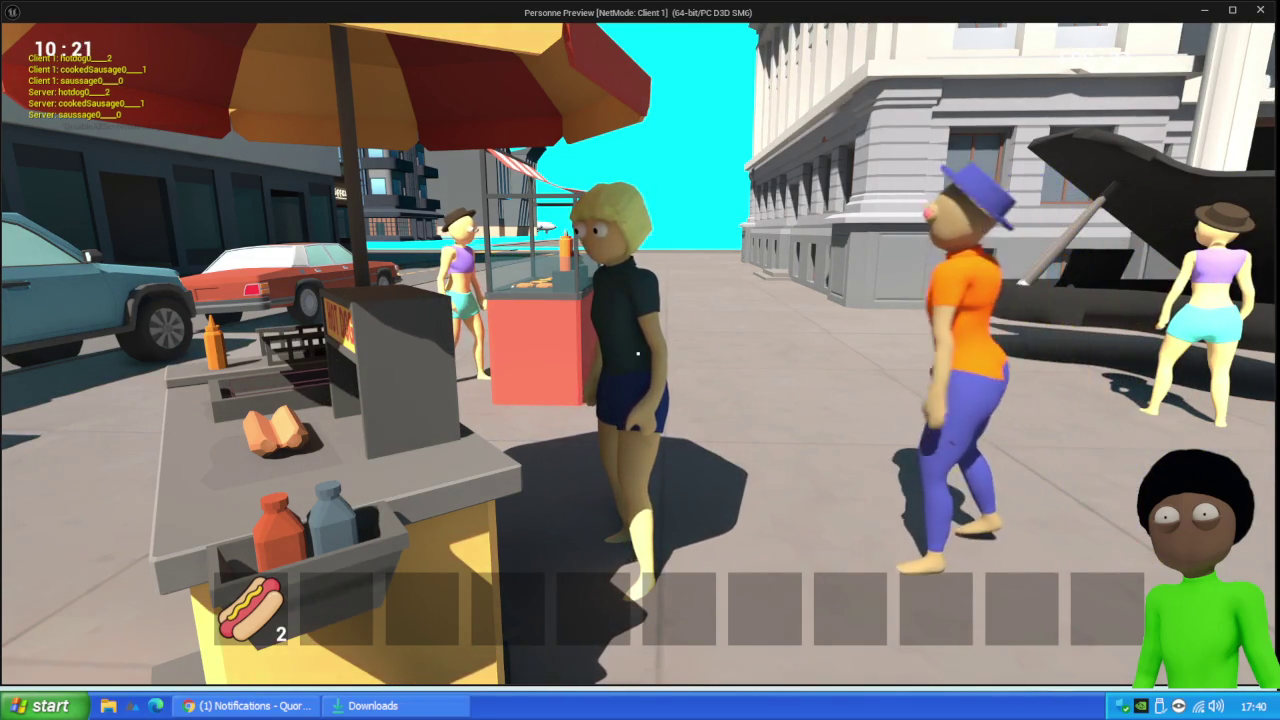
# Start a new Client 1 play session beside the hot dog cart
pyautogui.moveTo(637, 353)
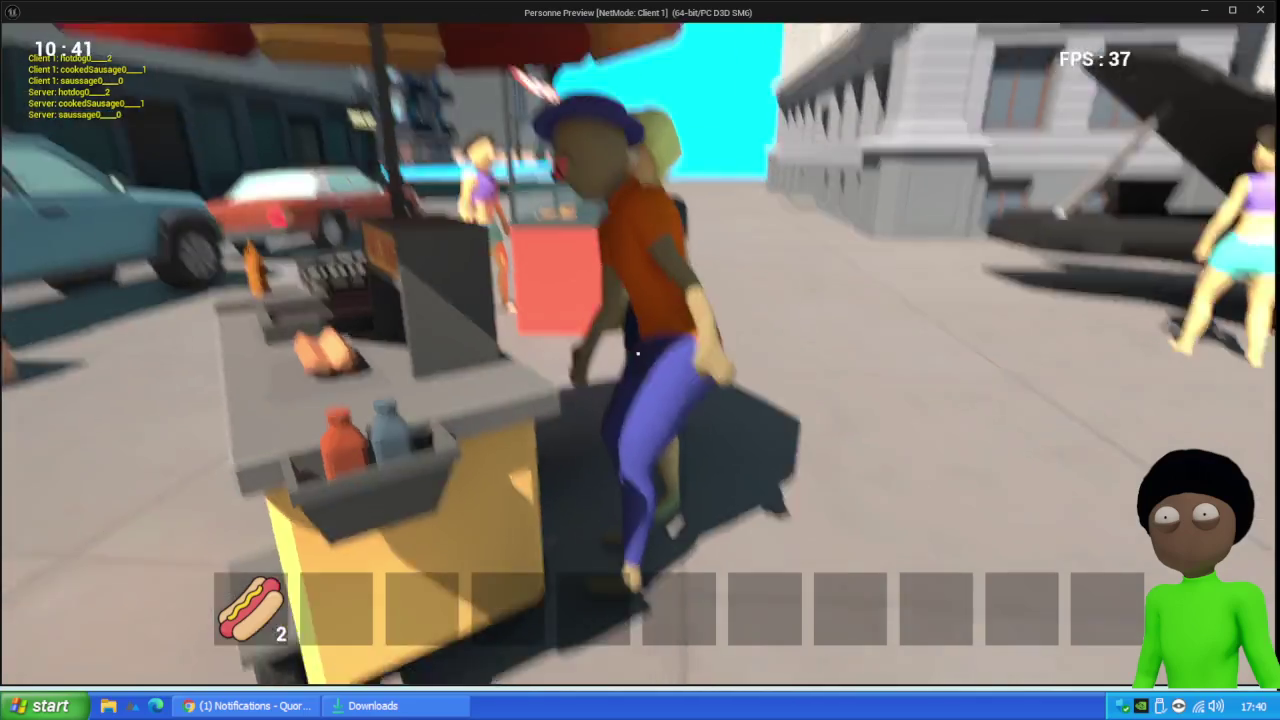
# Walk the player around the hot dog cart with W and S
pyautogui.press('w')
pyautogui.press('s')
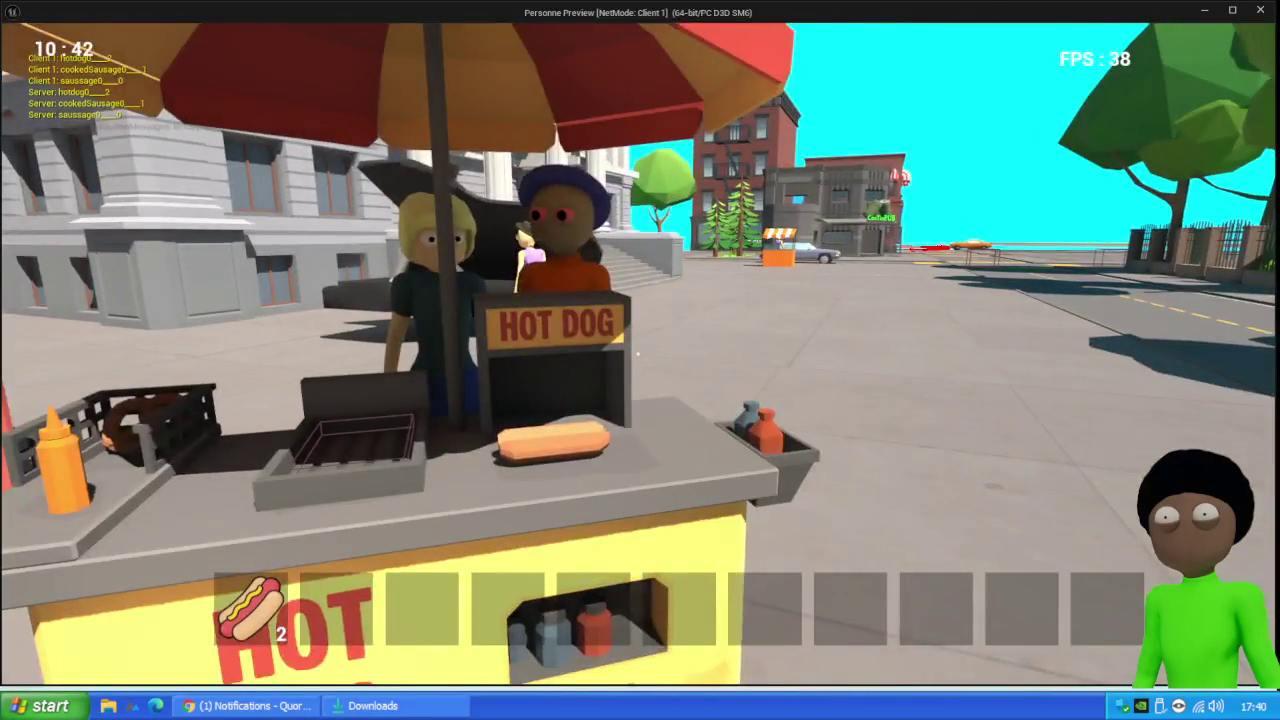
pyautogui.press('w')
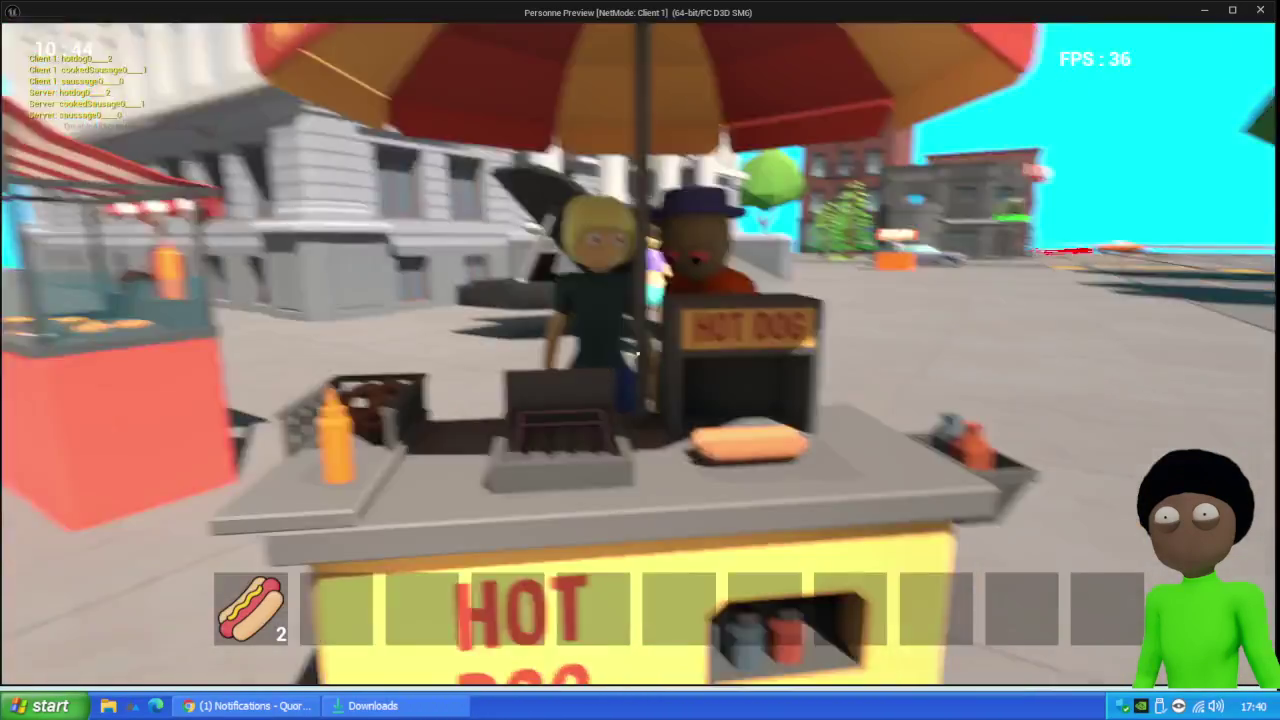
pyautogui.press('s')
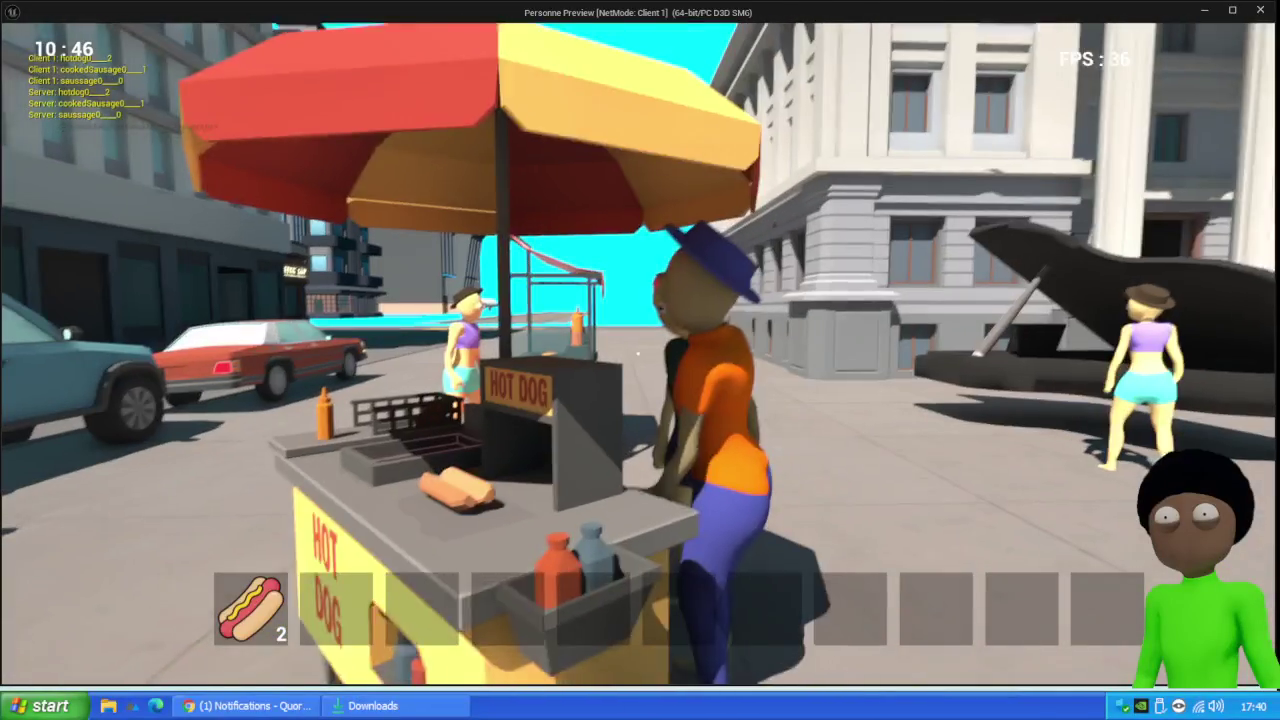
pyautogui.press('w')
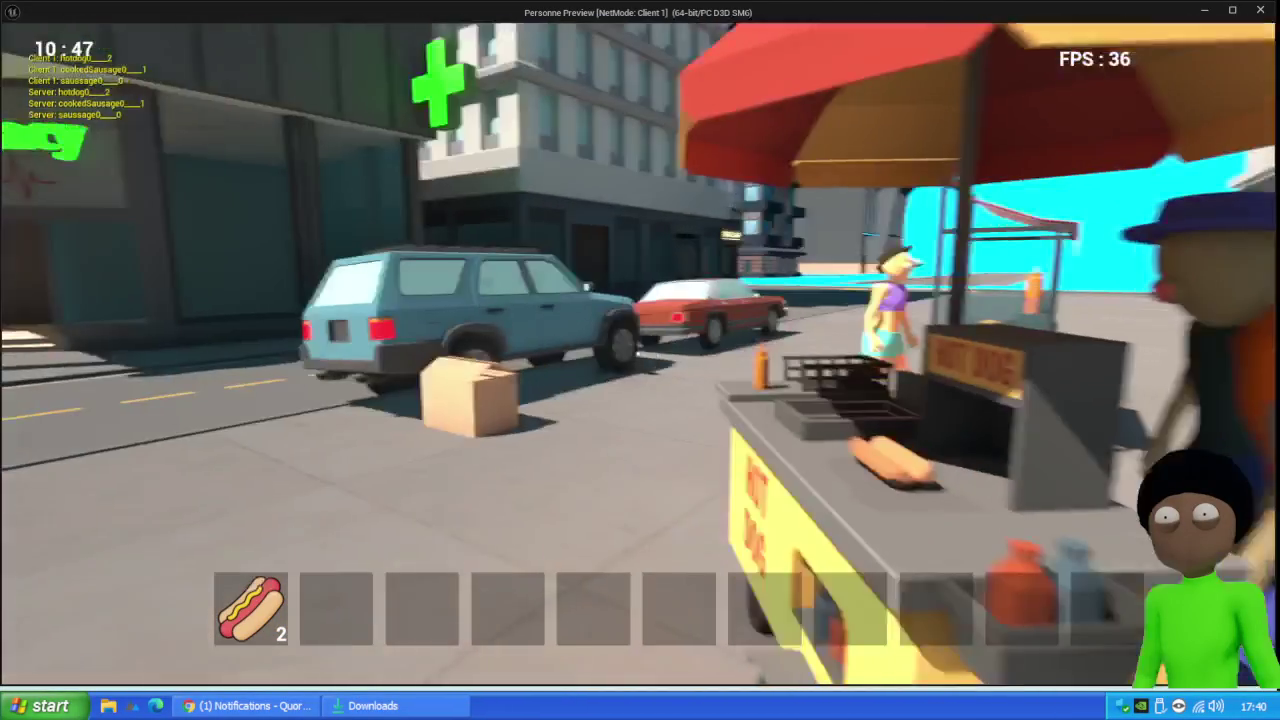
pyautogui.press('s')
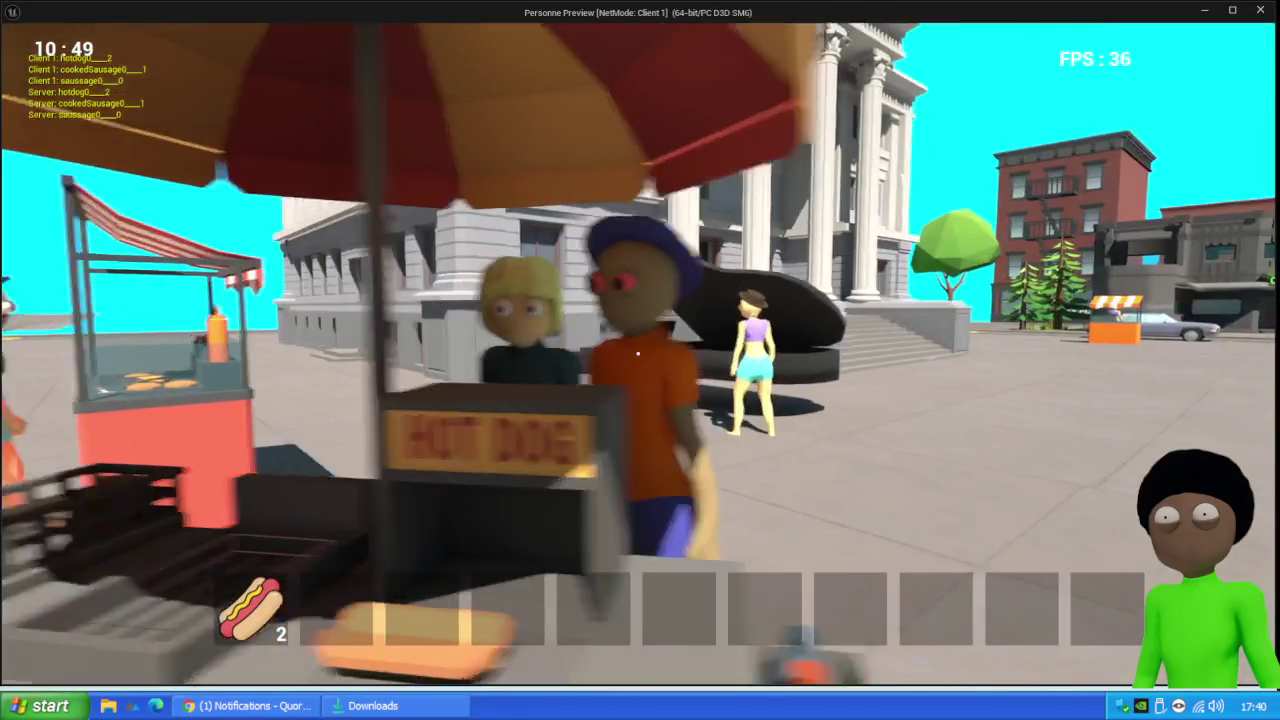
pyautogui.press('w')
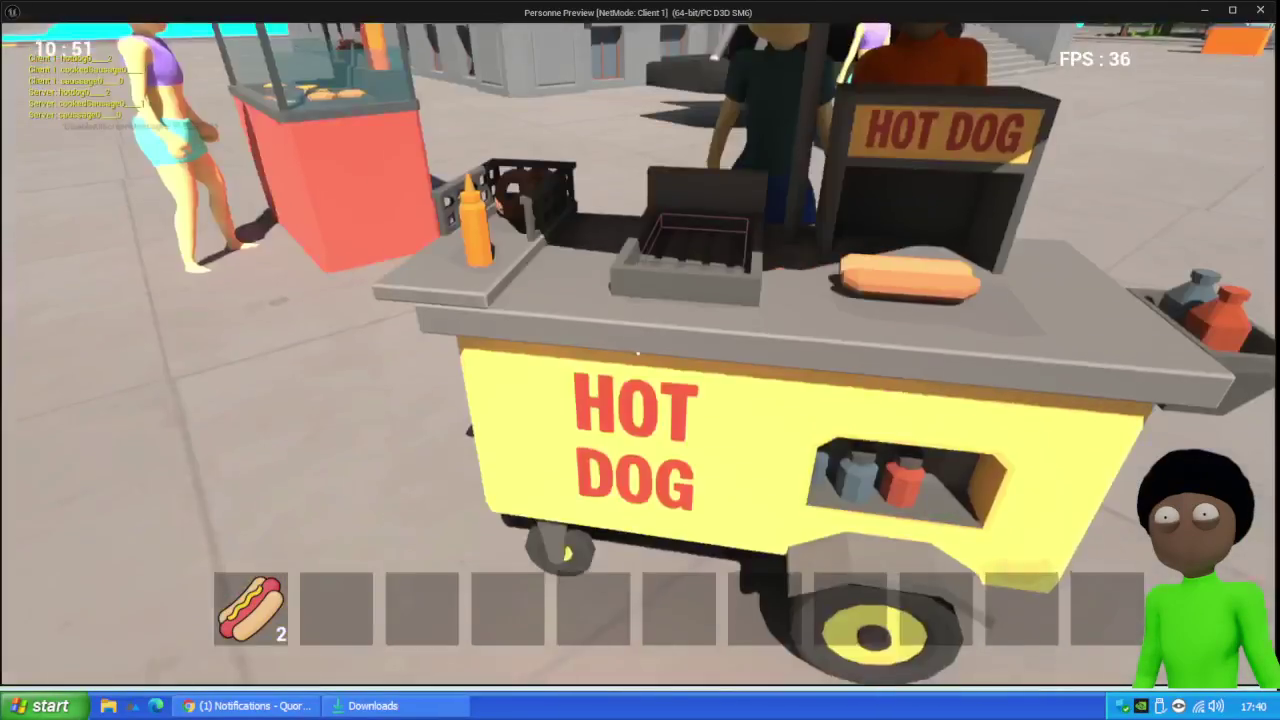
pyautogui.press('s')
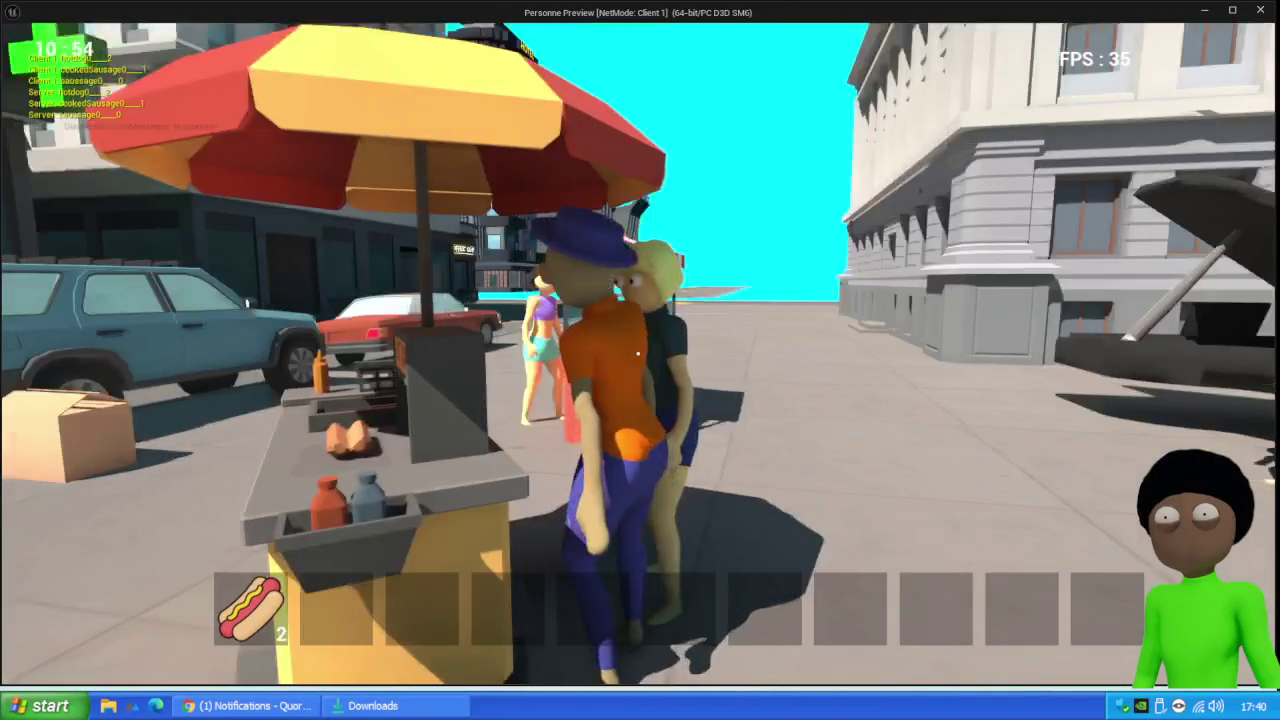
pyautogui.press('w')
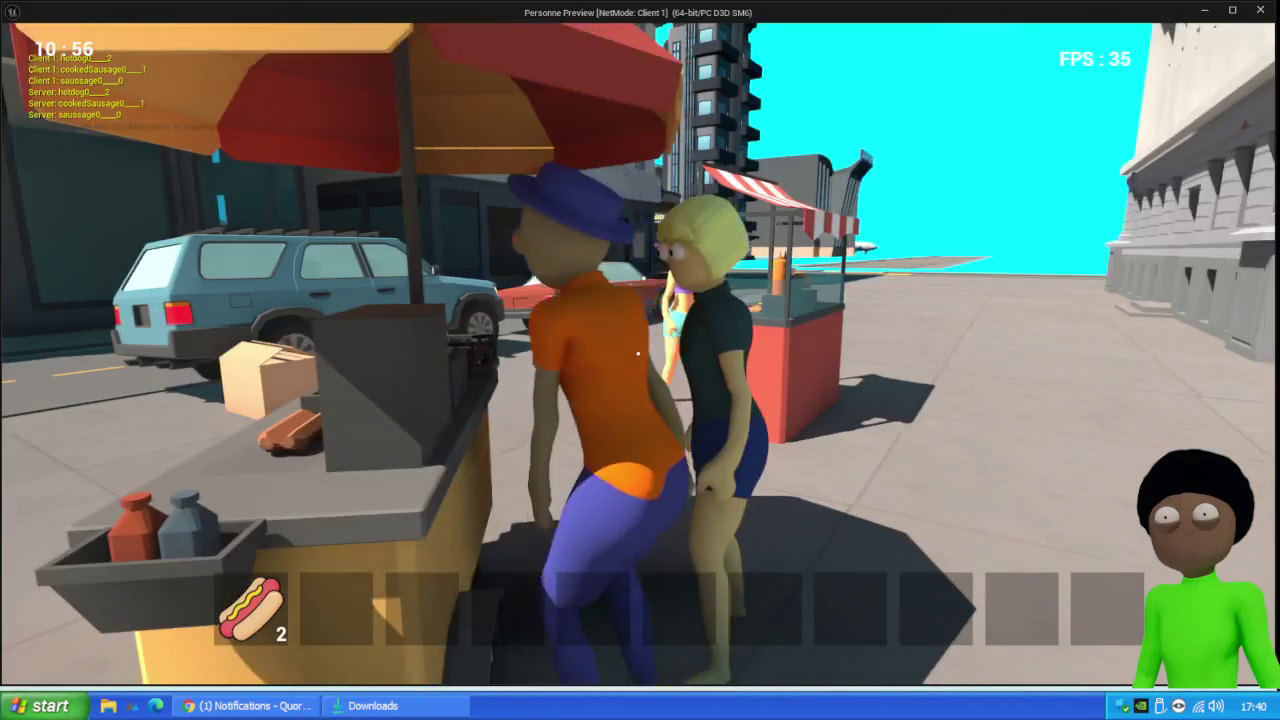
pyautogui.press('w')
pyautogui.press('w')
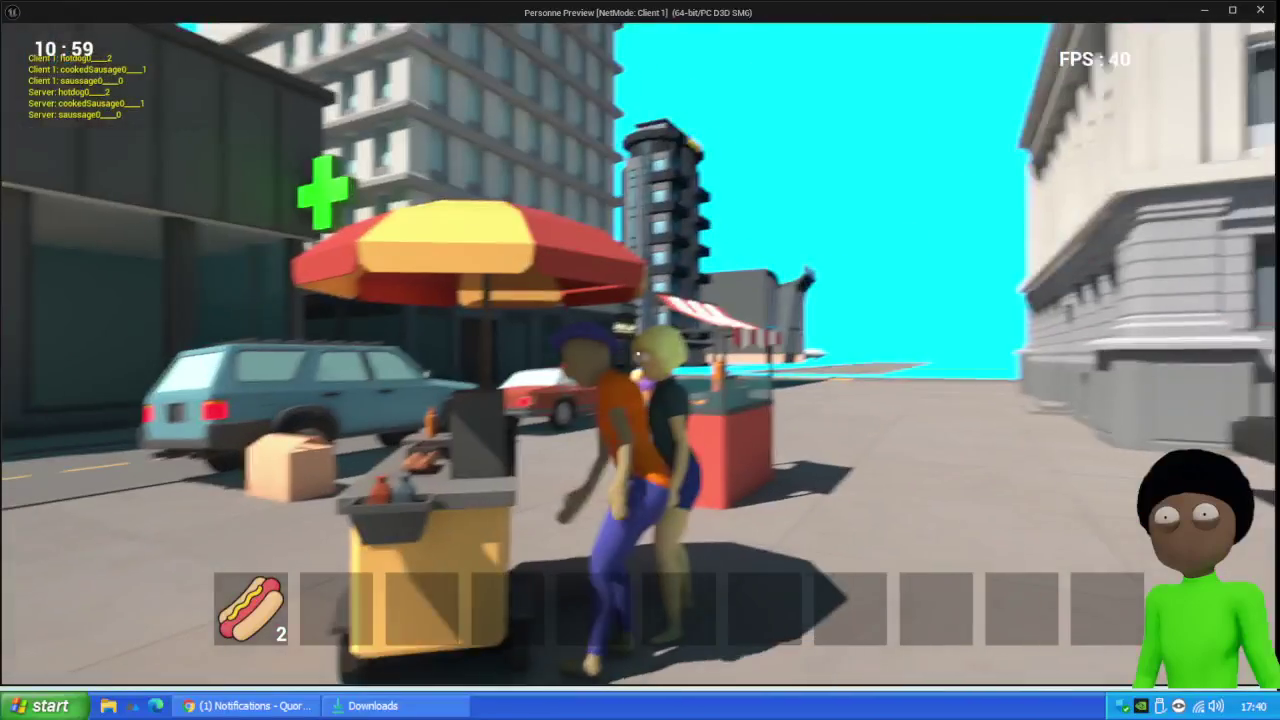
# Walk up to the hot dog seller and open the selling screen with E
pyautogui.press('w')
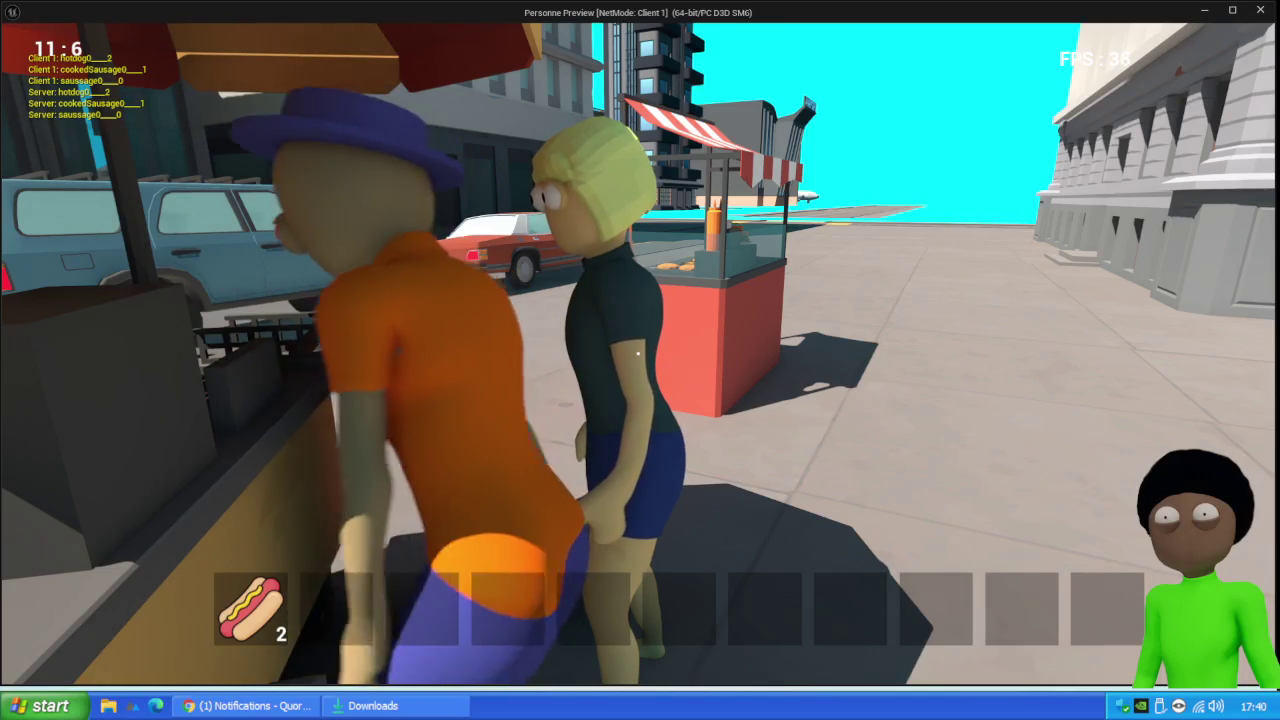
pyautogui.press('s')
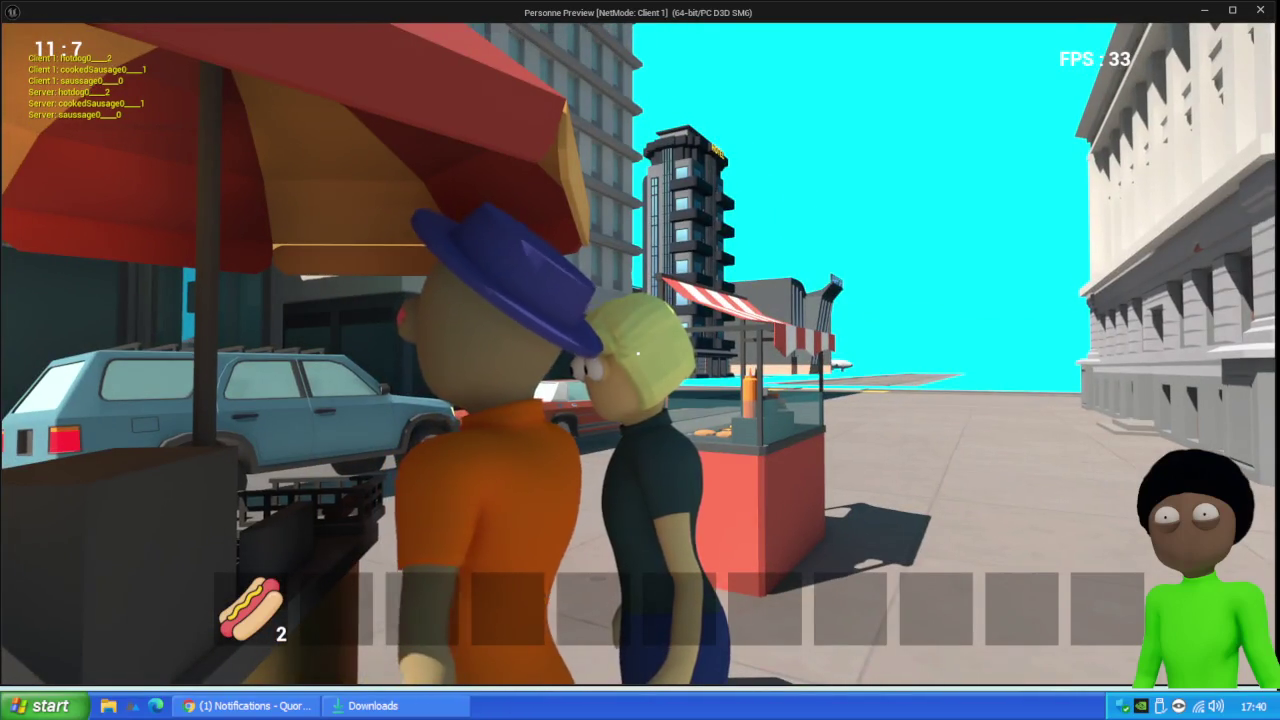
pyautogui.press('s')
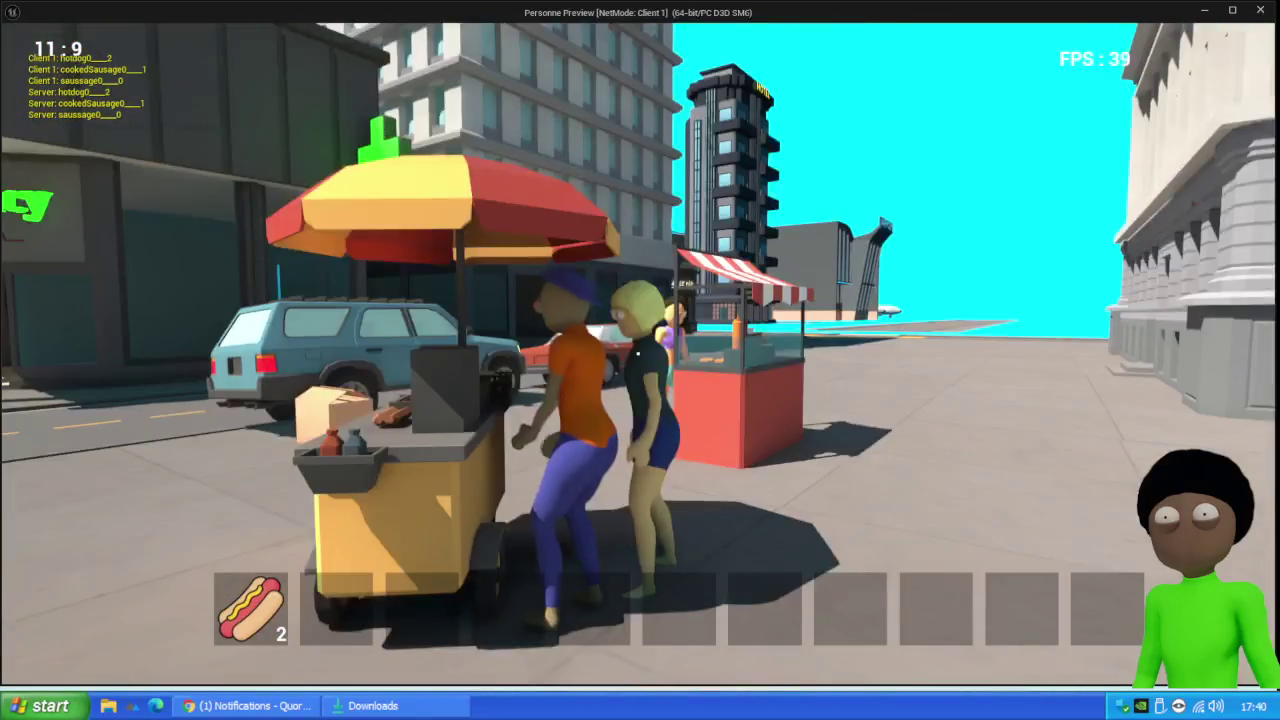
pyautogui.press('w')
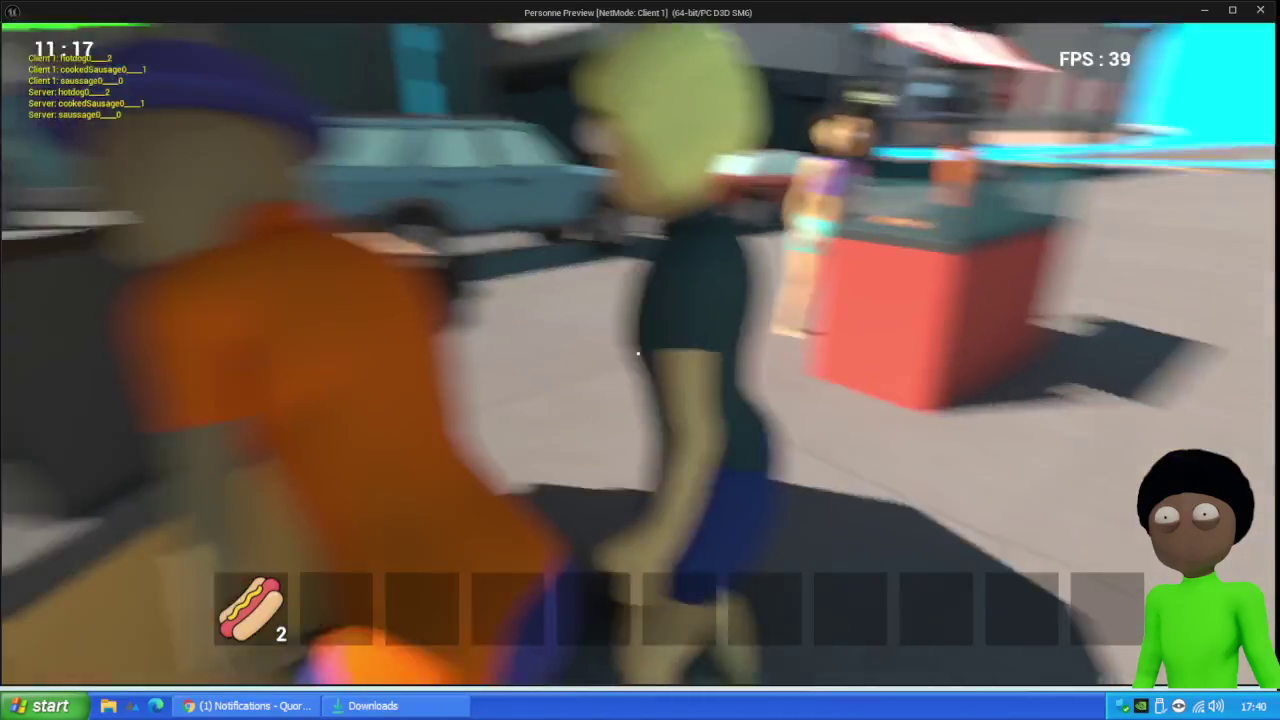
pyautogui.press('e')
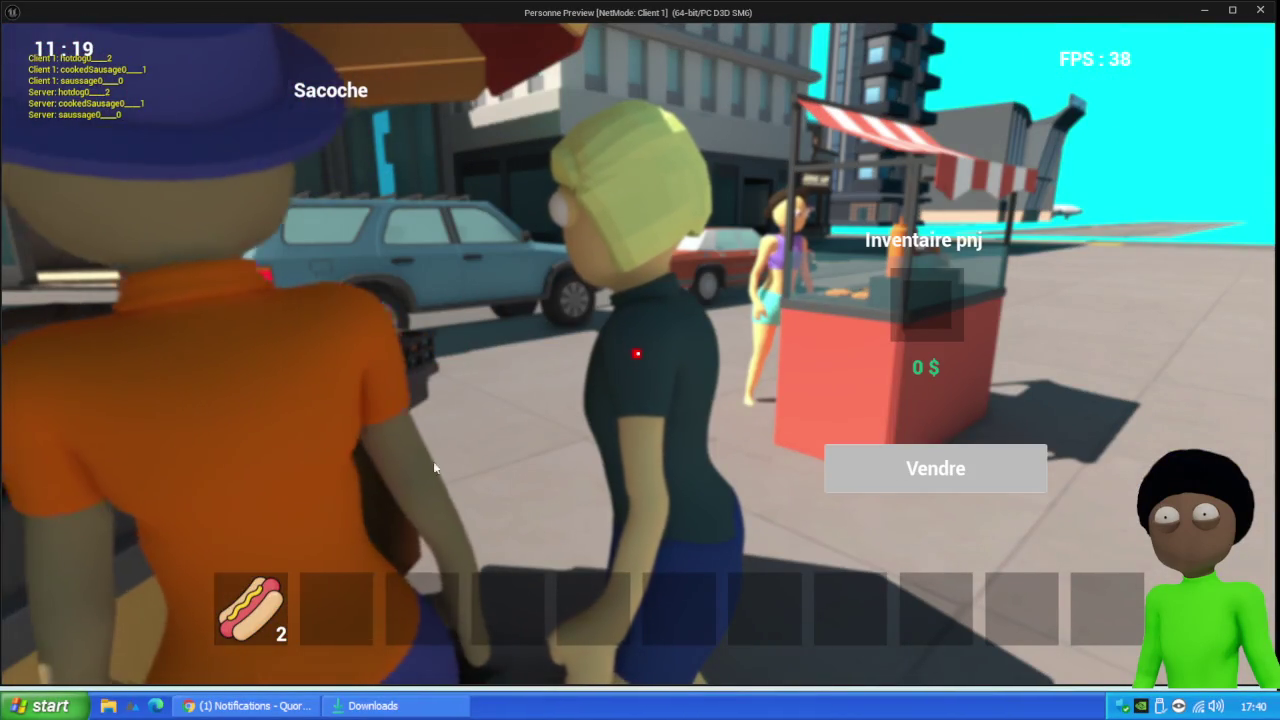
# Test moving the hot dogs and the empty slot, stop play, and open W_CommercePnj
pyautogui.moveTo(250, 606)
pyautogui.mouseDown()
pyautogui.moveTo(651, 423)
pyautogui.moveTo(978, 297)
pyautogui.moveTo(329, 608)
pyautogui.moveTo(251, 608)
pyautogui.mouseUp()
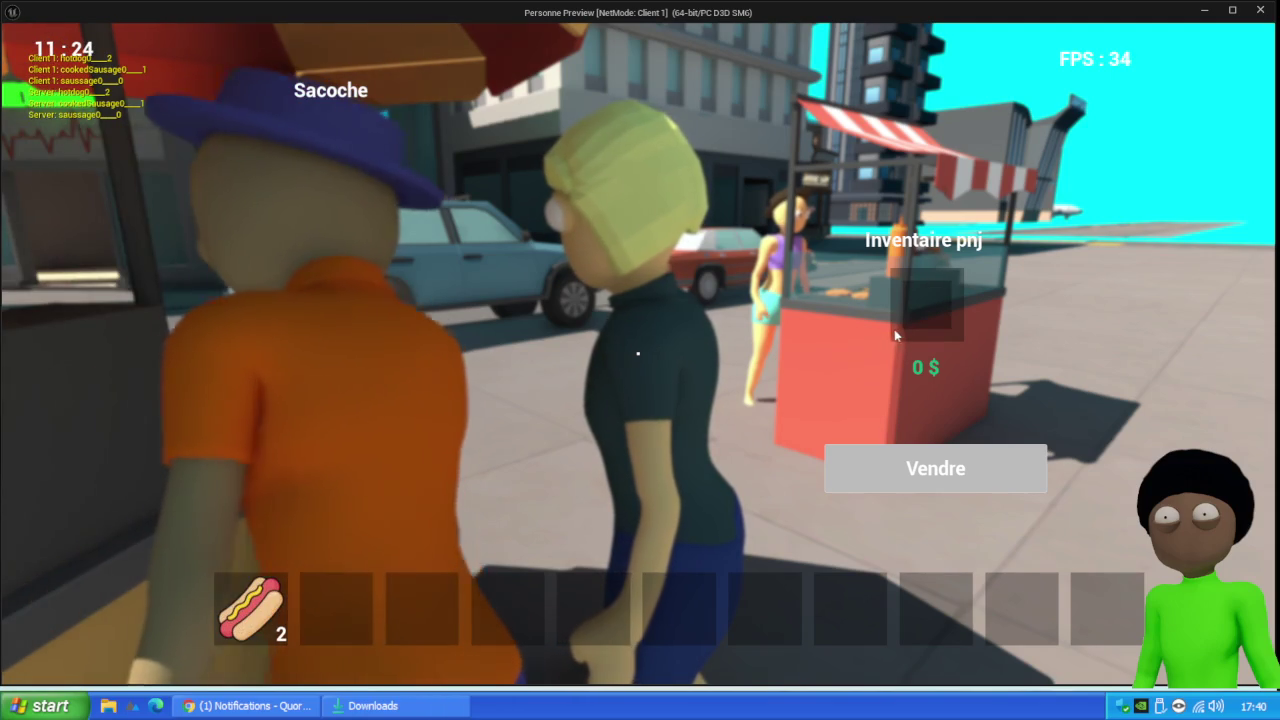
pyautogui.click(360, 595)
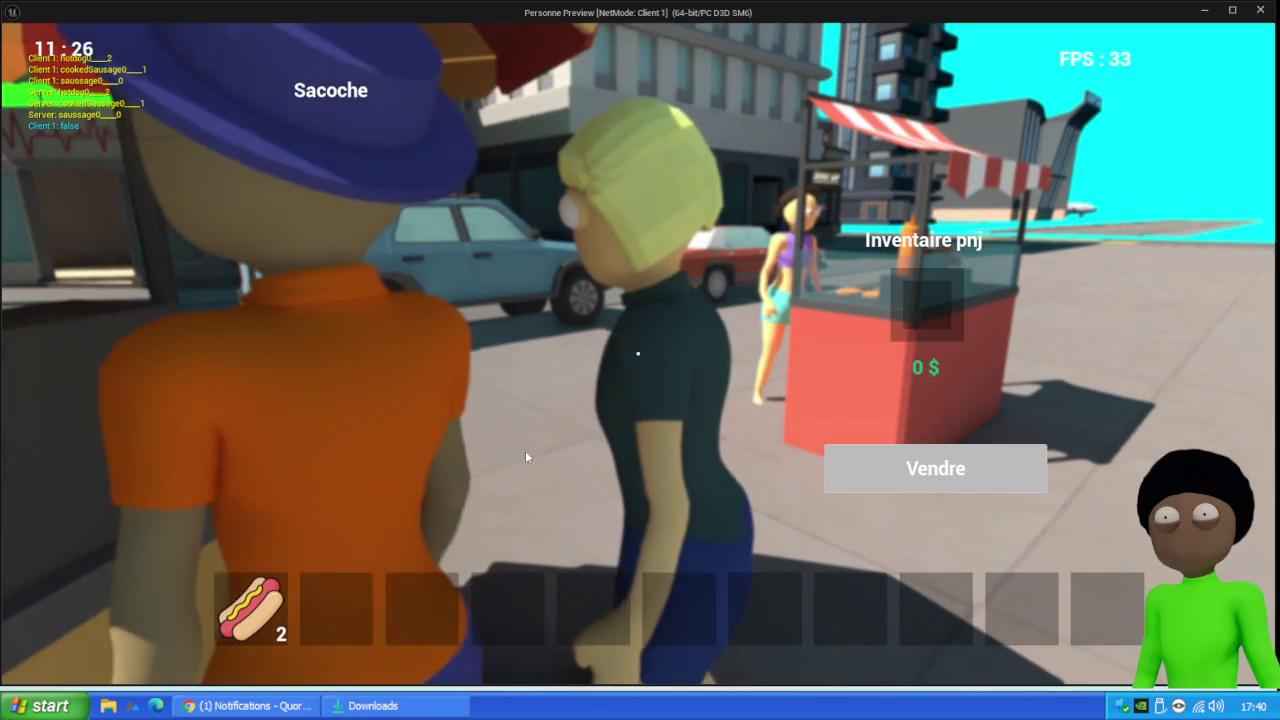
pyautogui.press('Escape')
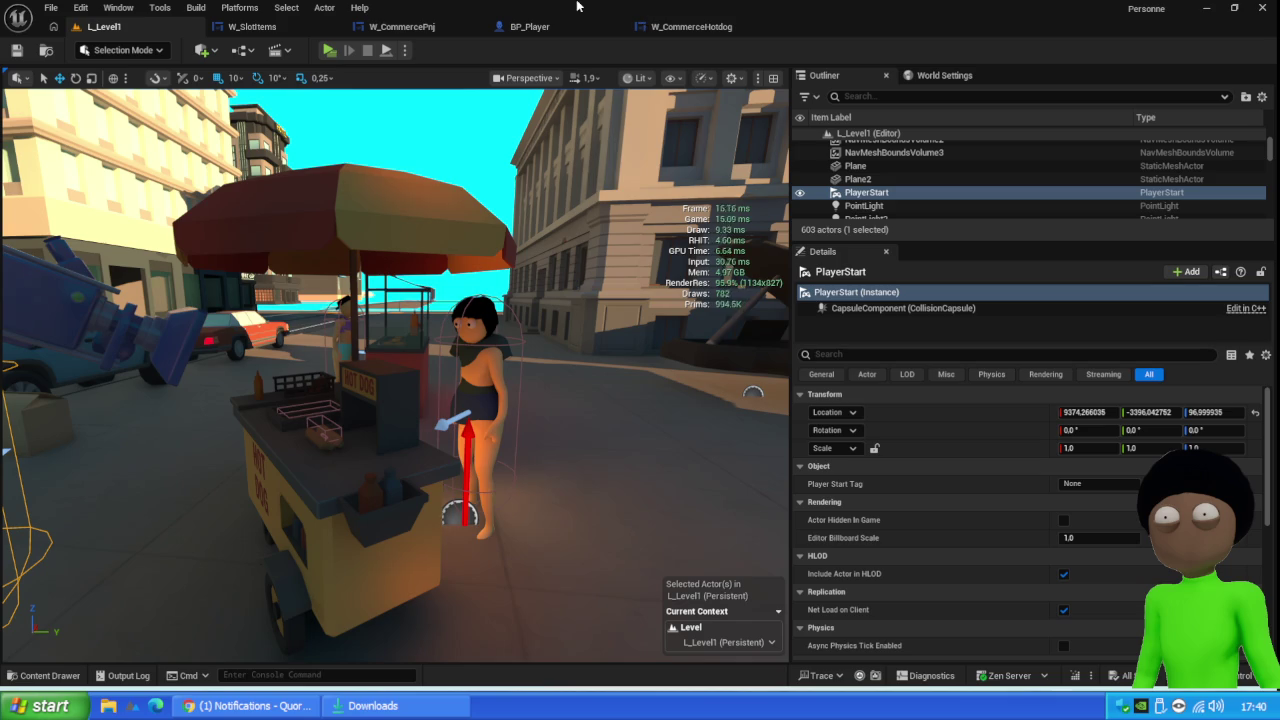
pyautogui.click(425, 30)
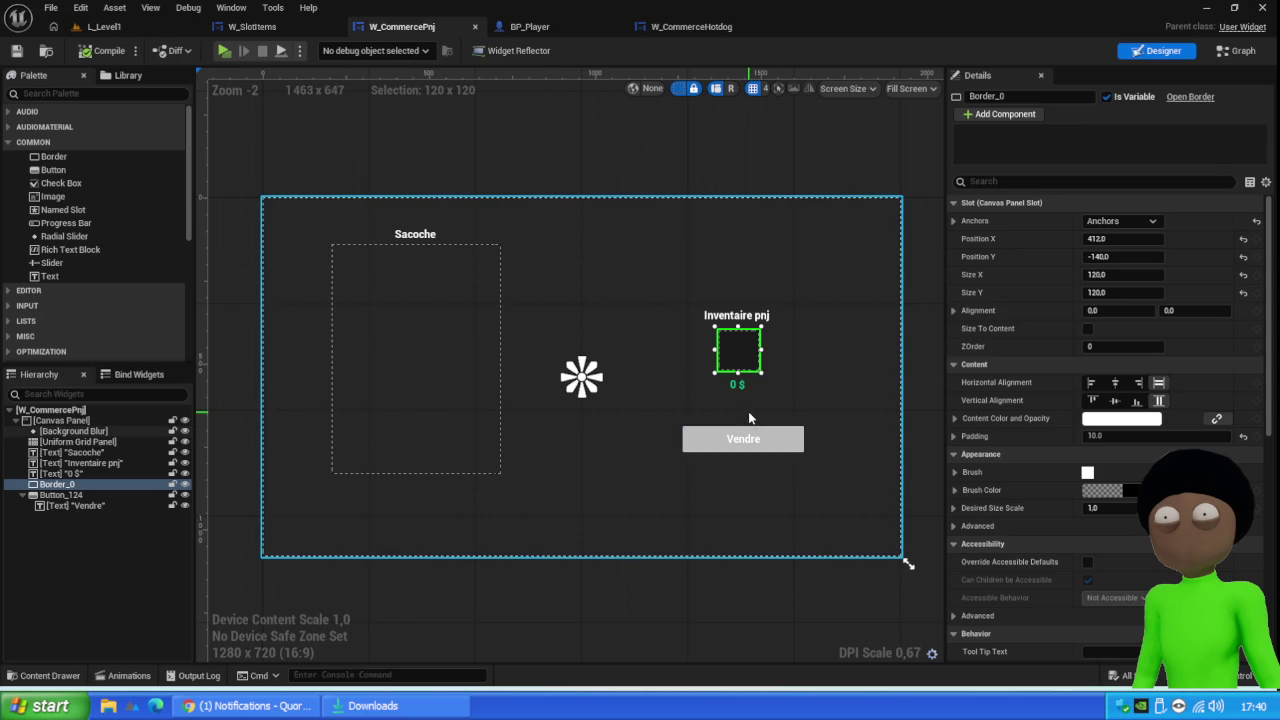
# Duplicate the Vendre button with Ctrl+D and place the copy directly below it
pyautogui.click(62, 495)
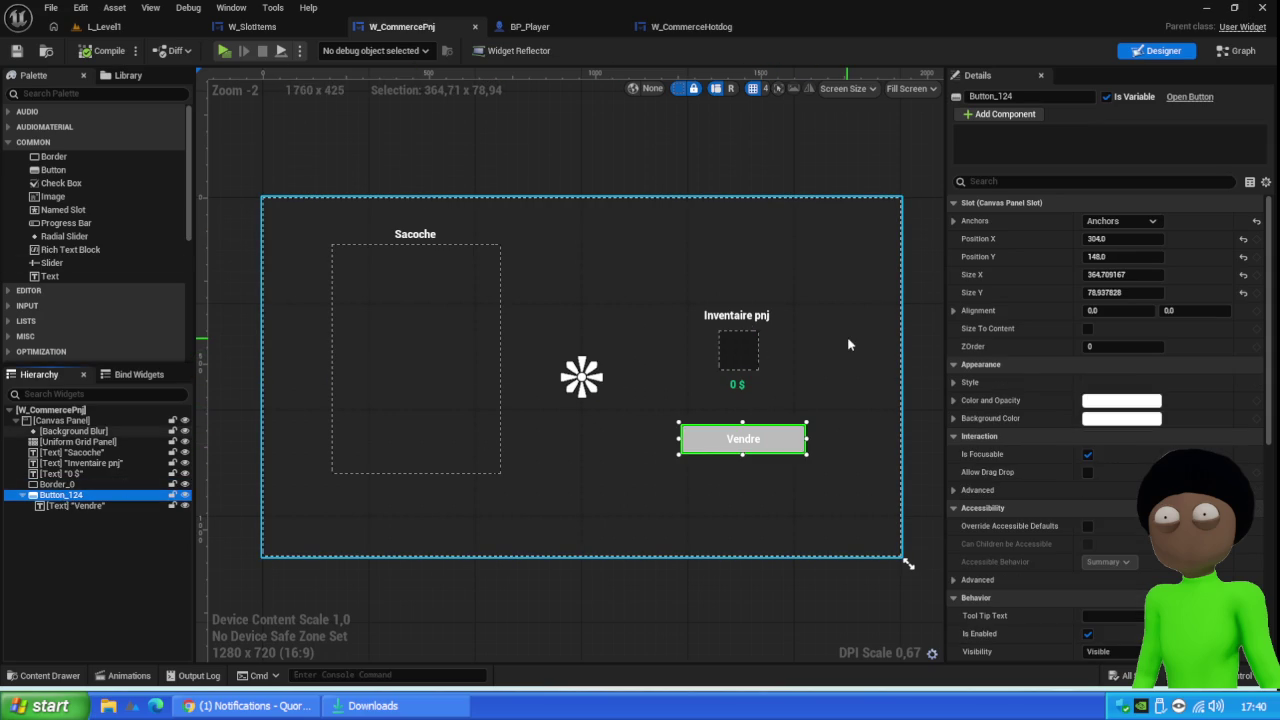
pyautogui.hotkey('ctrl', 'd')
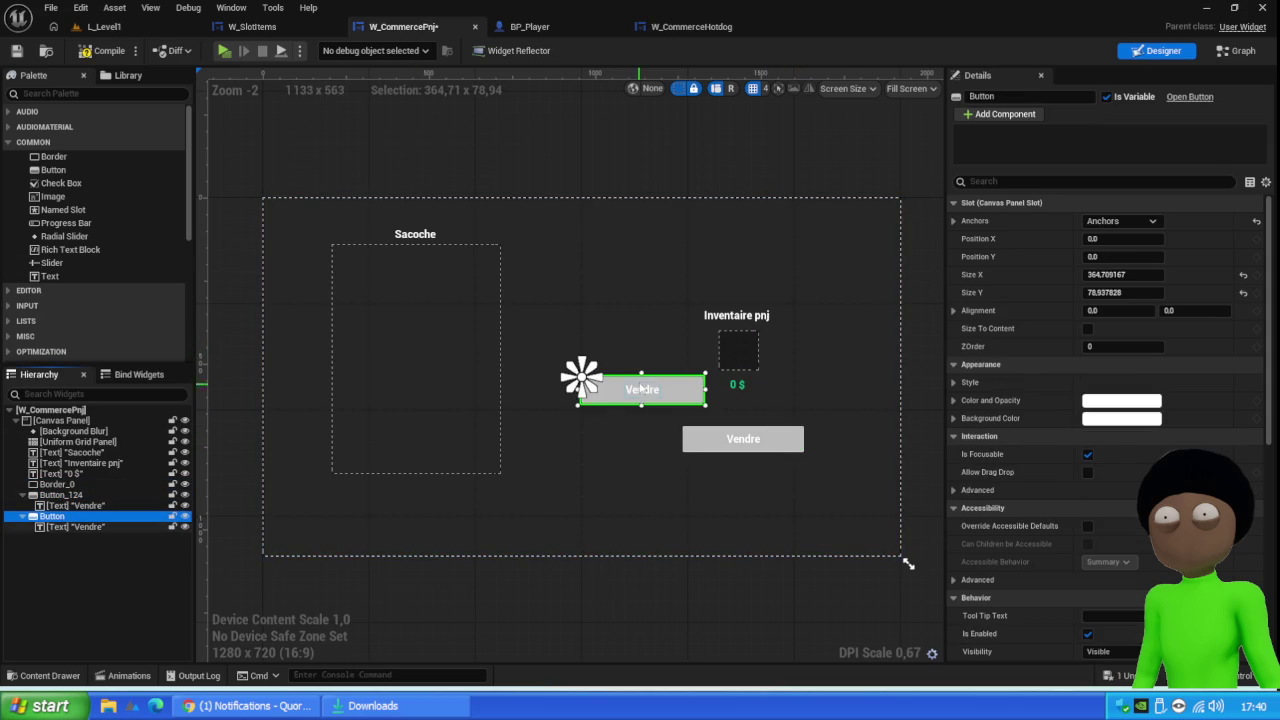
pyautogui.moveTo(676, 393)
pyautogui.mouseDown()
pyautogui.moveTo(767, 512)
pyautogui.moveTo(773, 478)
pyautogui.moveTo(735, 487)
pyautogui.mouseUp()
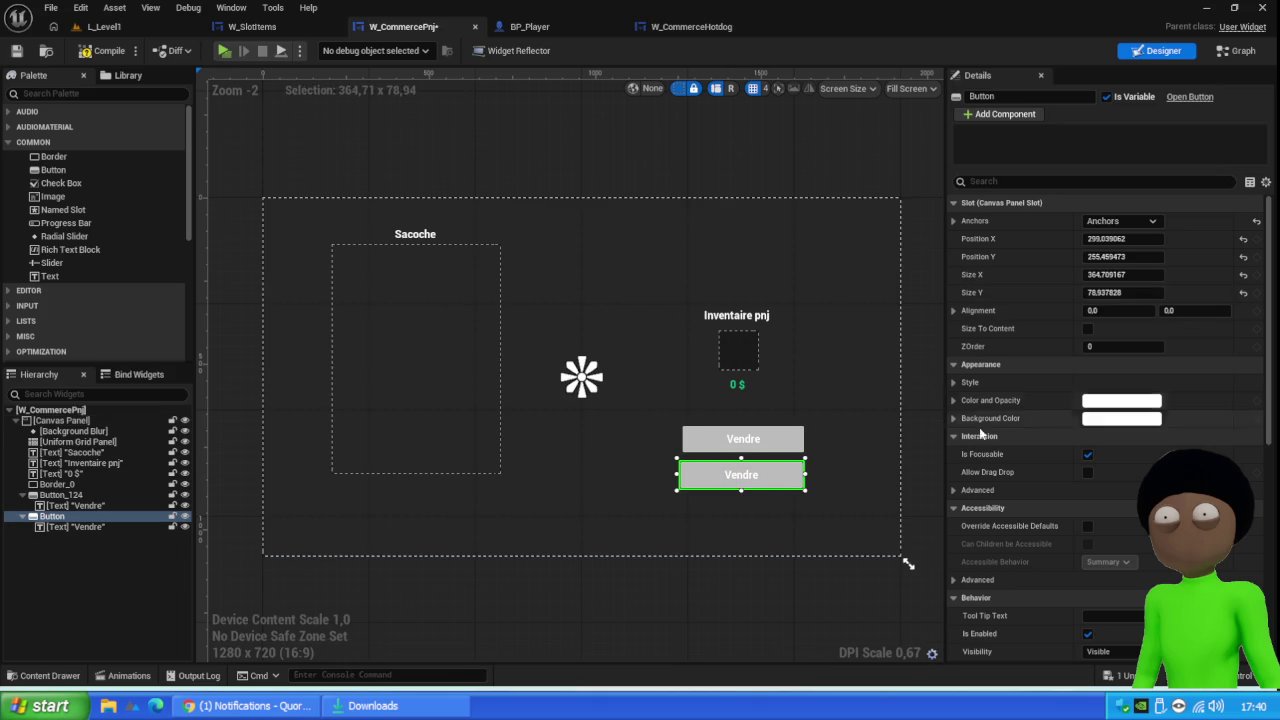
pyautogui.click(750, 478)
# Change the copied button's label text from Vendre to 'Cancel'
pyautogui.click(1100, 292)
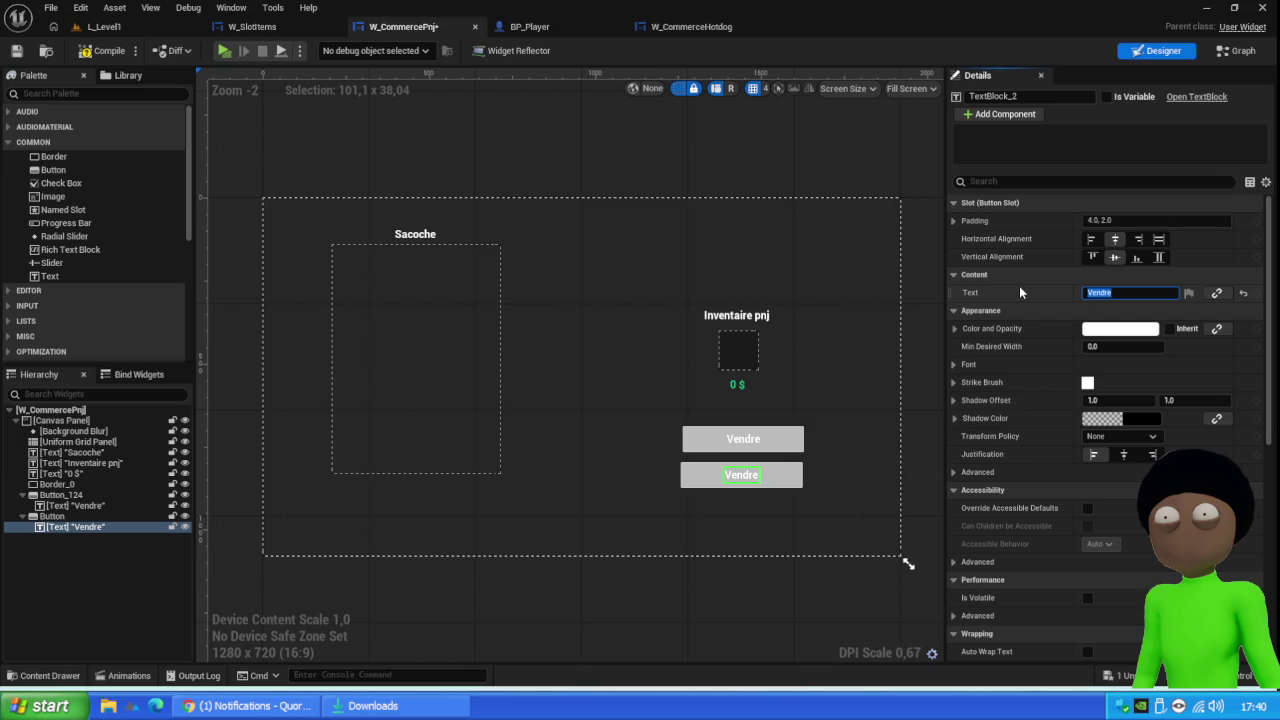
pyautogui.write('Cancel')
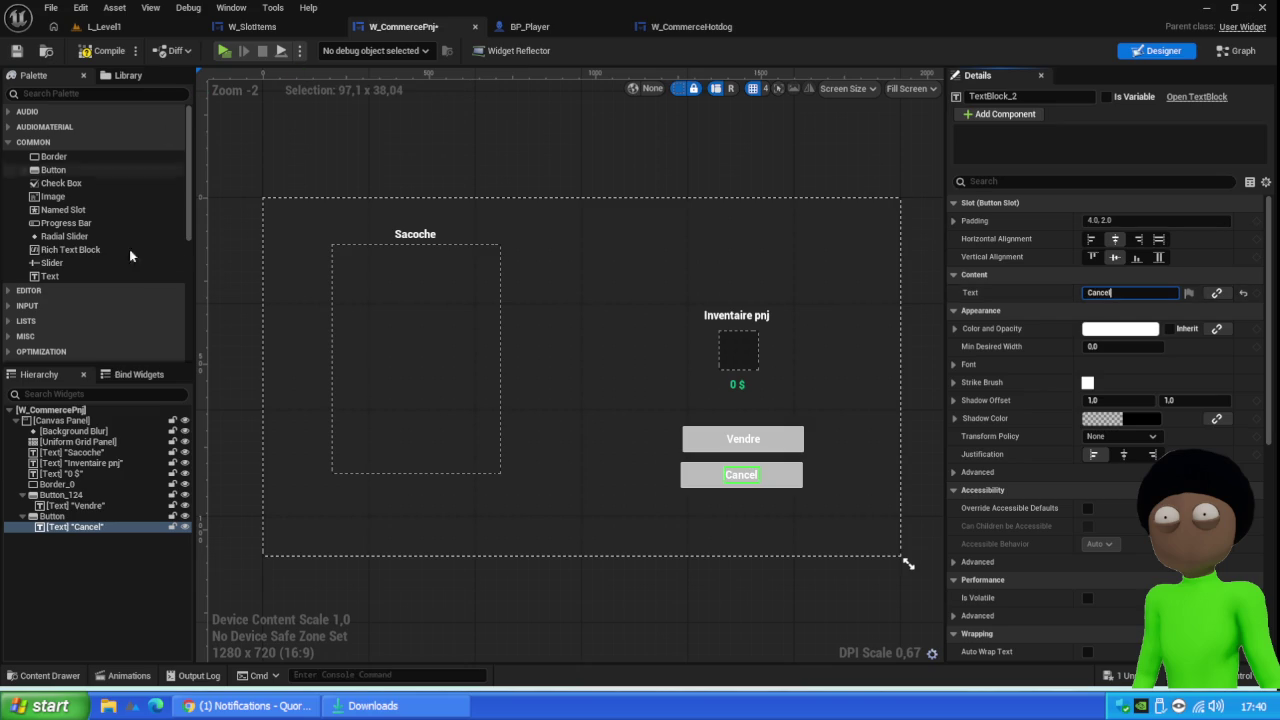
pyautogui.click(108, 54)
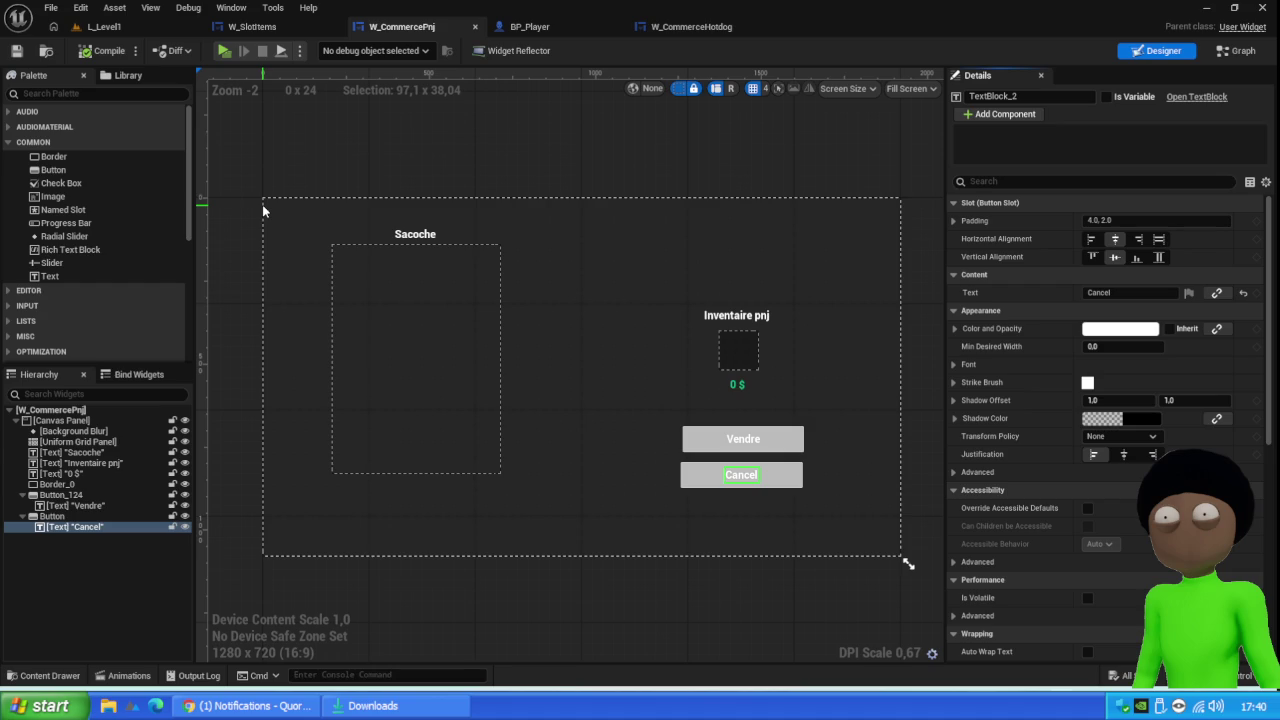
pyautogui.click(713, 481)
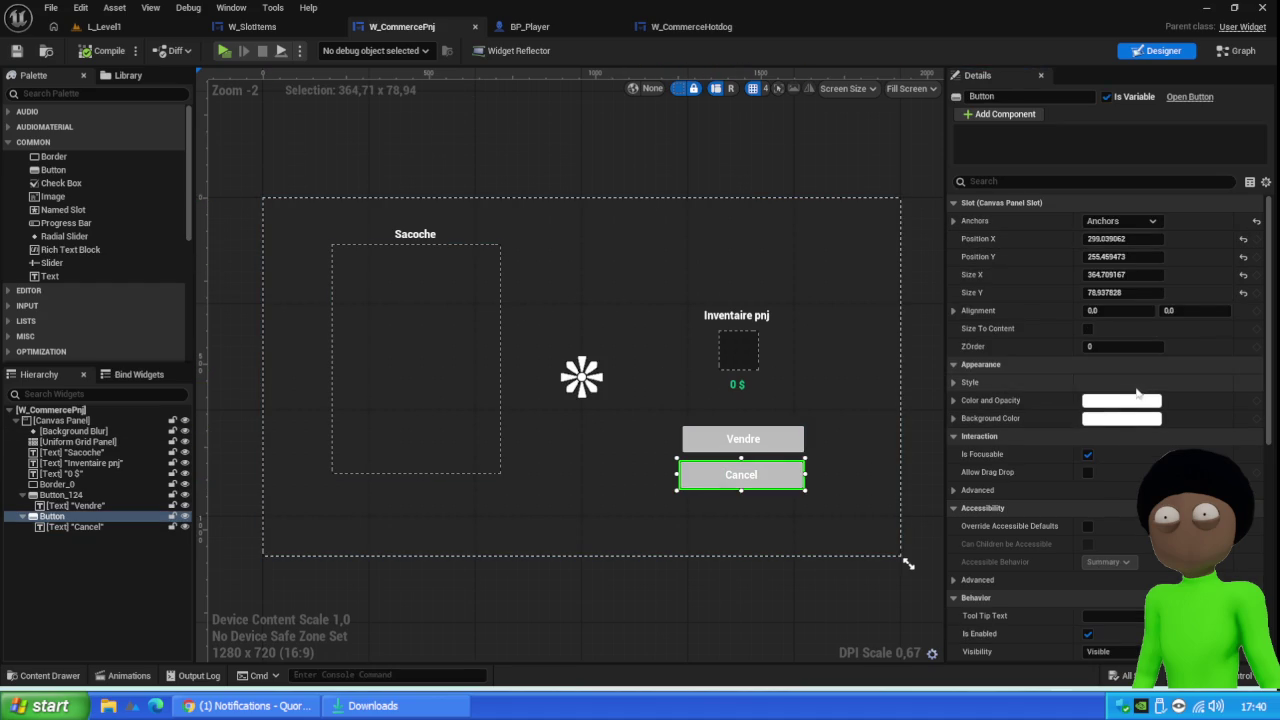
# Give the Cancel button a yellow background color
pyautogui.click(1125, 403)
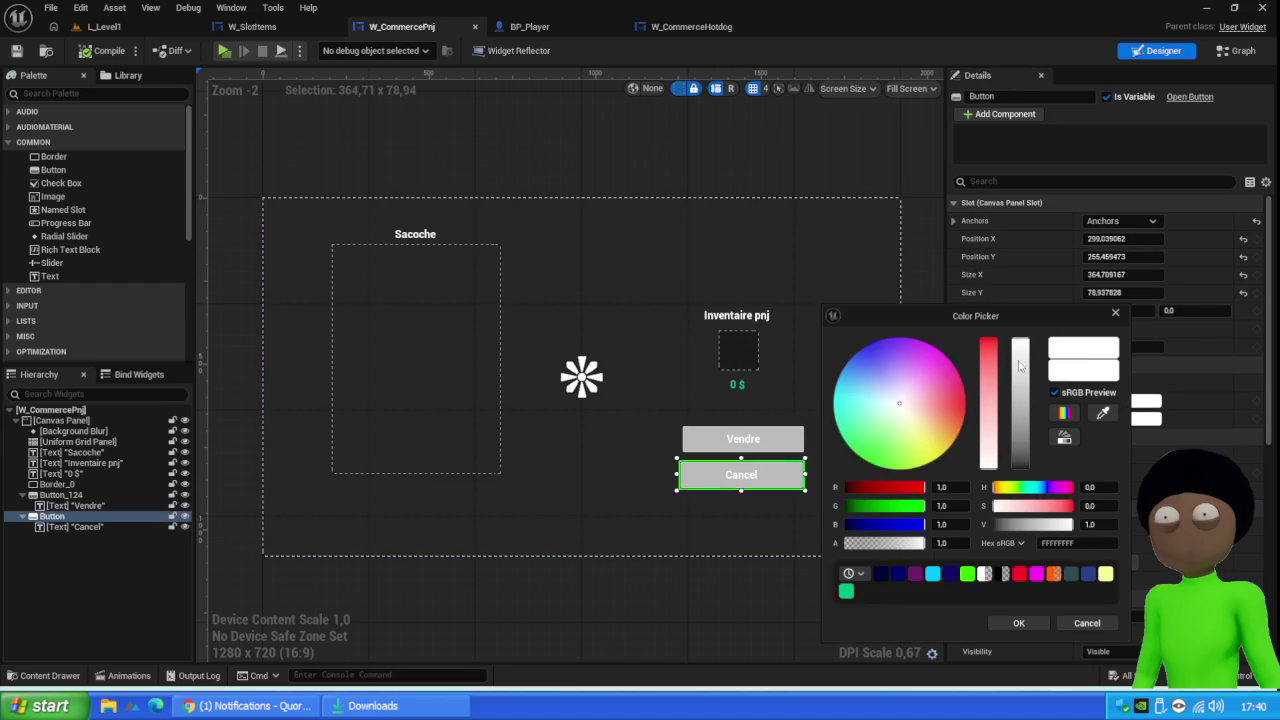
pyautogui.click(902, 405)
pyautogui.moveTo(953, 453)
pyautogui.mouseDown()
pyautogui.moveTo(914, 414)
pyautogui.moveTo(925, 422)
pyautogui.mouseUp()
pyautogui.click(949, 441)
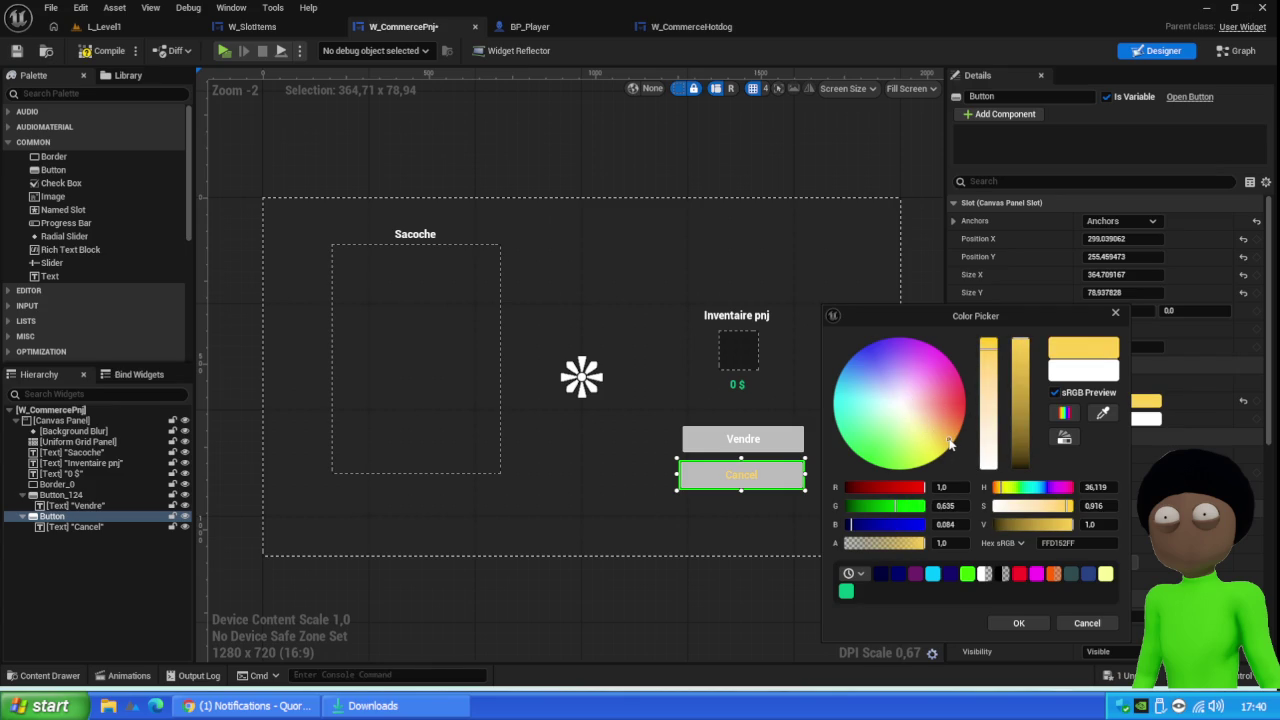
pyautogui.click(1087, 622)
pyautogui.click(1148, 401)
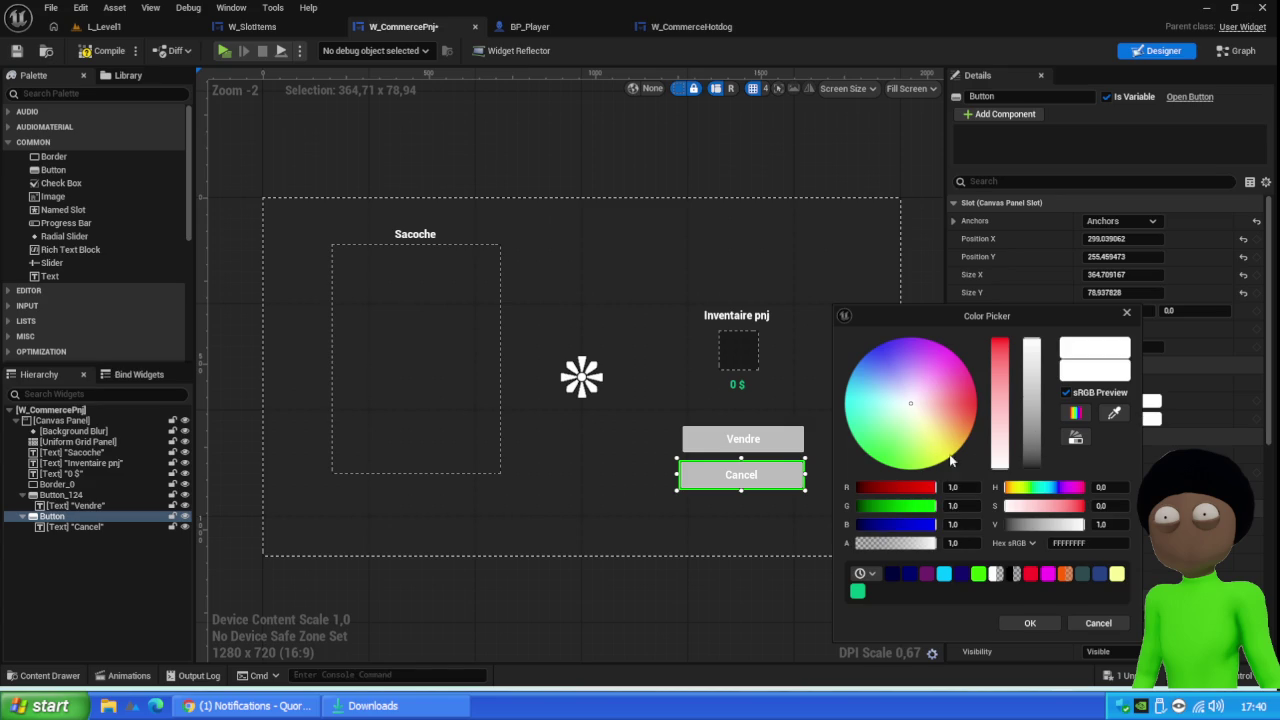
pyautogui.click(956, 449)
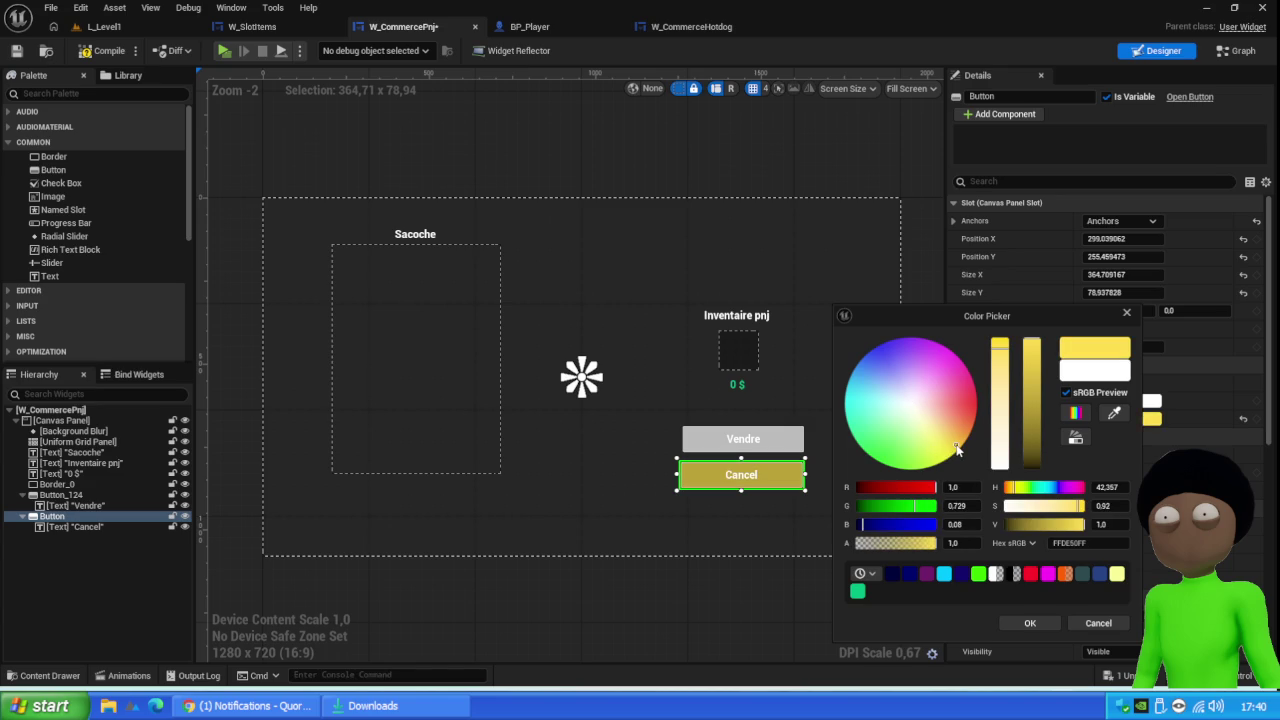
pyautogui.click(1029, 622)
# Give the Vendre button a cyan background color
pyautogui.click(743, 440)
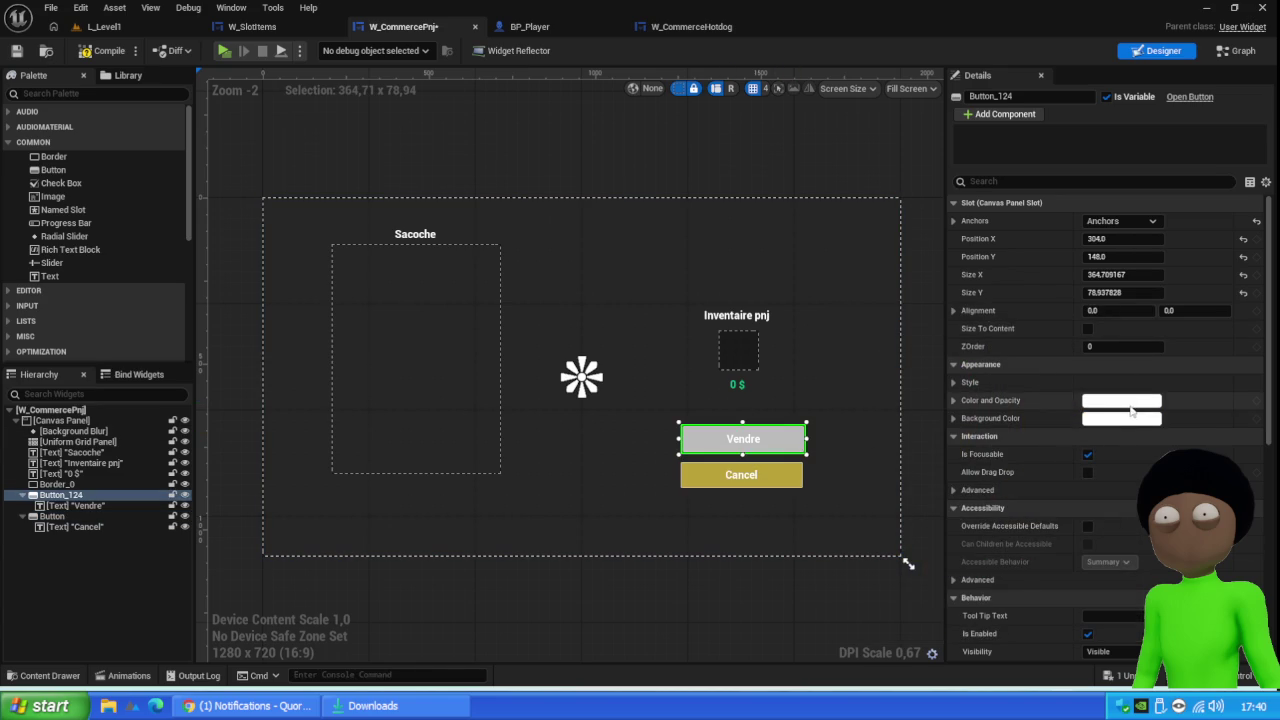
pyautogui.click(1132, 420)
pyautogui.click(854, 366)
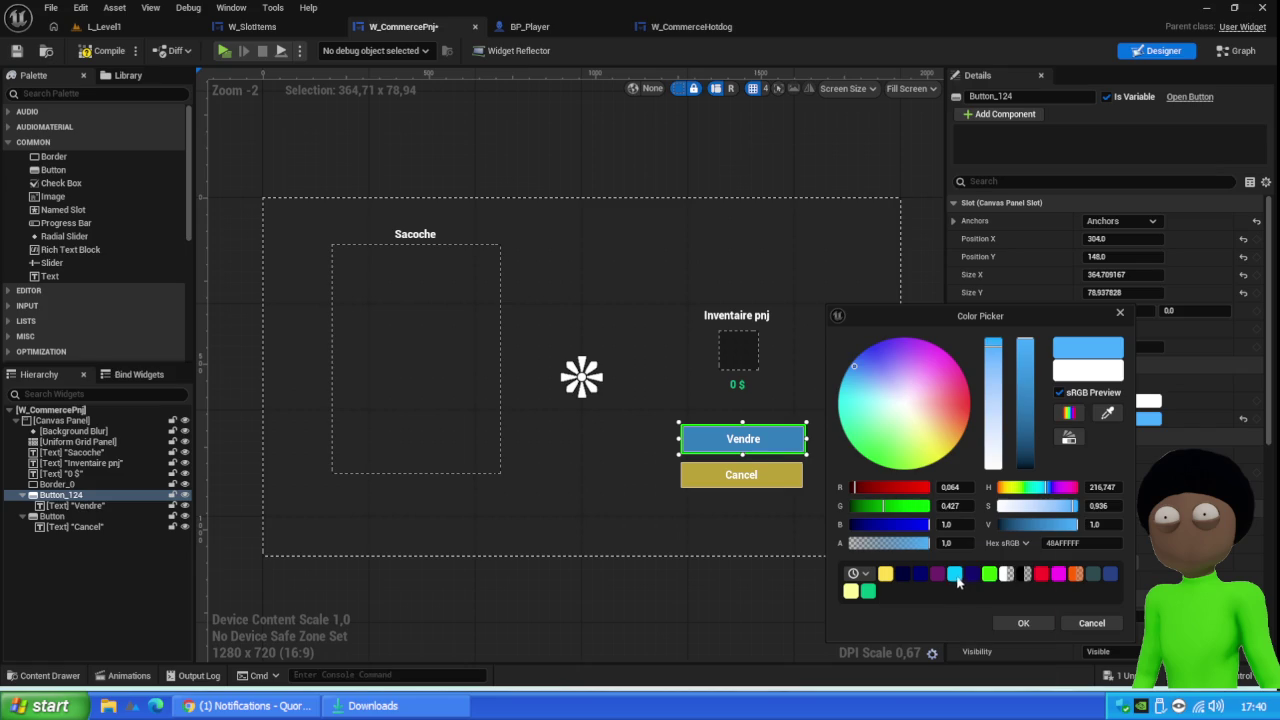
pyautogui.click(955, 574)
pyautogui.click(1023, 622)
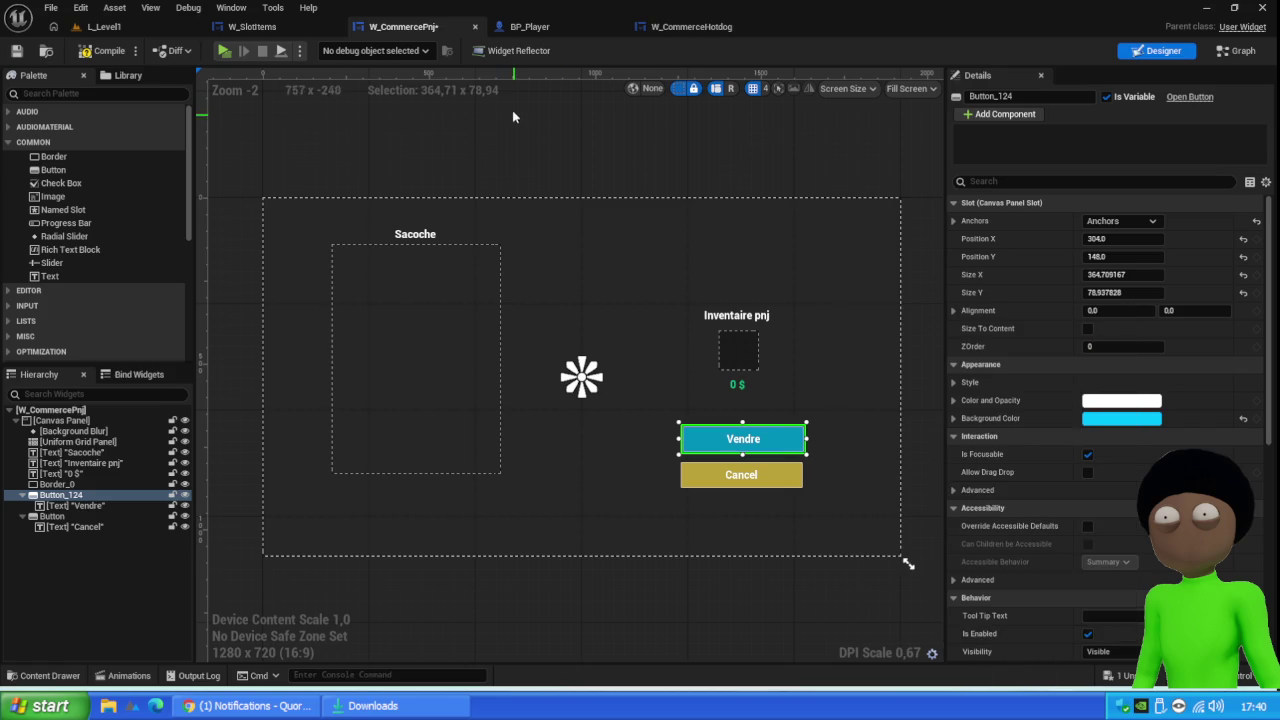
# Reconfirm Cancel's yellow background and save the widget blueprint
pyautogui.click(765, 475)
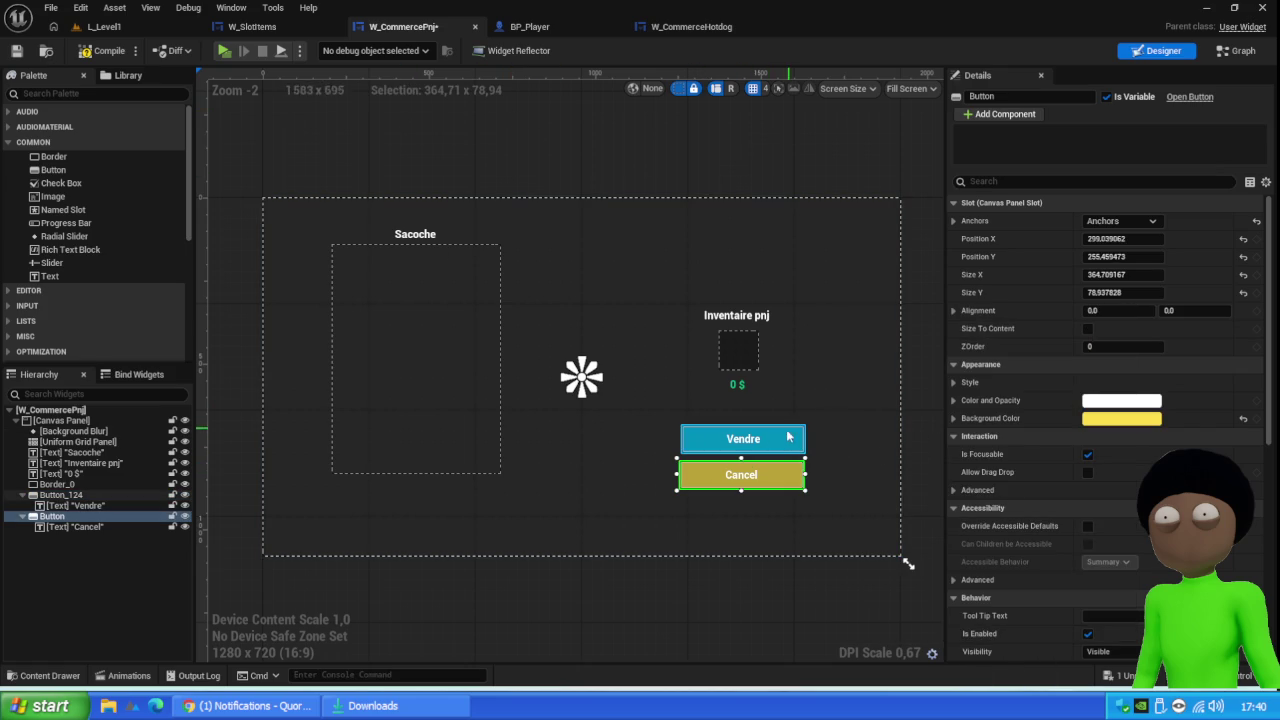
pyautogui.click(1122, 418)
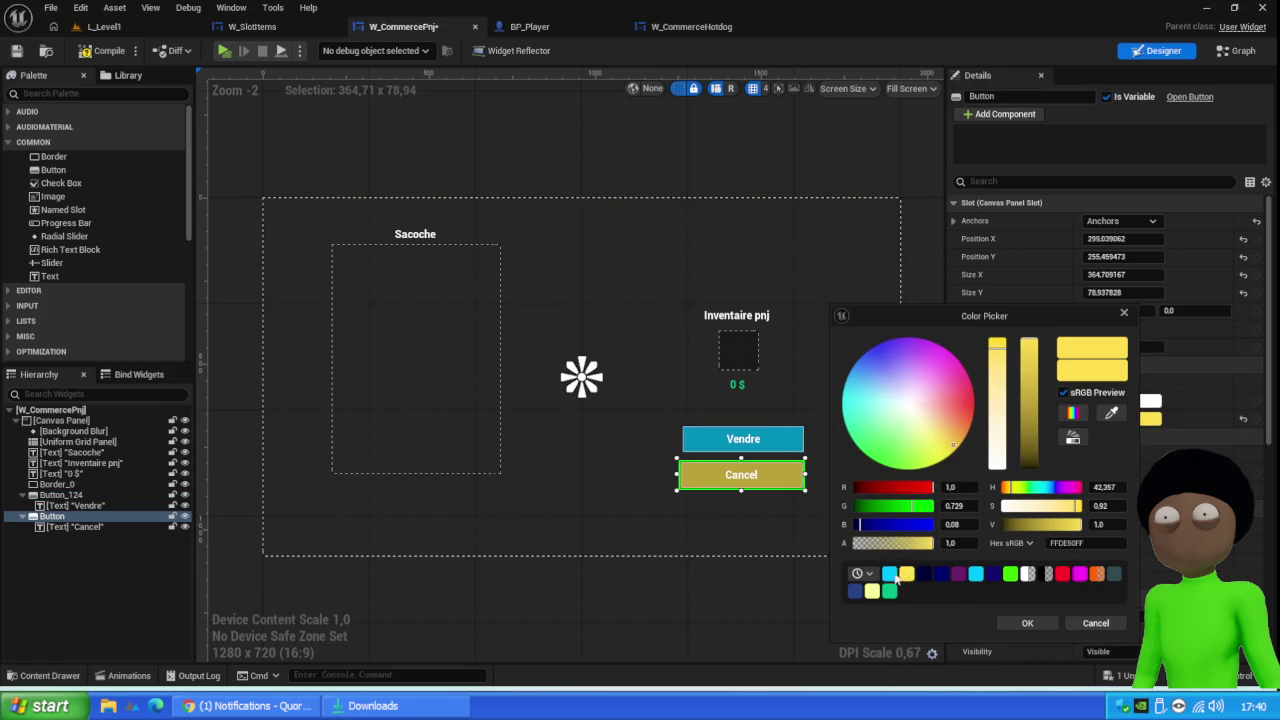
pyautogui.click(891, 574)
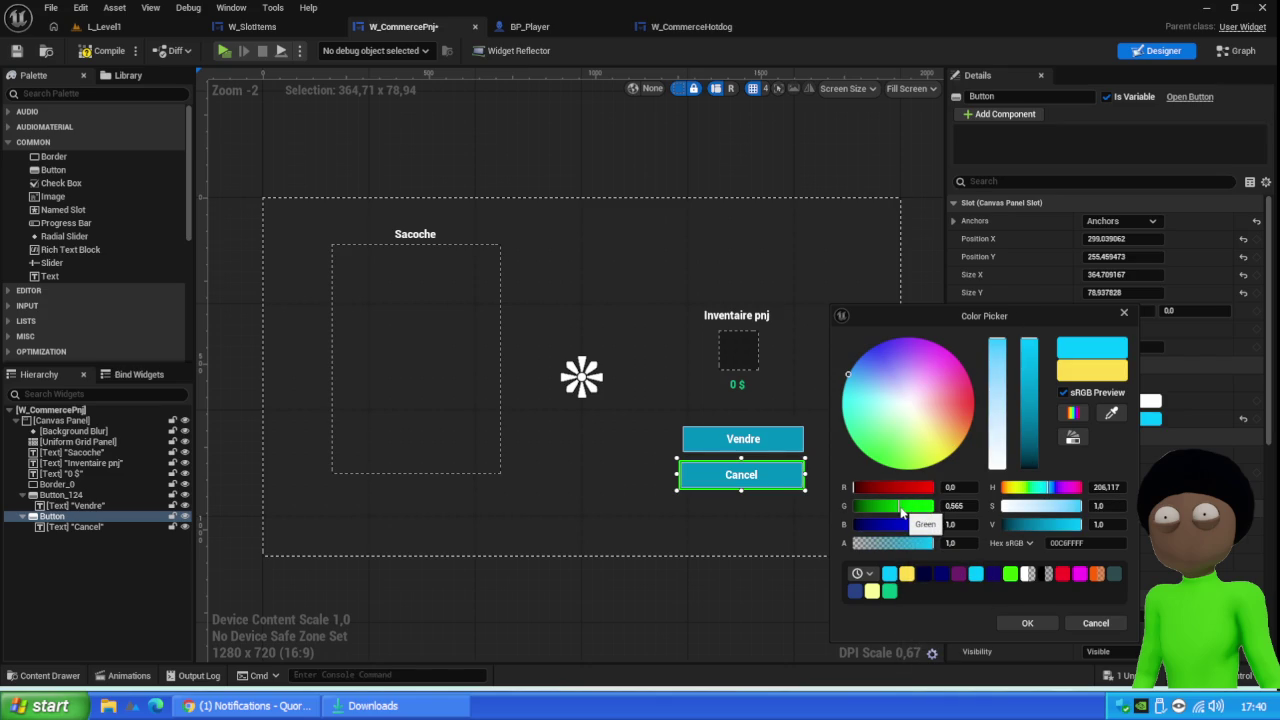
pyautogui.click(951, 456)
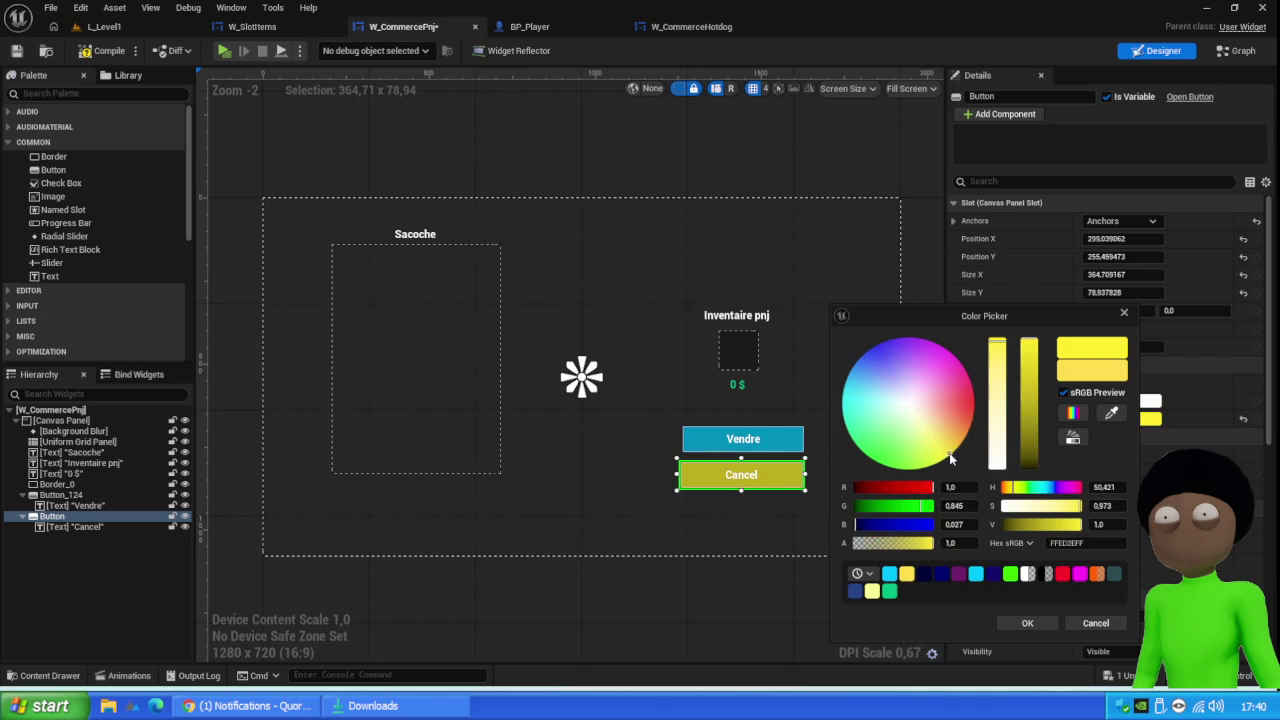
pyautogui.click(1034, 626)
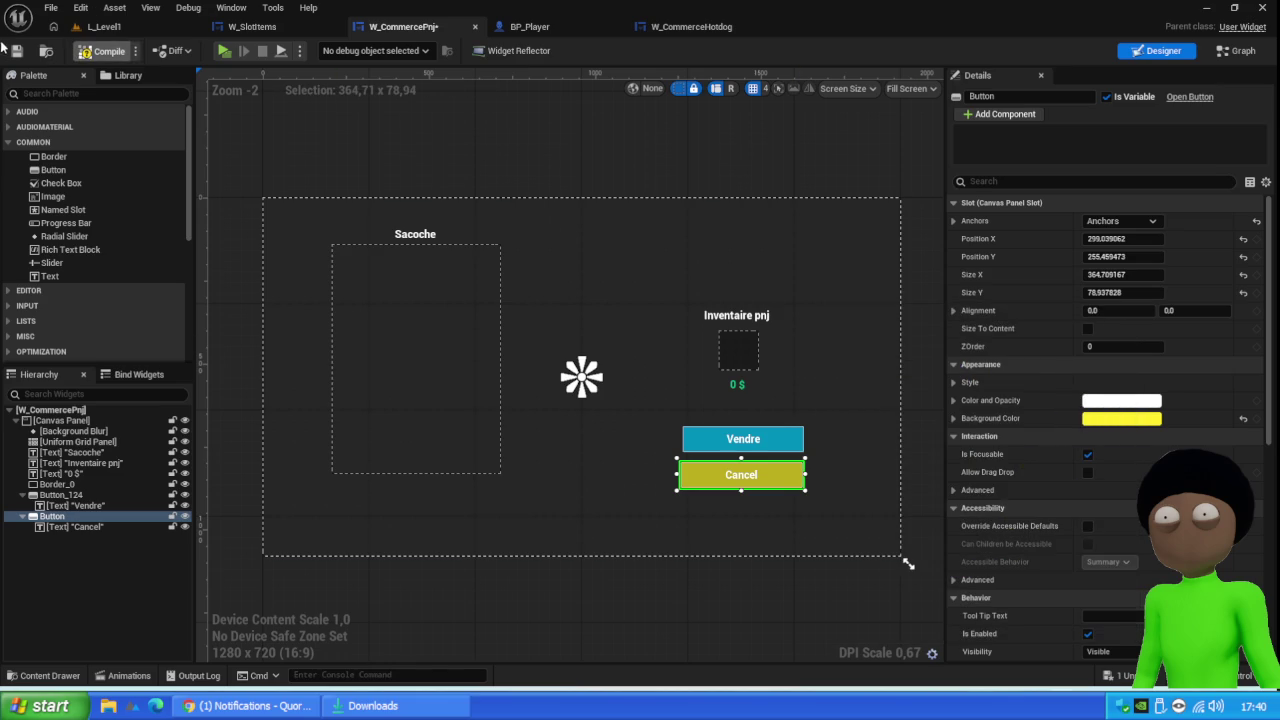
pyautogui.click(18, 51)
# Play-test from L_Level1 by giving the NPC a hotdog, then return to W_CommercePnj
pyautogui.click(104, 26)
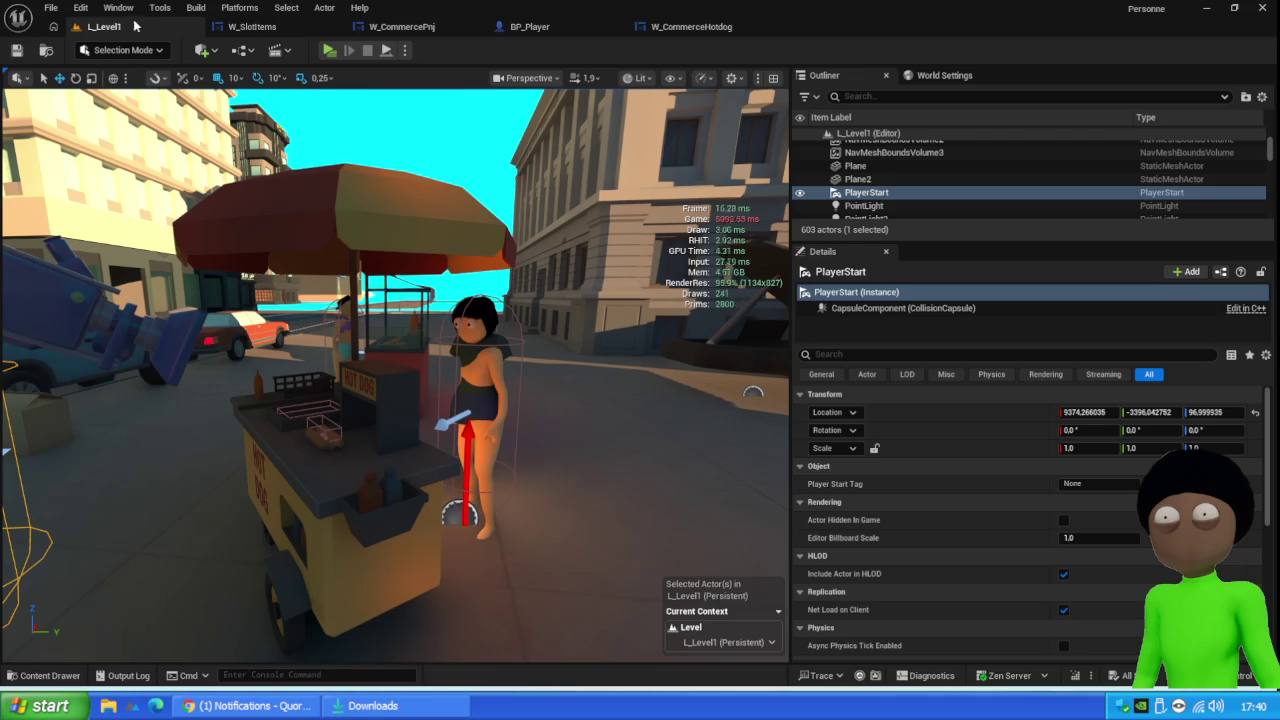
pyautogui.click(328, 58)
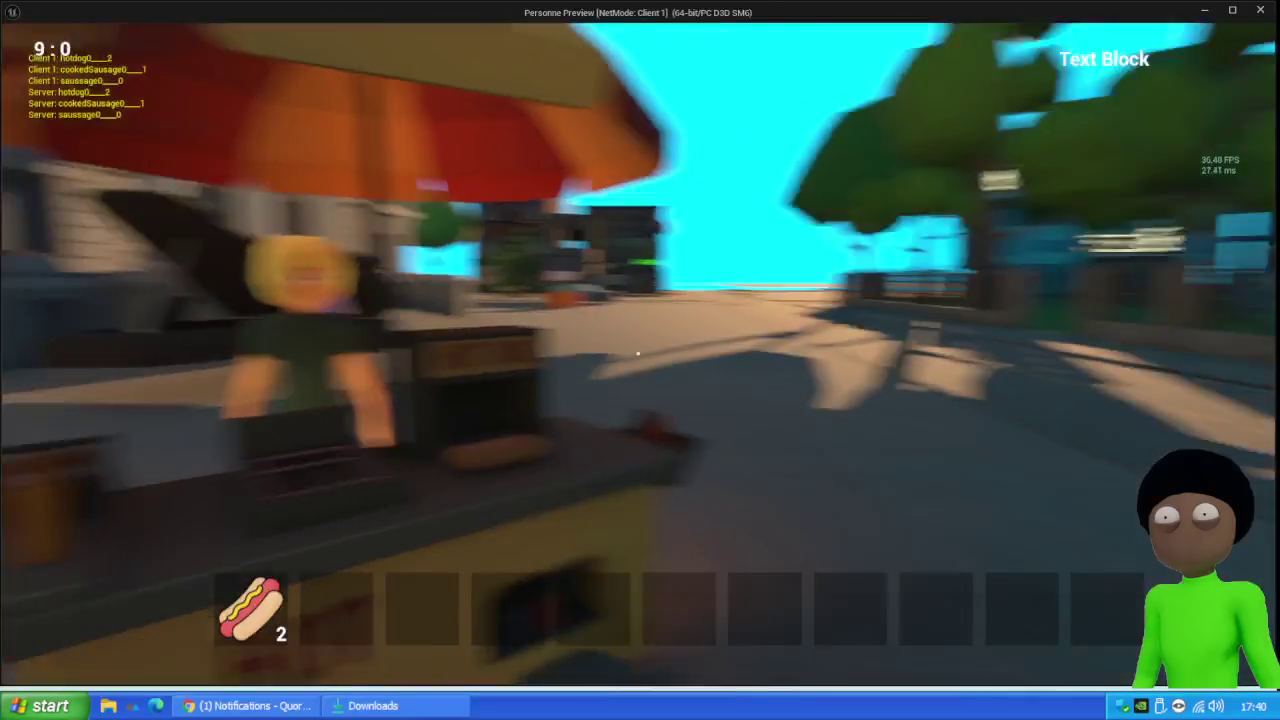
pyautogui.press('w')
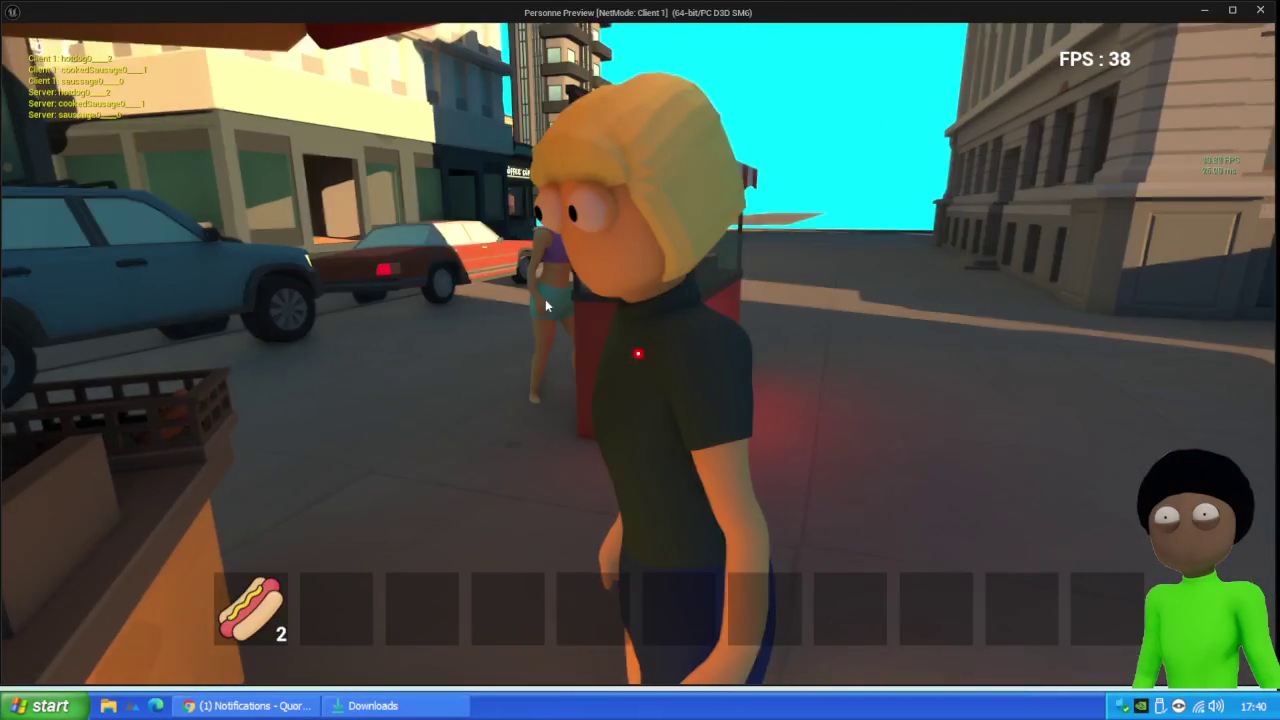
pyautogui.press('e')
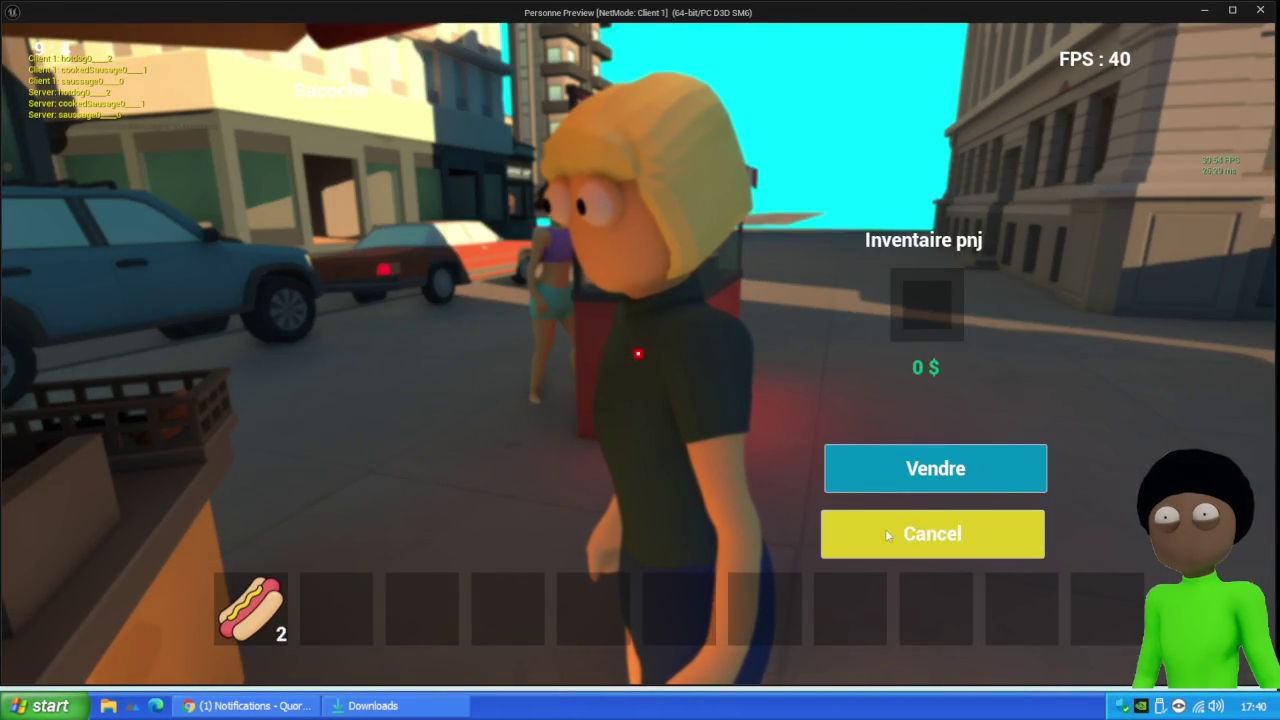
pyautogui.moveTo(280, 610)
pyautogui.mouseDown()
pyautogui.moveTo(894, 360)
pyautogui.moveTo(953, 311)
pyautogui.moveTo(945, 320)
pyautogui.mouseUp()
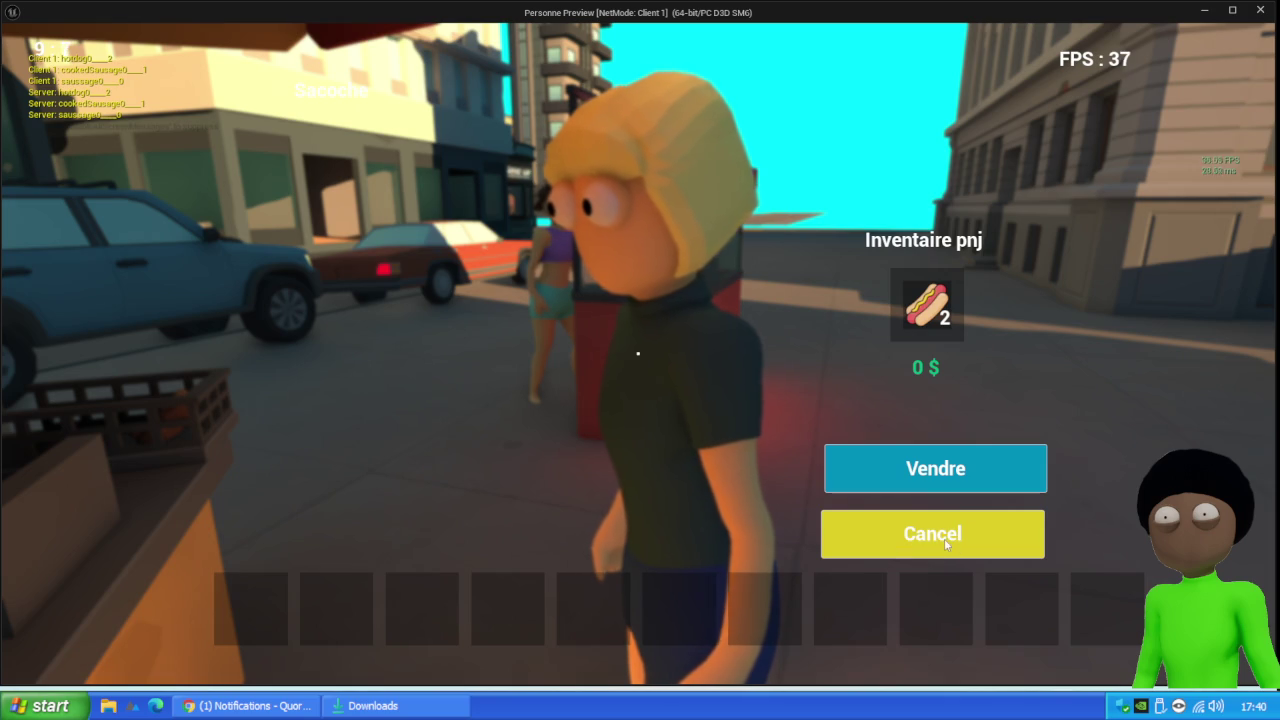
pyautogui.press('Escape')
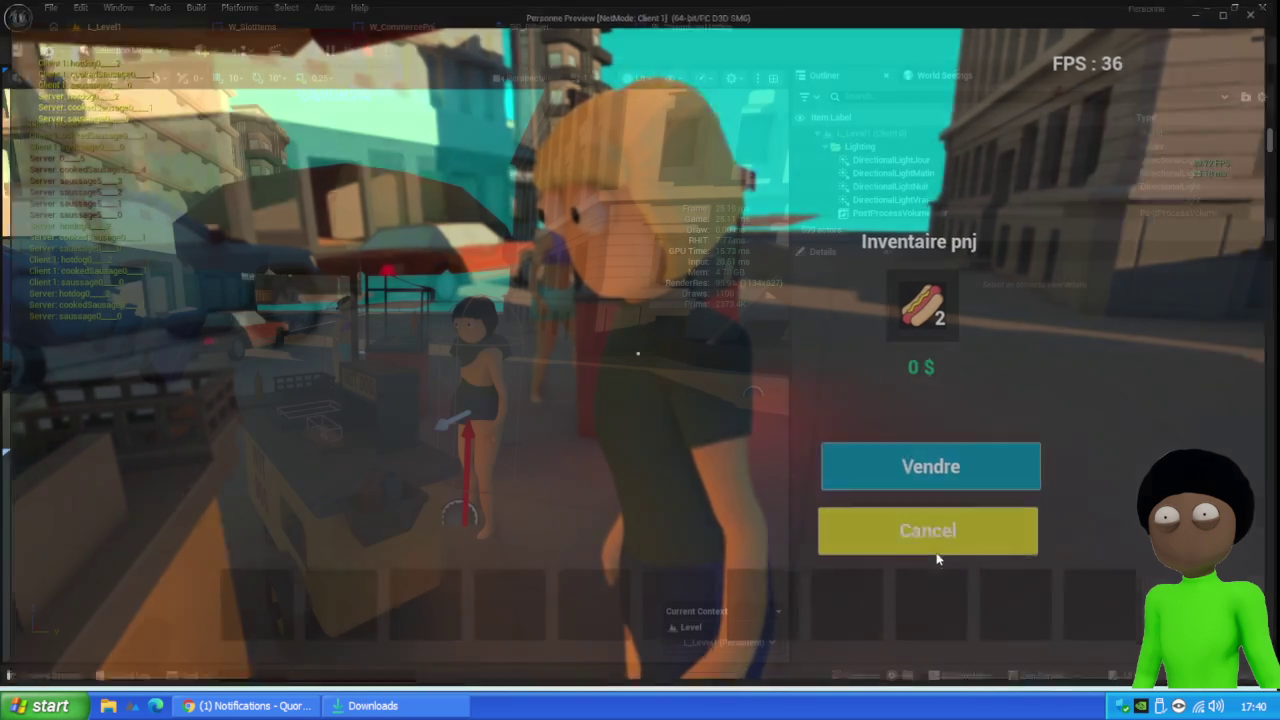
pyautogui.click(401, 26)
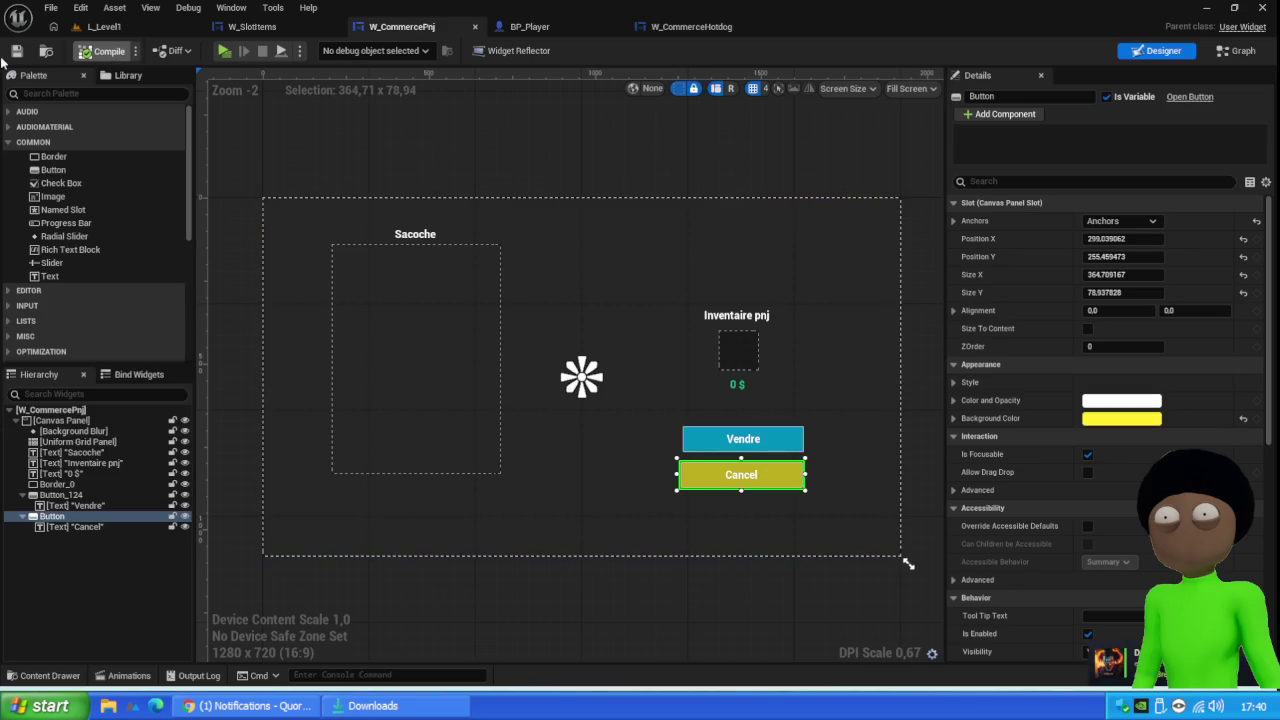
# Select the Cancel button, compile the widget, and scroll Details down to Events
pyautogui.click(69, 528)
pyautogui.rightClick(72, 528)
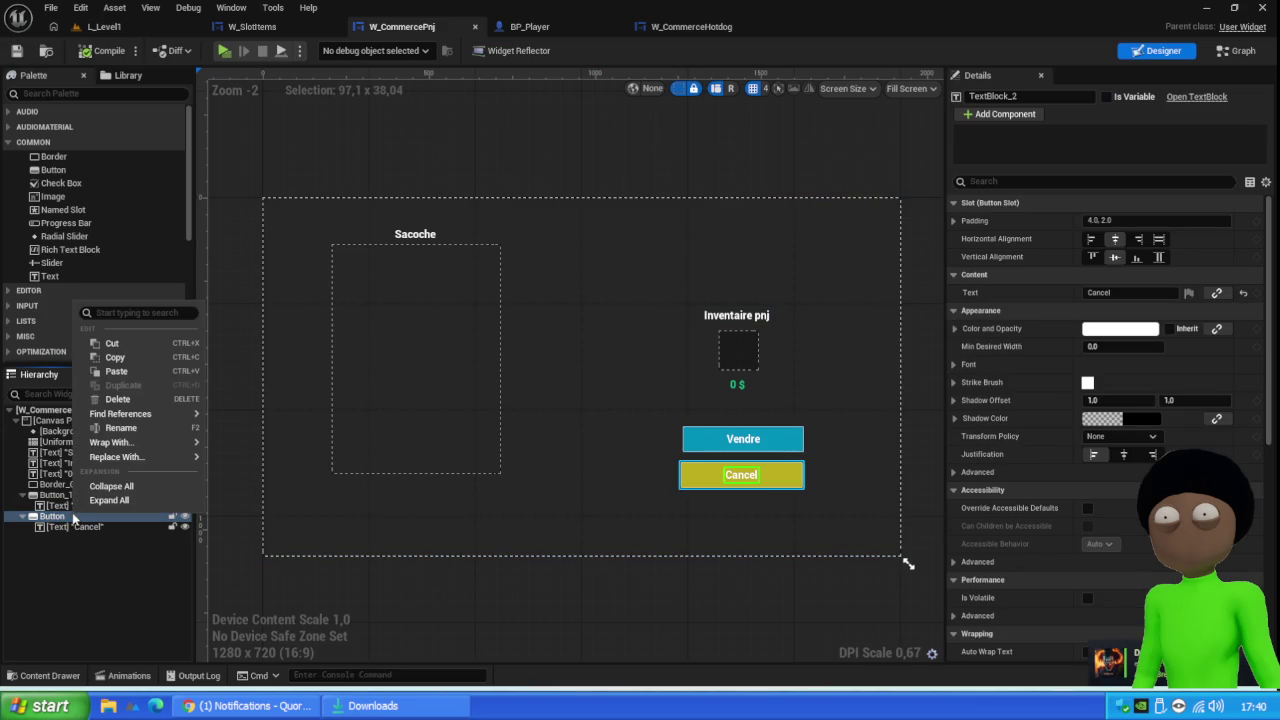
pyautogui.click(72, 549)
pyautogui.click(55, 516)
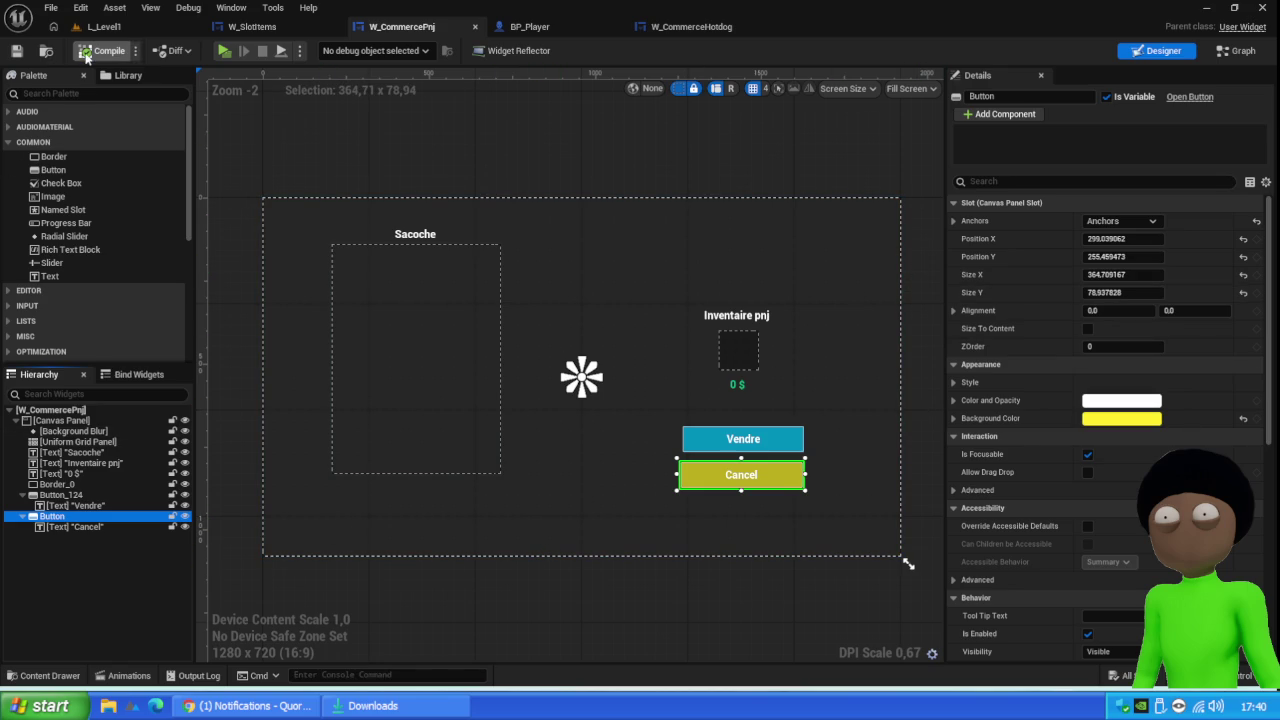
pyautogui.click(98, 55)
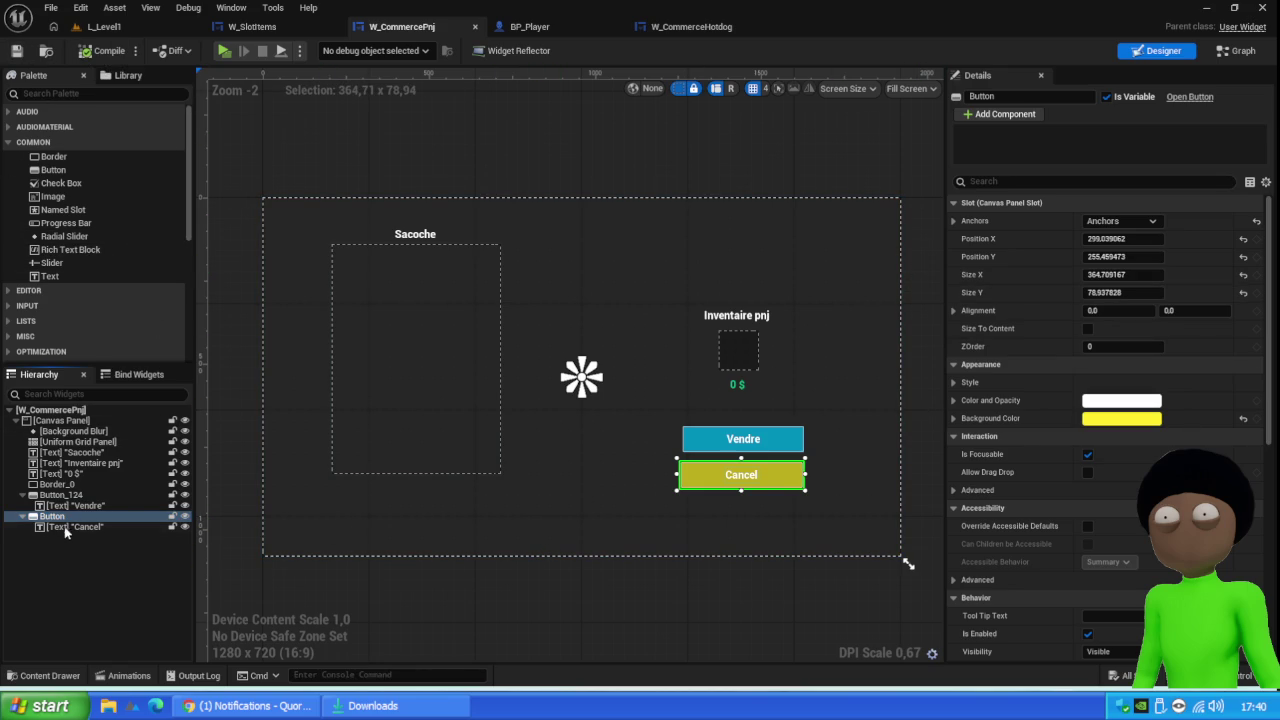
pyautogui.scroll(-10, 1060, 520)
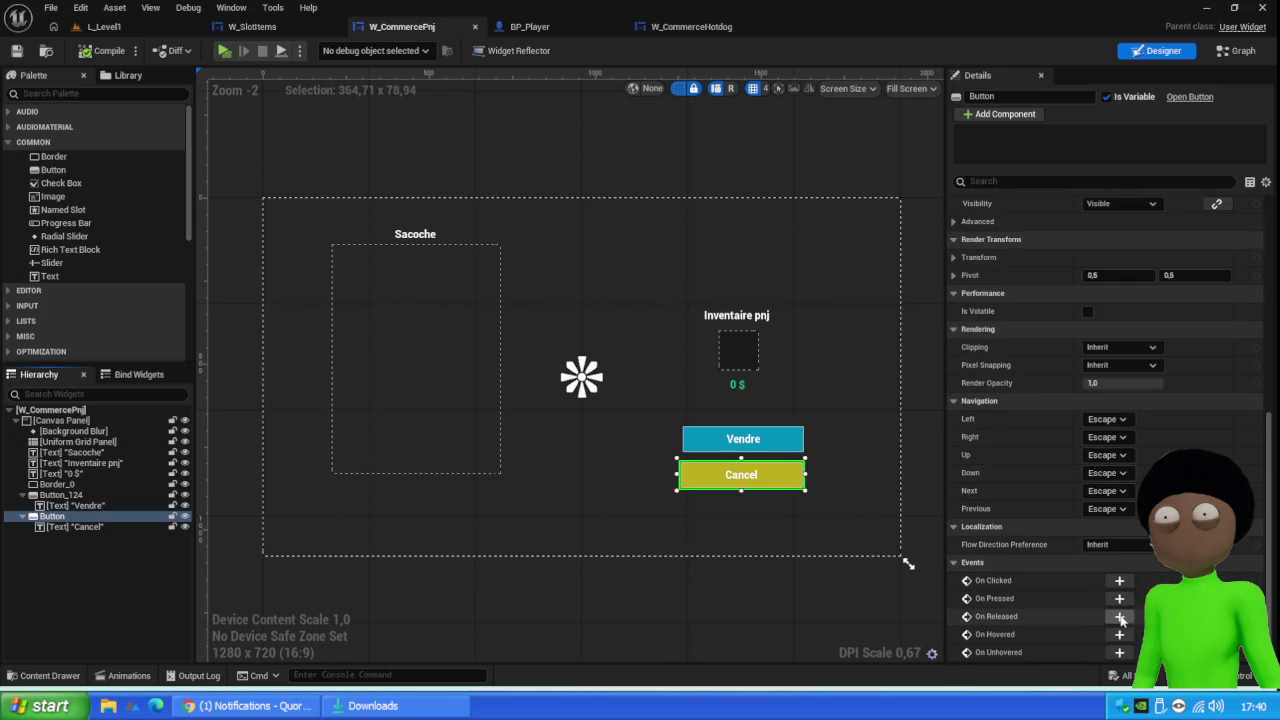
# Add and position an On Released event for the Cancel button, then bring up BP_Player's event graph
pyautogui.click(1120, 618)
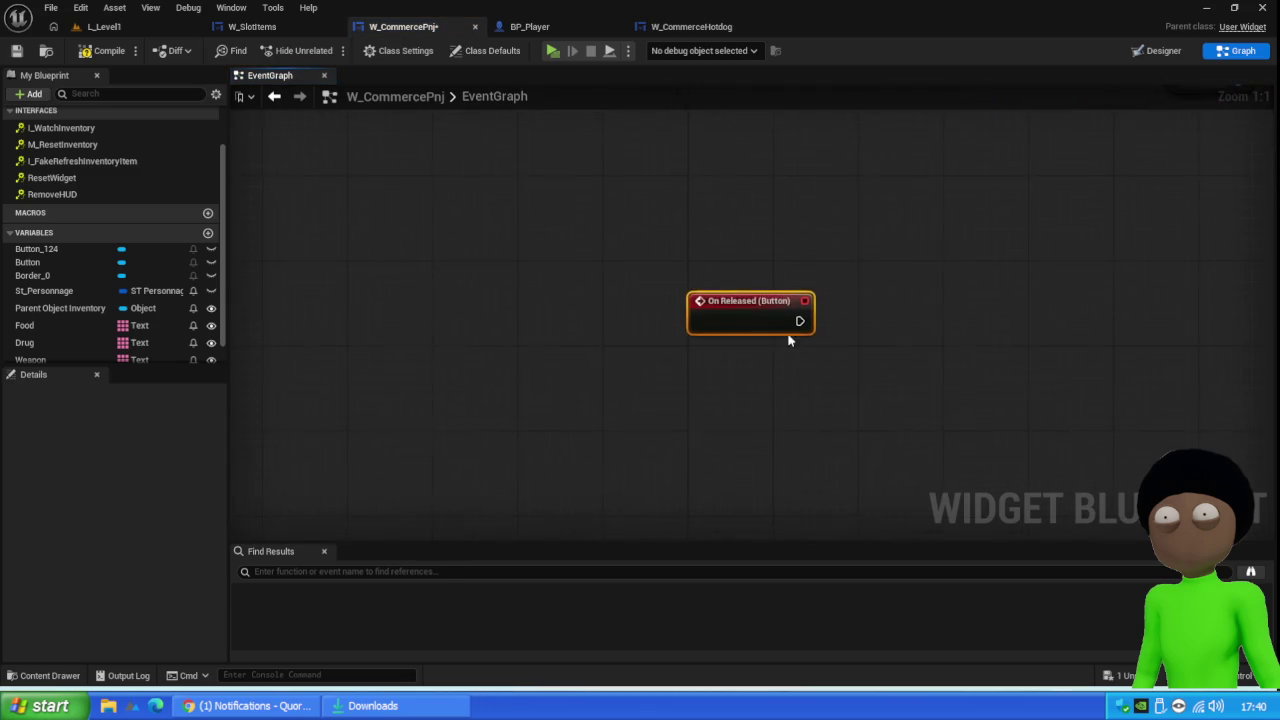
pyautogui.scroll(-5, 643, 318)
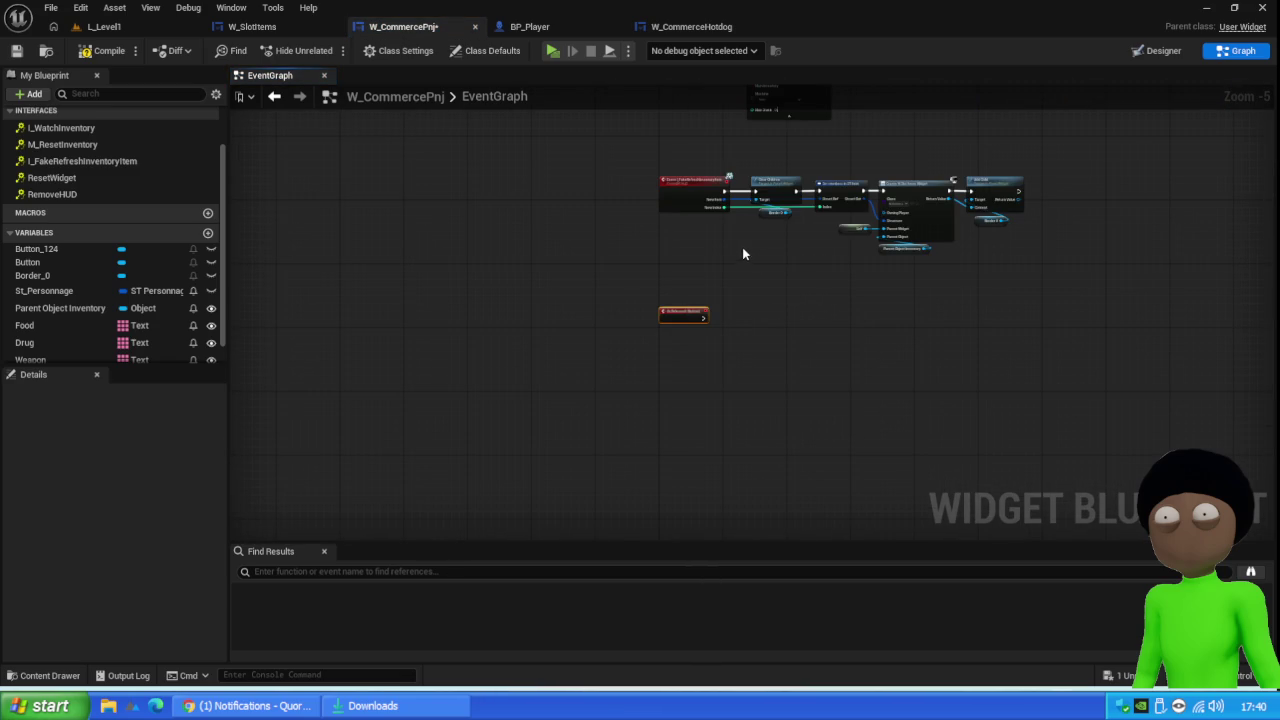
pyautogui.moveTo(683, 315); pyautogui.dragTo(706, 293)
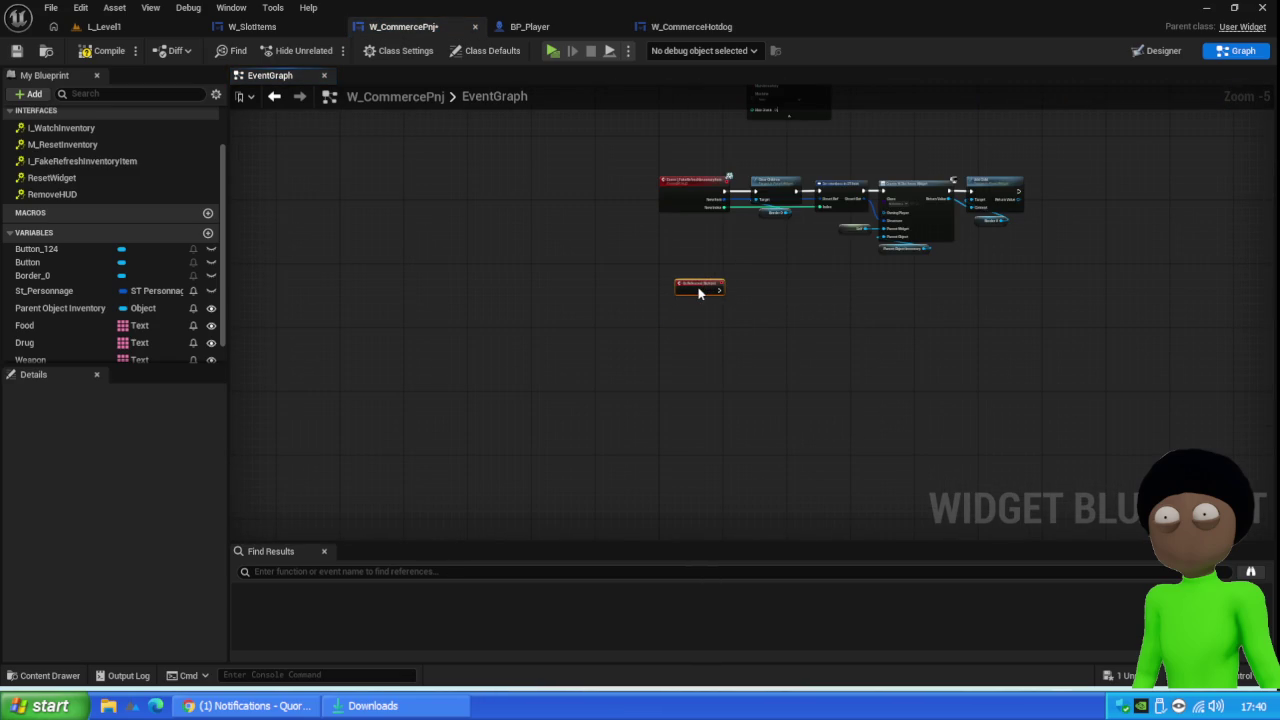
pyautogui.scroll(2, 808, 200)
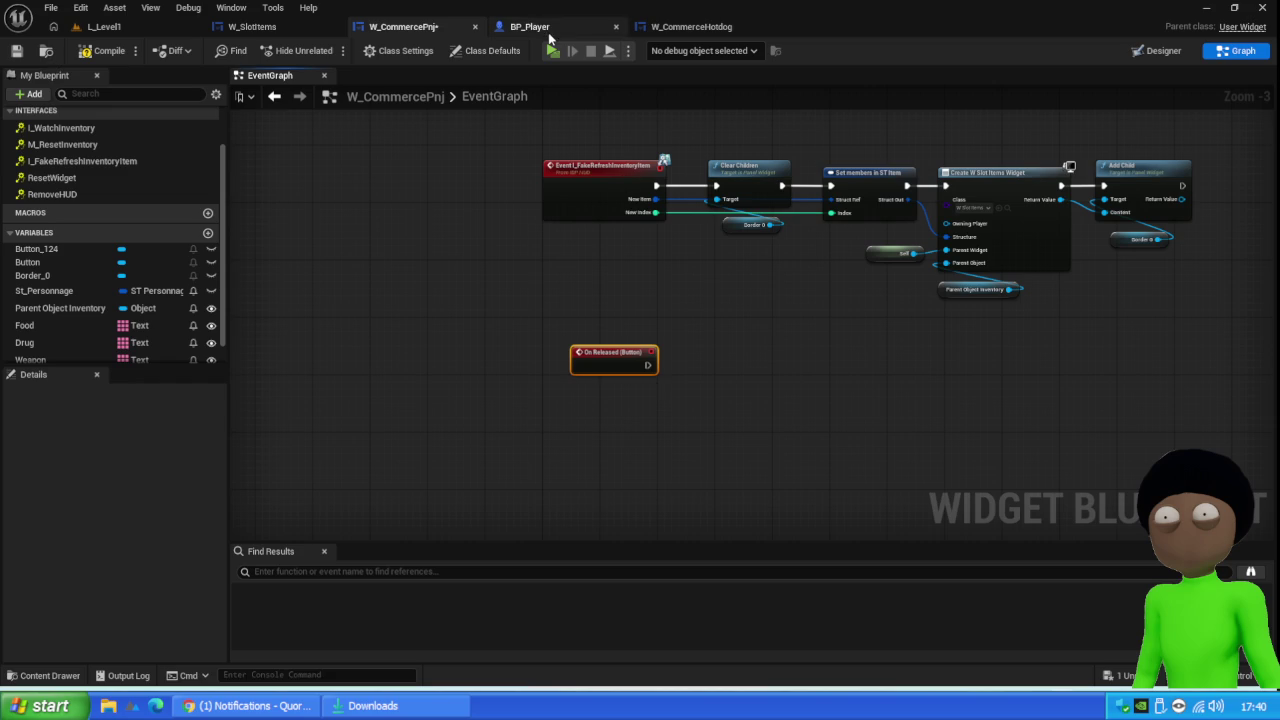
pyautogui.click(555, 28)
pyautogui.scroll(-3, 509, 224)
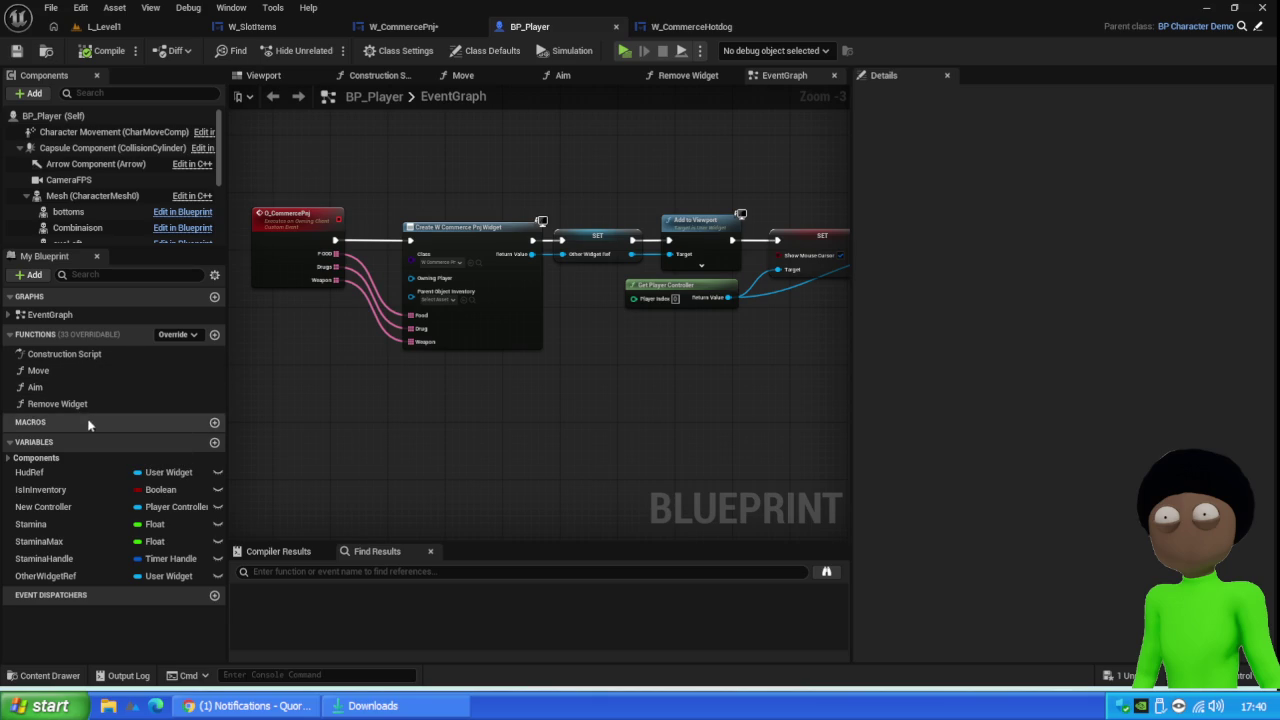
# Inspect BP_Player's Remove Widget function graph, then return to and pan around the event graph
pyautogui.doubleClick(60, 404)
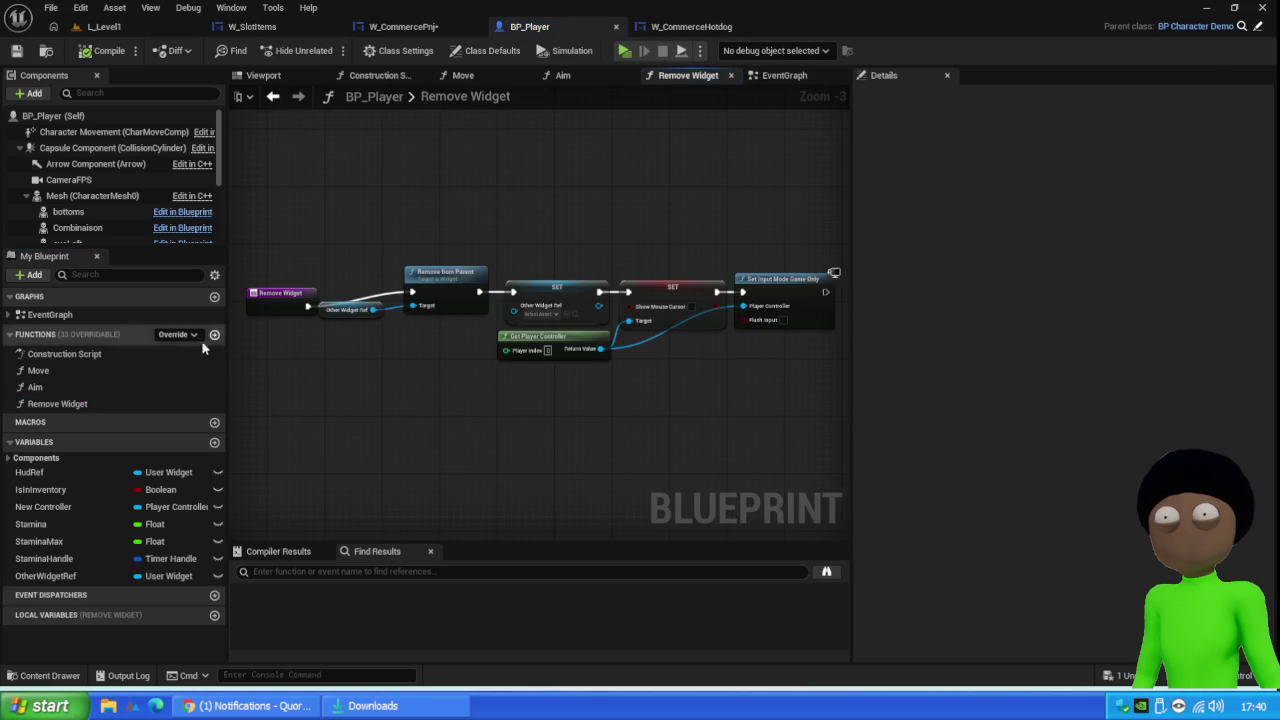
pyautogui.click(778, 76)
pyautogui.scroll(-3, 500, 281)
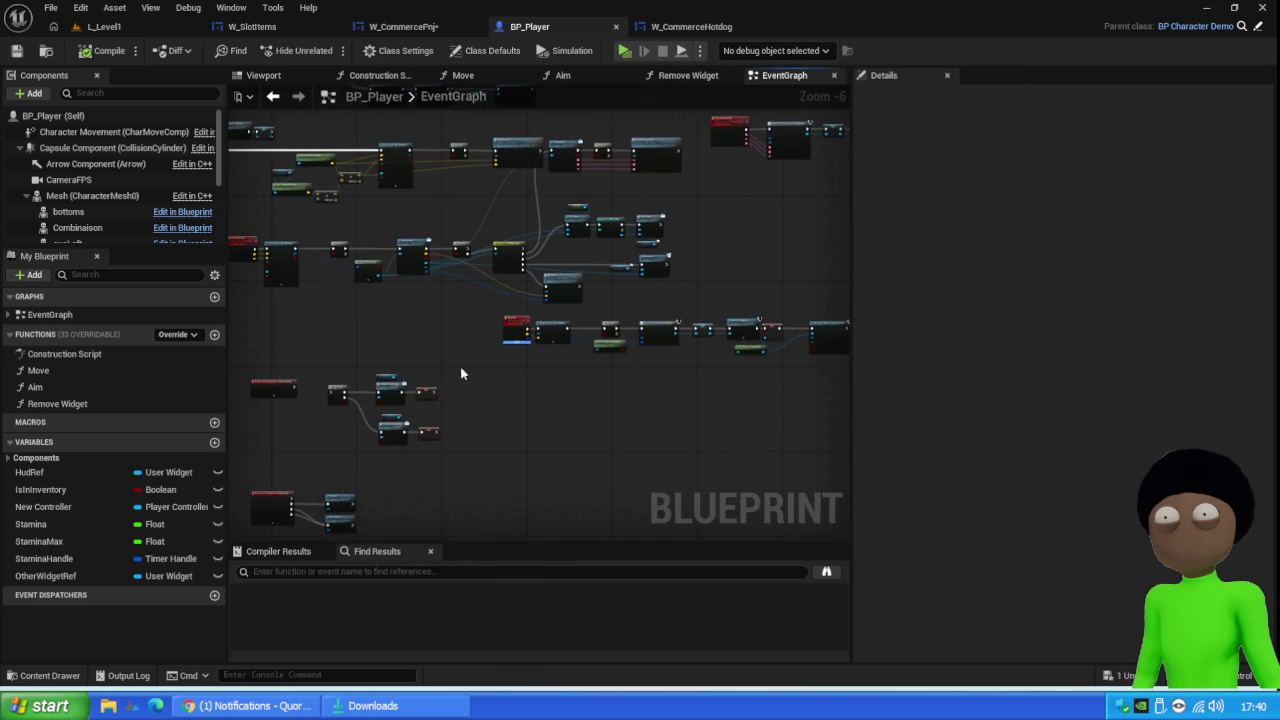
pyautogui.scroll(3, 459, 373)
pyautogui.scroll(-1, 431, 310)
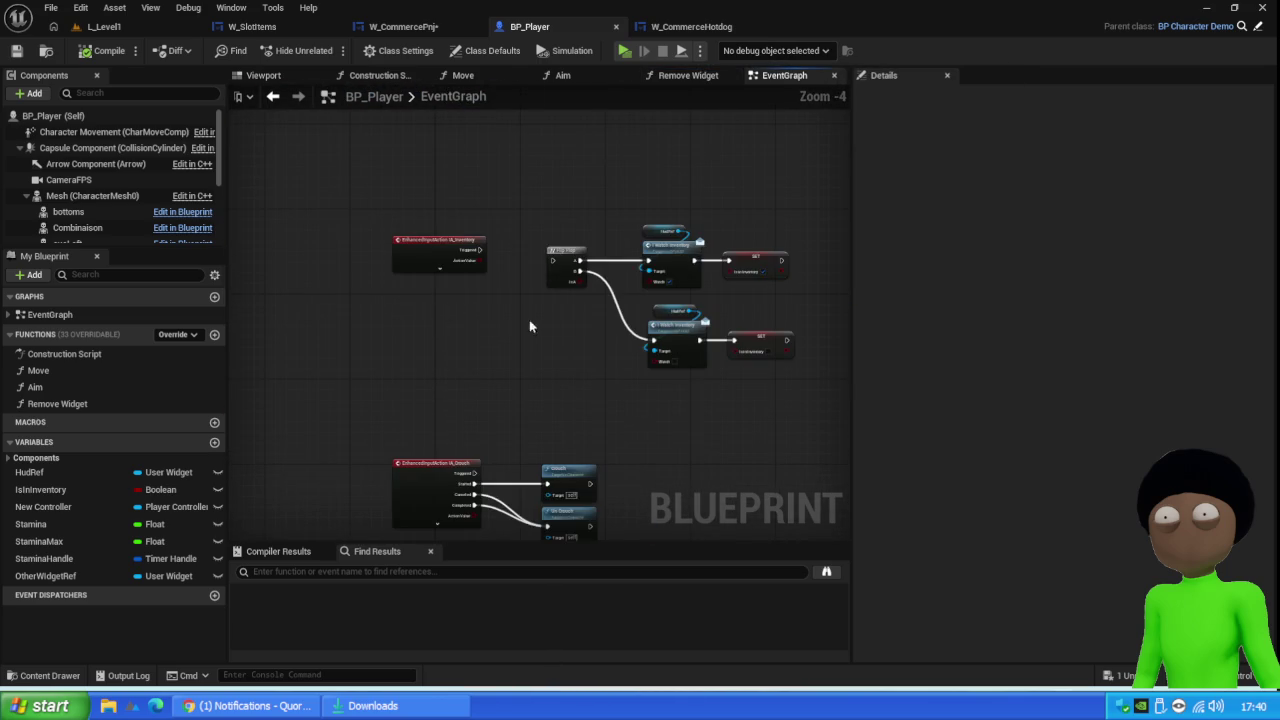
pyautogui.scroll(-2, 459, 381)
pyautogui.scroll(2, 500, 400)
pyautogui.moveTo(616, 368)
pyautogui.mouseDown()
pyautogui.moveTo(552, 298)
pyautogui.moveTo(787, 233)
pyautogui.moveTo(559, 257)
pyautogui.moveTo(499, 362)
pyautogui.moveTo(325, 487)
pyautogui.moveTo(376, 610)
pyautogui.mouseUp()
# Find all references to Remove Widget by name
pyautogui.rightClick(53, 402)
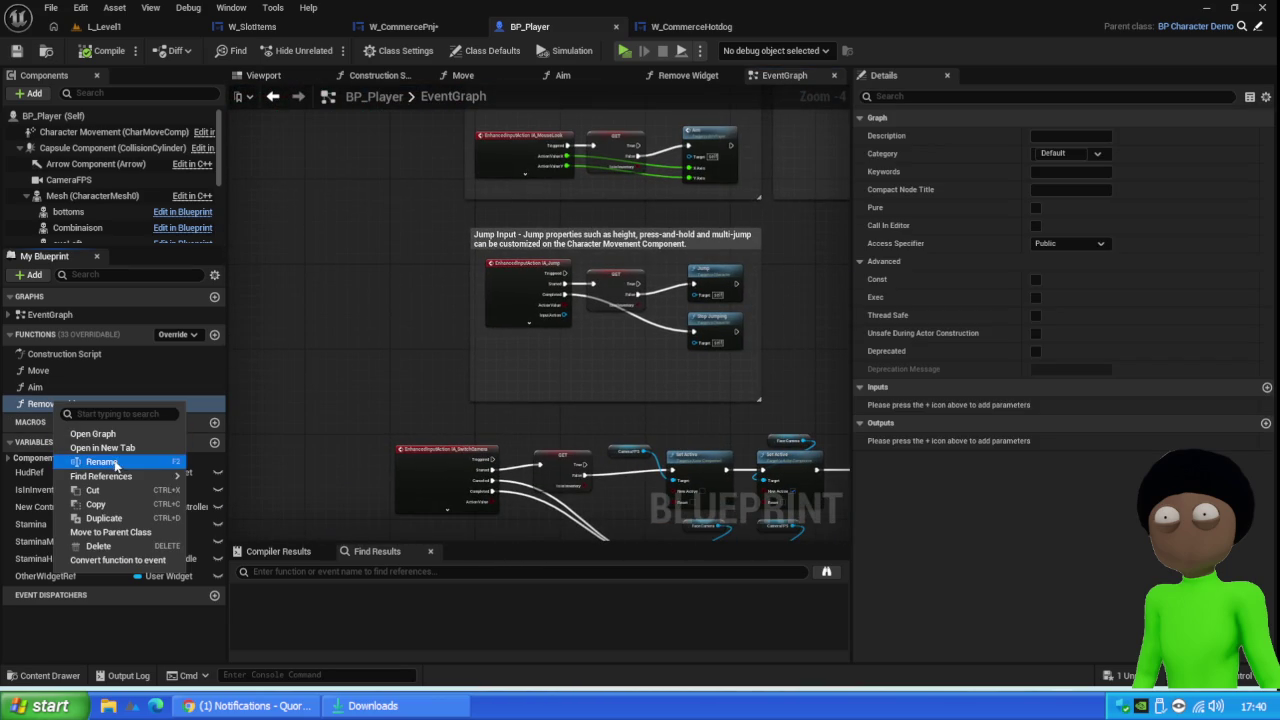
pyautogui.moveTo(118, 476)
pyautogui.click(220, 482)
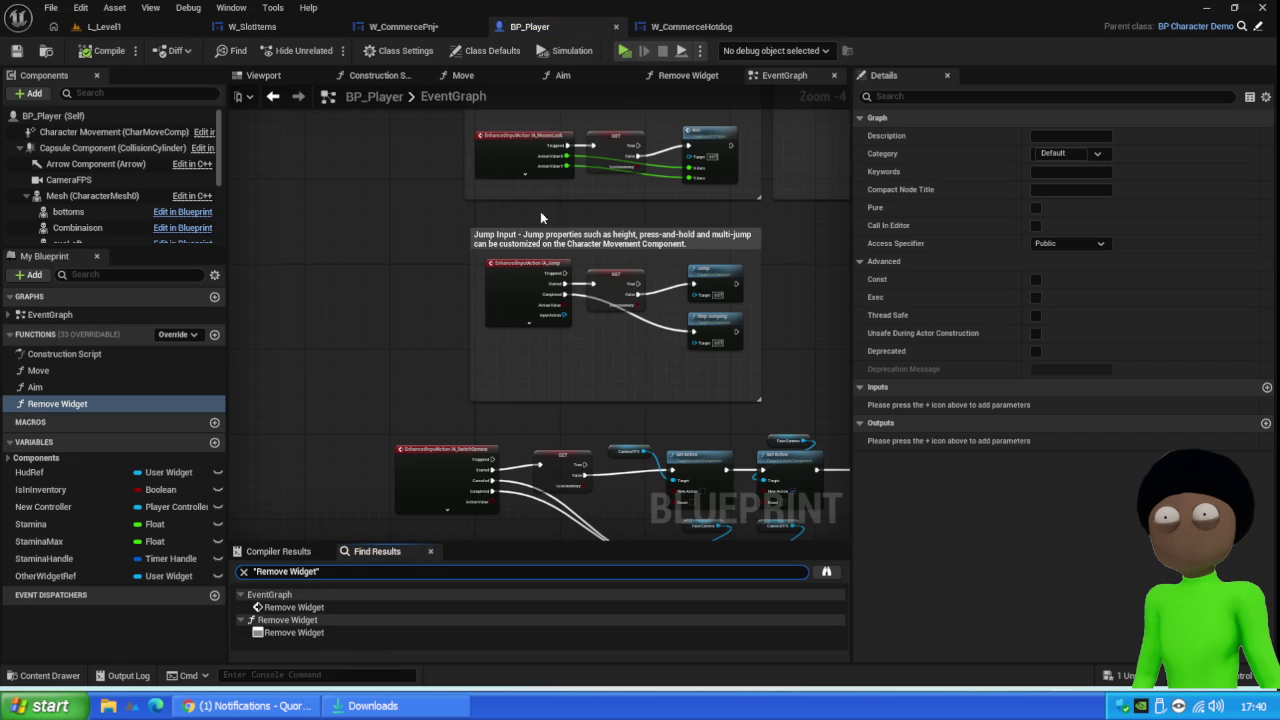
# Check BP_Player's class settings and W_CommerceHotdog, then go back to W_CommercePnj's event graph
pyautogui.click(398, 50)
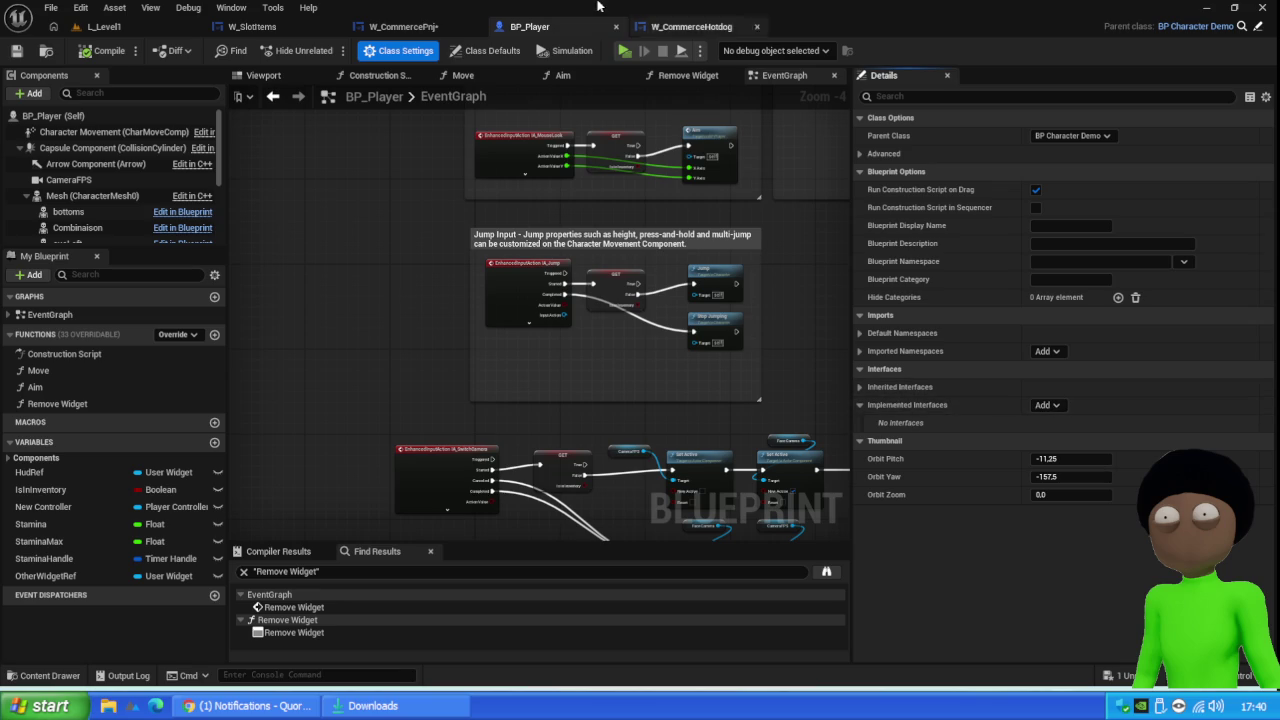
pyautogui.click(690, 26)
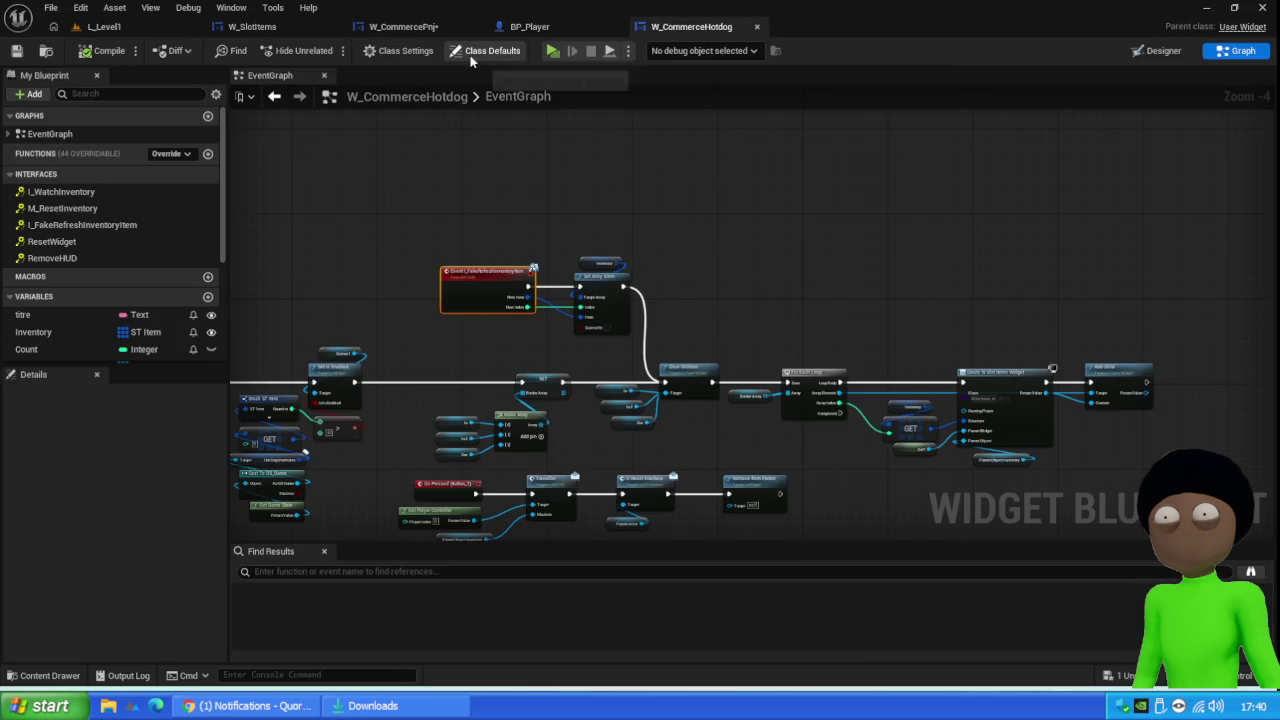
pyautogui.click(557, 28)
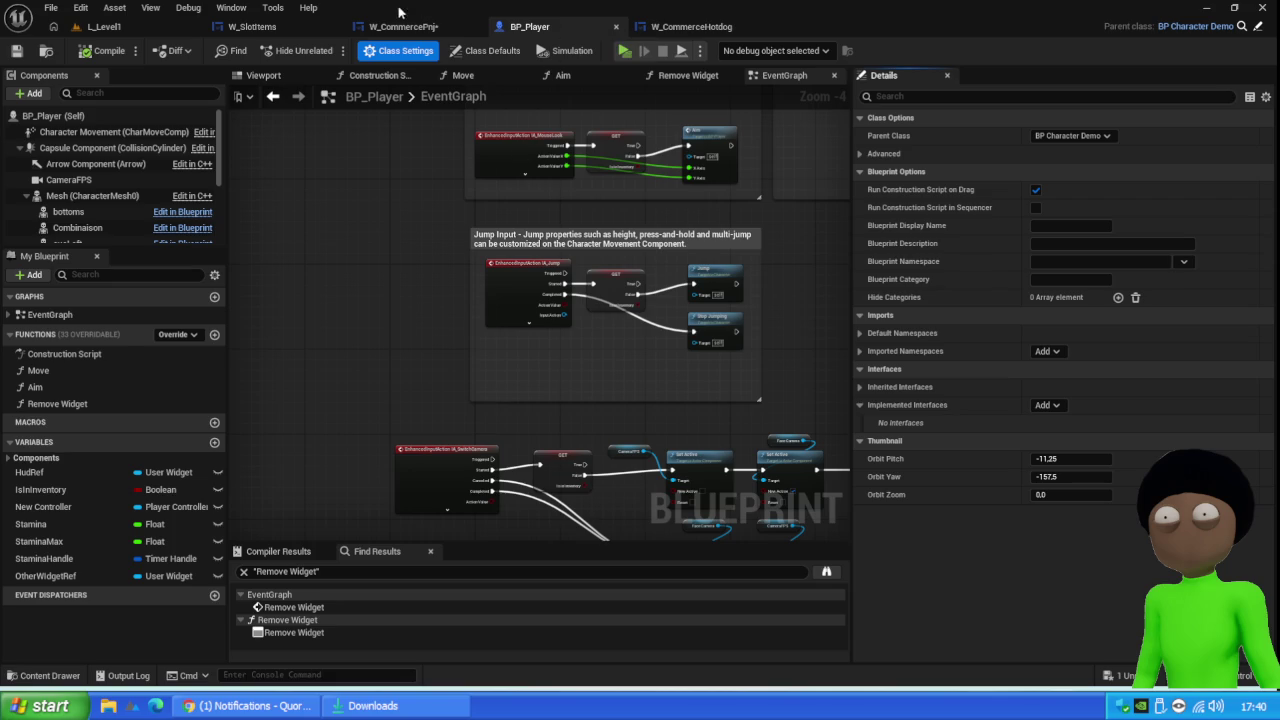
pyautogui.click(416, 30)
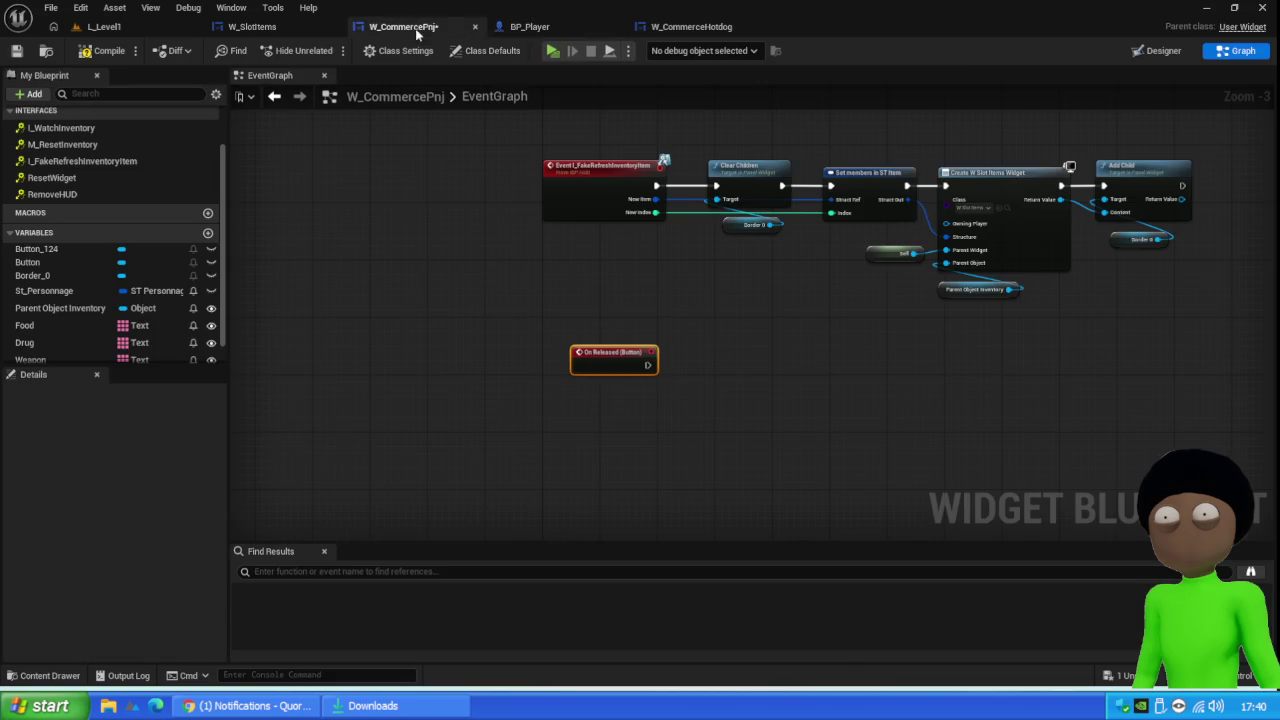
# Place a Get Player Character node beside On Released and search 'cast to bp_pl' from its output
pyautogui.rightClick(617, 425)
pyautogui.write('get player')
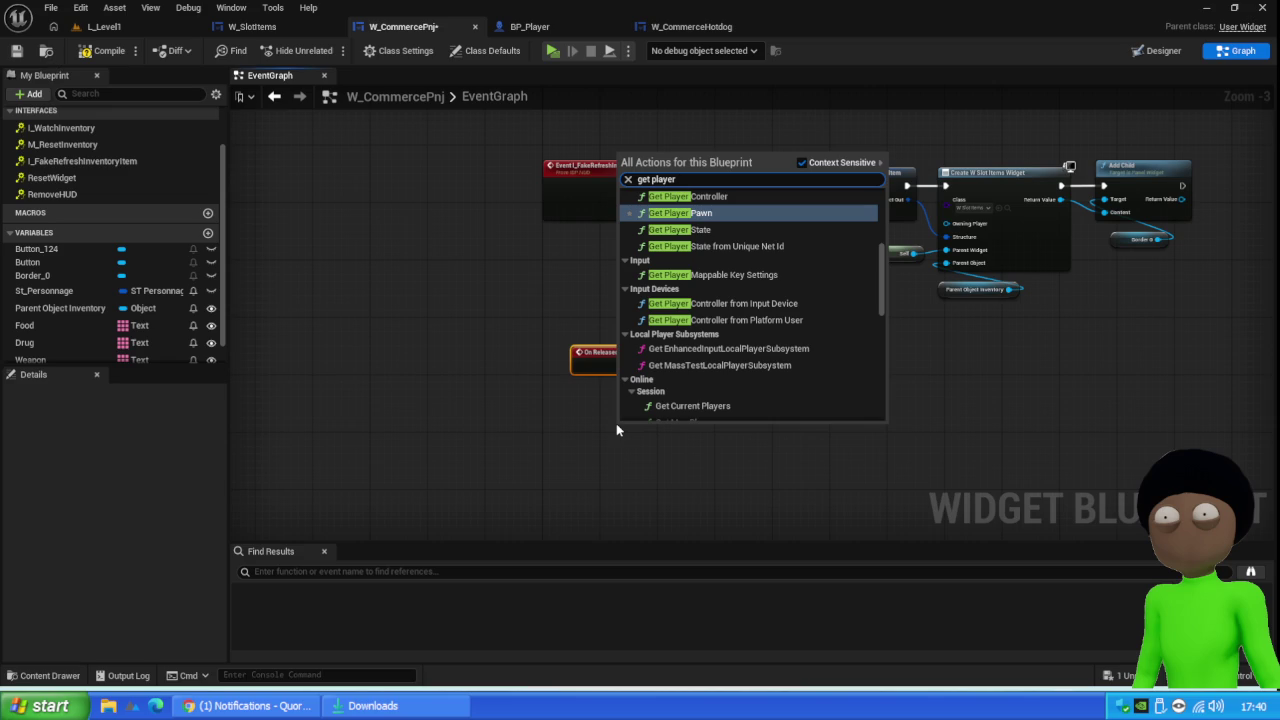
pyautogui.write('ch')
pyautogui.press('Return')
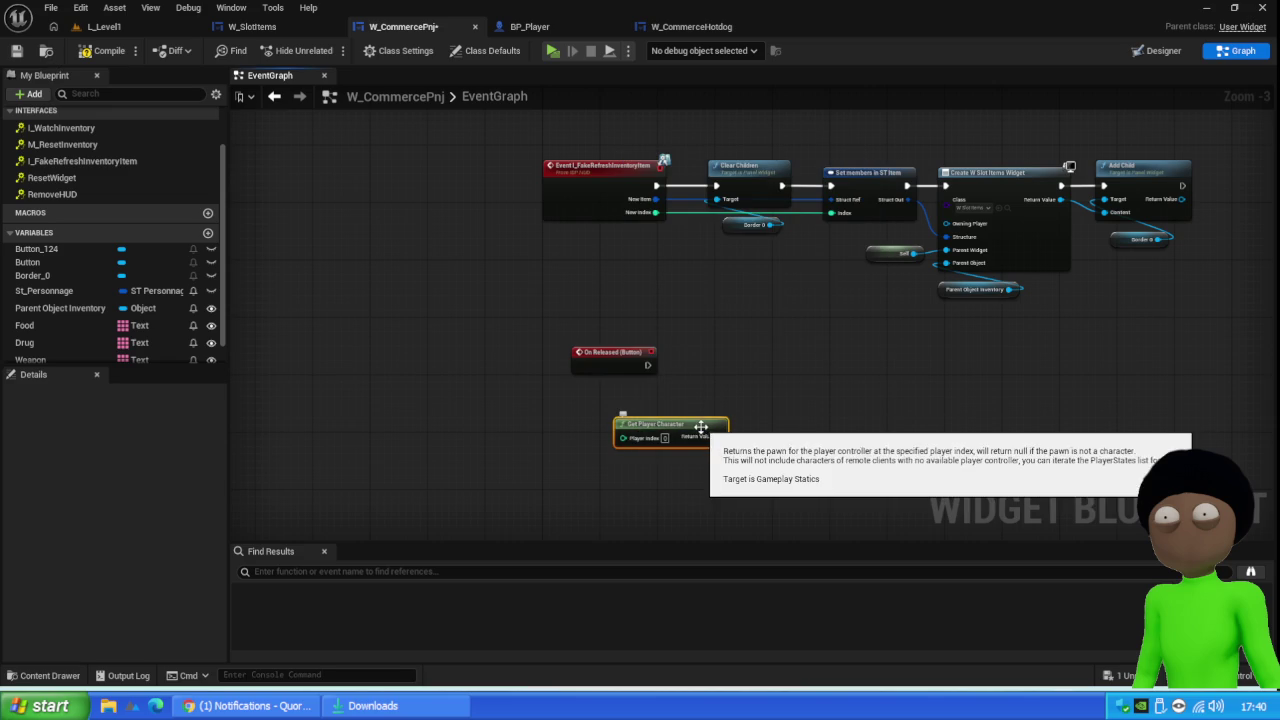
pyautogui.moveTo(694, 429)
pyautogui.mouseDown()
pyautogui.moveTo(621, 383)
pyautogui.moveTo(627, 399)
pyautogui.mouseUp()
pyautogui.scroll(3, 672, 378)
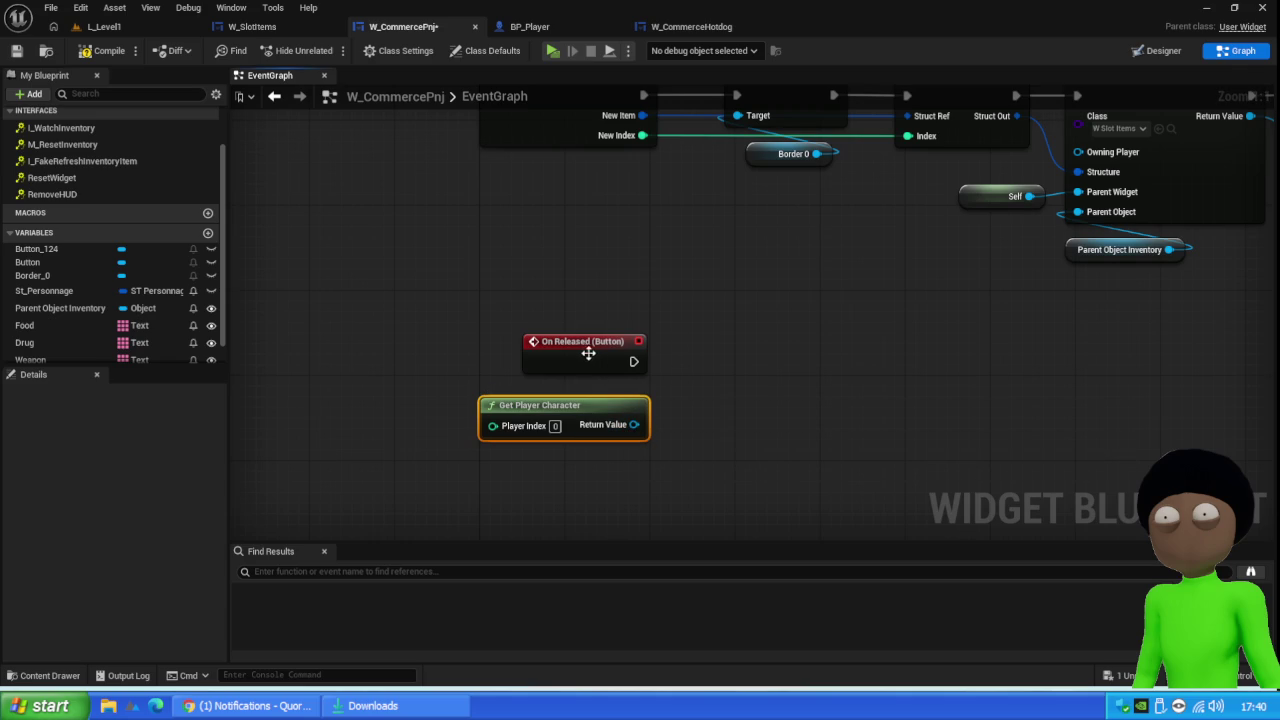
pyautogui.moveTo(608, 369); pyautogui.dragTo(611, 369)
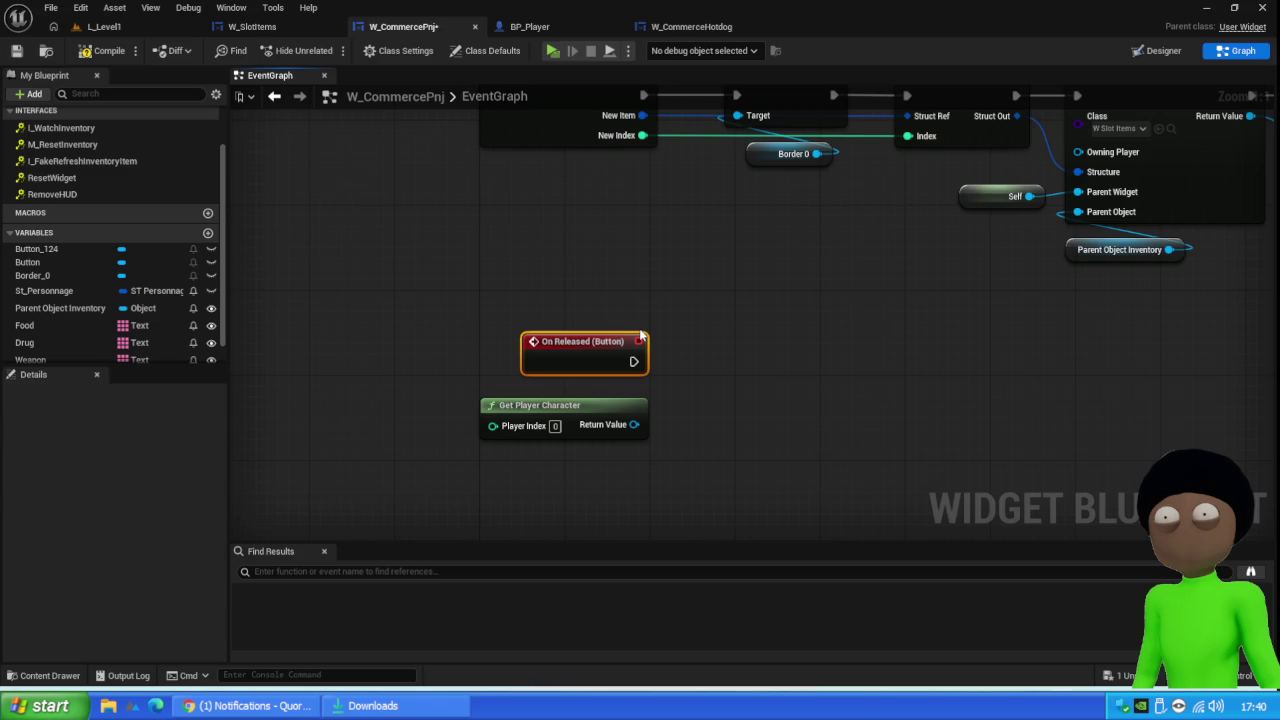
pyautogui.moveTo(634, 424); pyautogui.dragTo(719, 392)
pyautogui.write('cast to bp')
pyautogui.write('_pl')
# Add Cast To BP_Player from the character, drive it from On Released, and line up the nodes
pyautogui.press('Return')
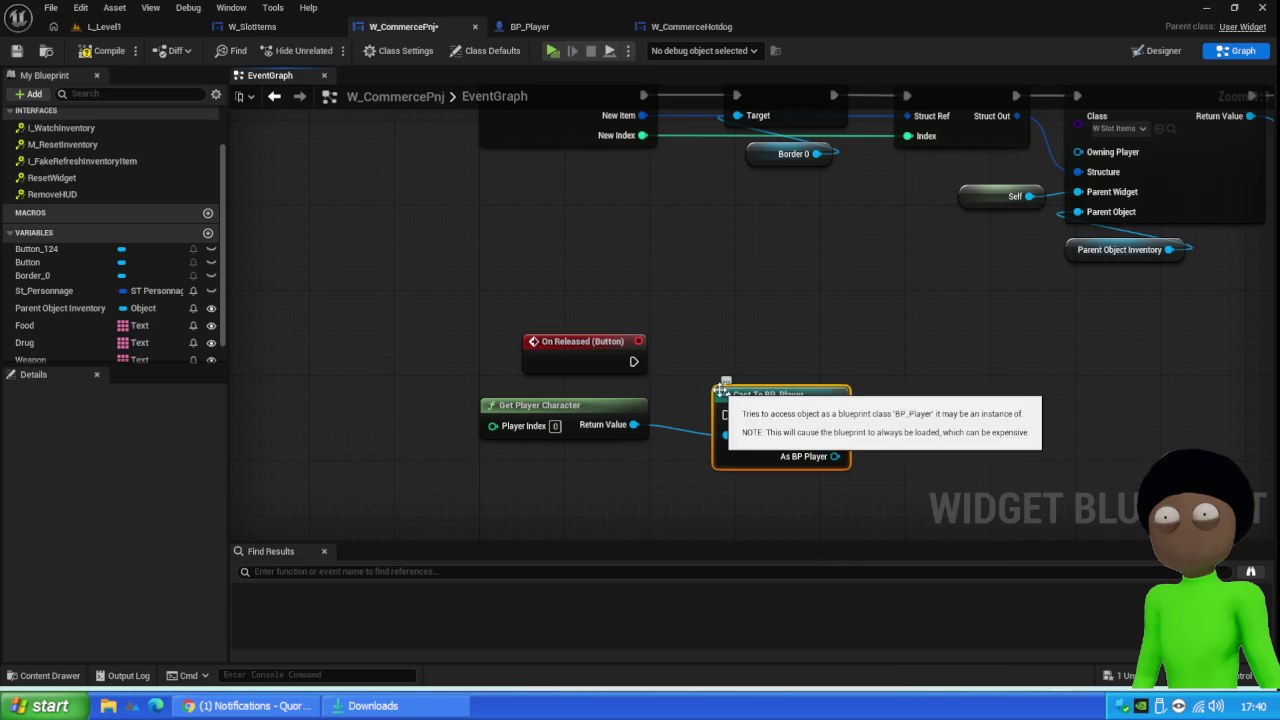
pyautogui.moveTo(634, 362)
pyautogui.mouseDown()
pyautogui.moveTo(726, 414)
pyautogui.moveTo(756, 343)
pyautogui.mouseUp()
pyautogui.moveTo(606, 409); pyautogui.dragTo(617, 398)
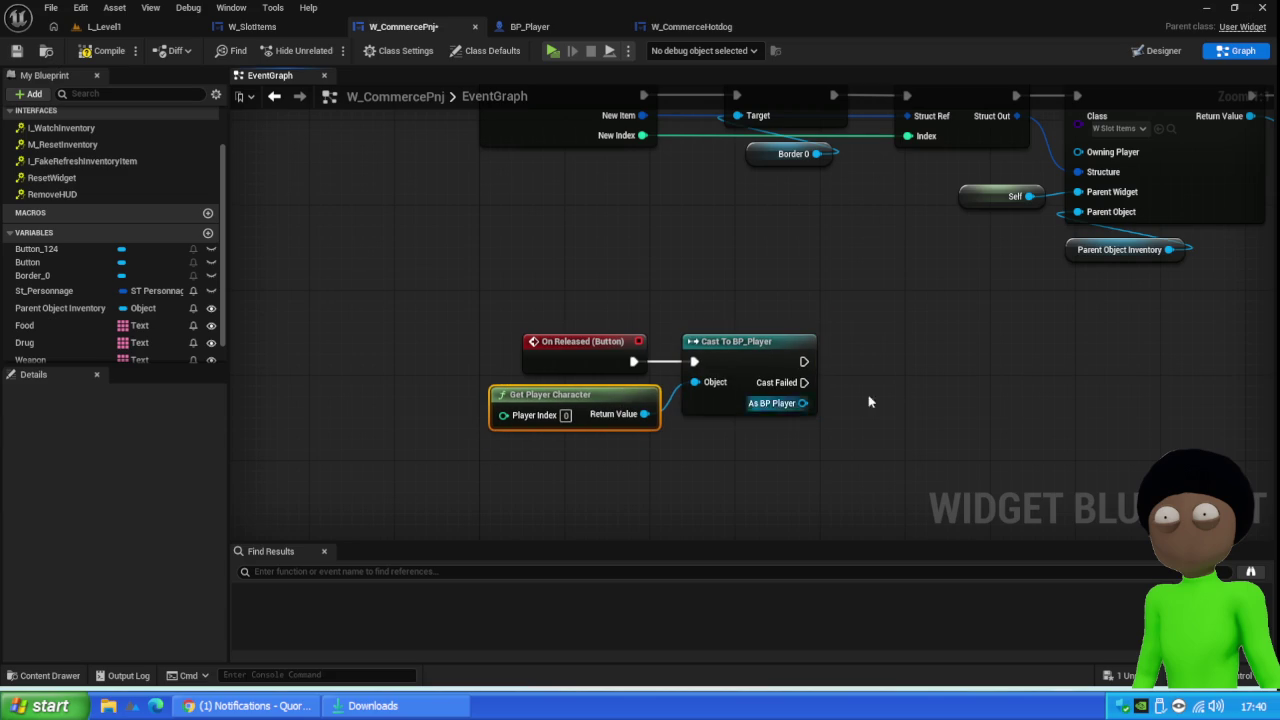
pyautogui.moveTo(863, 469); pyautogui.dragTo(609, 414)
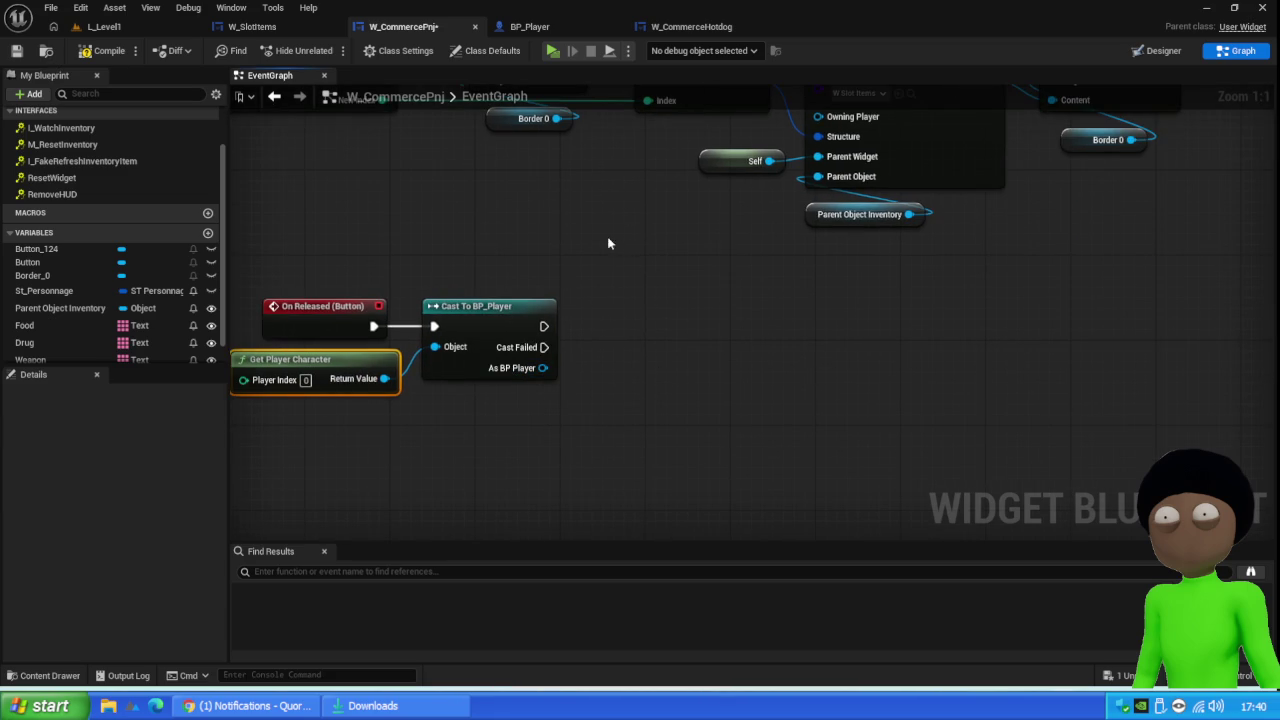
# Browse the As BP Player pin's action list without adding a node, then bring up the browser
pyautogui.click(538, 30)
pyautogui.click(400, 27)
pyautogui.moveTo(542, 368); pyautogui.dragTo(620, 368)
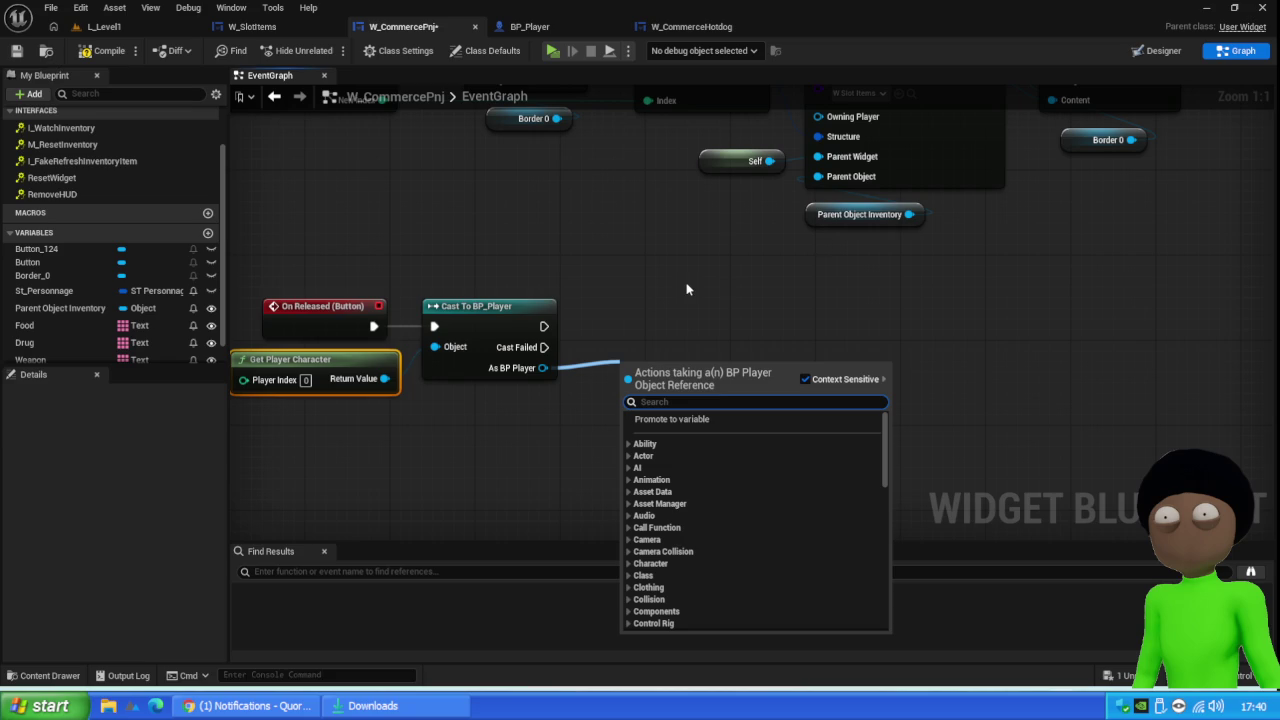
pyautogui.click(608, 277)
pyautogui.moveTo(540, 368); pyautogui.dragTo(645, 374)
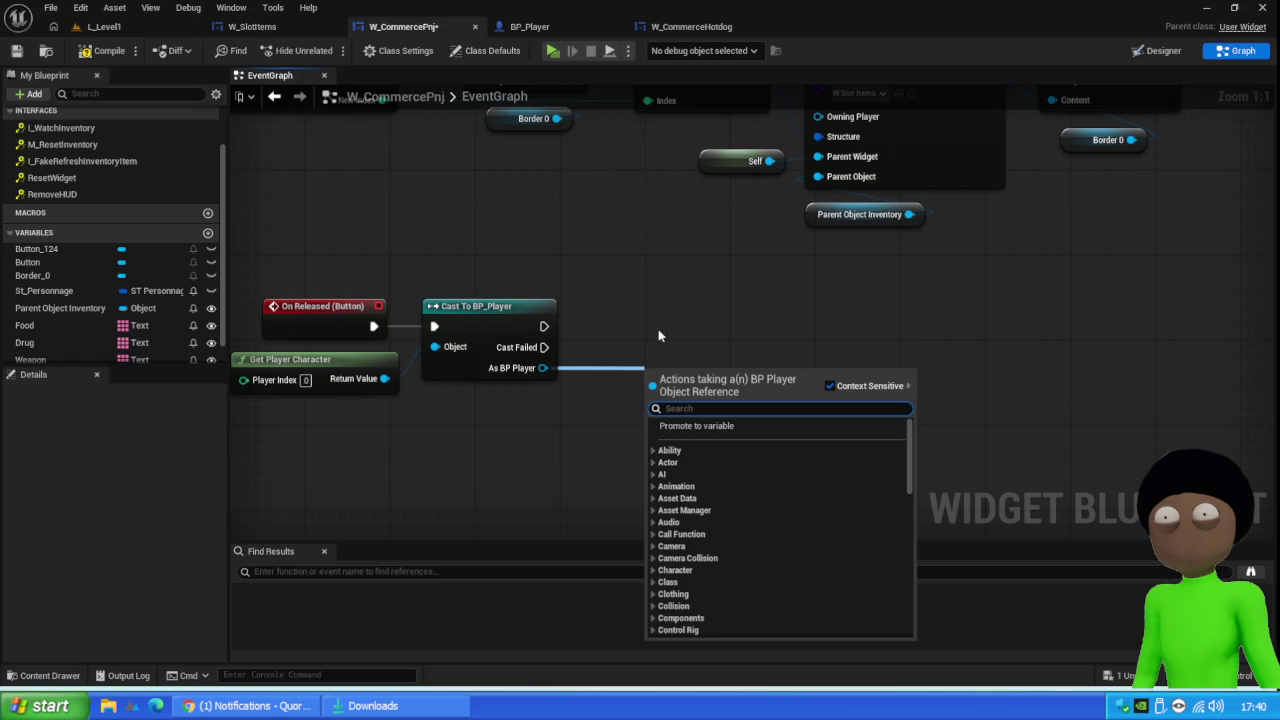
pyautogui.click(606, 266)
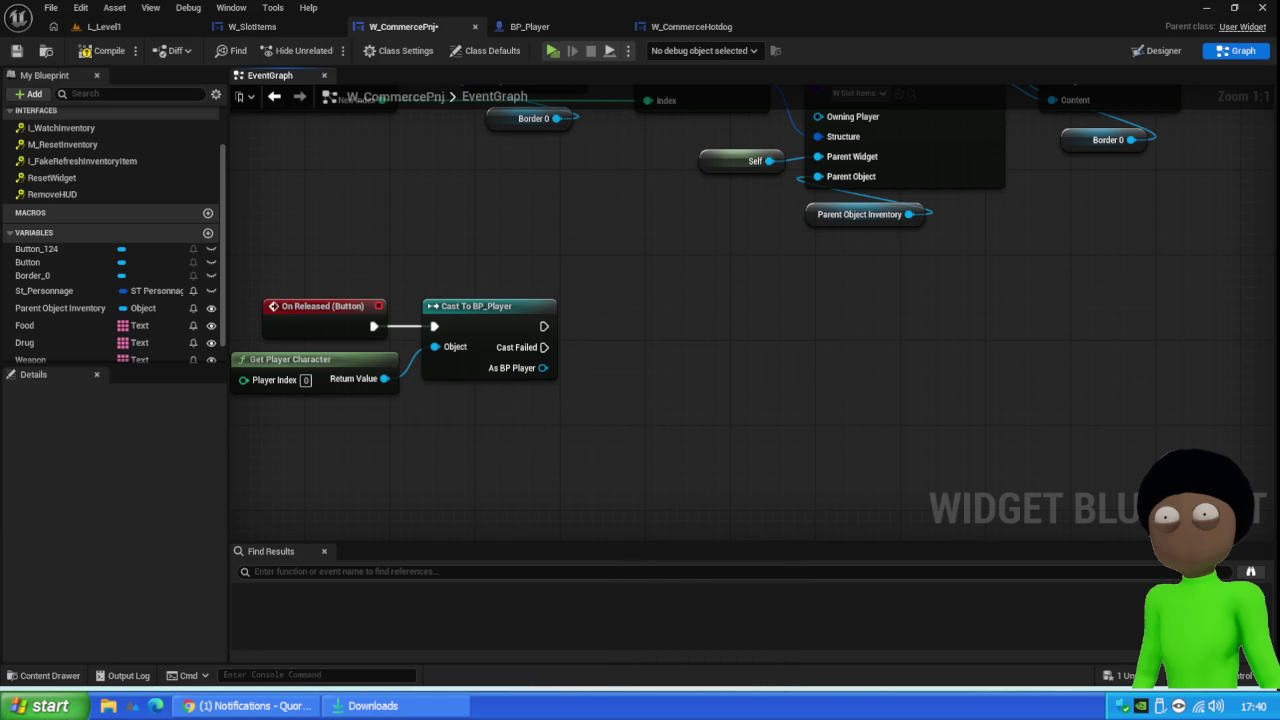
pyautogui.click(250, 705)
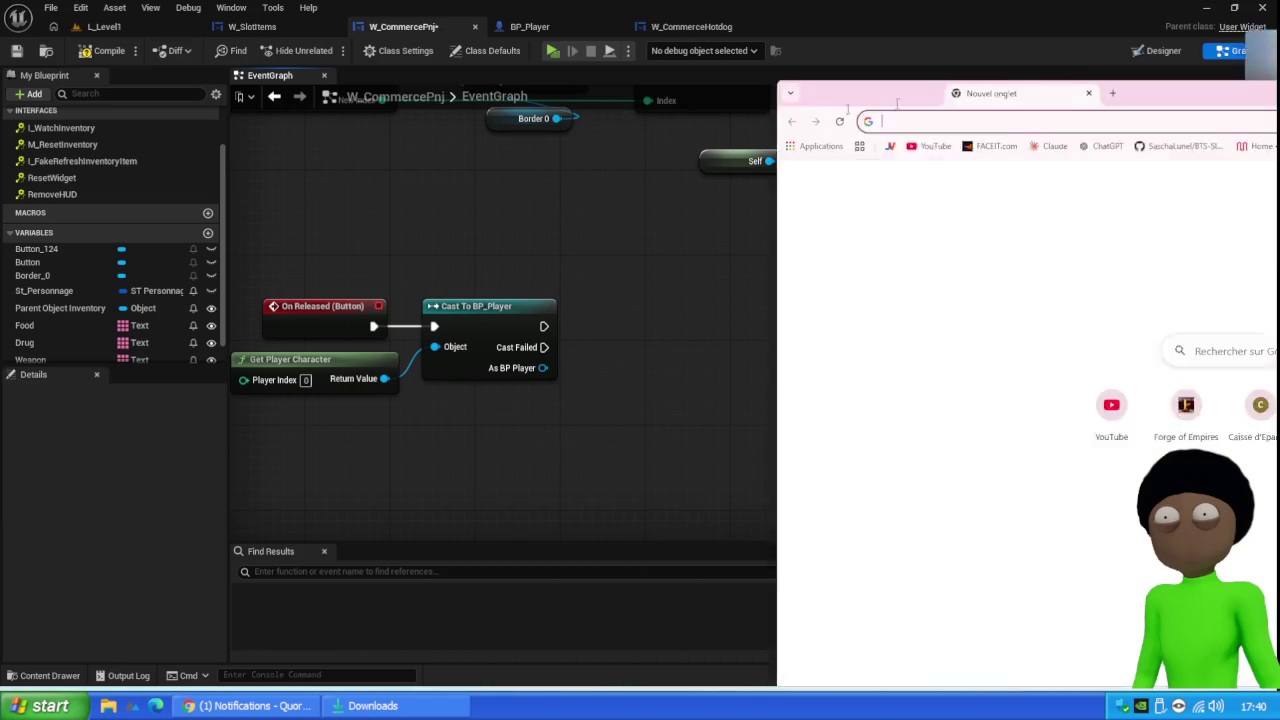
# Search YouTube for 'creer une micro societe'
pyautogui.click(155, 67)
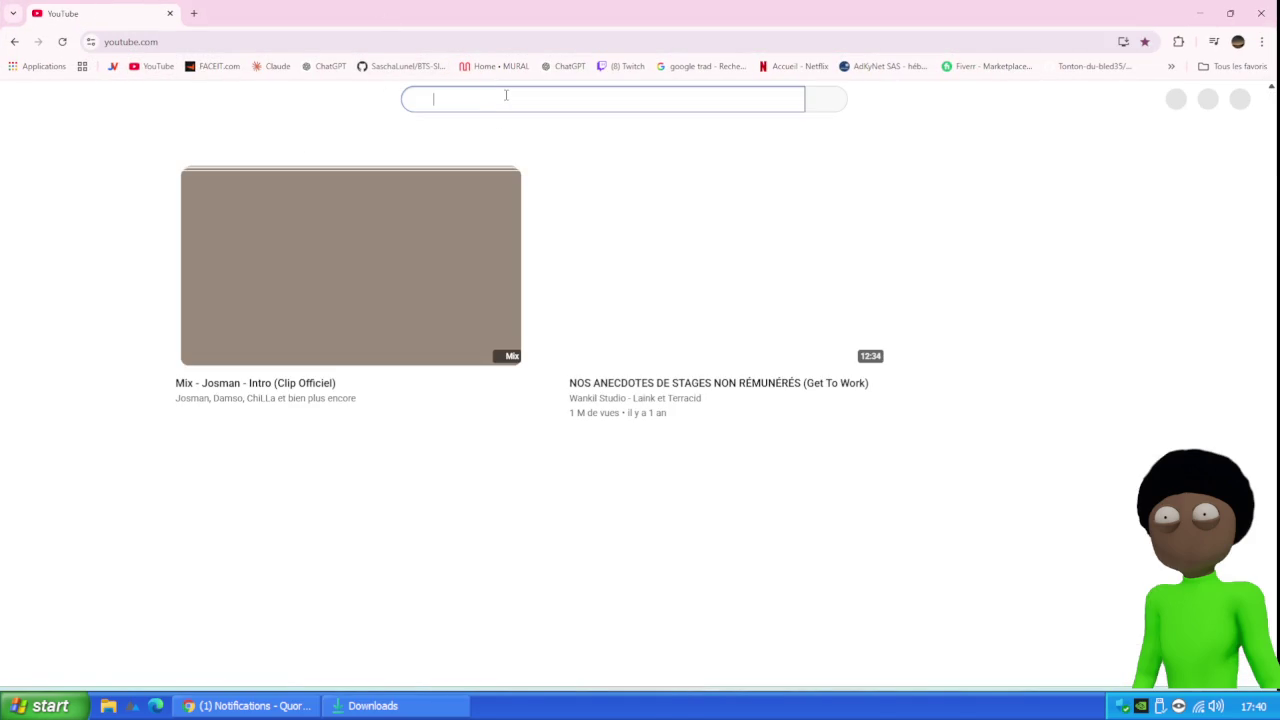
pyautogui.click(506, 95)
pyautogui.write('creer une m')
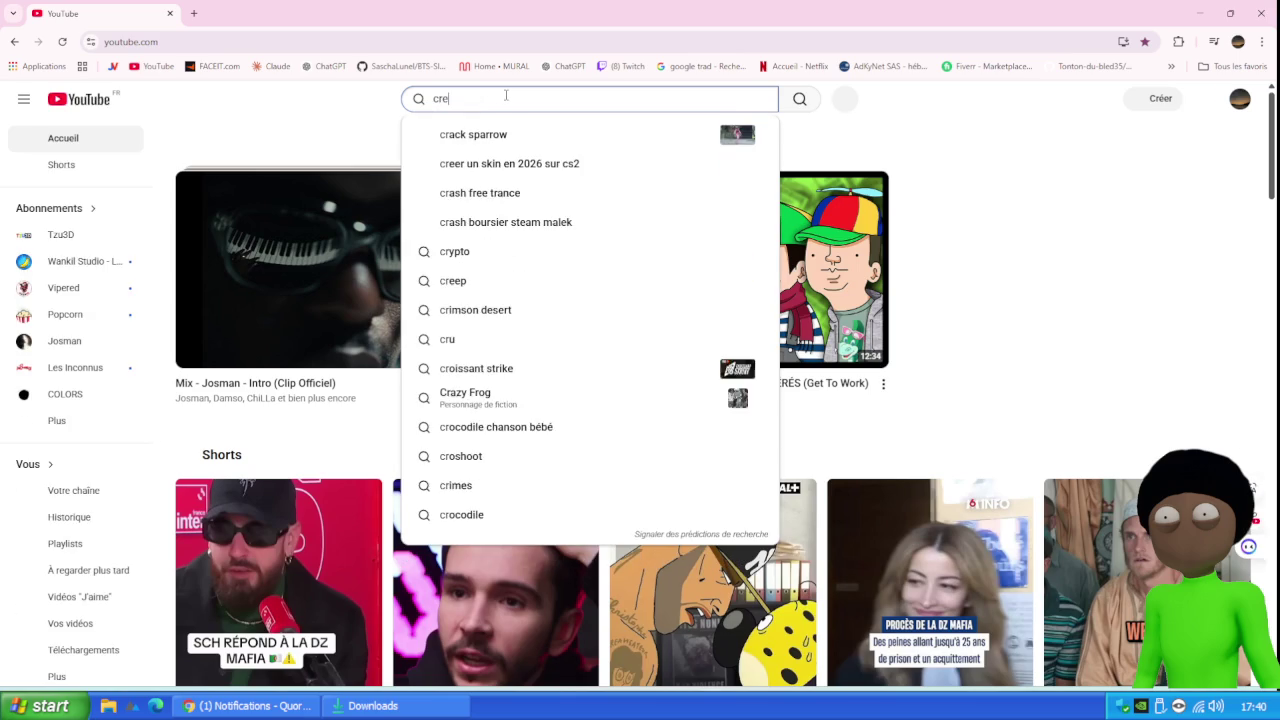
pyautogui.write('ic')
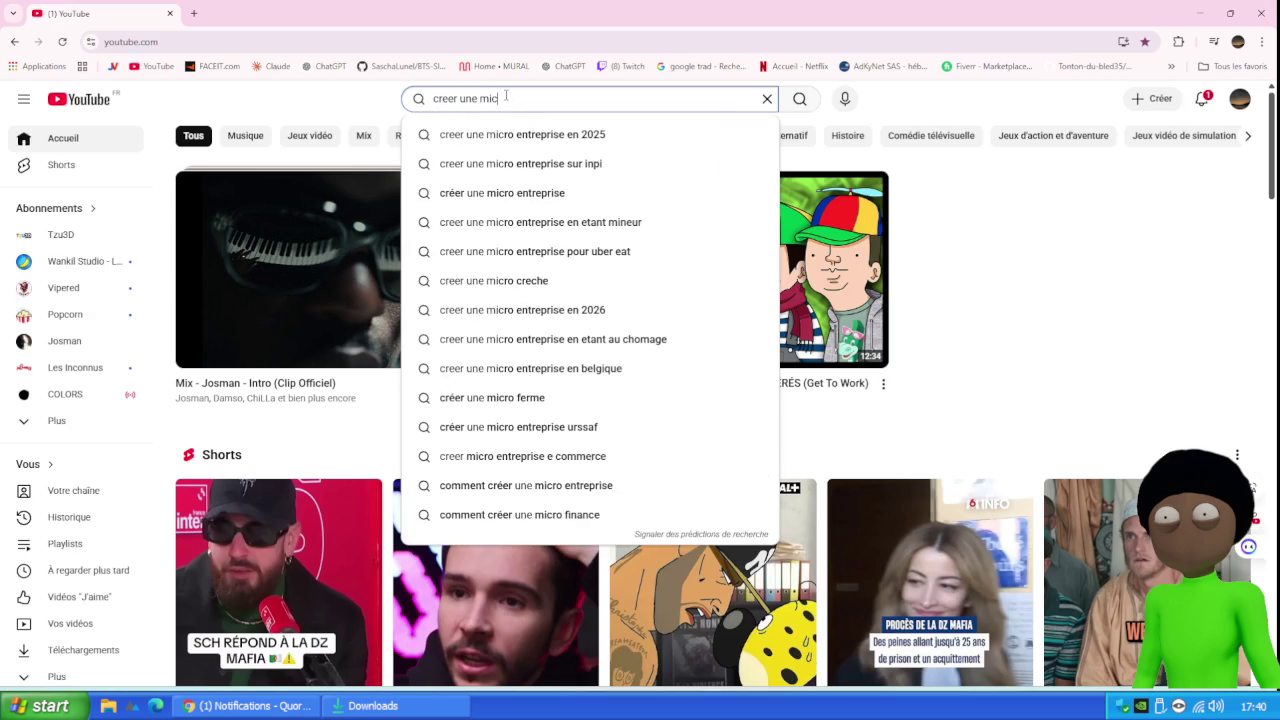
pyautogui.write('ro societe')
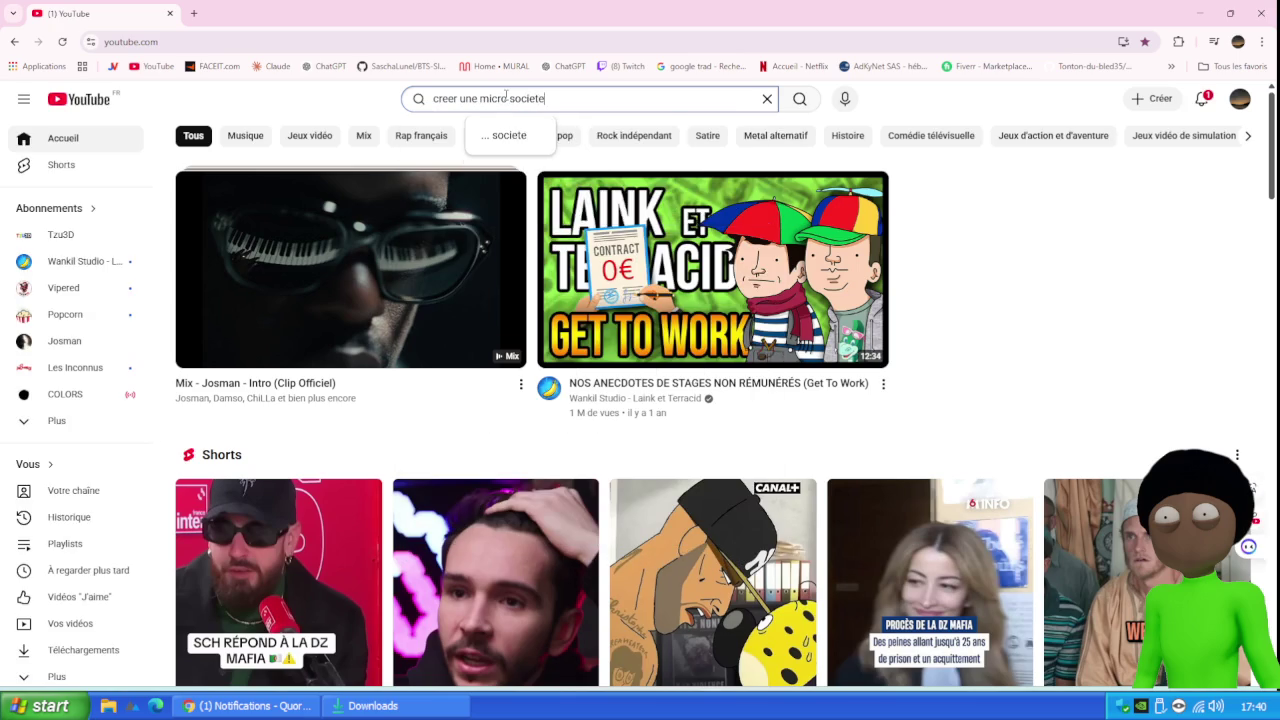
pyautogui.press('Return')
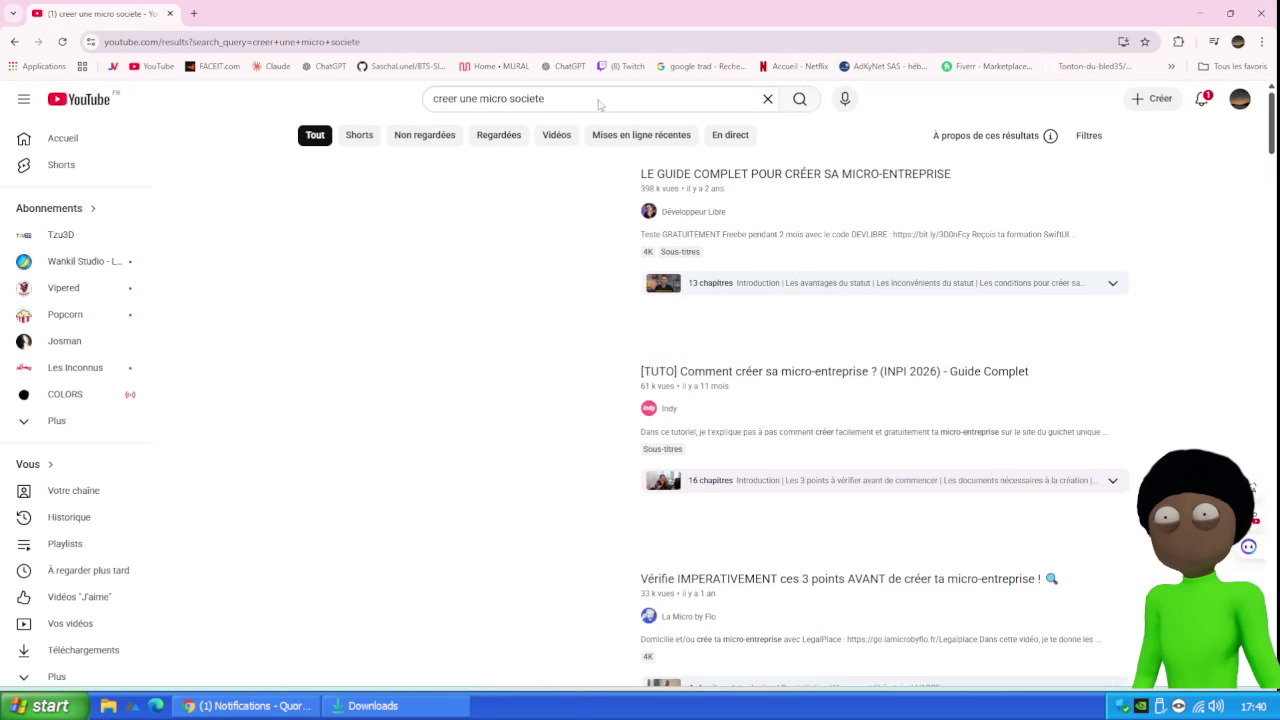
# Open the URSSAF micro-entreprise registration video, pause it, and minimize Chrome
pyautogui.scroll(-14, 521, 345)
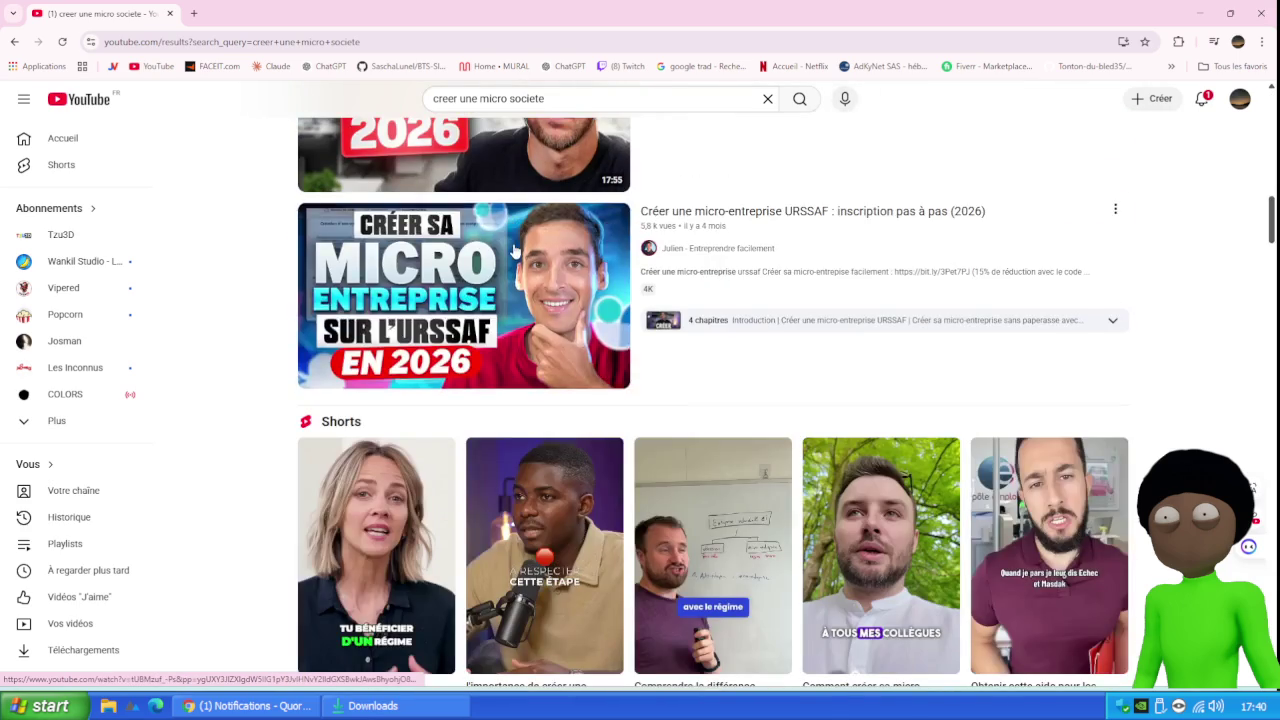
pyautogui.moveTo(513, 252)
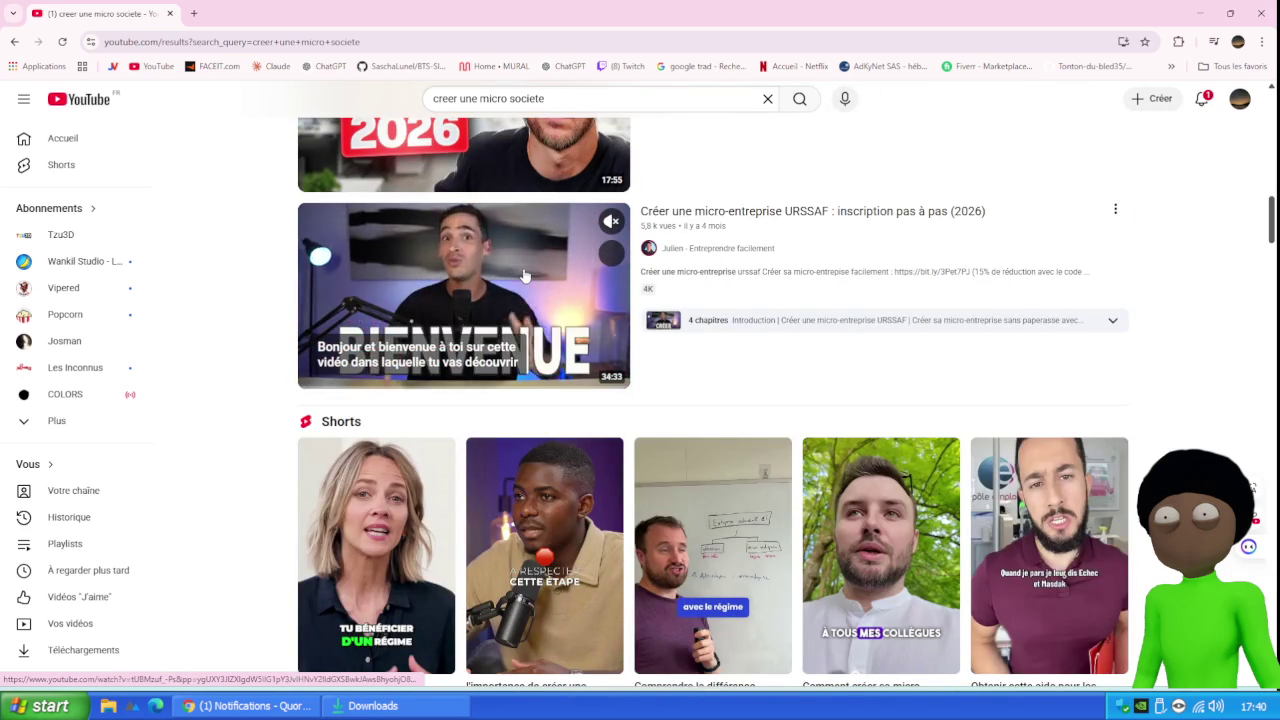
pyautogui.click(523, 278)
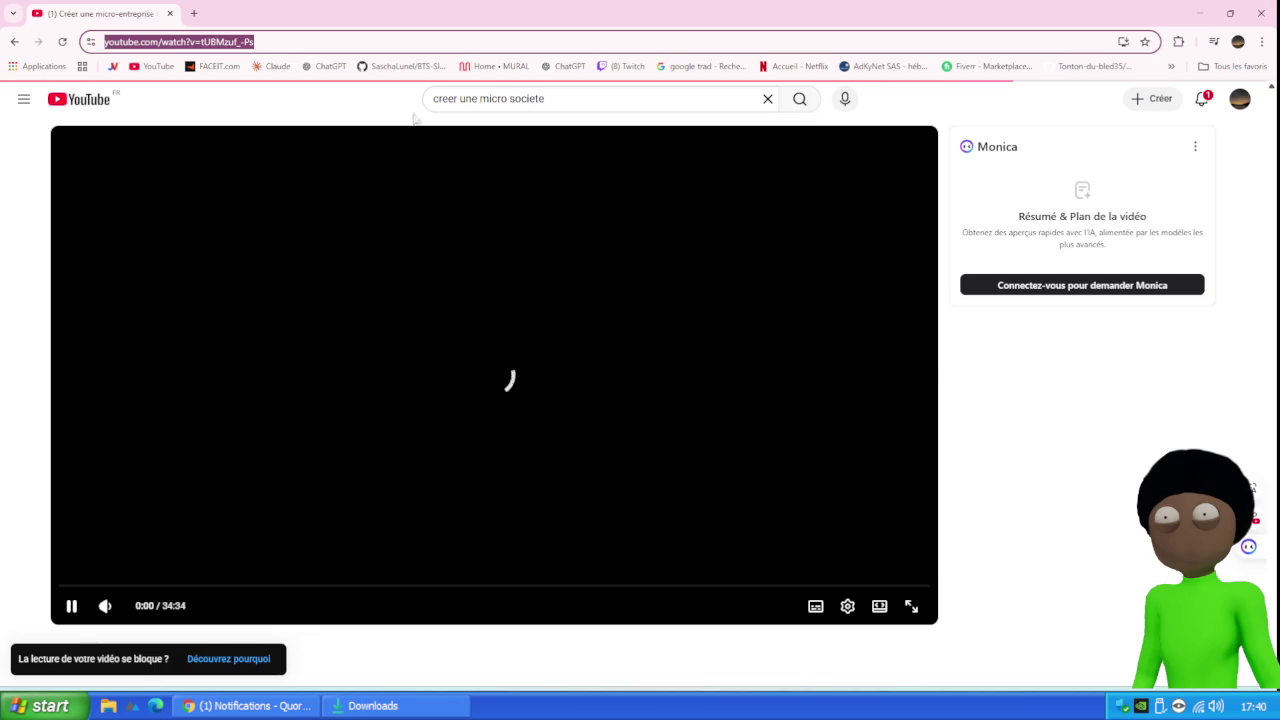
pyautogui.click(71, 605)
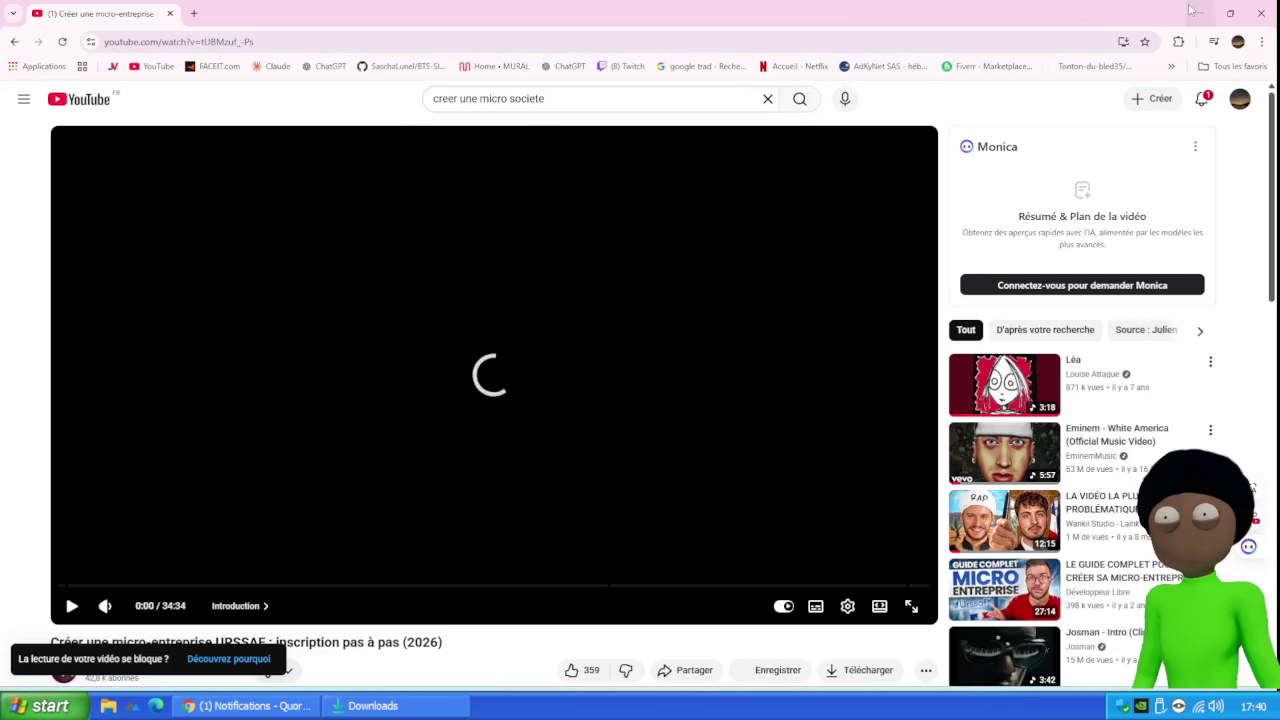
pyautogui.click(1199, 13)
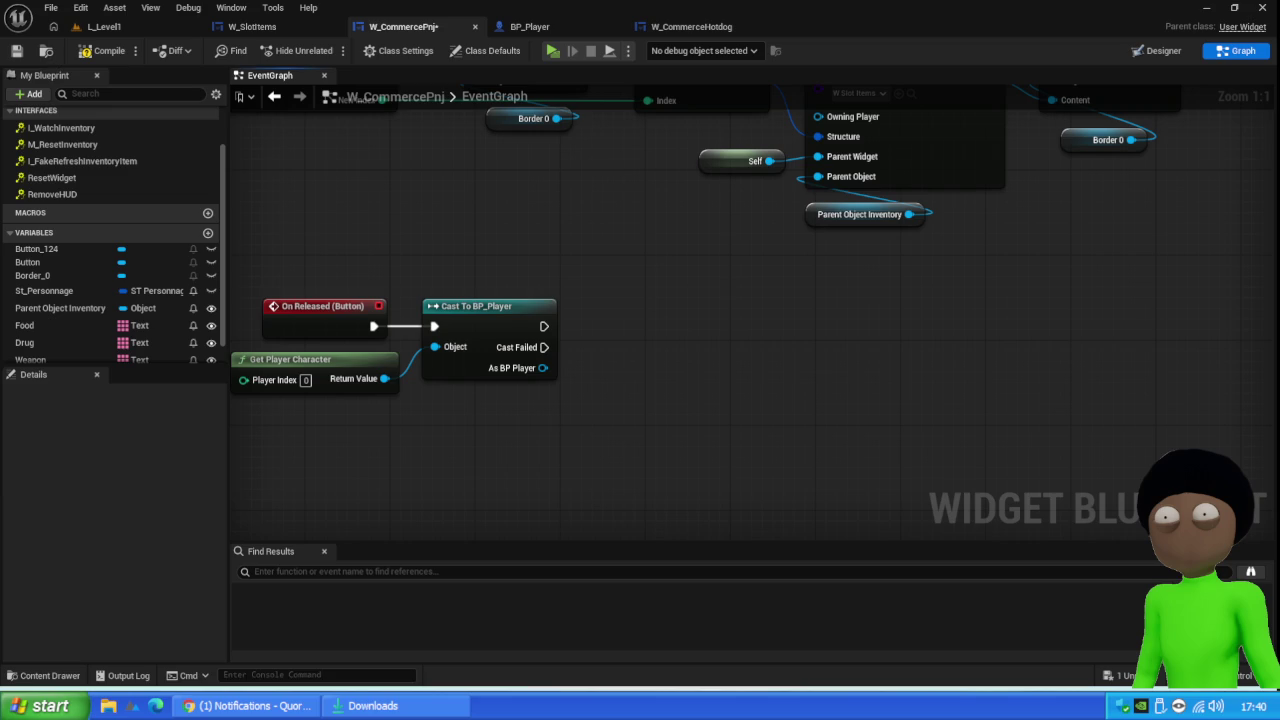
# Wire a Remove Widget node to the As BP Player output, place it beside the cast, and save W_CommercePnj
pyautogui.moveTo(543, 368); pyautogui.dragTo(664, 370)
pyautogui.write('remove')
pyautogui.scroll(8, 900, 540)
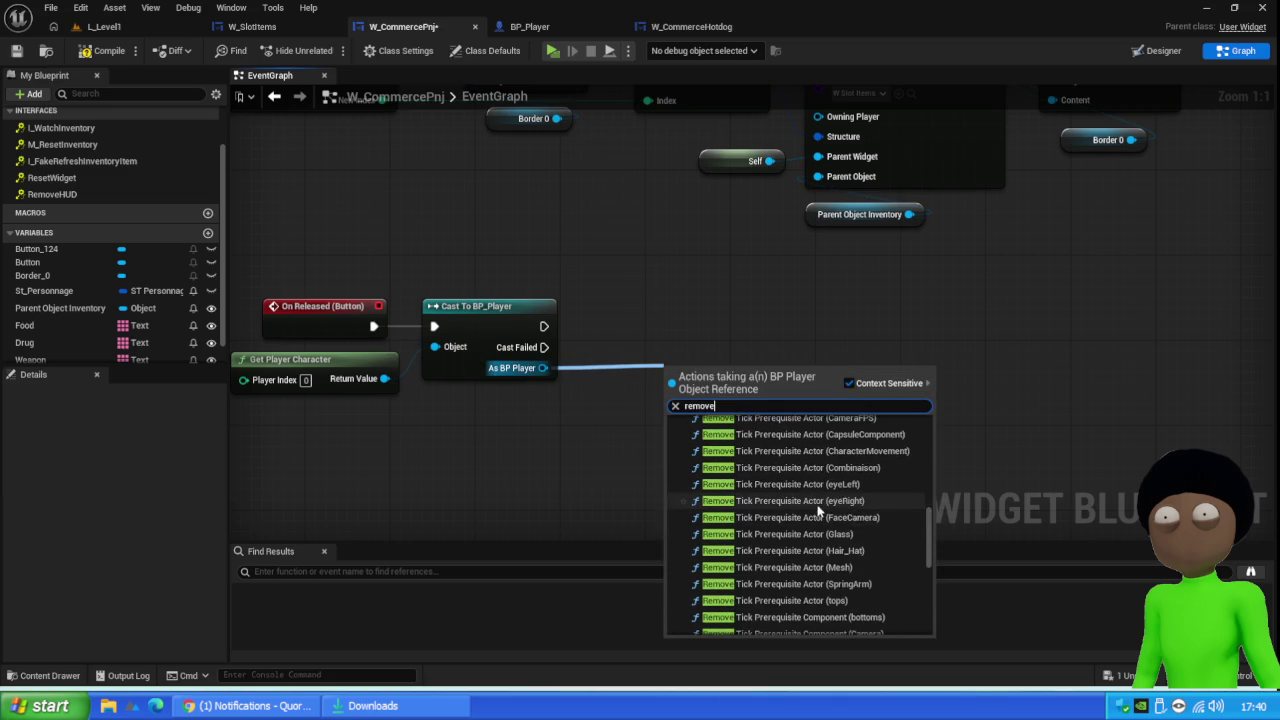
pyautogui.moveTo(930, 549); pyautogui.dragTo(936, 408)
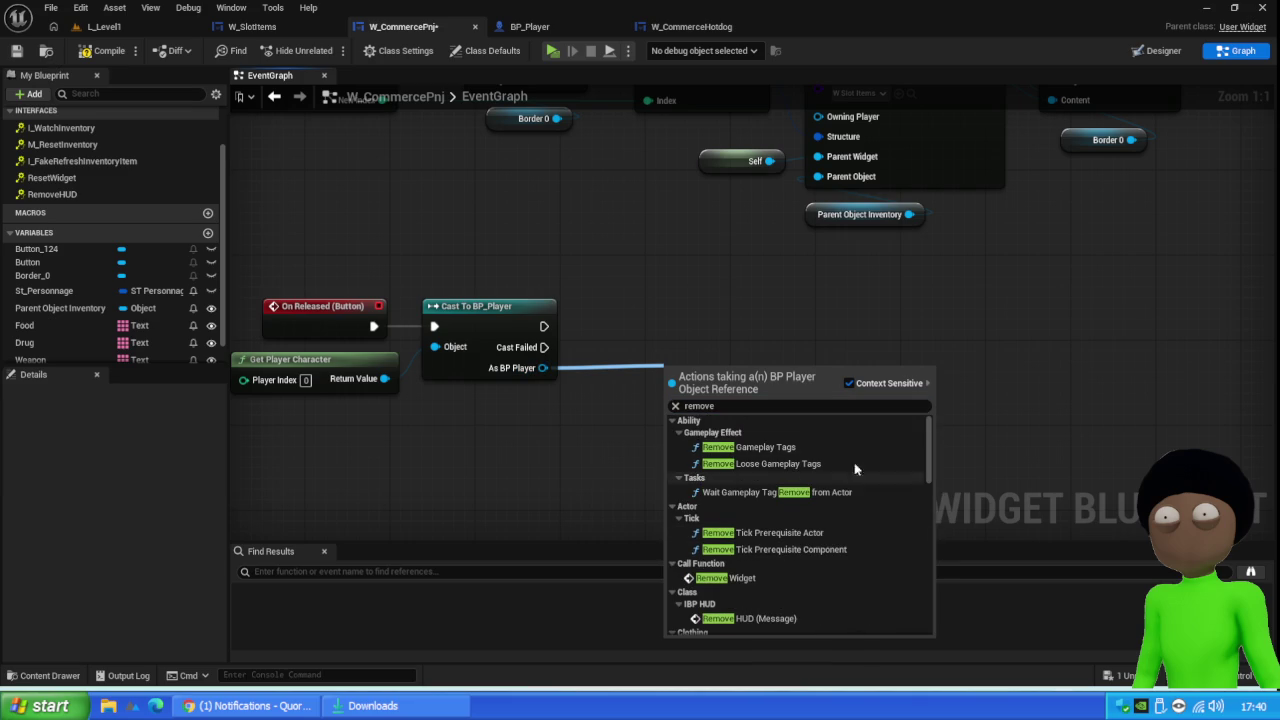
pyautogui.scroll(-2, 808, 517)
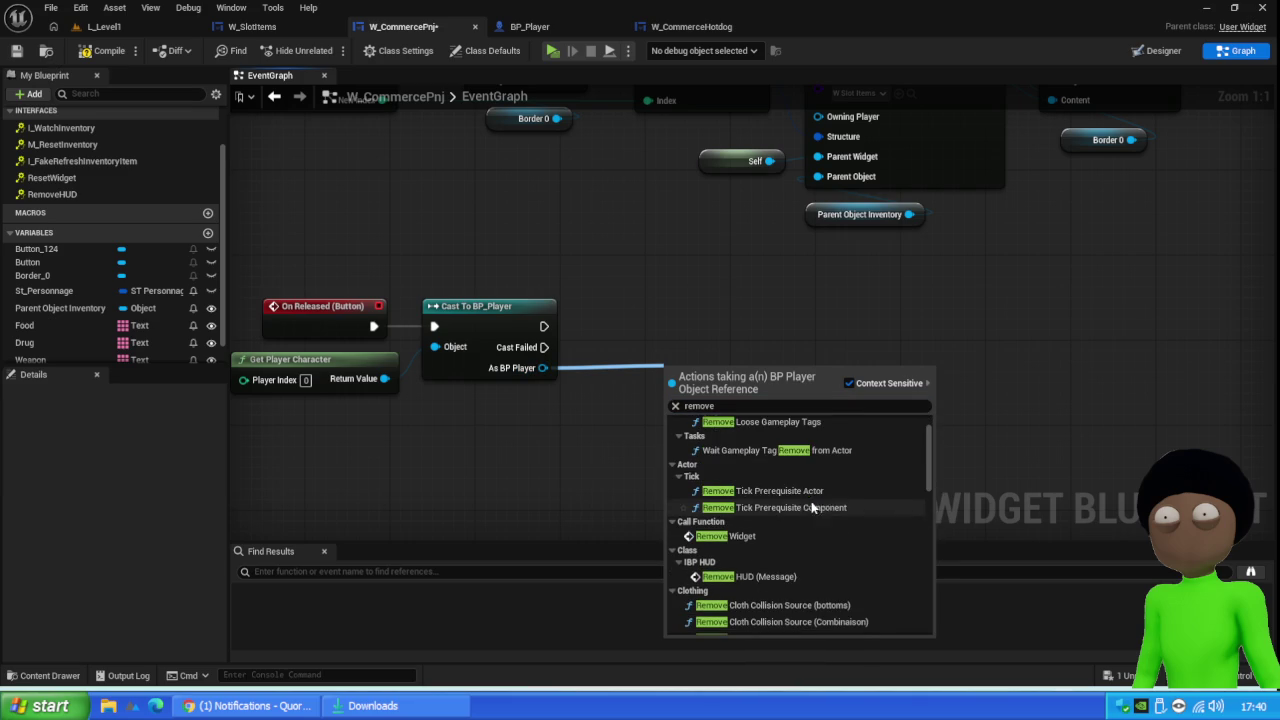
pyautogui.click(748, 538)
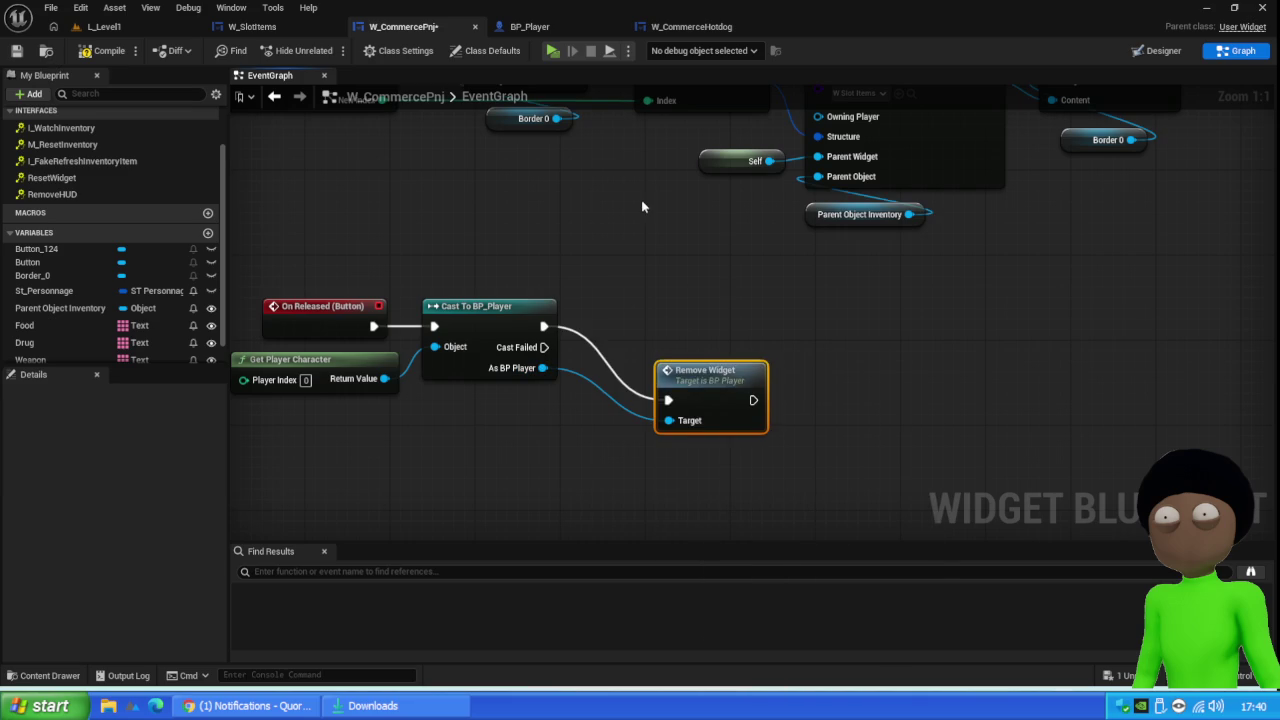
pyautogui.moveTo(705, 400); pyautogui.dragTo(656, 337)
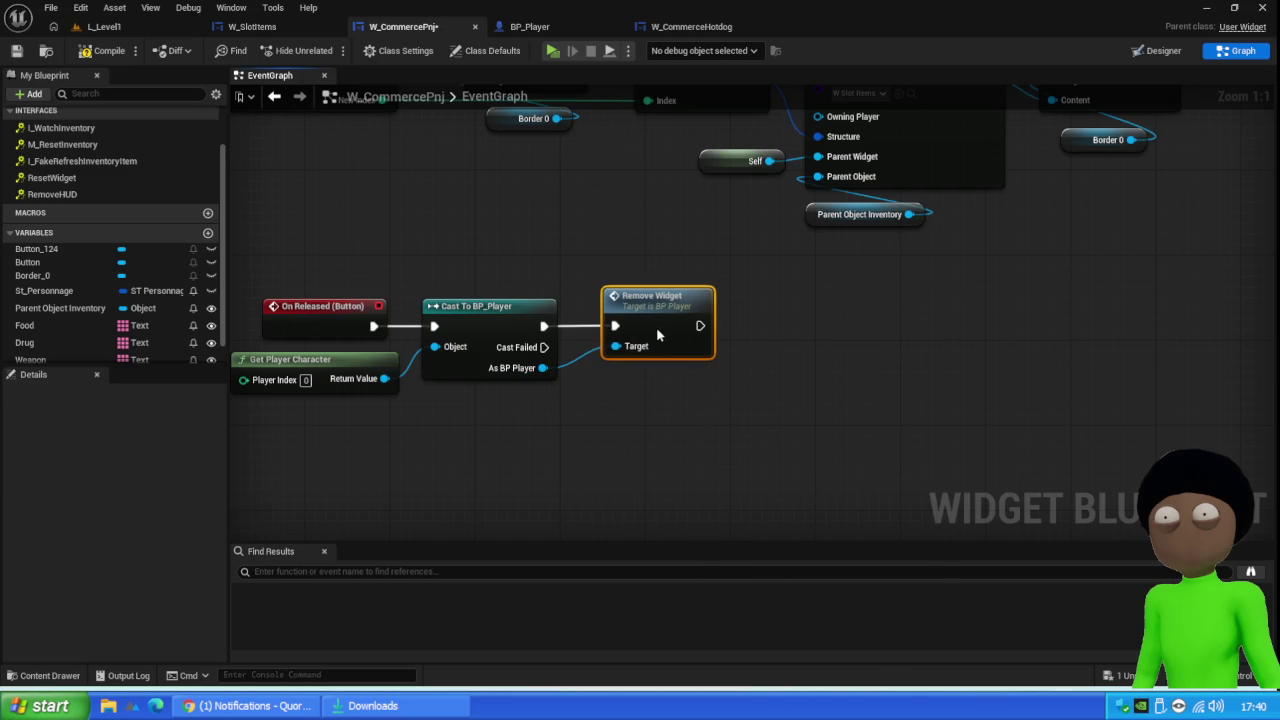
pyautogui.click(16, 50)
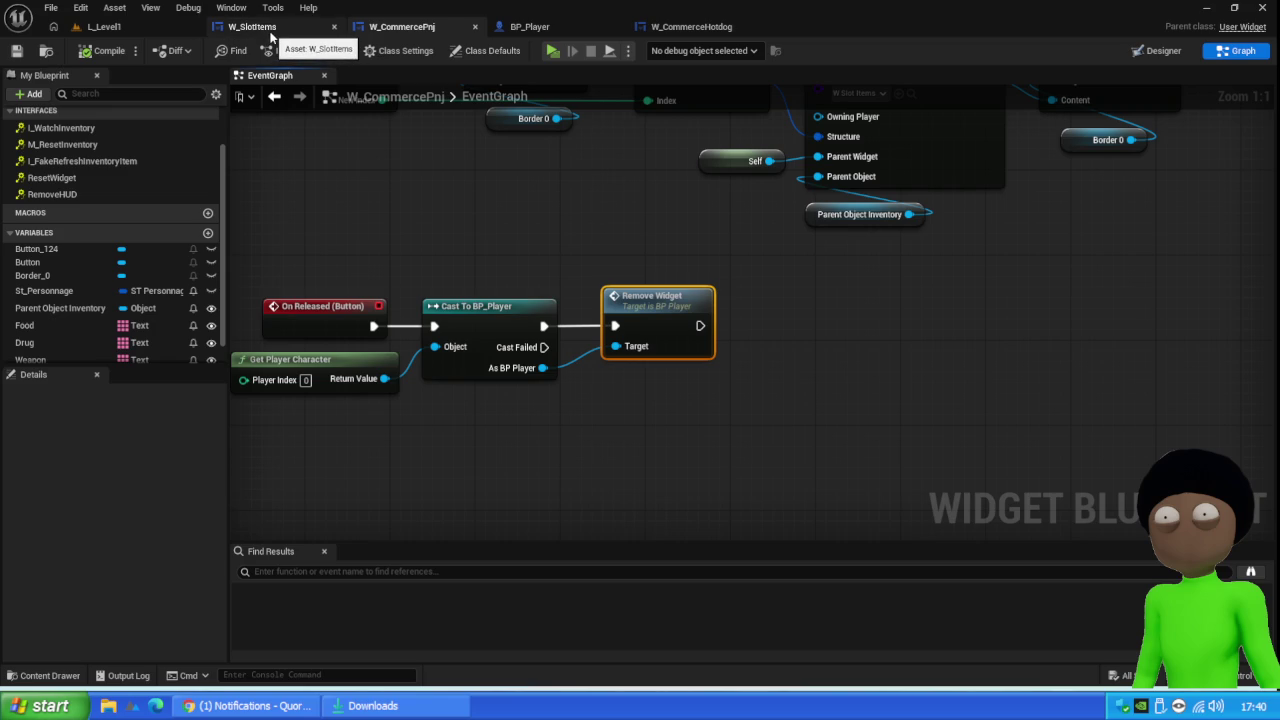
# Rename BP_Player's Remove Widget function to Remove Current Widget, compile, and restore Chrome
pyautogui.click(540, 27)
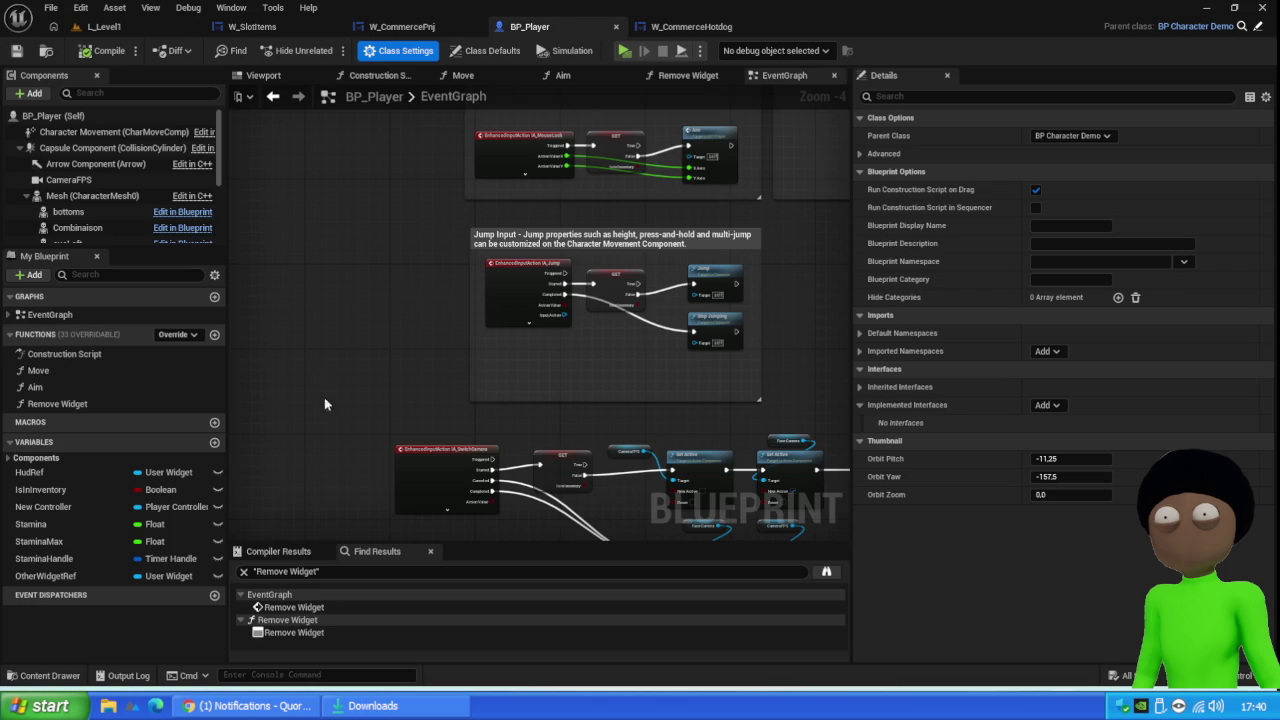
pyautogui.click(66, 403)
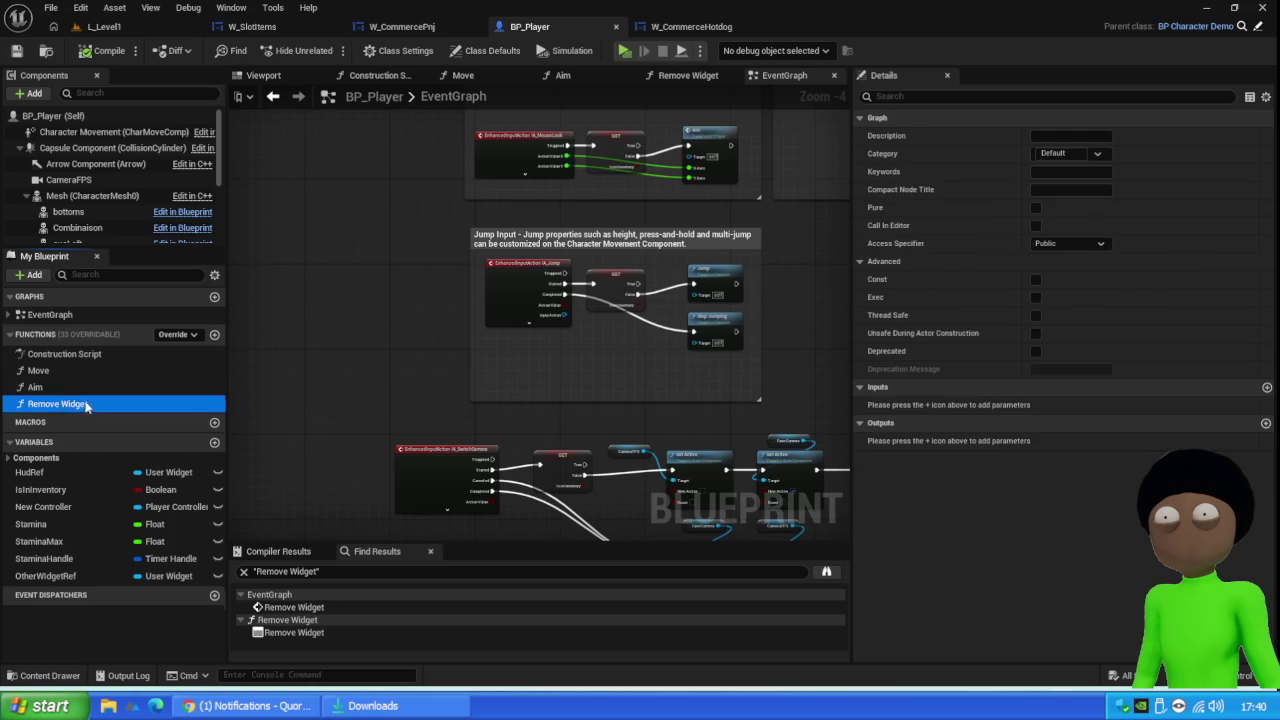
pyautogui.click(90, 404)
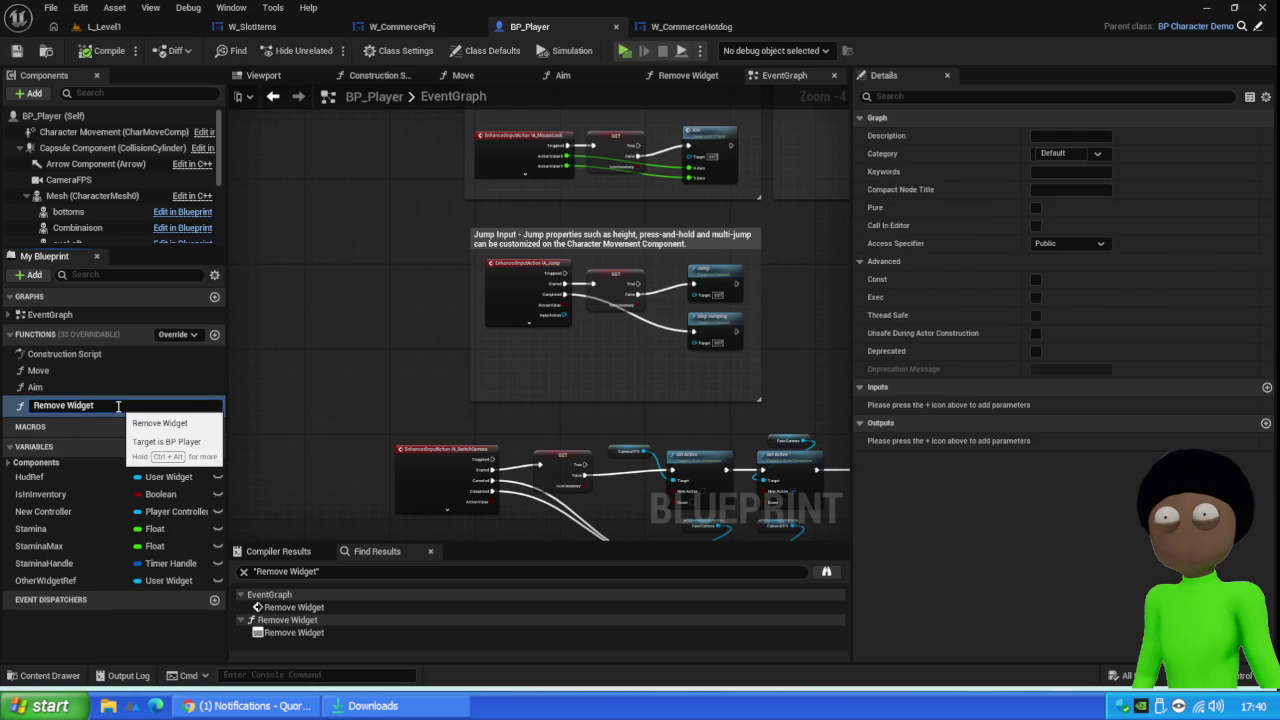
pyautogui.write('Current')
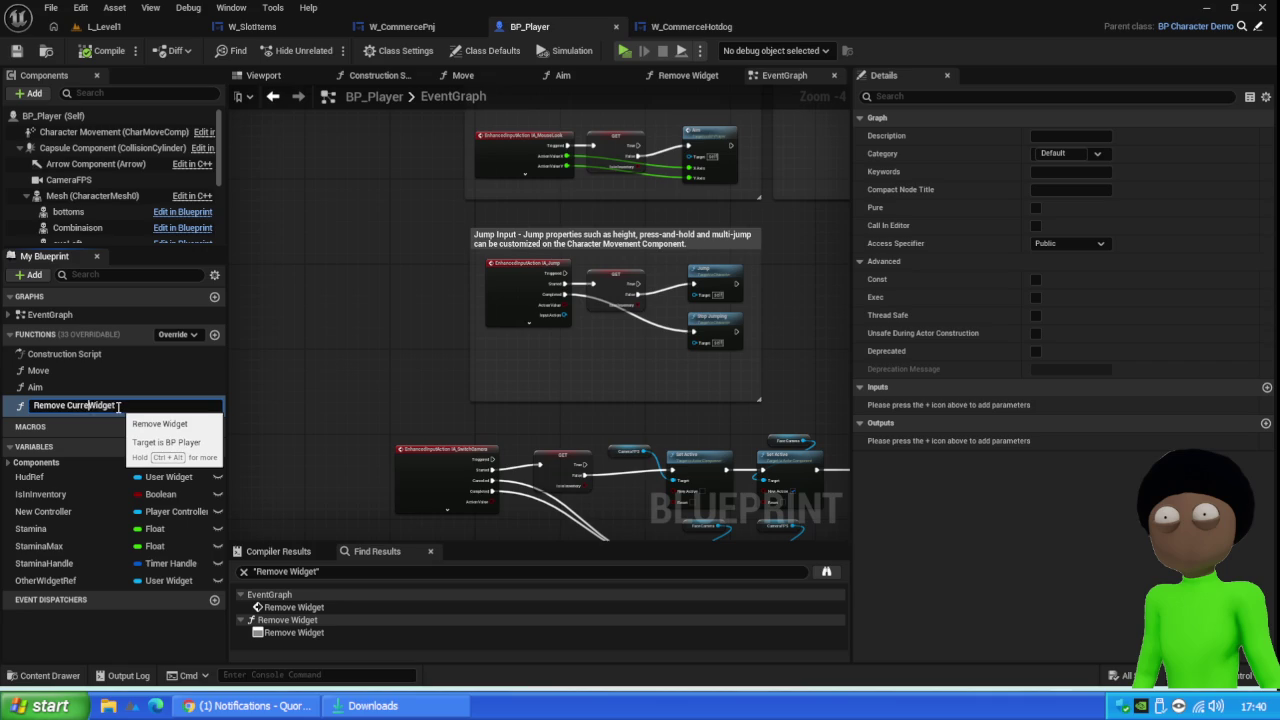
pyautogui.press('Return')
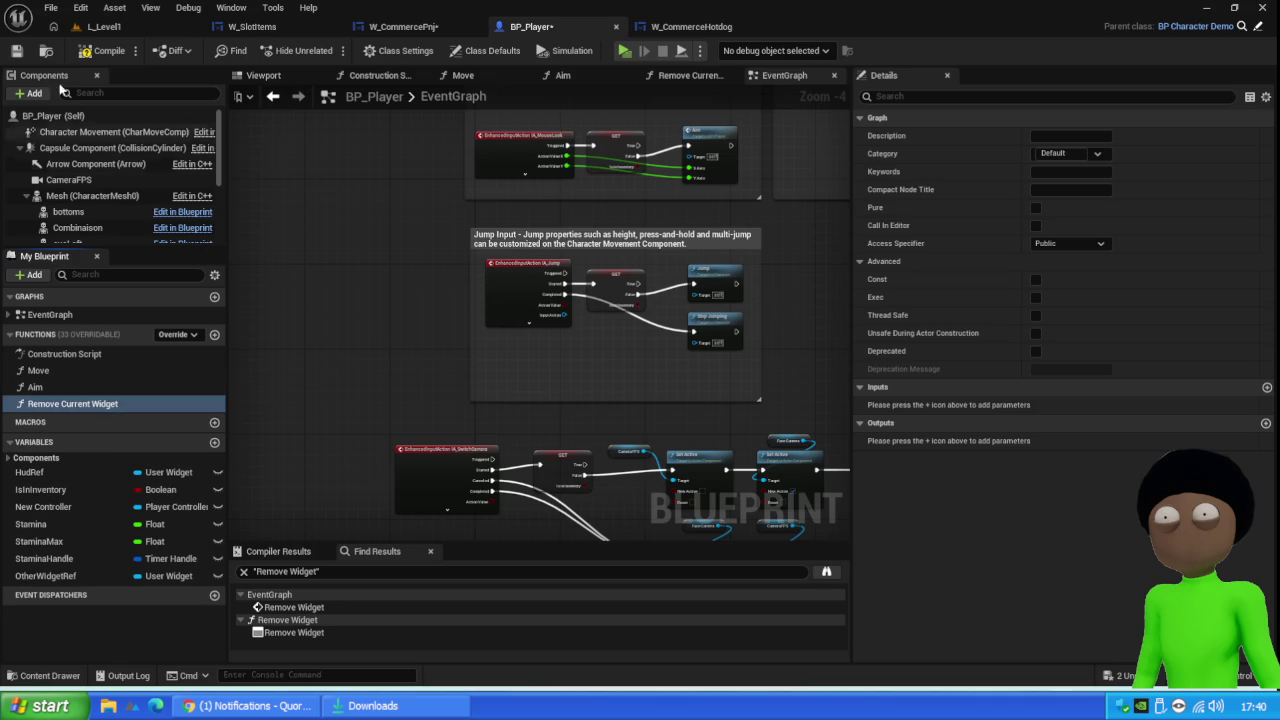
pyautogui.click(110, 51)
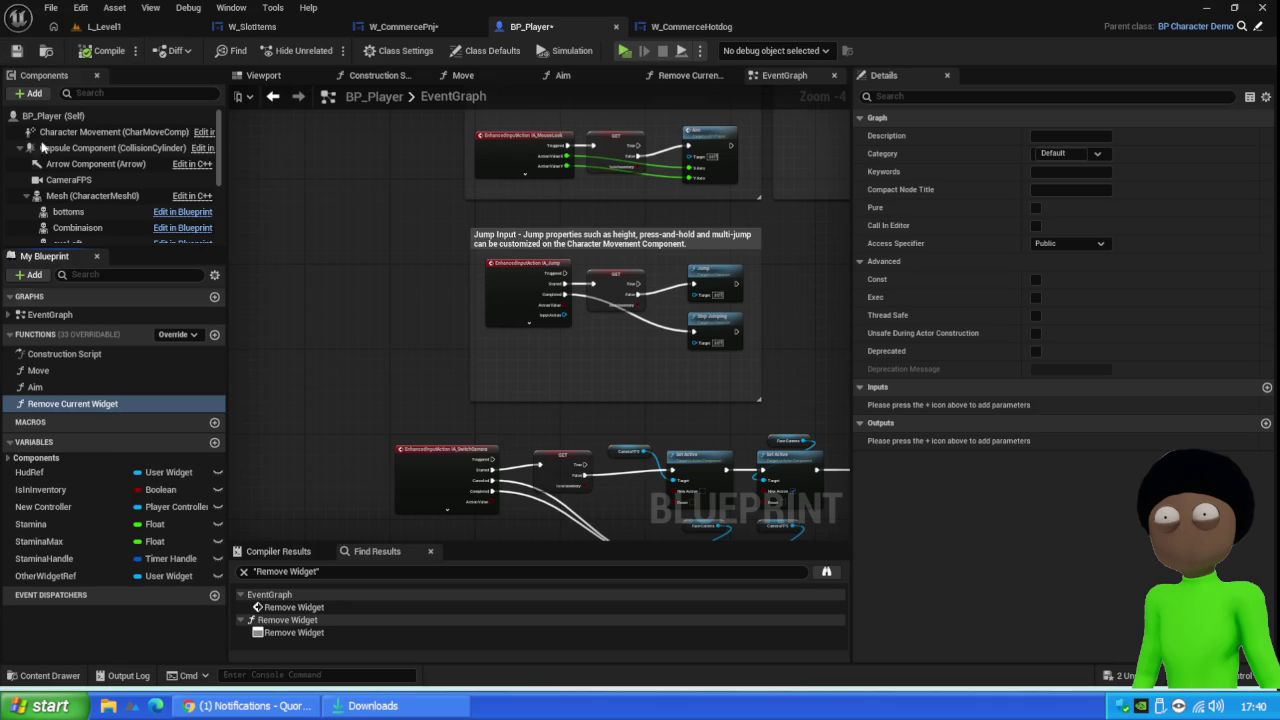
pyautogui.click(764, 639)
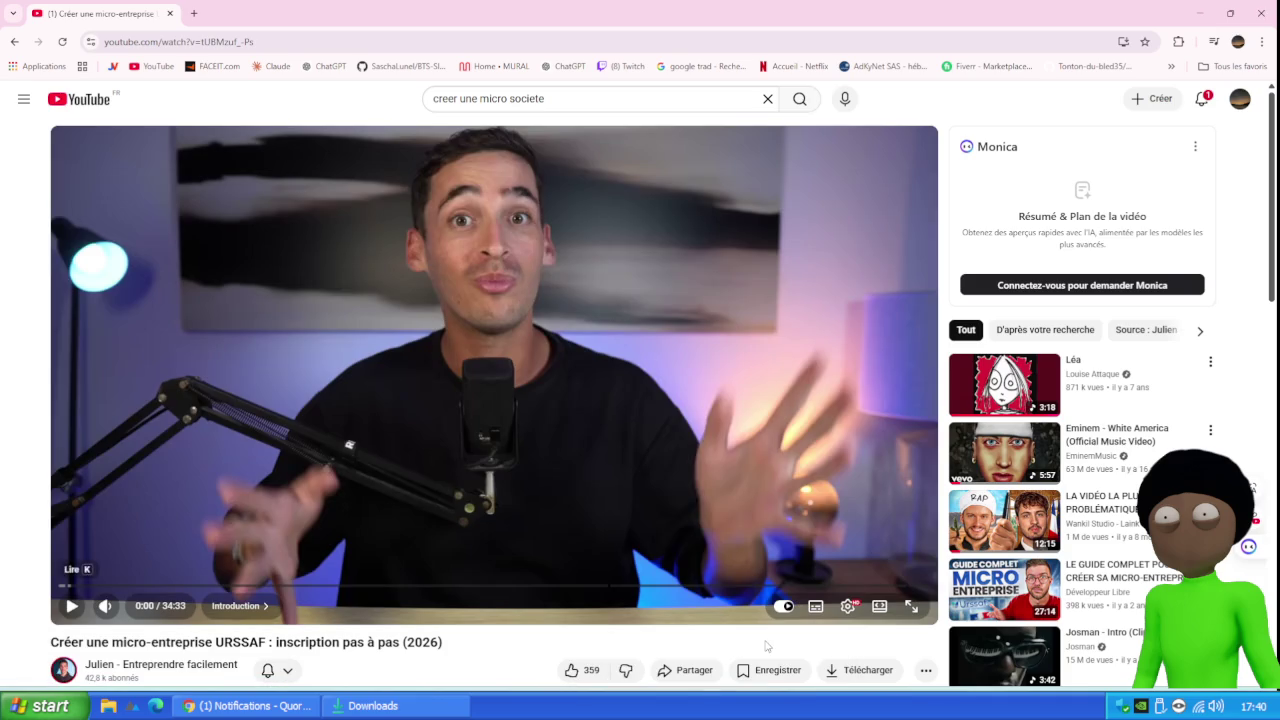
# Close the YouTube tab and compute 380000/12 in a new Google search tab
pyautogui.click(192, 13)
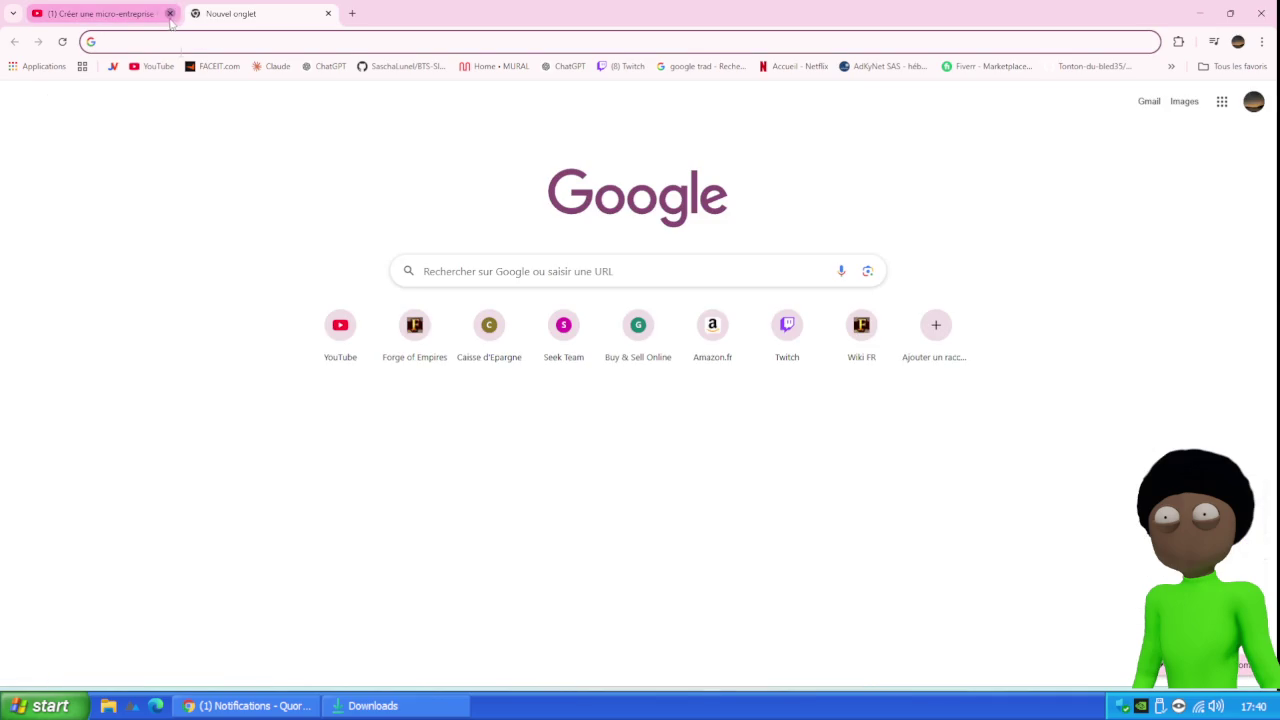
pyautogui.click(170, 13)
pyautogui.write('38000')
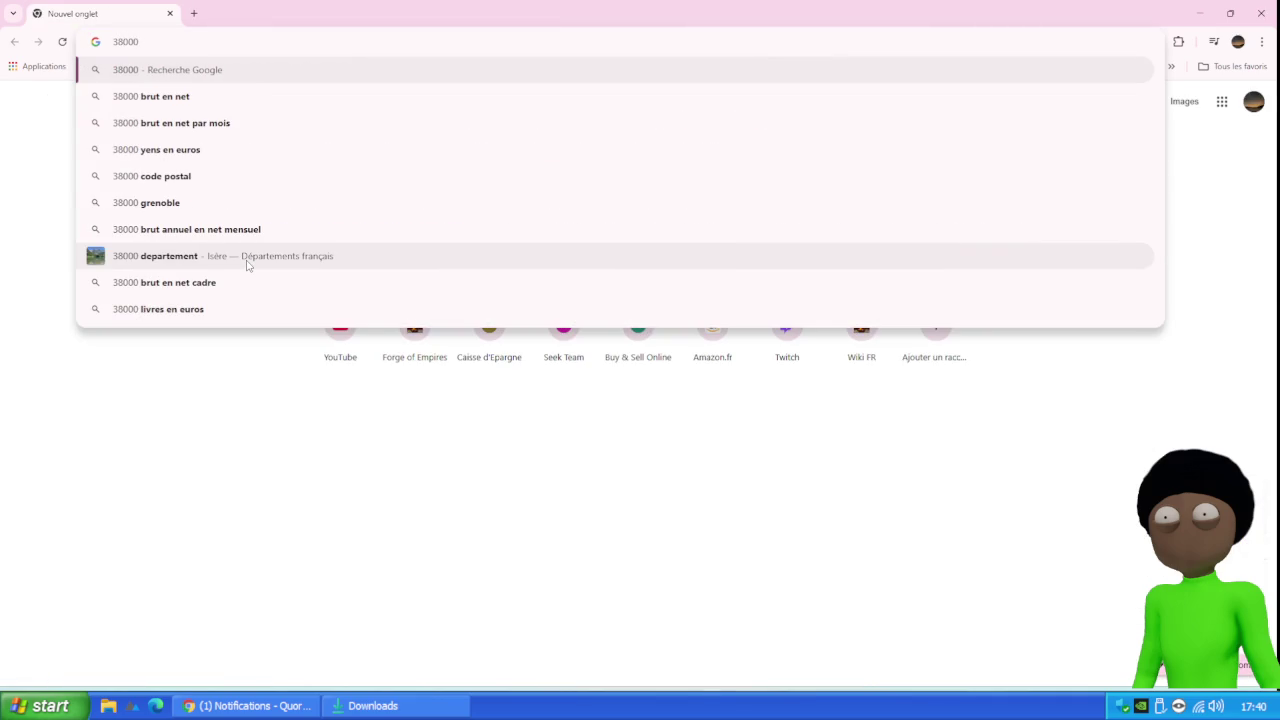
pyautogui.write('0/')
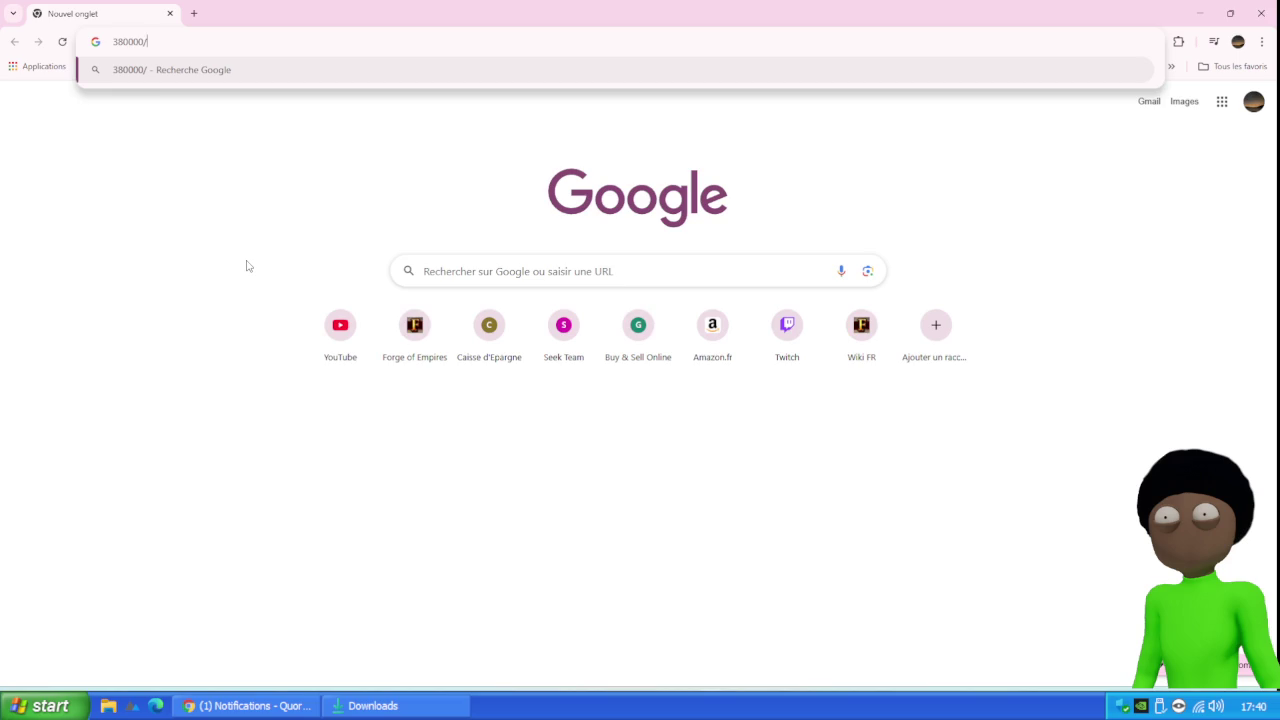
pyautogui.write('12')
pyautogui.press('Return')
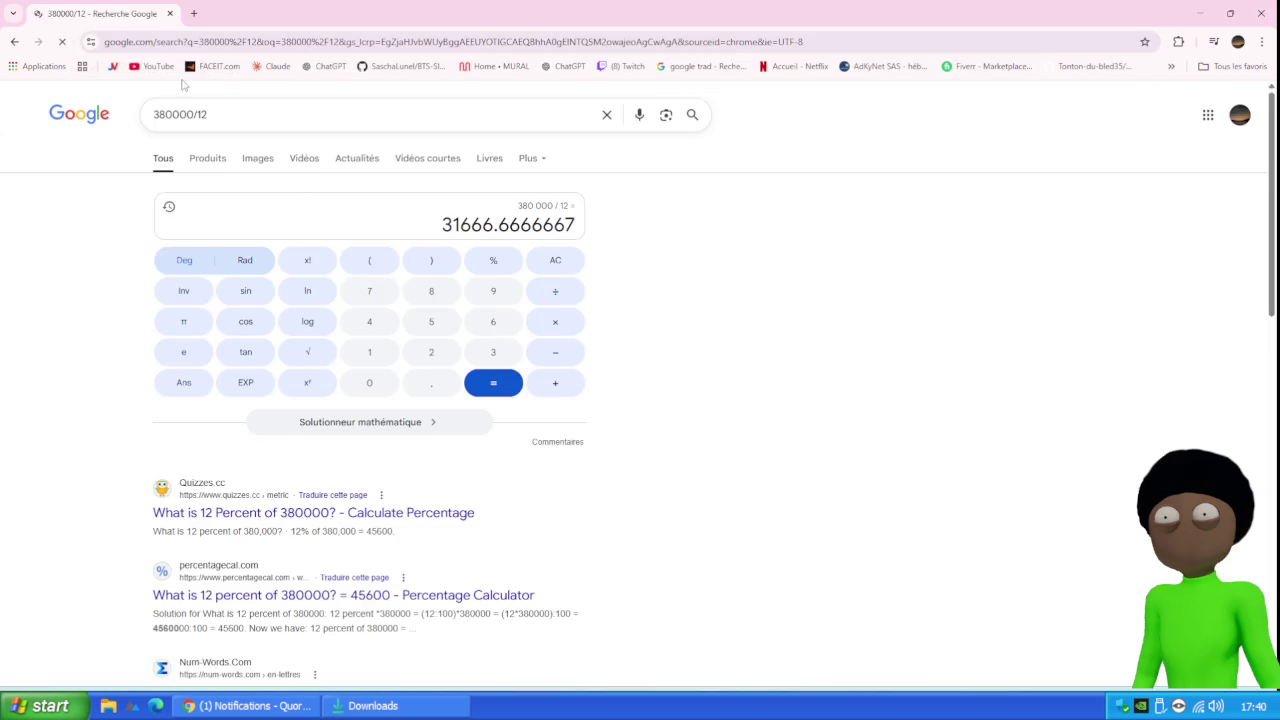
# Recompute as 3800/12, then 38000/12 (3166.66666667), and minimize Chrome
pyautogui.click(190, 116)
pyautogui.press('BackSpace')
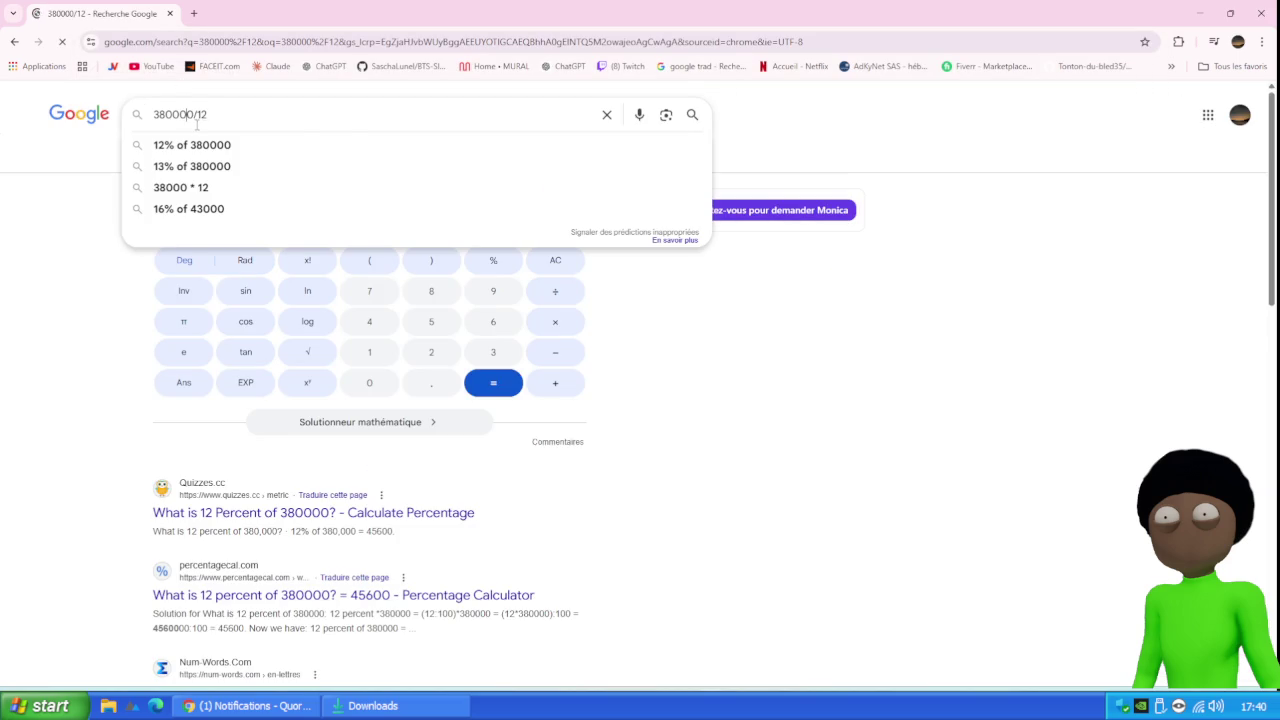
pyautogui.press('BackSpace')
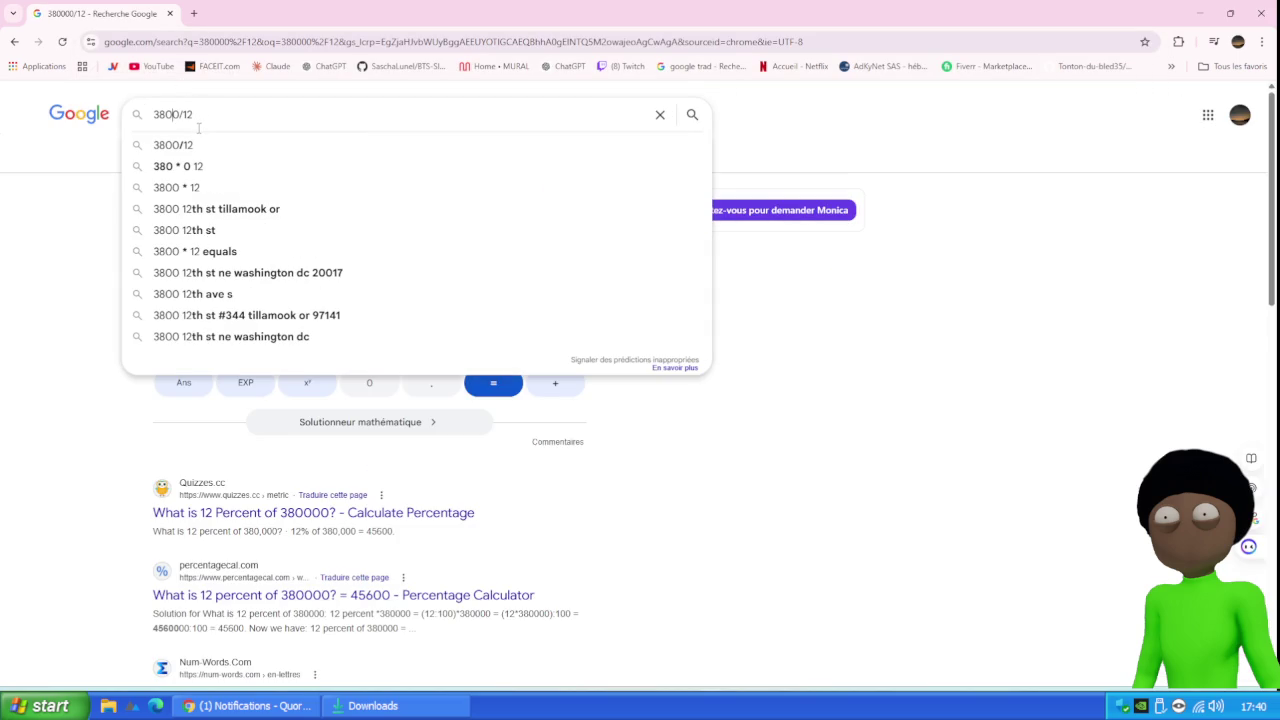
pyautogui.press('Return')
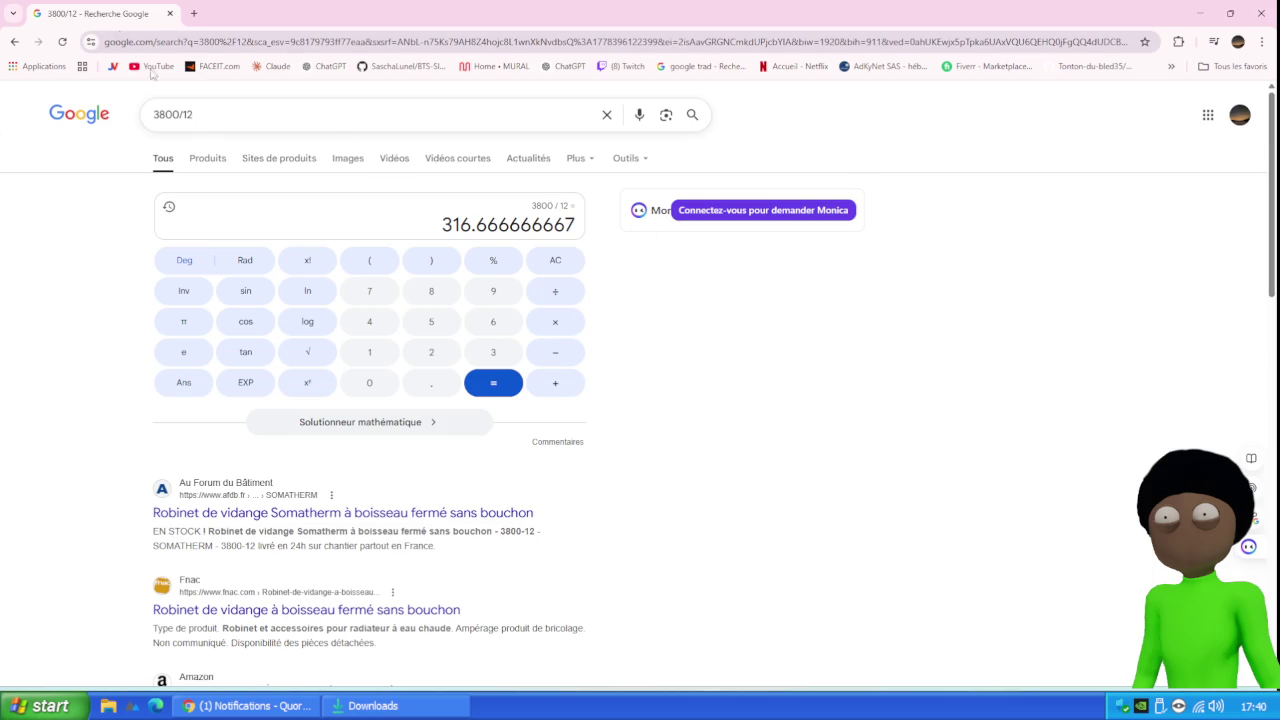
pyautogui.click(218, 110)
pyautogui.write('0')
pyautogui.press('Return')
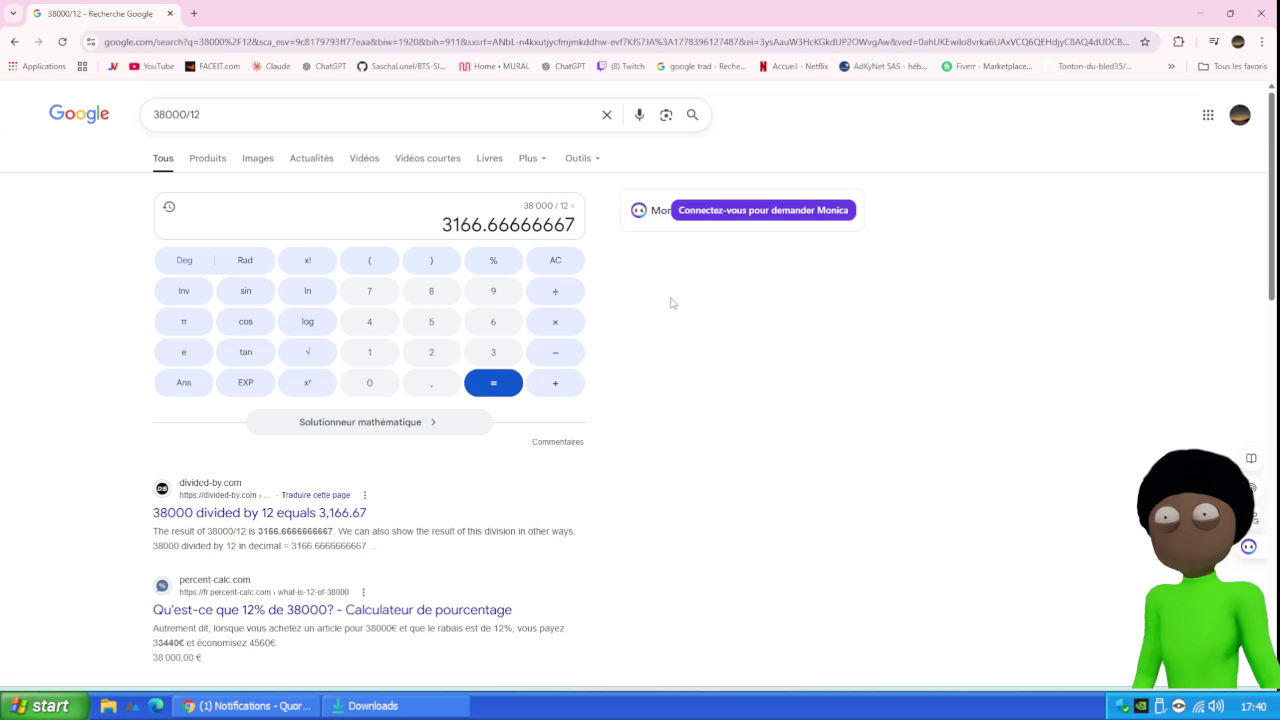
pyautogui.click(1200, 14)
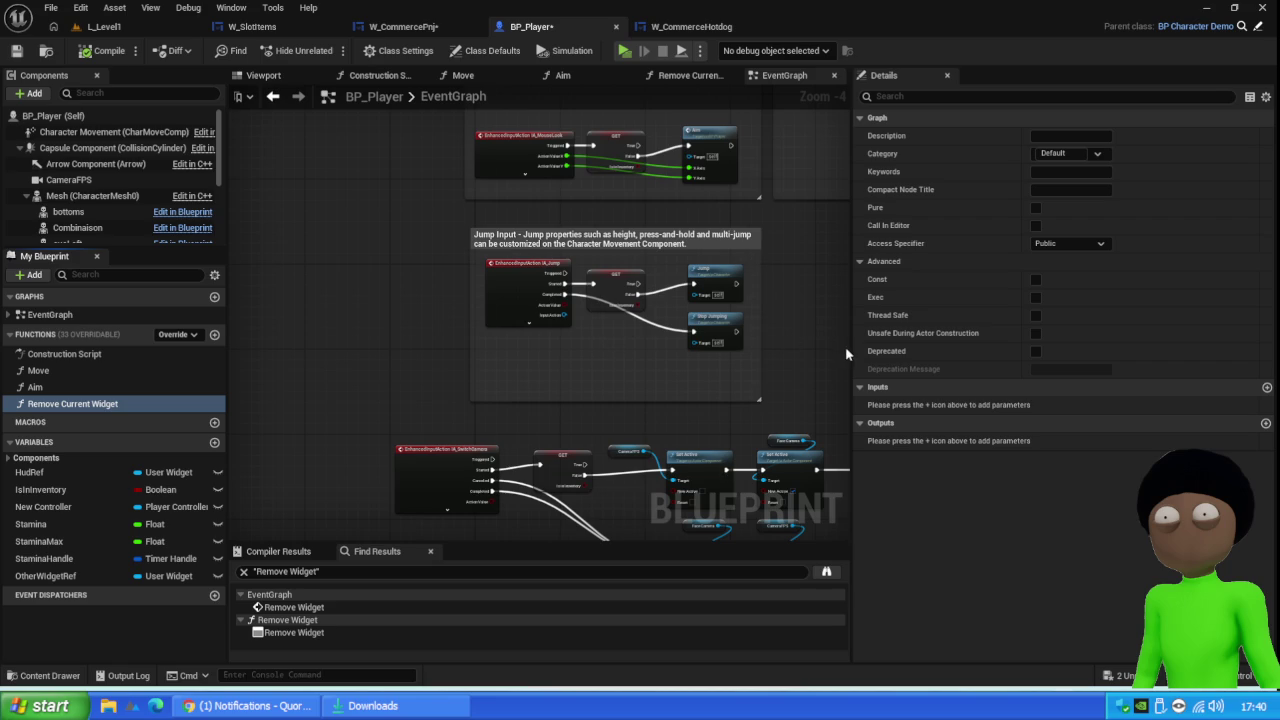
# Shift the upper and lower Set Visibility nodes with their Mesh getters left below the Jump comment
pyautogui.moveTo(820, 338)
pyautogui.mouseDown()
pyautogui.moveTo(680, 270)
pyautogui.moveTo(759, 227)
pyautogui.mouseUp()
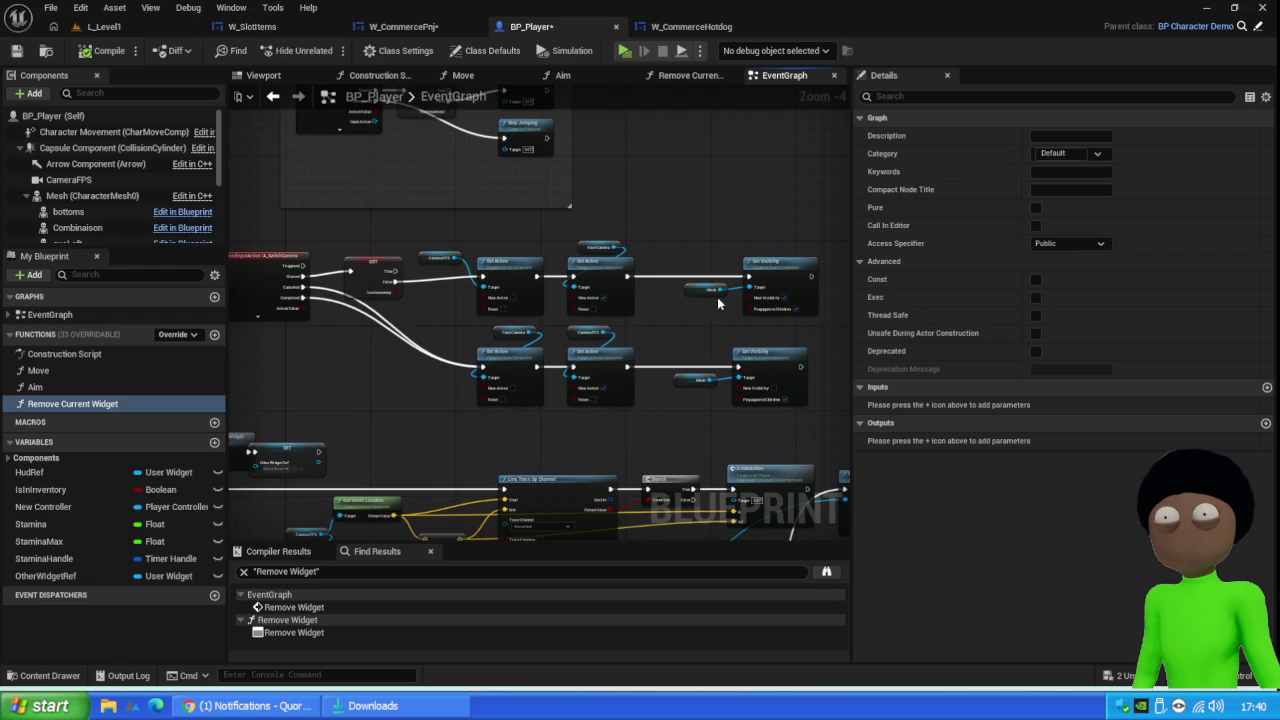
pyautogui.moveTo(800, 212); pyautogui.dragTo(721, 319)
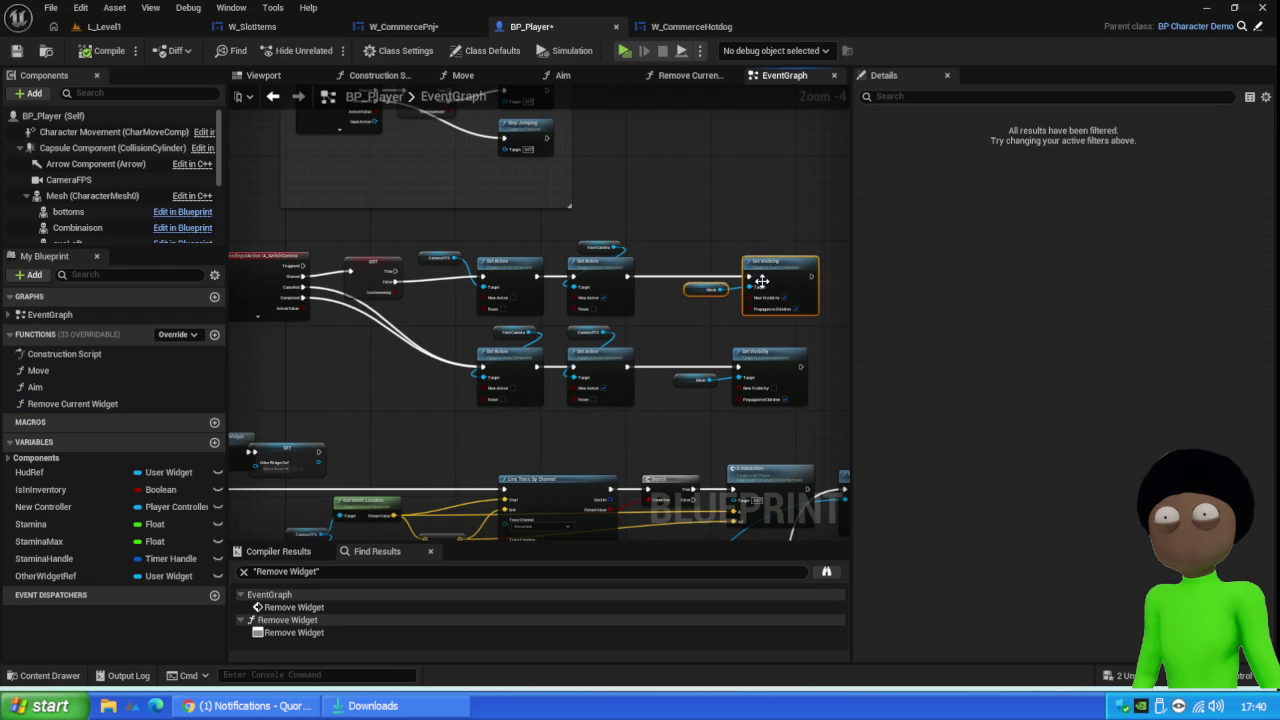
pyautogui.moveTo(778, 285); pyautogui.dragTo(751, 285)
pyautogui.moveTo(801, 330)
pyautogui.mouseDown()
pyautogui.moveTo(705, 392)
pyautogui.moveTo(745, 377)
pyautogui.mouseUp()
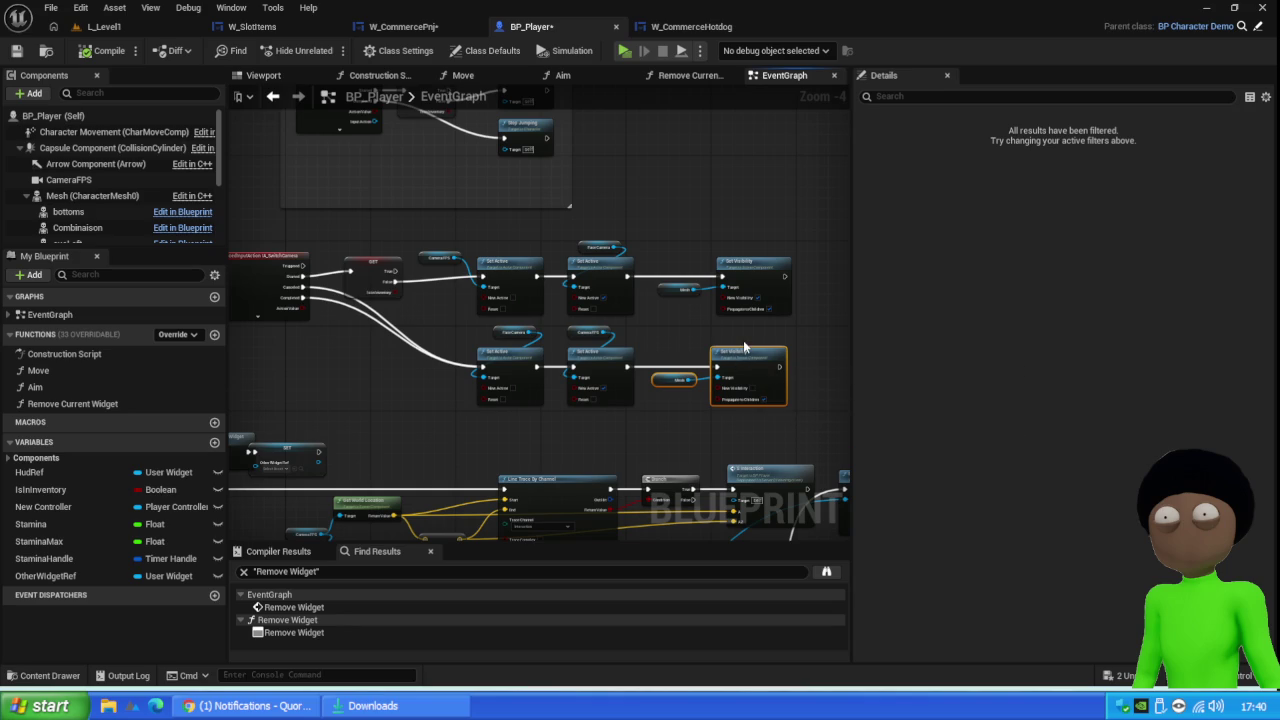
pyautogui.rightClick(784, 241)
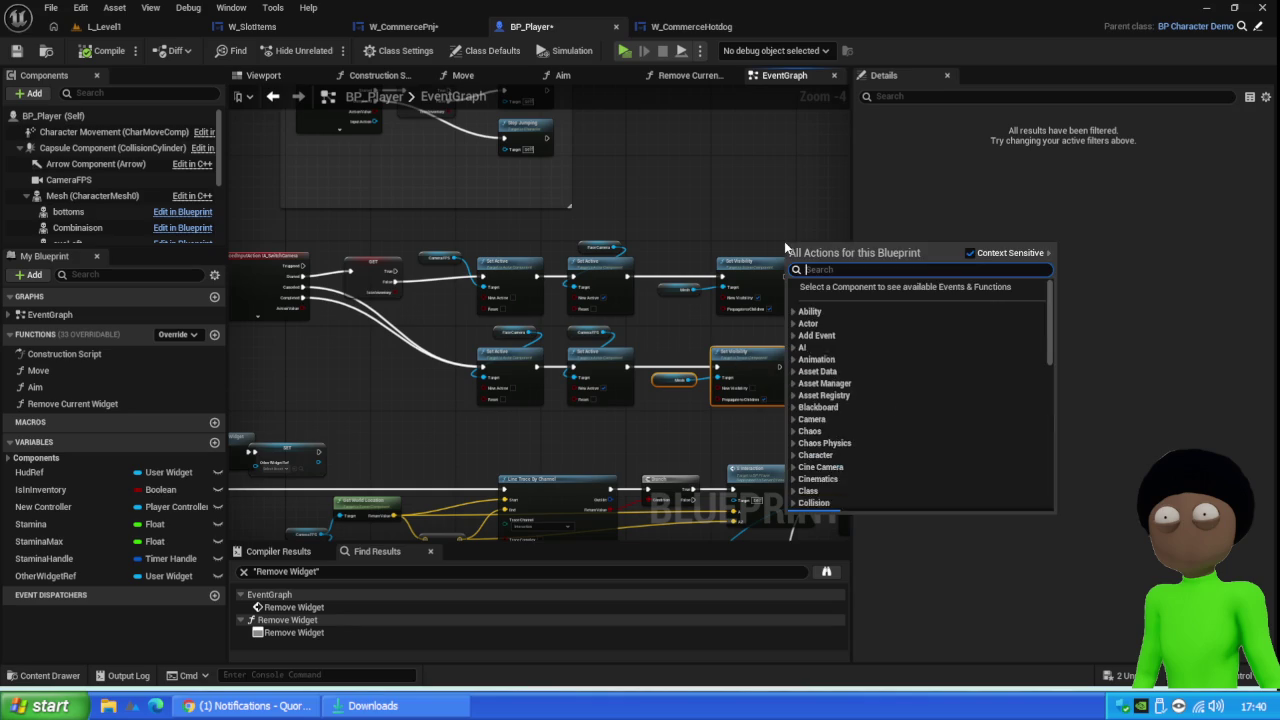
pyautogui.click(750, 176)
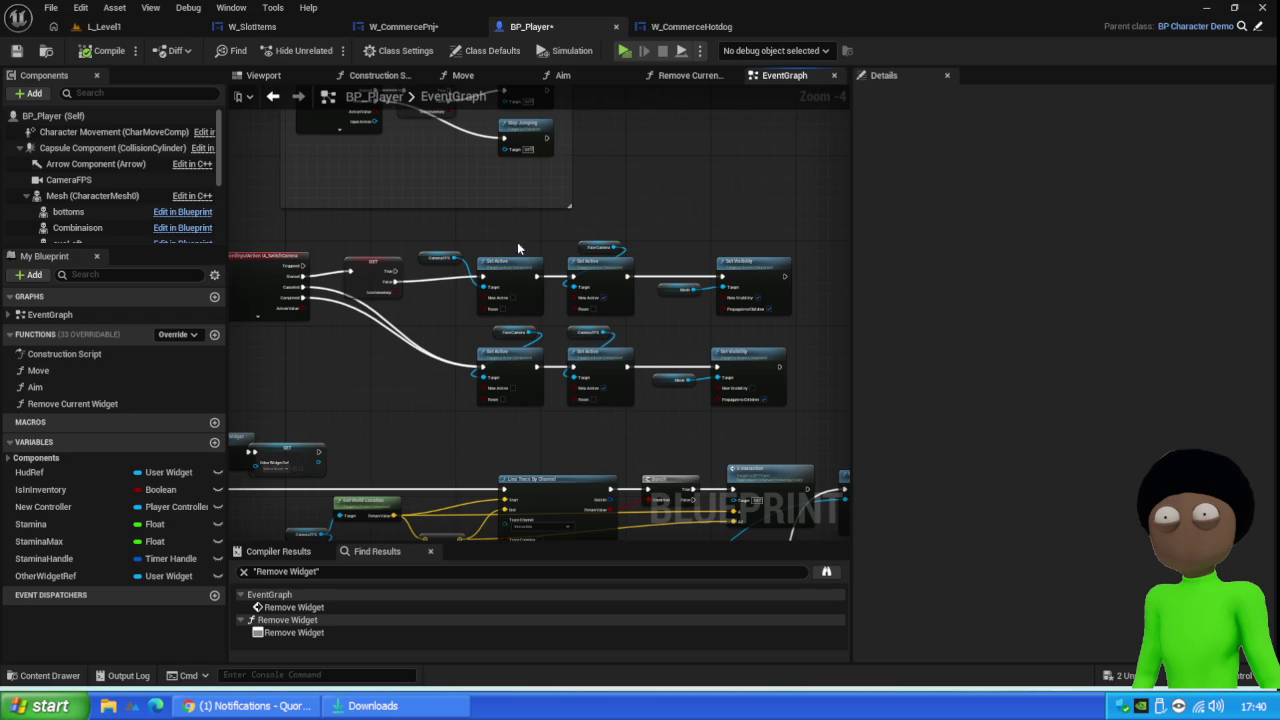
# Fine-tune the Set Visibility and Mesh node positions, moving the lower pair further left
pyautogui.moveTo(774, 207); pyautogui.dragTo(678, 322)
pyautogui.moveTo(760, 278)
pyautogui.mouseDown()
pyautogui.moveTo(727, 278)
pyautogui.moveTo(746, 280)
pyautogui.mouseUp()
pyautogui.moveTo(750, 340)
pyautogui.mouseDown()
pyautogui.moveTo(720, 408)
pyautogui.moveTo(687, 430)
pyautogui.mouseUp()
pyautogui.scroll(-1, 752, 365)
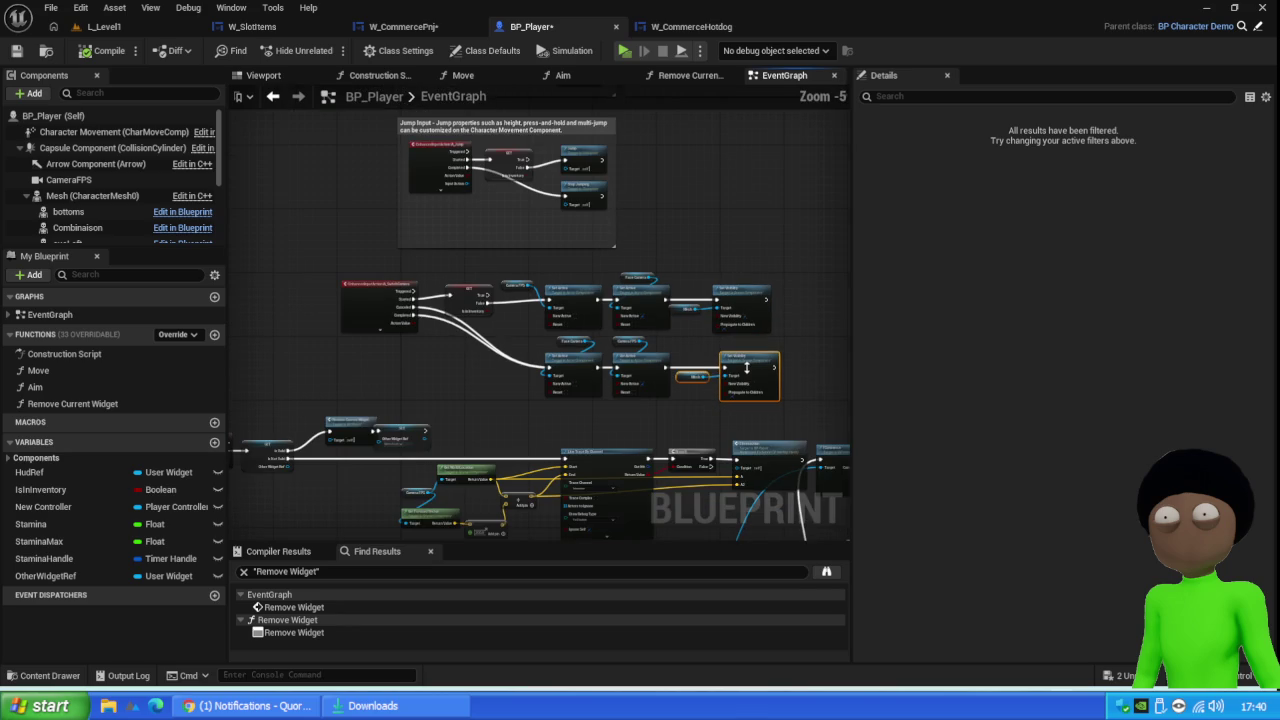
pyautogui.scroll(5, 790, 370)
pyautogui.moveTo(760, 265); pyautogui.dragTo(602, 417)
pyautogui.moveTo(699, 348); pyautogui.dragTo(677, 348)
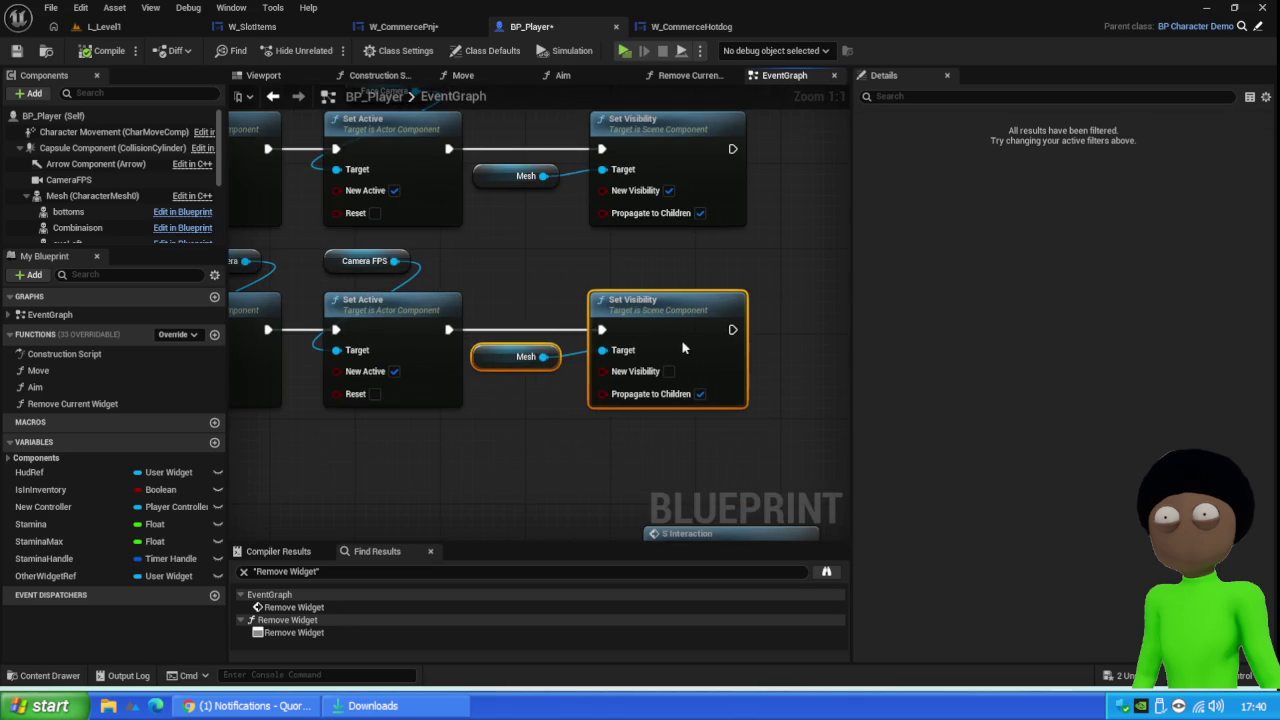
pyautogui.click(804, 296)
pyautogui.scroll(-5, 777, 330)
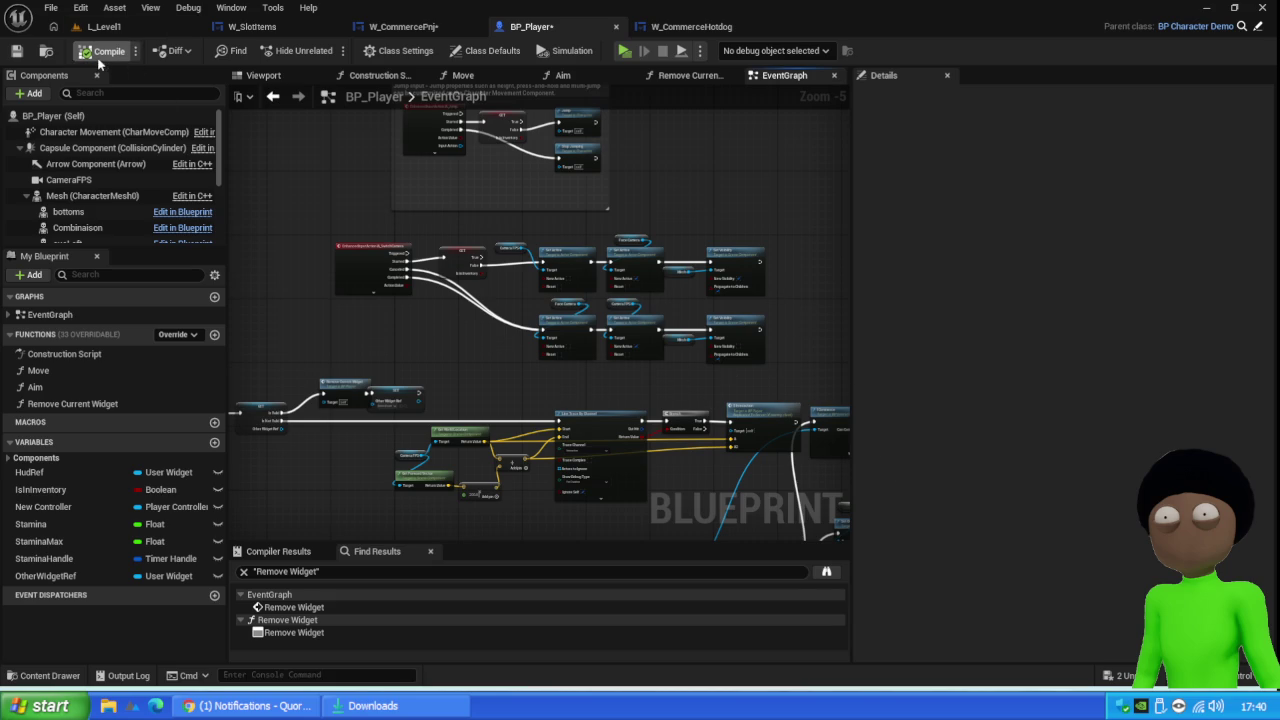
# Open Remove Current Widget from the Functions list to view its Remove from Parent through Set Input Mode Game Only graph
pyautogui.doubleClick(124, 400)
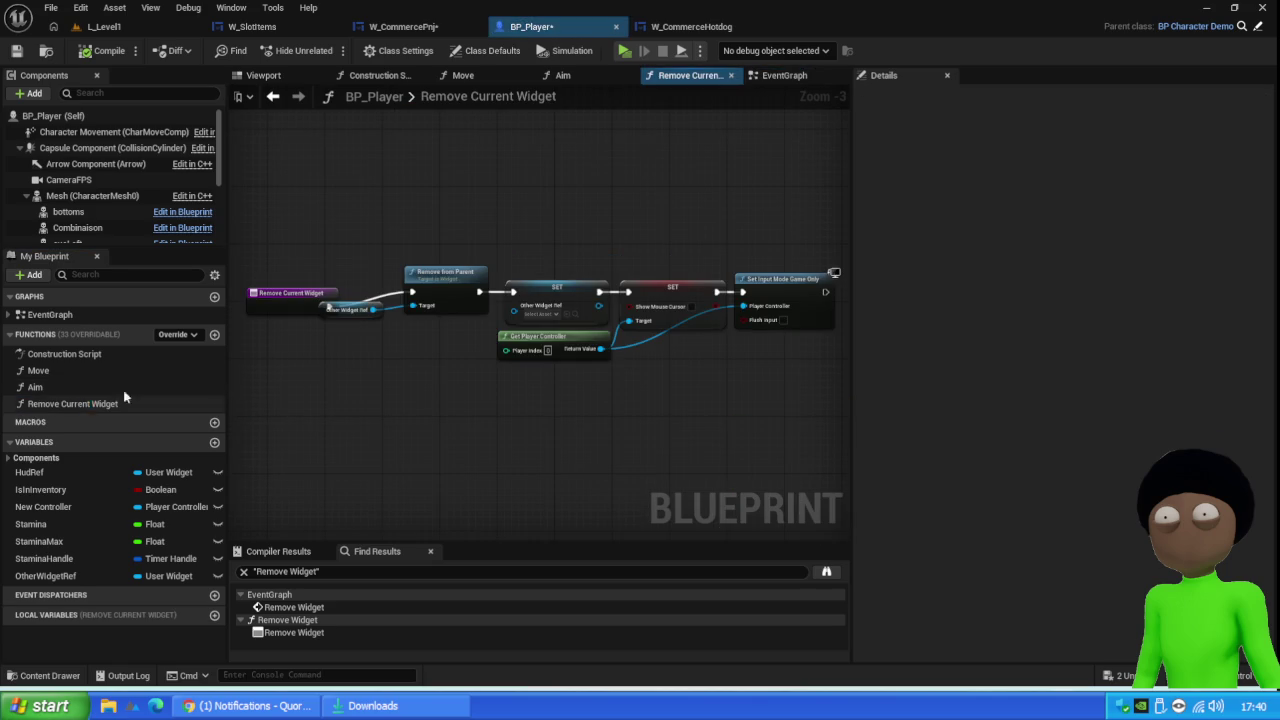
# Add a Get HudRef node beside the last node in Remove Current Widget, then pull a wire from it before switching to L_Level1
pyautogui.moveTo(797, 371); pyautogui.dragTo(408, 391)
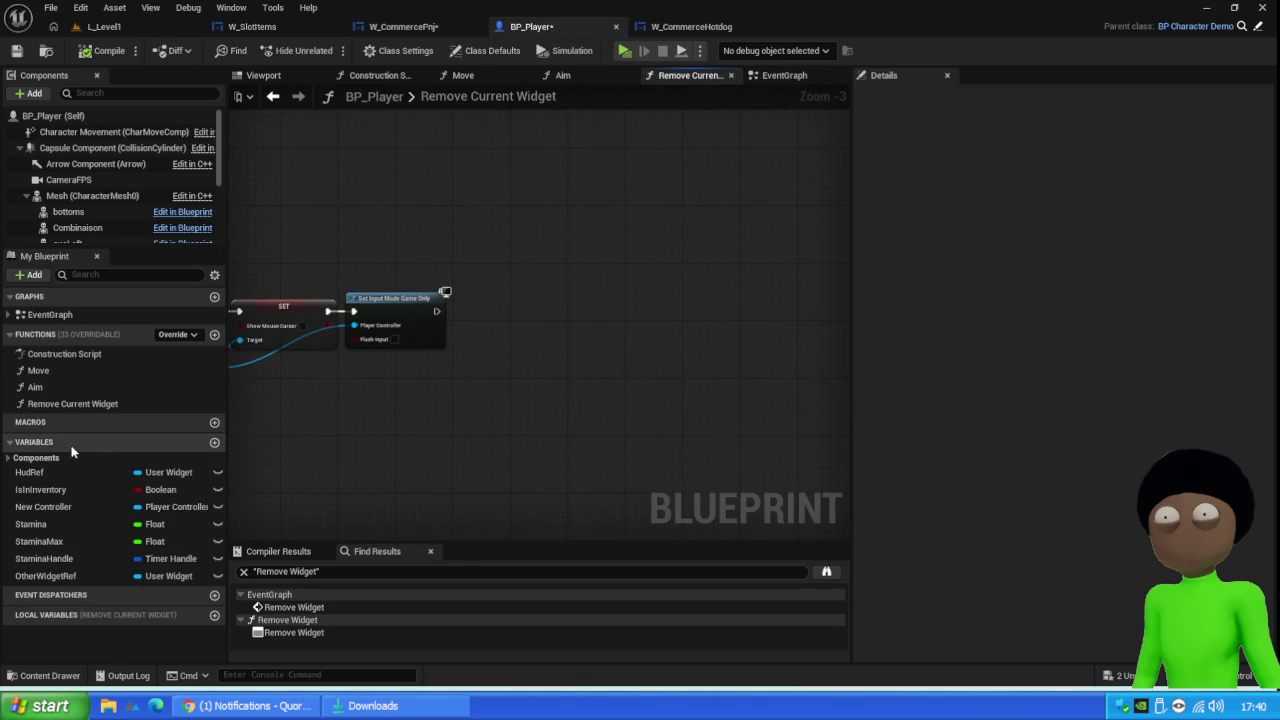
pyautogui.moveTo(75, 476)
pyautogui.mouseDown()
pyautogui.moveTo(523, 323)
pyautogui.moveTo(492, 324)
pyautogui.mouseUp()
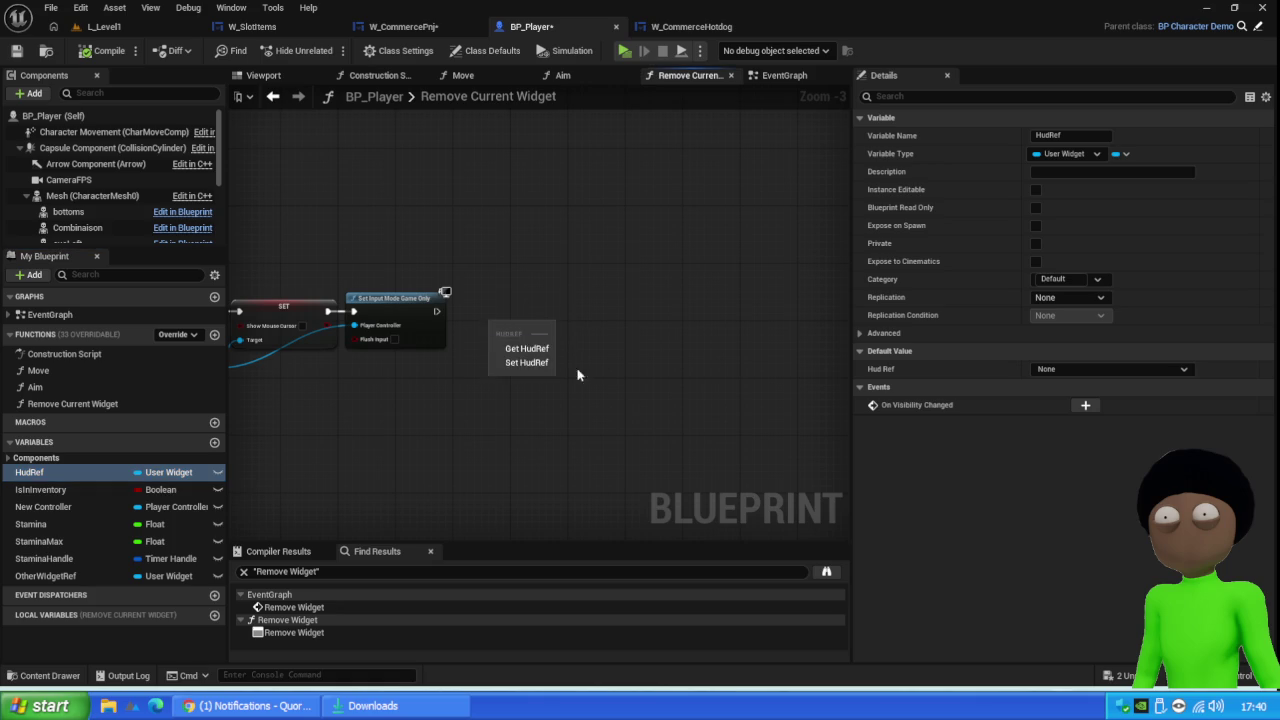
pyautogui.click(527, 348)
pyautogui.scroll(3, 509, 326)
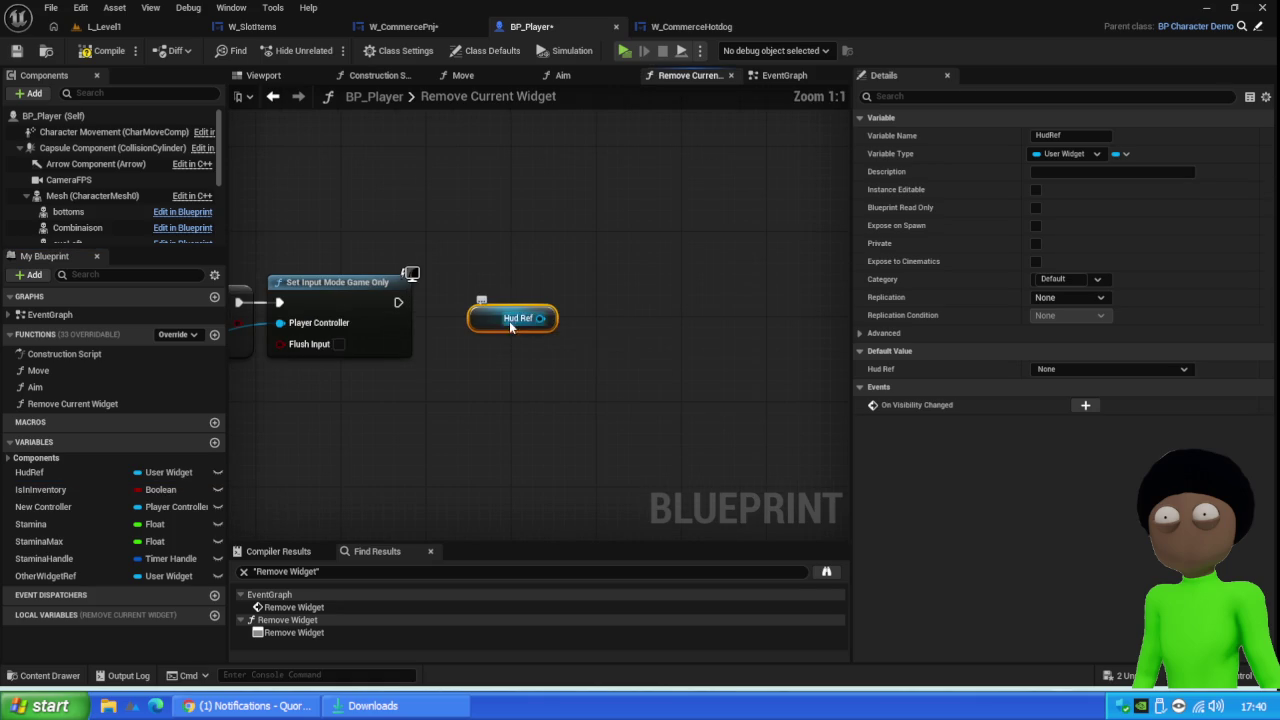
pyautogui.moveTo(510, 327)
pyautogui.mouseDown()
pyautogui.moveTo(455, 366)
pyautogui.moveTo(478, 359)
pyautogui.mouseUp()
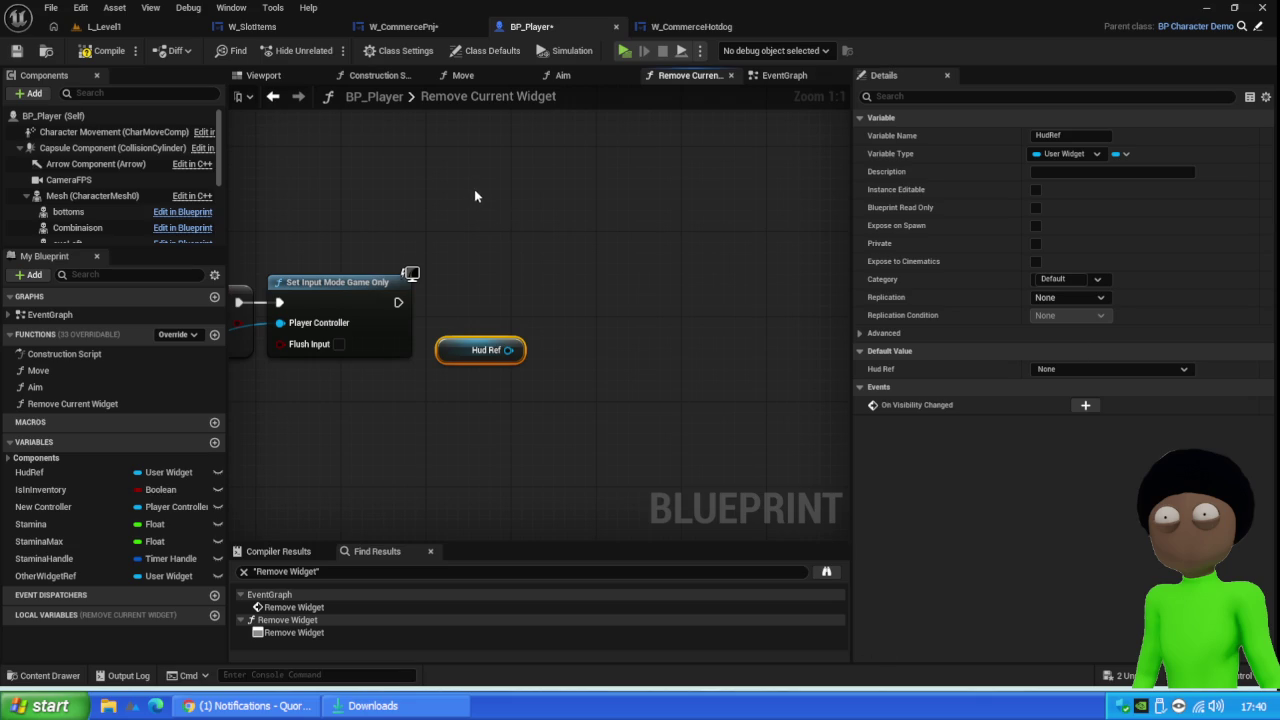
pyautogui.moveTo(508, 350); pyautogui.dragTo(606, 304)
pyautogui.click(104, 26)
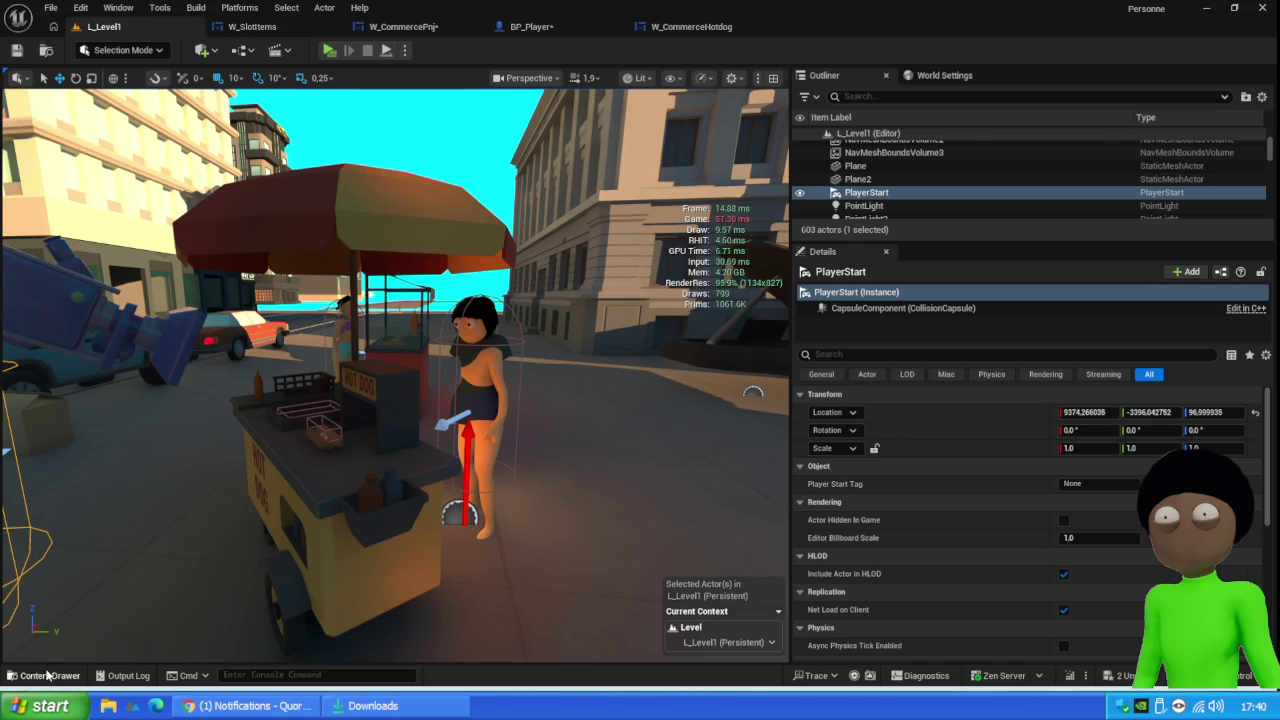
# Open the WB_Hud widget blueprint from the Content Drawer and look over its event graph
pyautogui.click(50, 675)
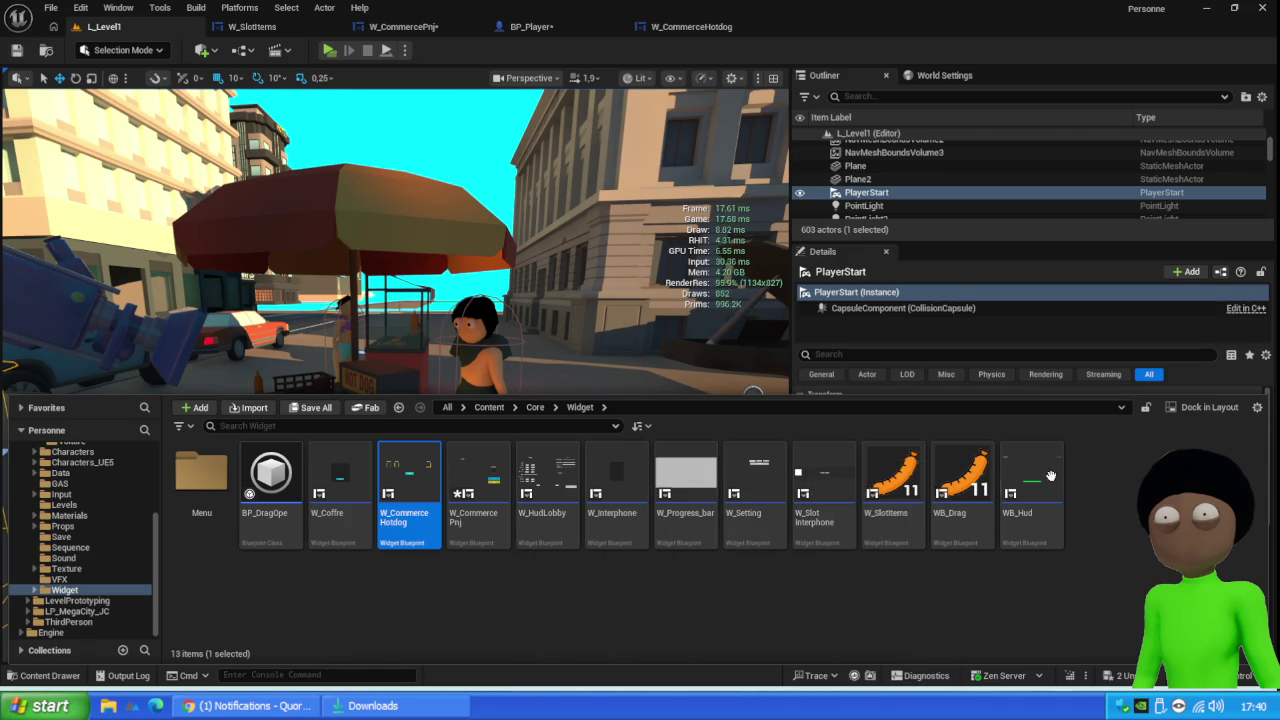
pyautogui.doubleClick(1021, 482)
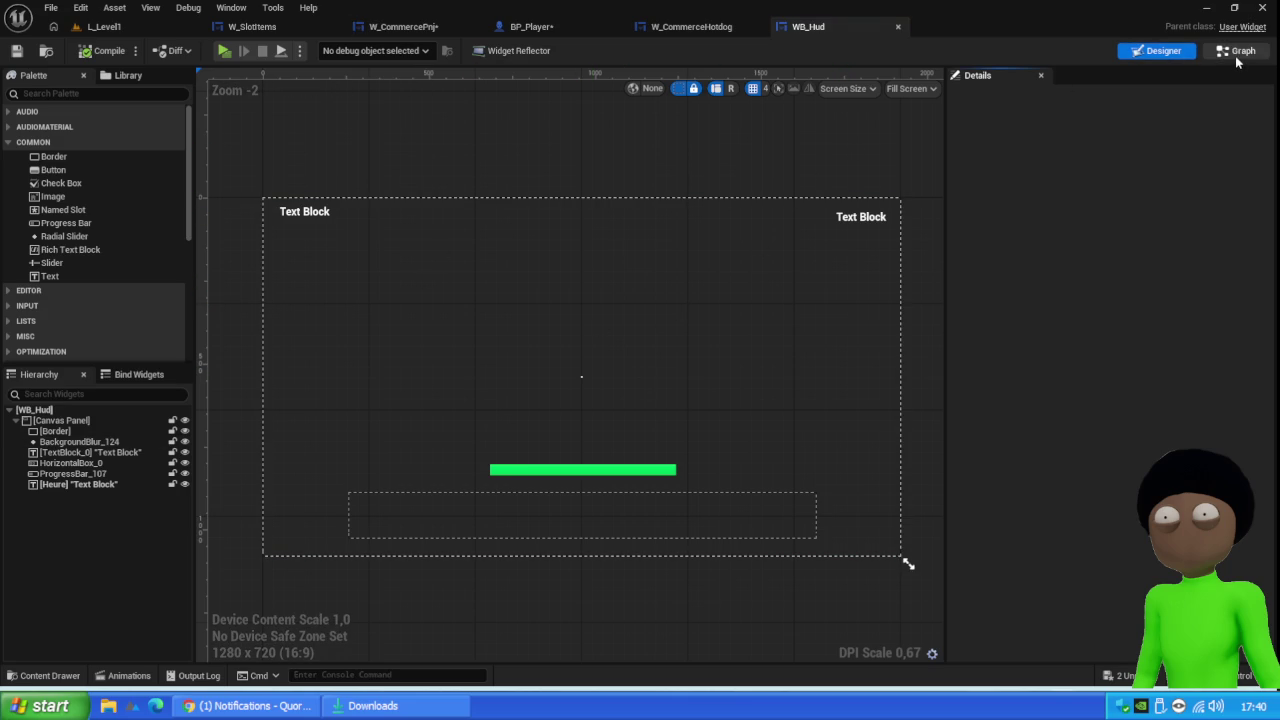
pyautogui.scroll(2, 742, 376)
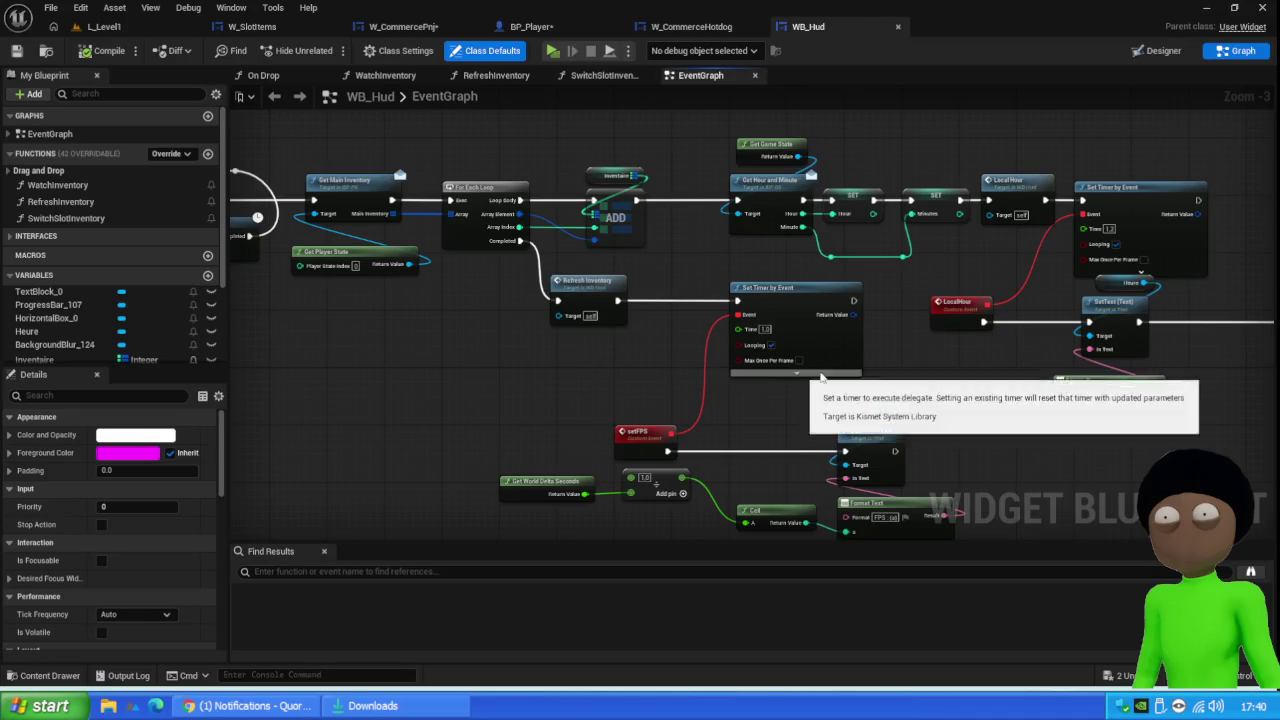
pyautogui.moveTo(570, 360); pyautogui.dragTo(688, 360)
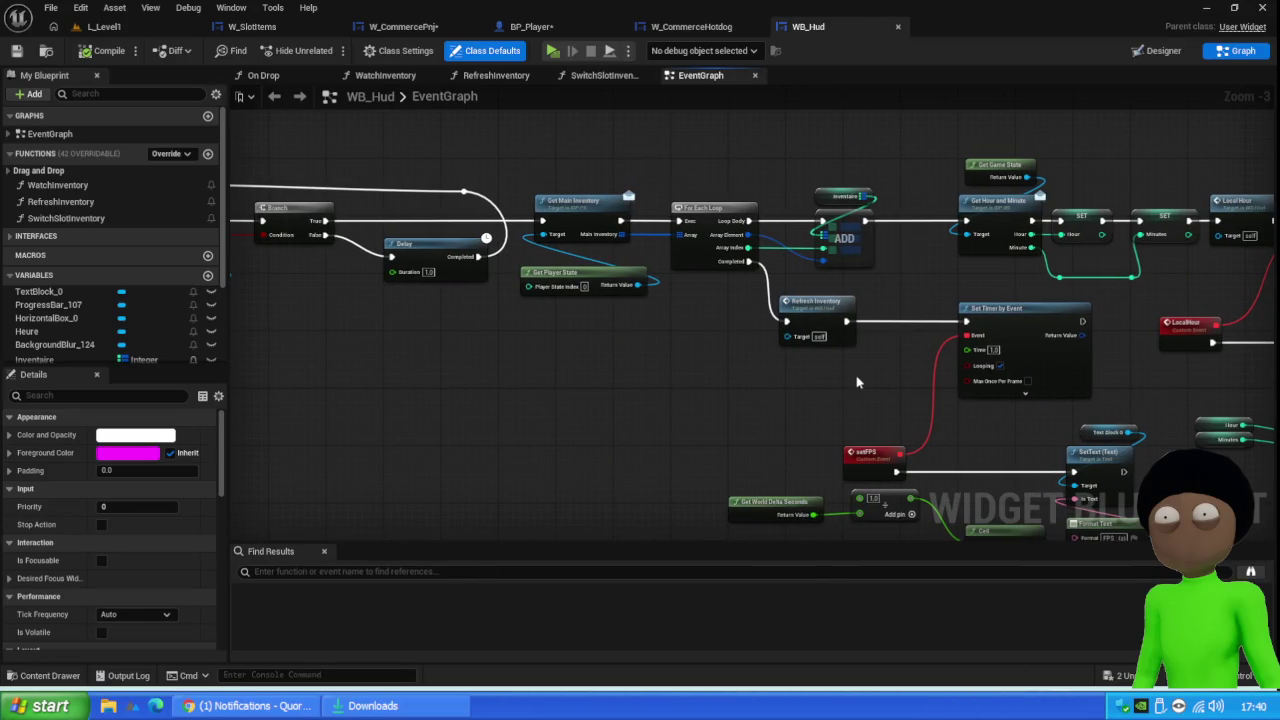
pyautogui.moveTo(893, 396)
pyautogui.mouseDown()
pyautogui.moveTo(571, 371)
pyautogui.moveTo(577, 348)
pyautogui.moveTo(643, 371)
pyautogui.mouseUp()
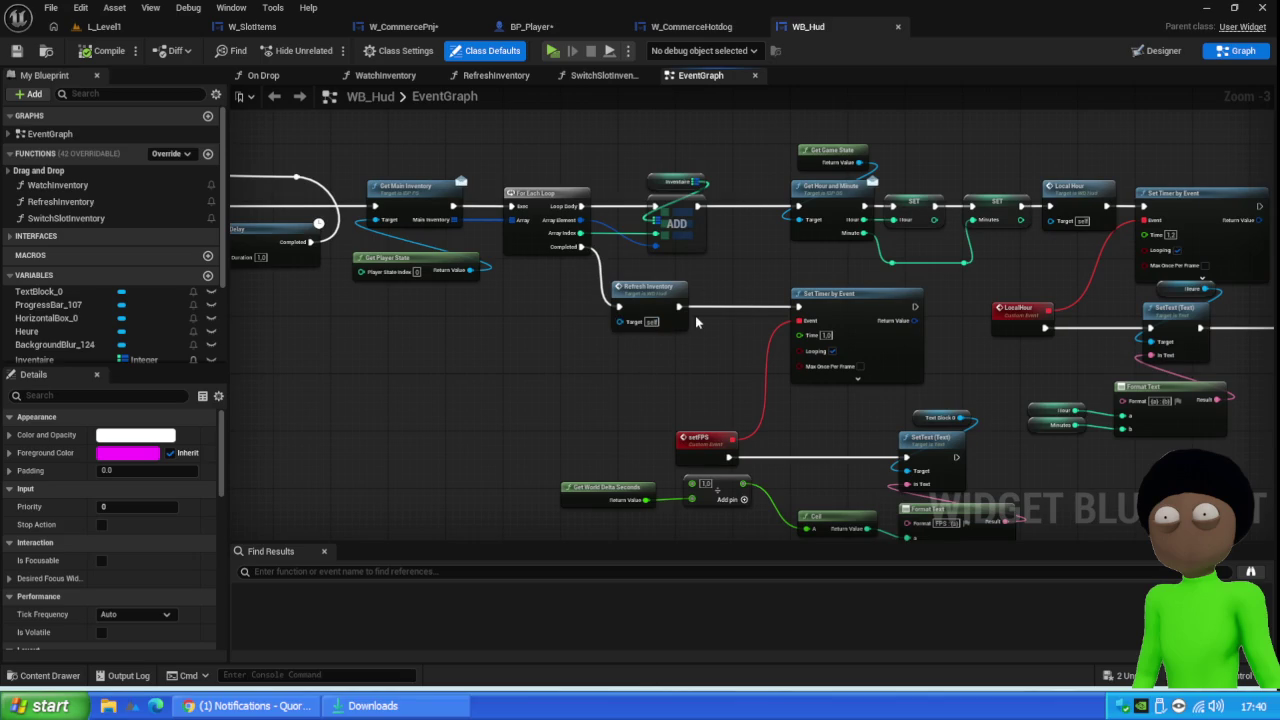
# Inspect WB_Hud's RefreshInventory function chain, then return to BP_Player's Remove Current Widget graph
pyautogui.doubleClick(74, 204)
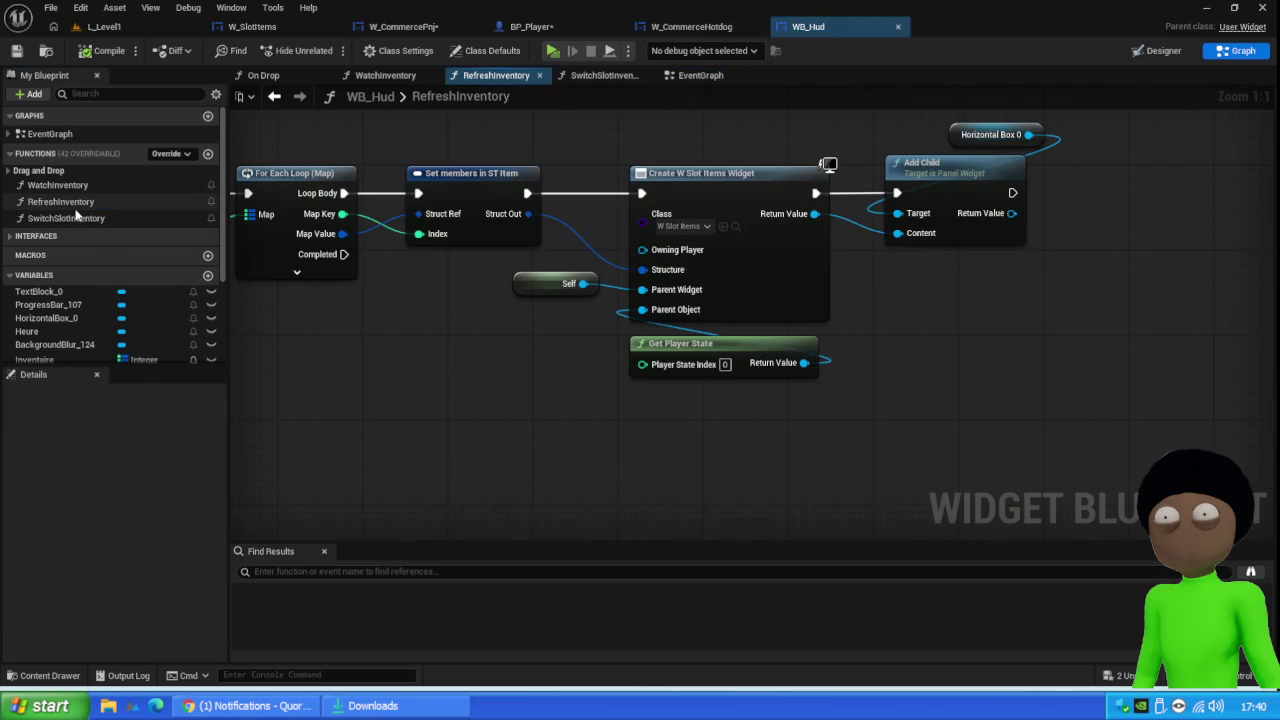
pyautogui.scroll(-2, 458, 273)
pyautogui.moveTo(336, 386)
pyautogui.mouseDown()
pyautogui.moveTo(629, 397)
pyautogui.moveTo(531, 351)
pyautogui.moveTo(408, 364)
pyautogui.mouseUp()
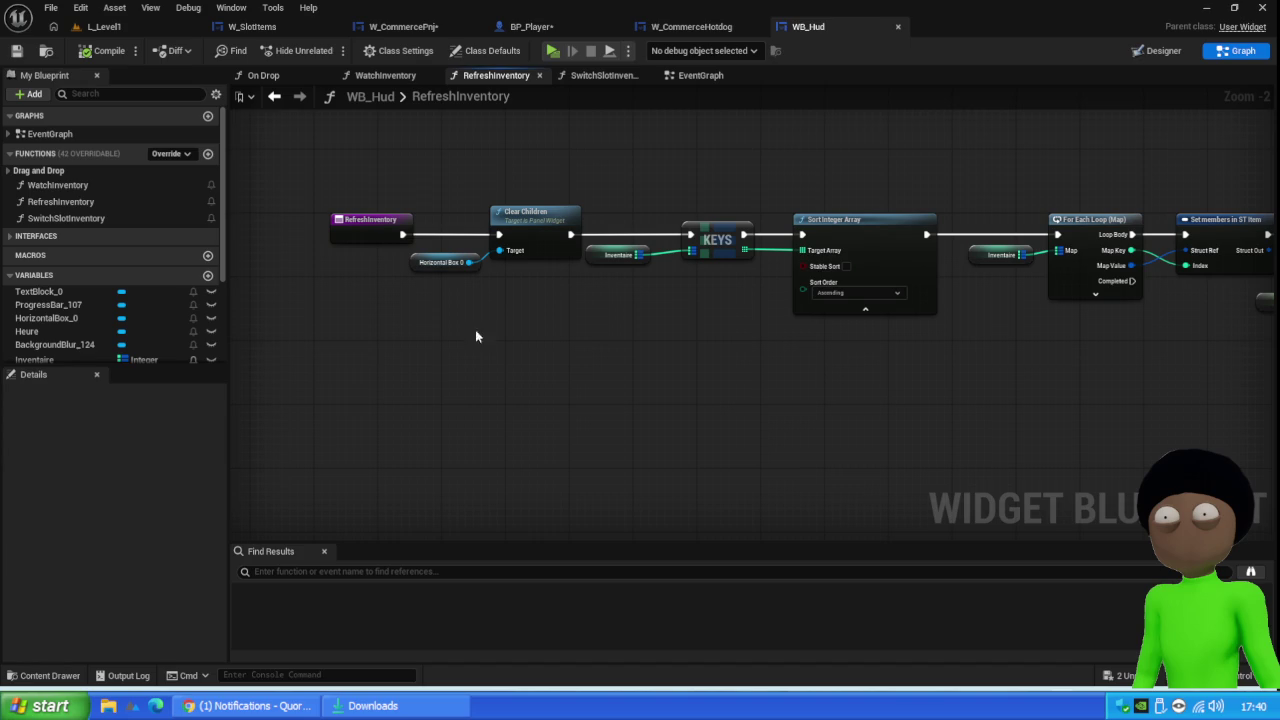
pyautogui.click(690, 27)
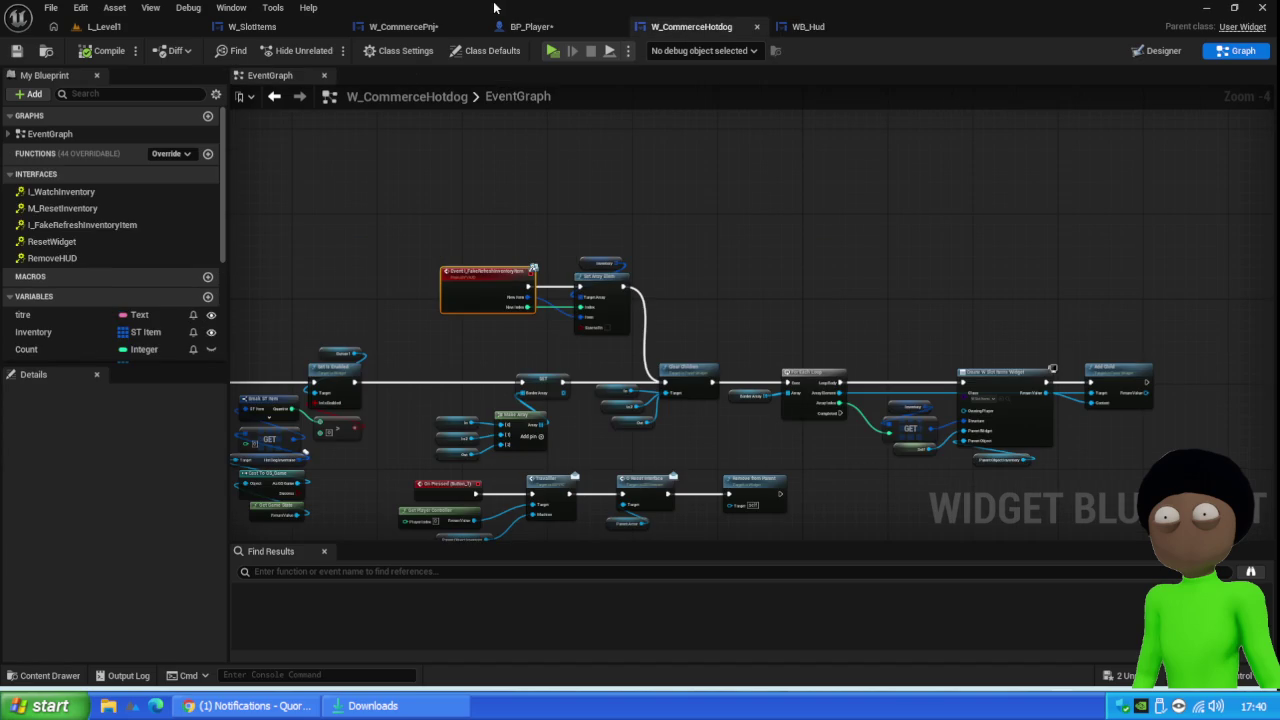
pyautogui.click(530, 27)
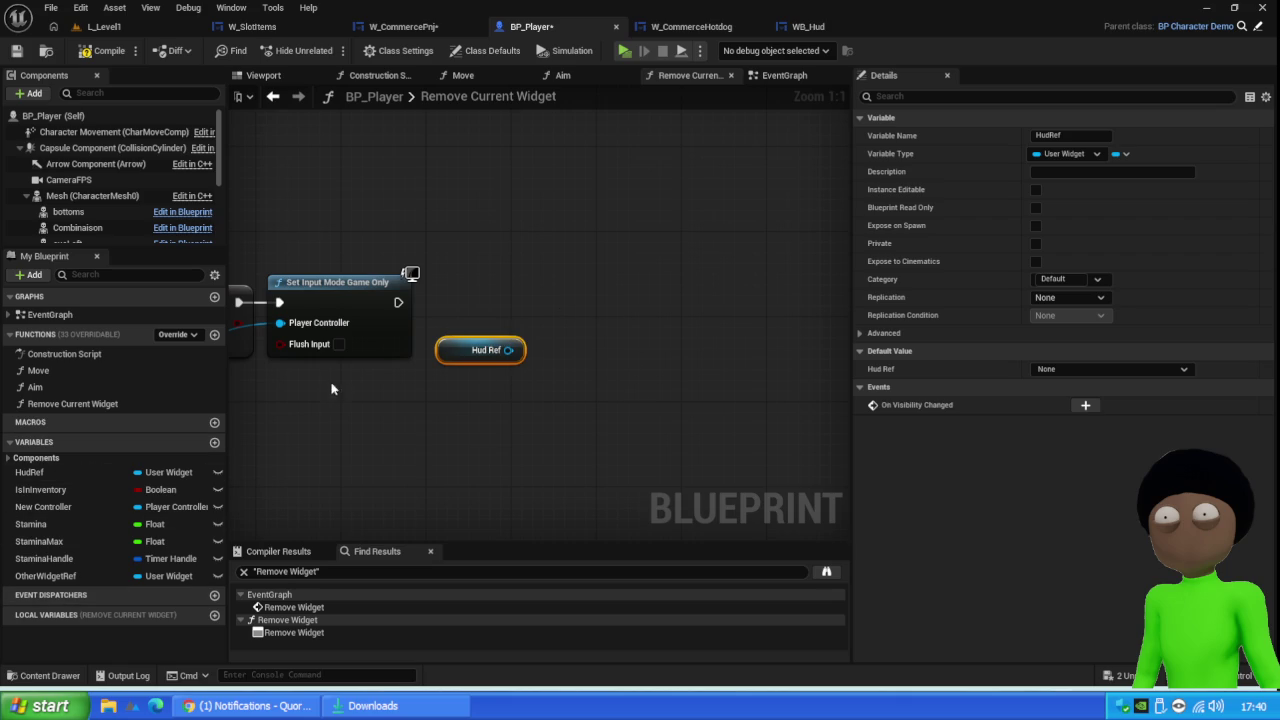
# Find all references to HudRef and jump to the node that sets it
pyautogui.rightClick(51, 477)
pyautogui.moveTo(100, 525)
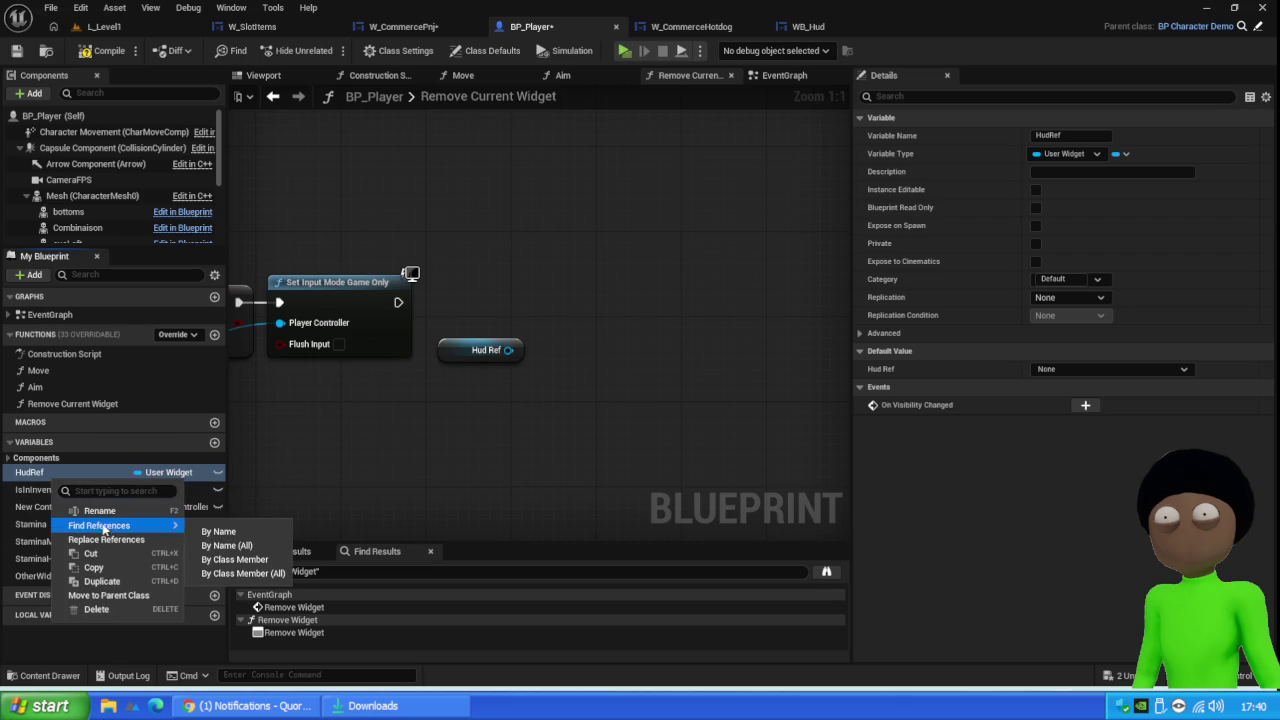
pyautogui.click(240, 540)
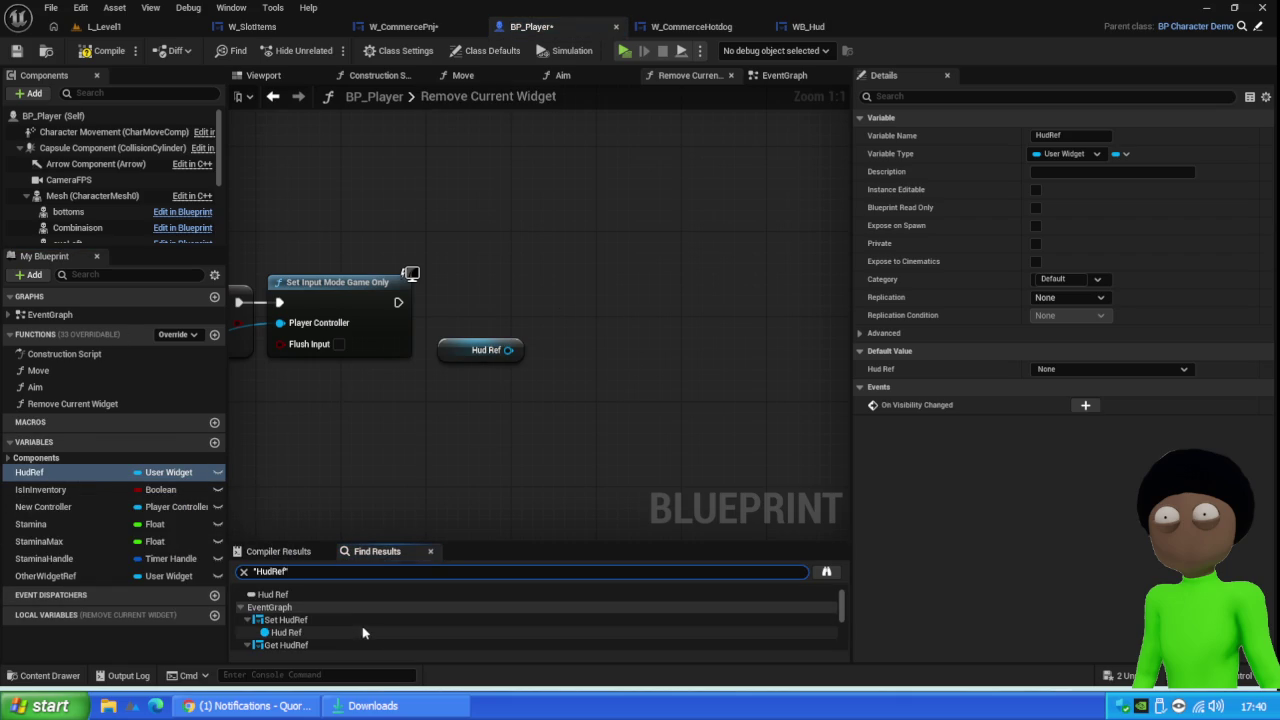
pyautogui.click(365, 621)
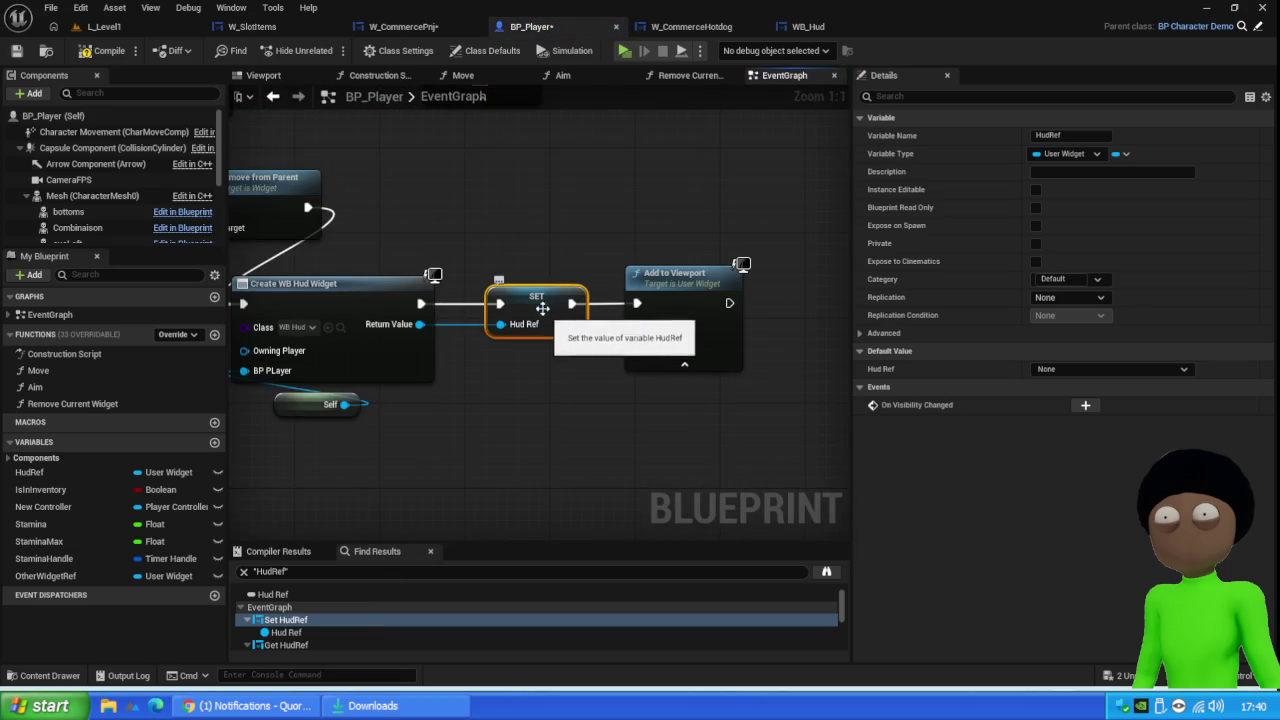
# Change HudRef's variable type to a WB Hud Object Reference and confirm the change
pyautogui.click(190, 473)
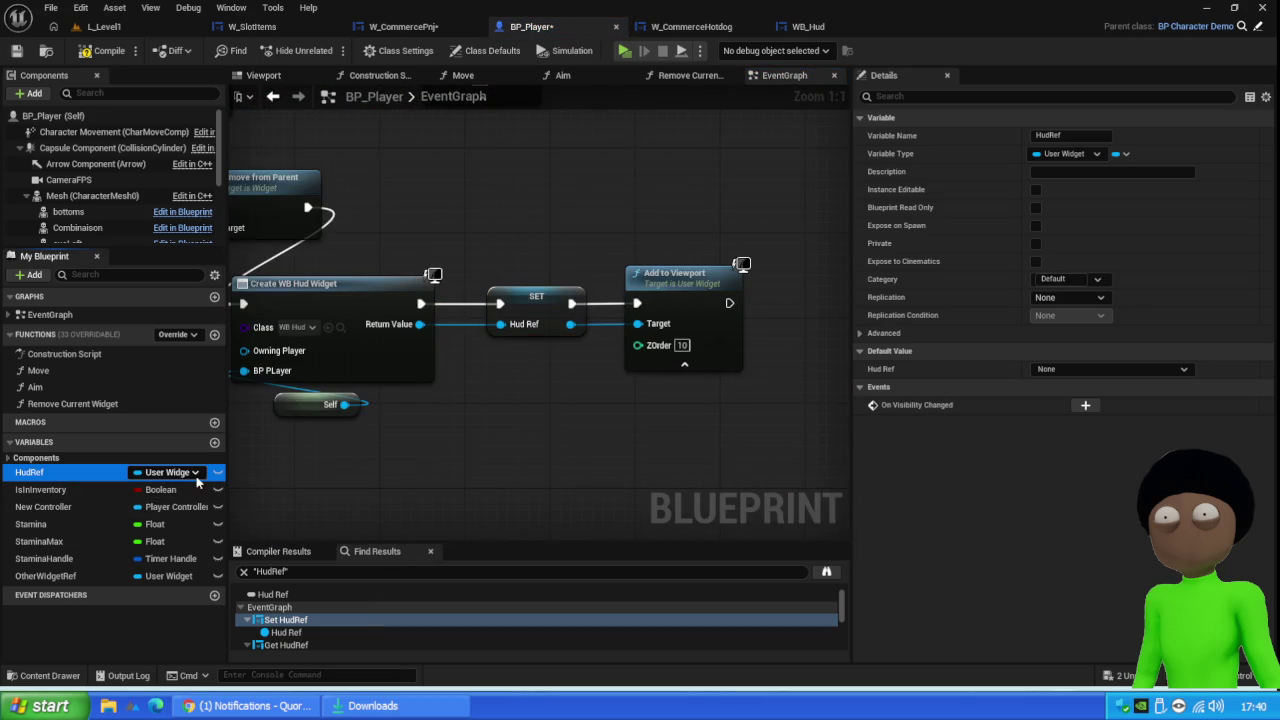
pyautogui.click(195, 473)
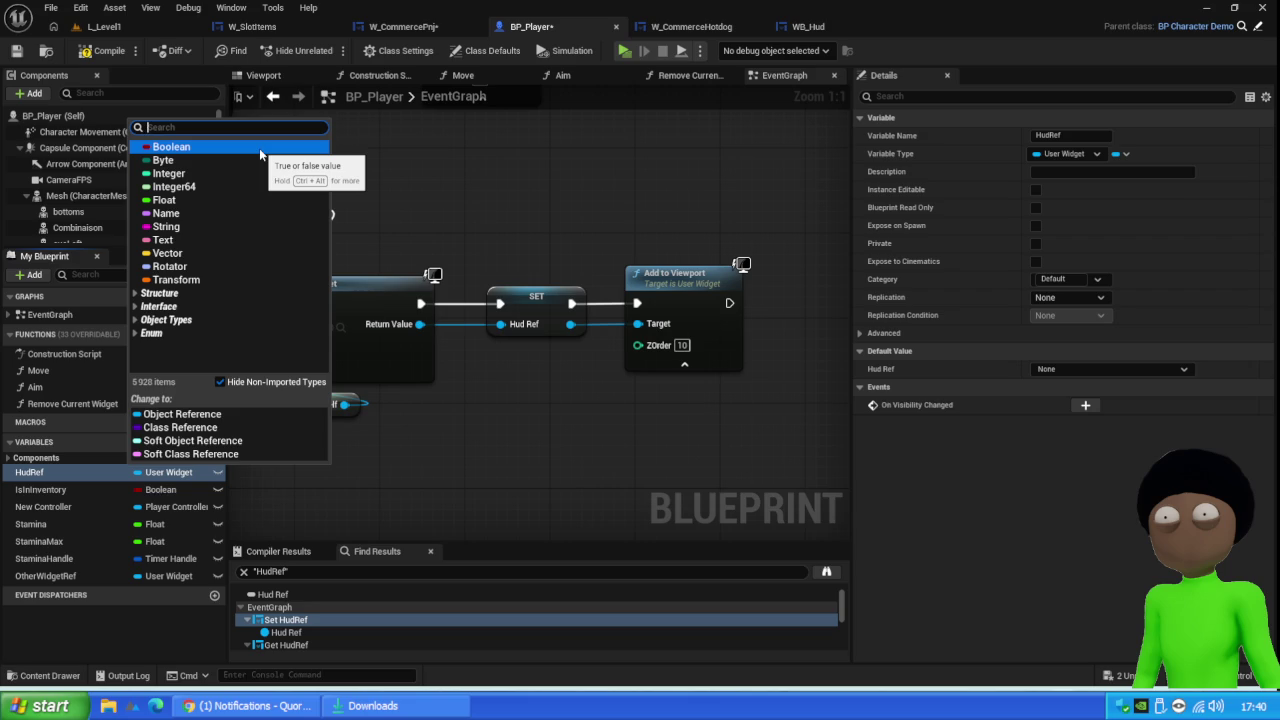
pyautogui.write('hud')
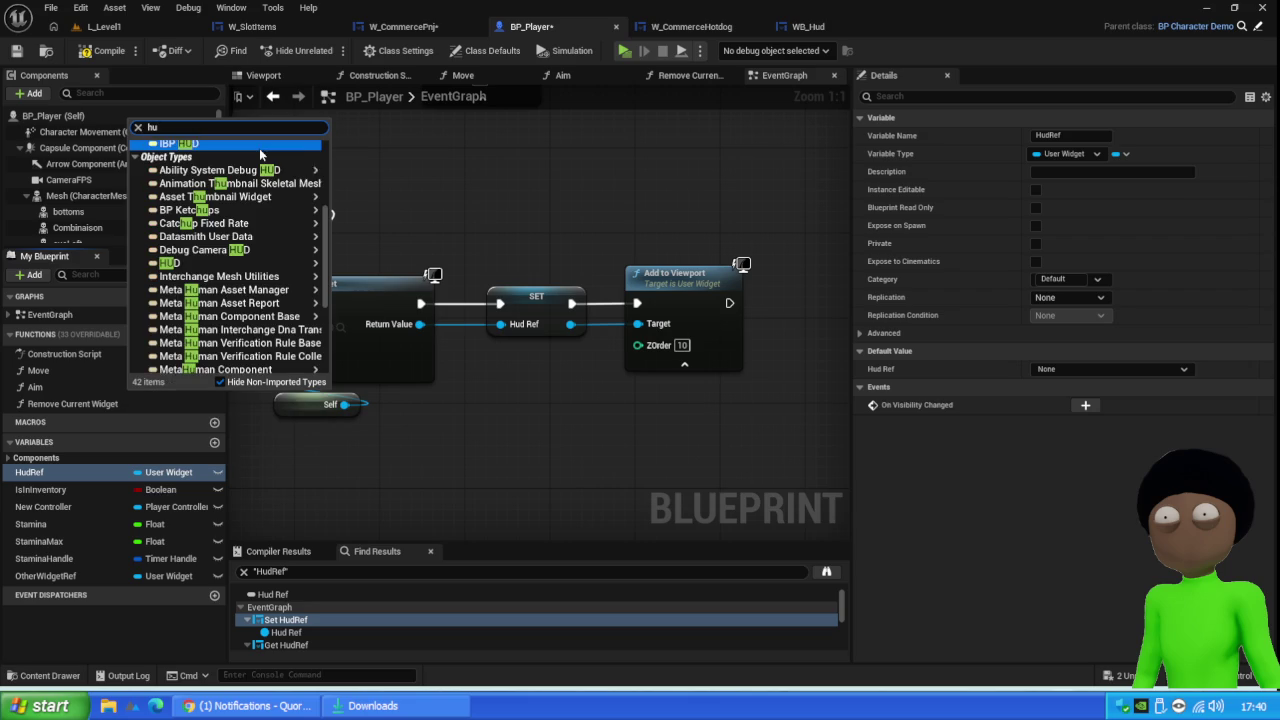
pyautogui.moveTo(218, 218)
pyautogui.moveTo(180, 240)
pyautogui.click(375, 241)
pyautogui.click(712, 377)
# Compile and save BP_Player
pyautogui.click(103, 50)
pyautogui.click(17, 51)
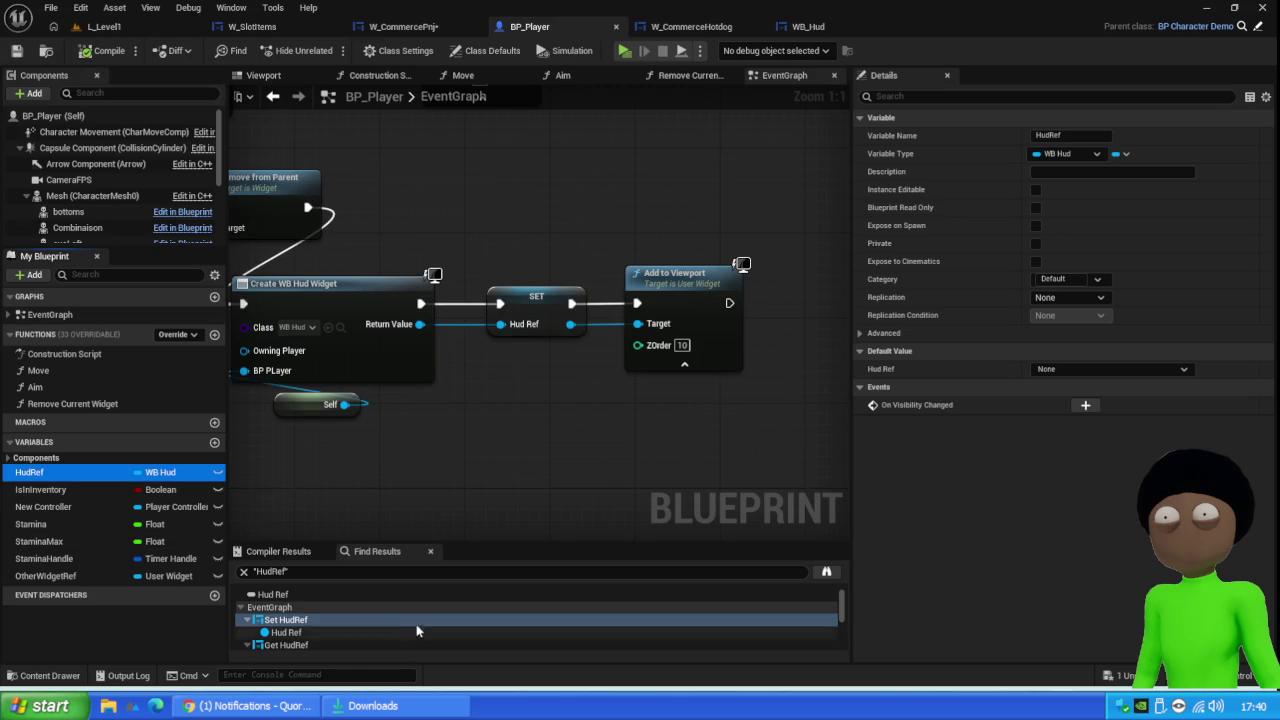
pyautogui.scroll(-3, 426, 614)
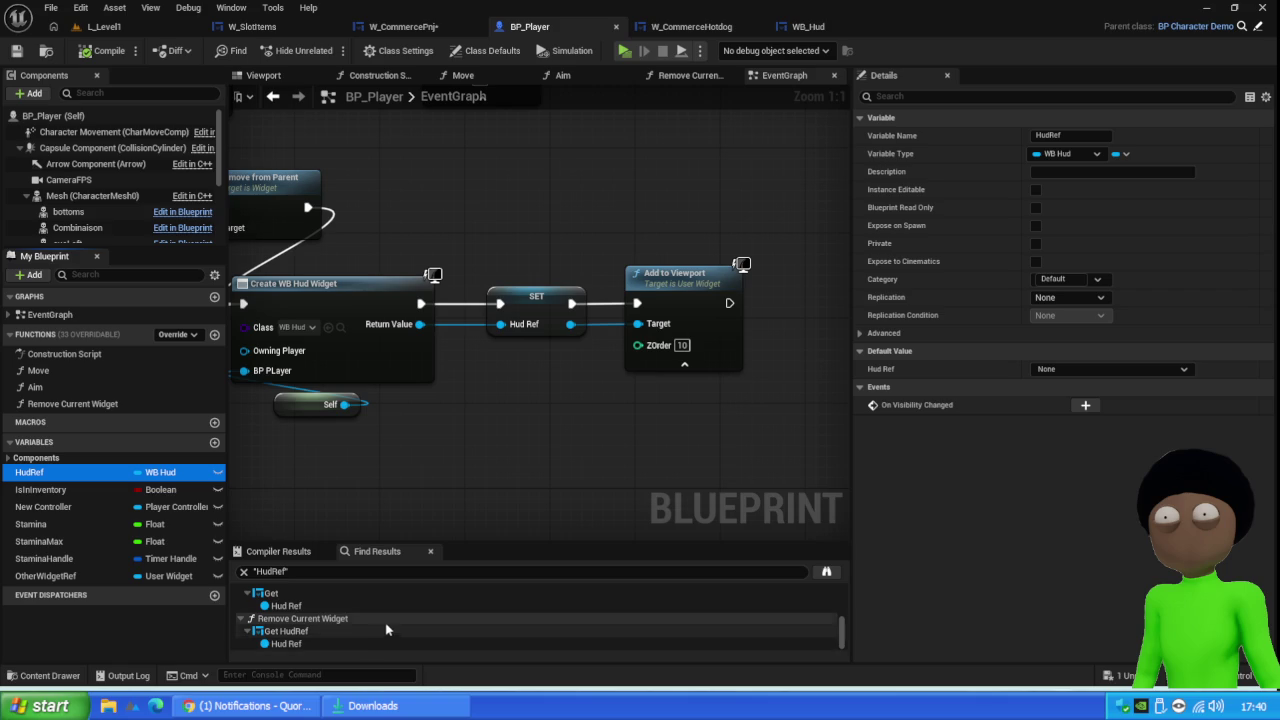
pyautogui.scroll(-3, 389, 622)
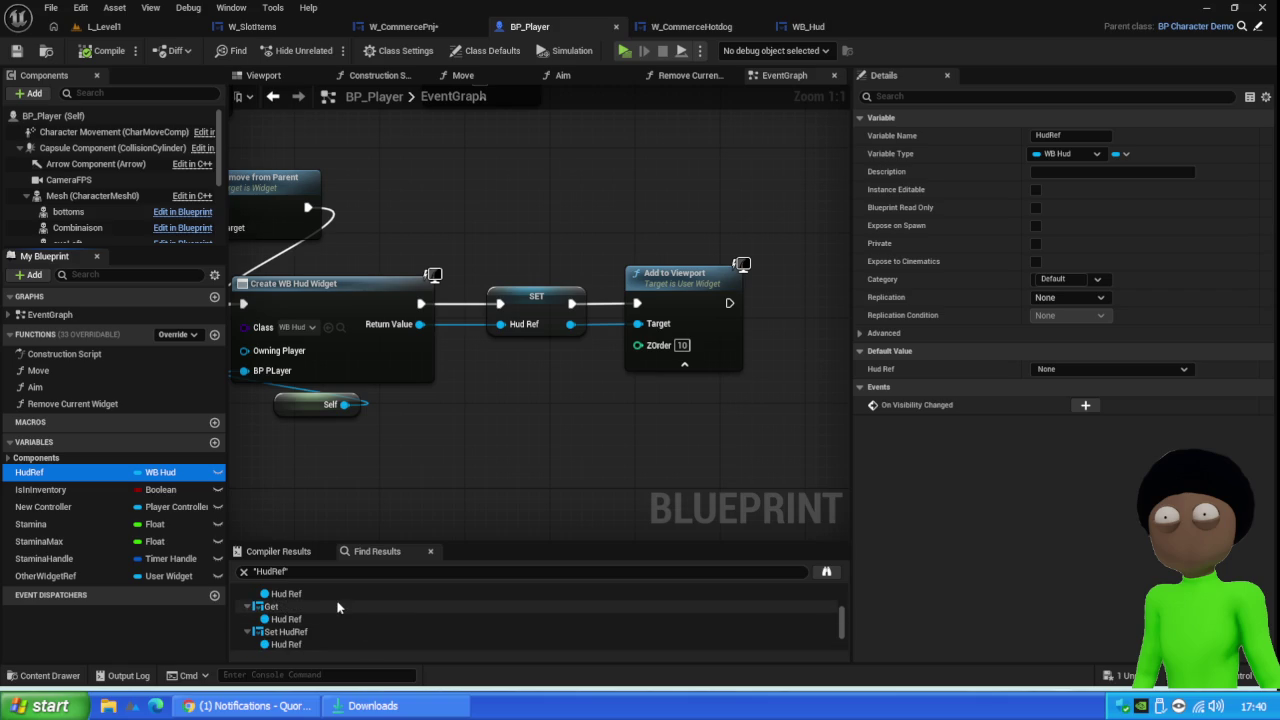
# Jump to the GET HudRef node and review it near the Create WB Hud Widget nodes
pyautogui.click(342, 606)
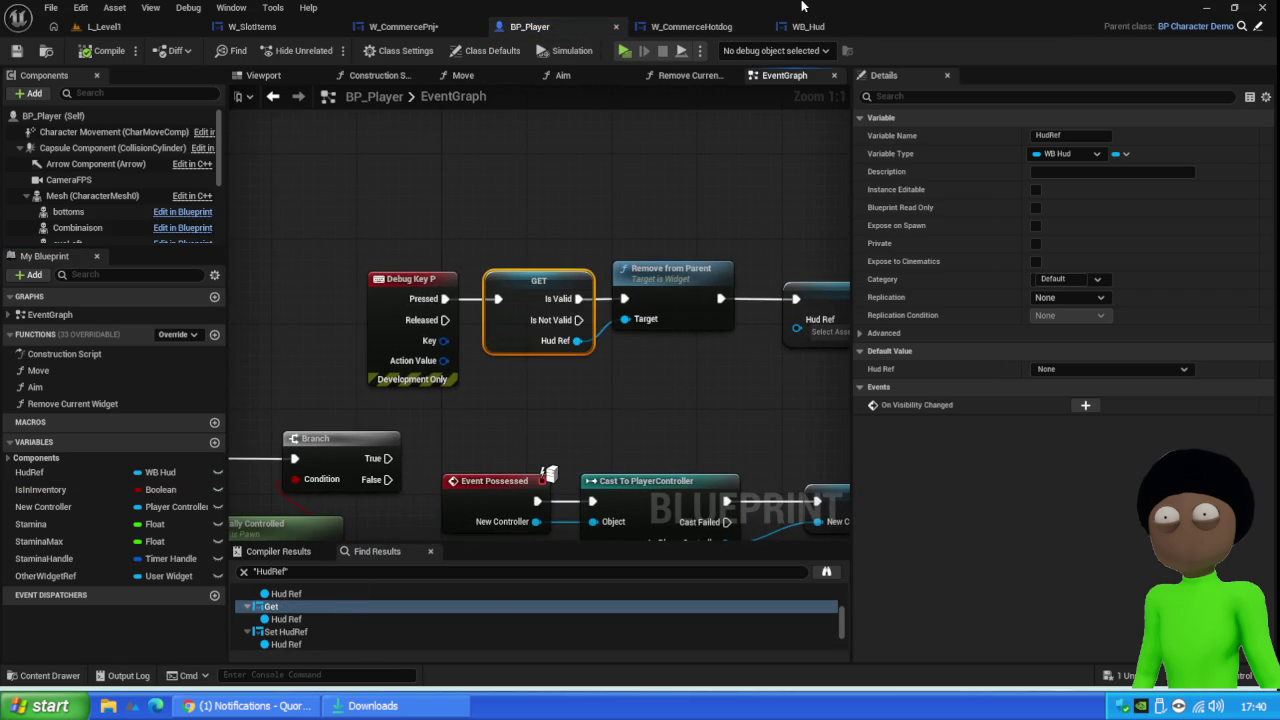
pyautogui.scroll(-3, 488, 247)
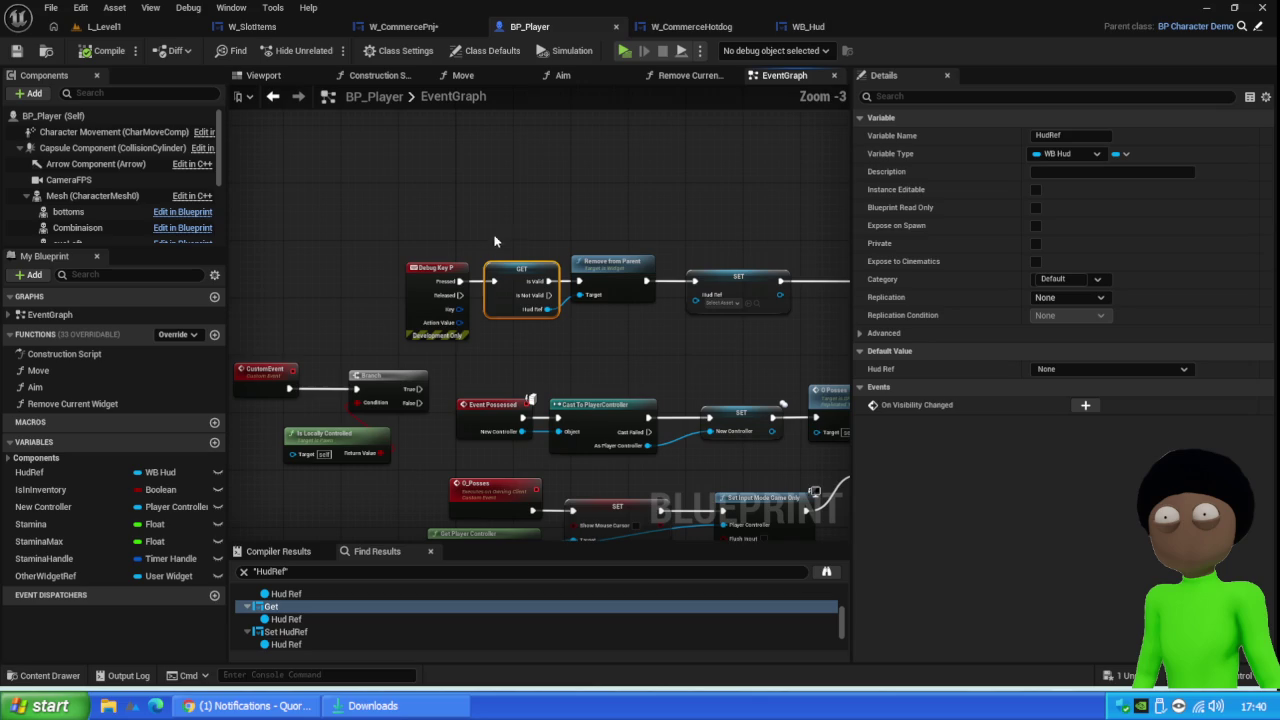
pyautogui.moveTo(689, 356)
pyautogui.mouseDown()
pyautogui.moveTo(557, 348)
pyautogui.moveTo(462, 314)
pyautogui.mouseUp()
pyautogui.scroll(3, 549, 260)
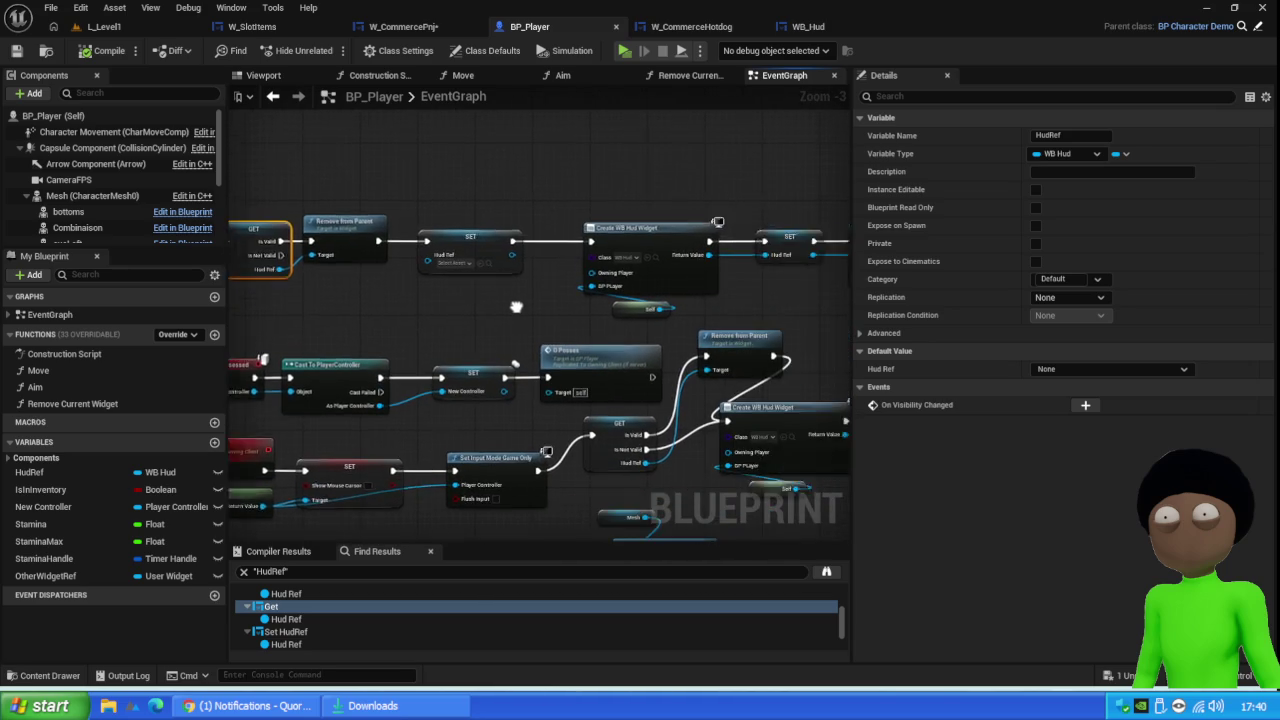
pyautogui.scroll(-4, 549, 260)
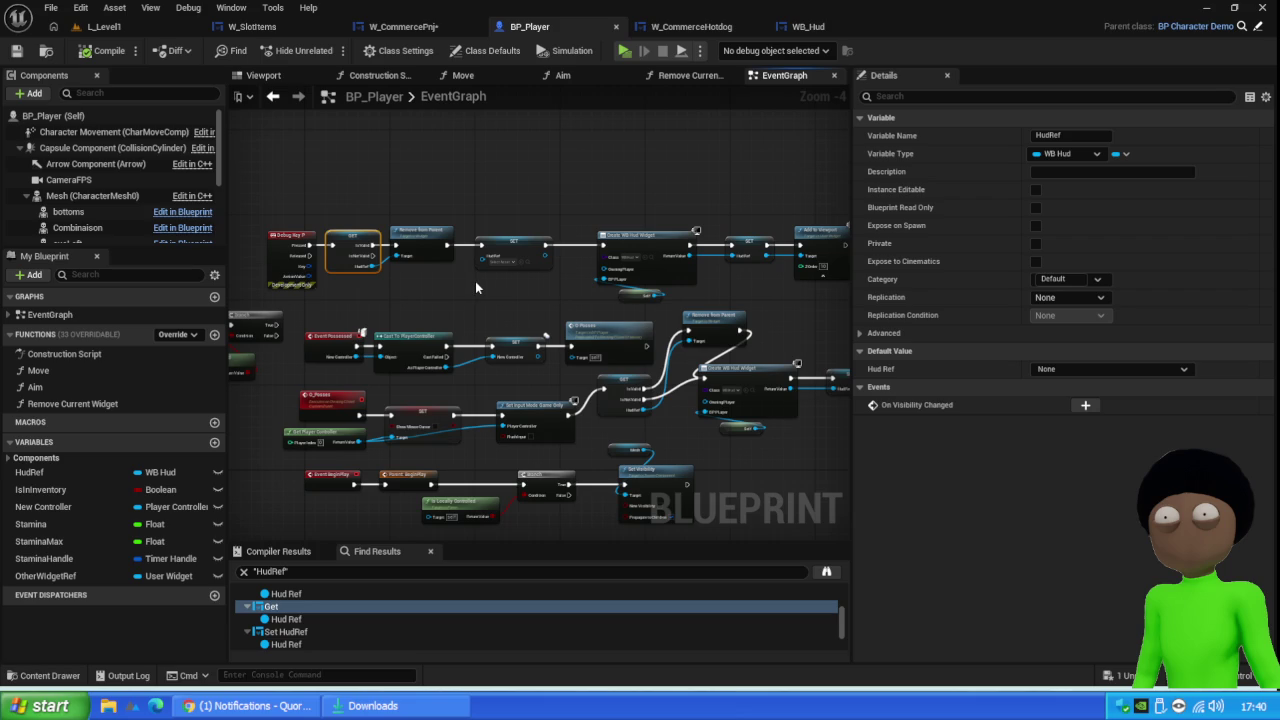
pyautogui.scroll(-1, 475, 281)
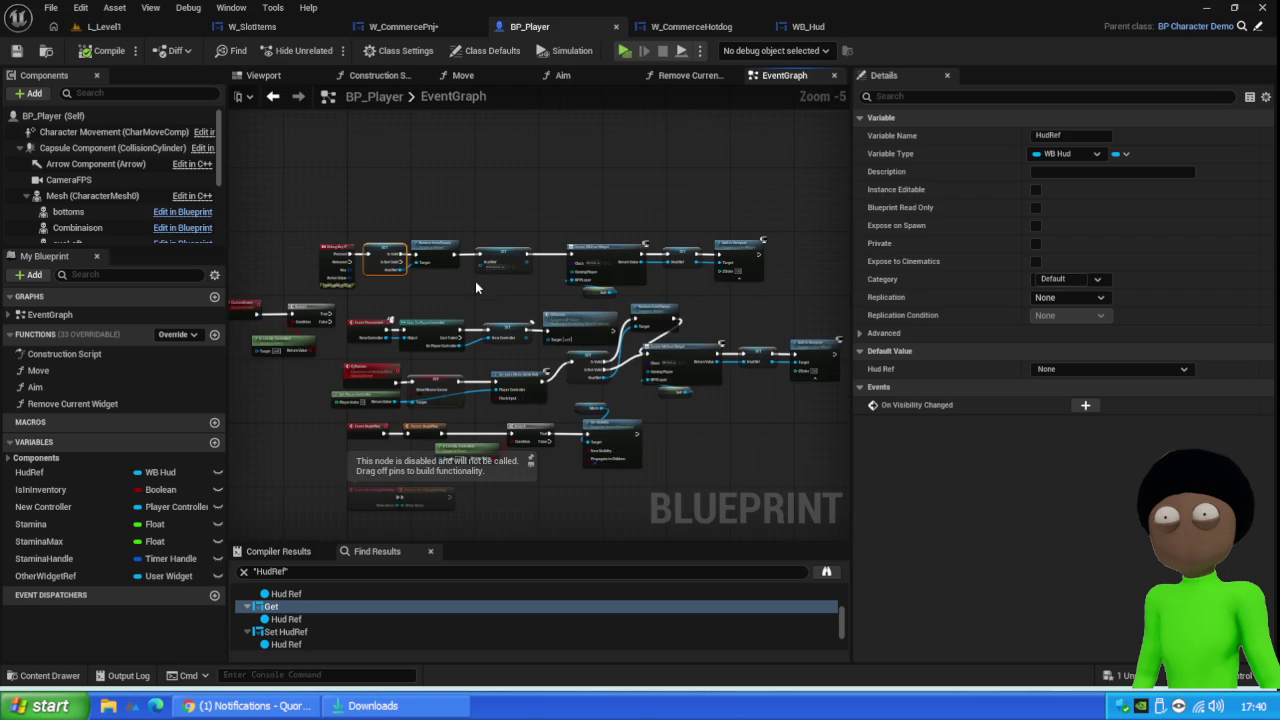
pyautogui.moveTo(404, 296); pyautogui.dragTo(375, 288)
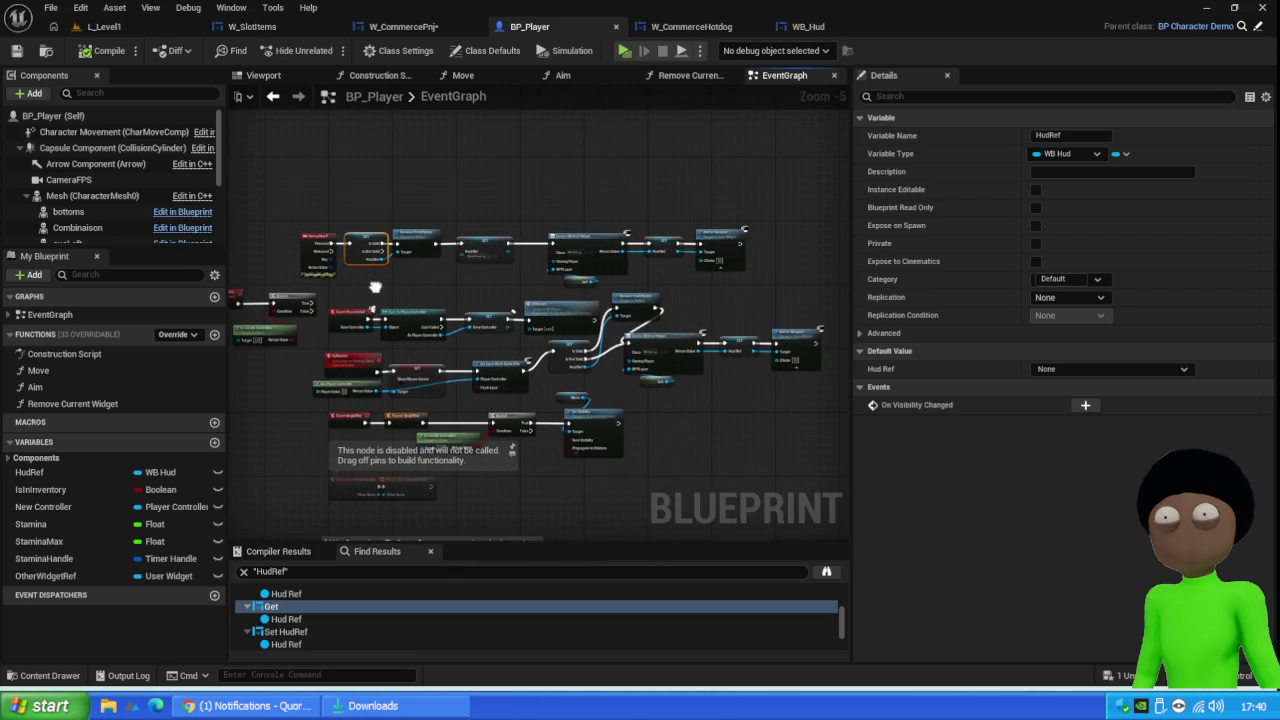
pyautogui.scroll(5, 719, 246)
pyautogui.scroll(-5, 567, 327)
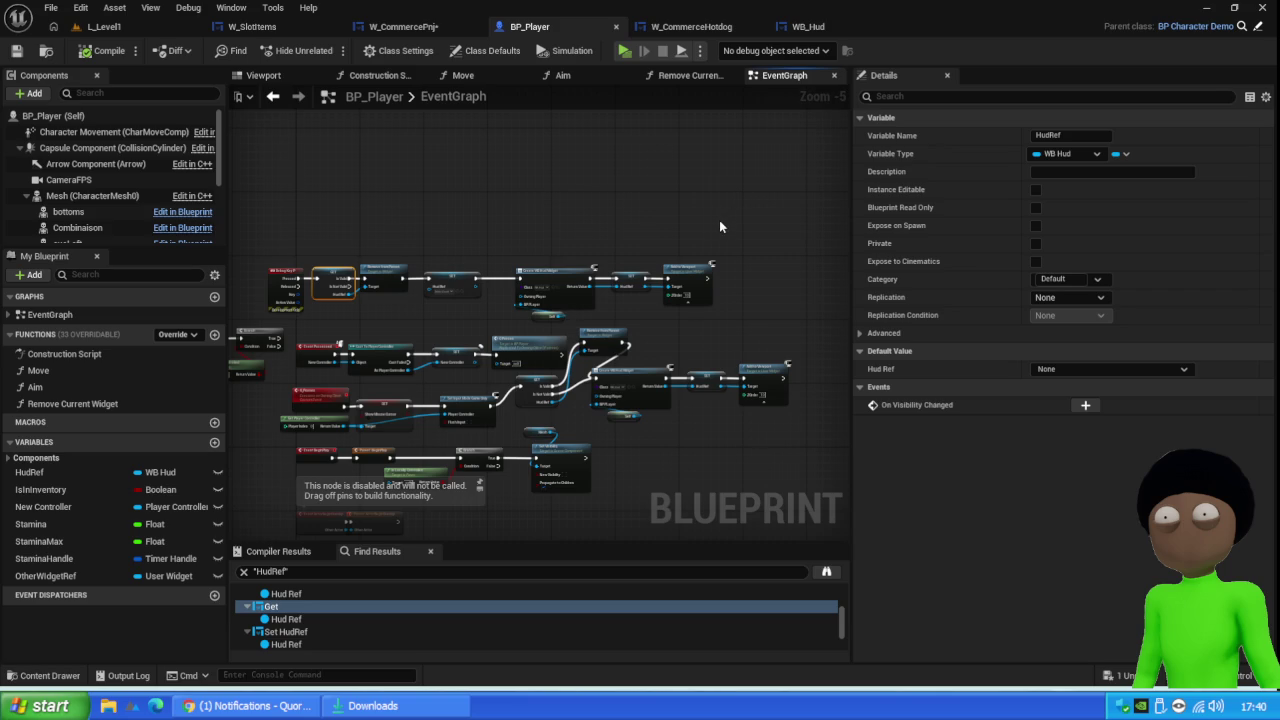
pyautogui.scroll(3, 640, 412)
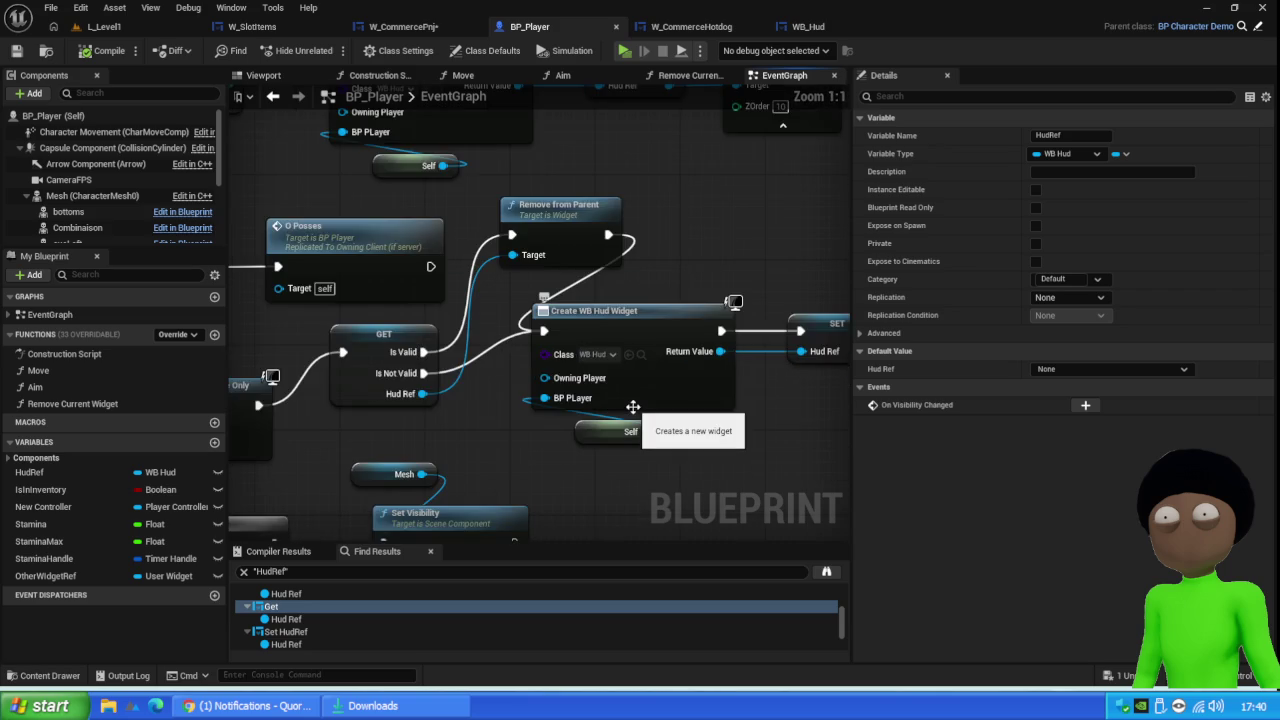
# Delete the Debug Key P node row and save BP_Player
pyautogui.scroll(-2, 640, 410)
pyautogui.moveTo(746, 174)
pyautogui.mouseDown()
pyautogui.moveTo(337, 294)
pyautogui.moveTo(239, 293)
pyautogui.moveTo(272, 293)
pyautogui.moveTo(259, 288)
pyautogui.mouseUp()
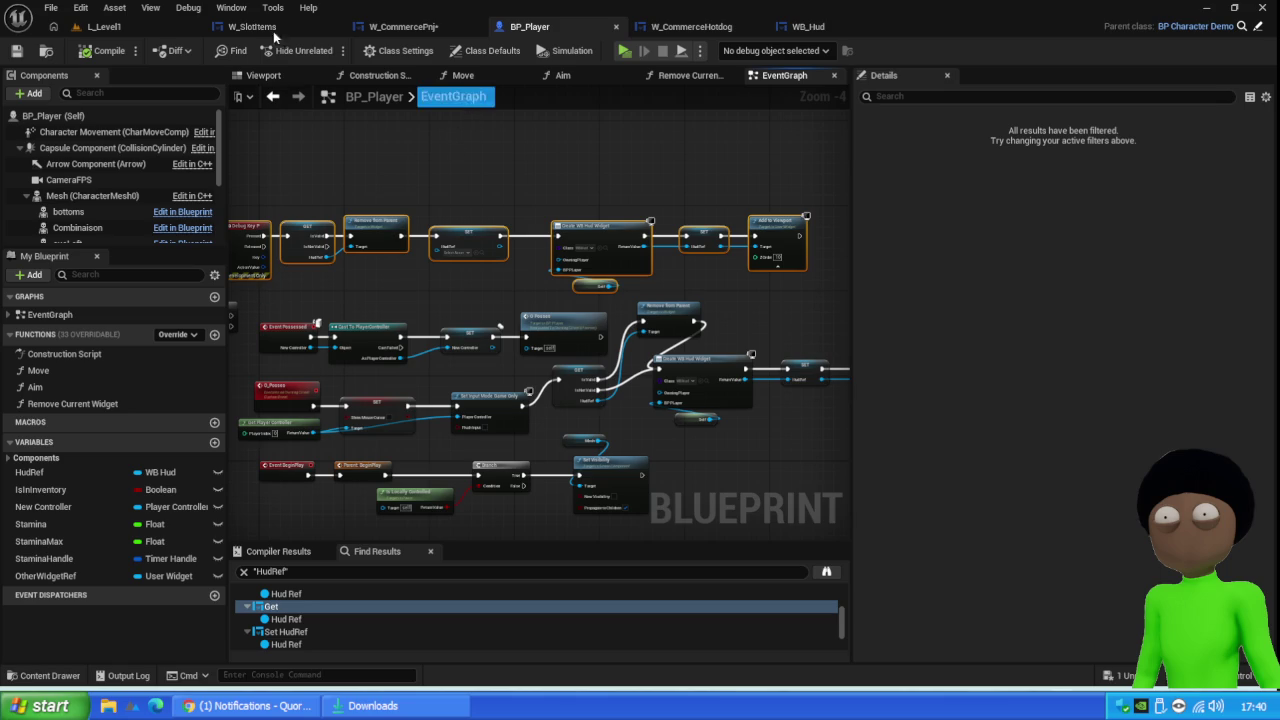
pyautogui.press('Delete')
pyautogui.click(15, 52)
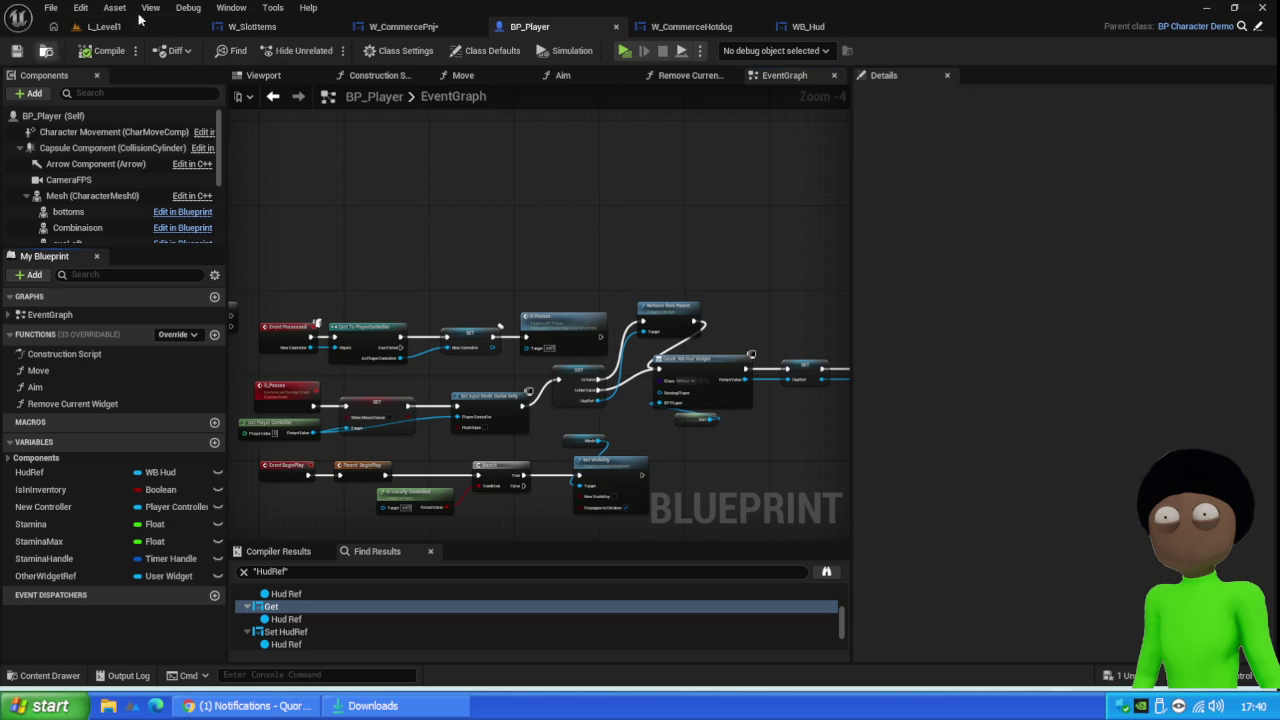
# Check the WB_Hud and W_SlotItems tabs, then reopen BP_Player's Remove Current Widget graph
pyautogui.click(805, 27)
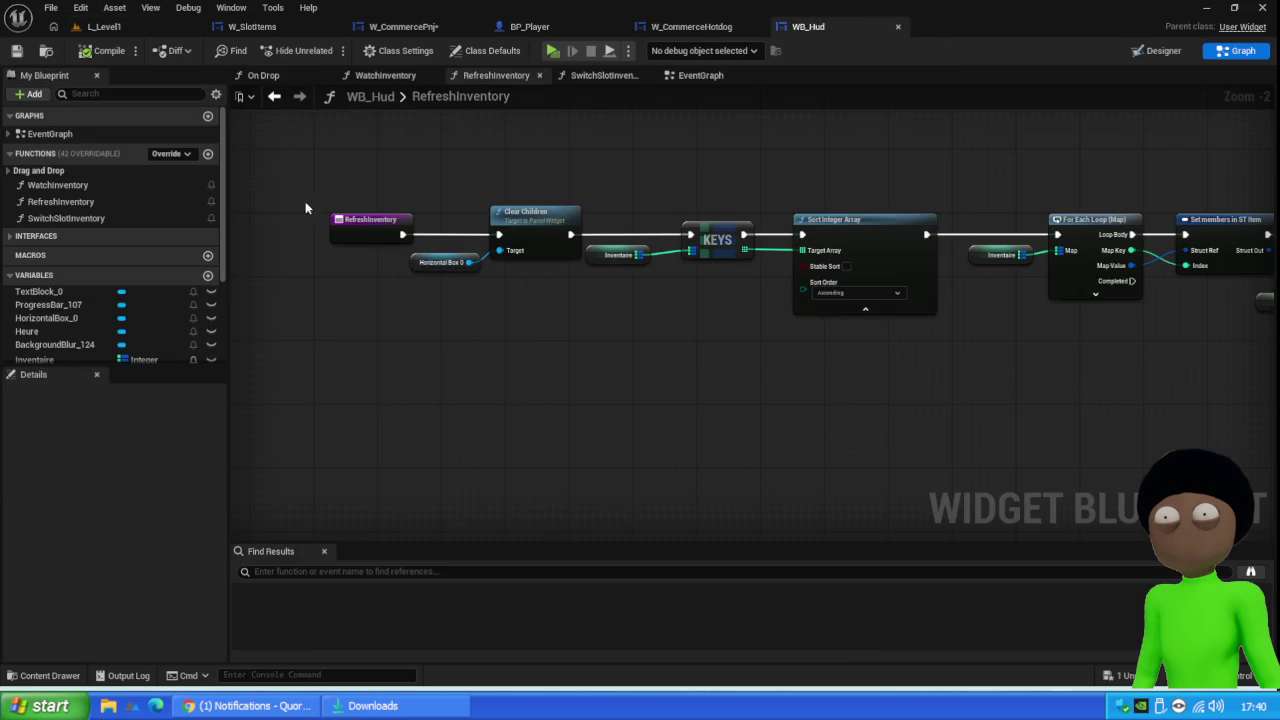
pyautogui.click(252, 27)
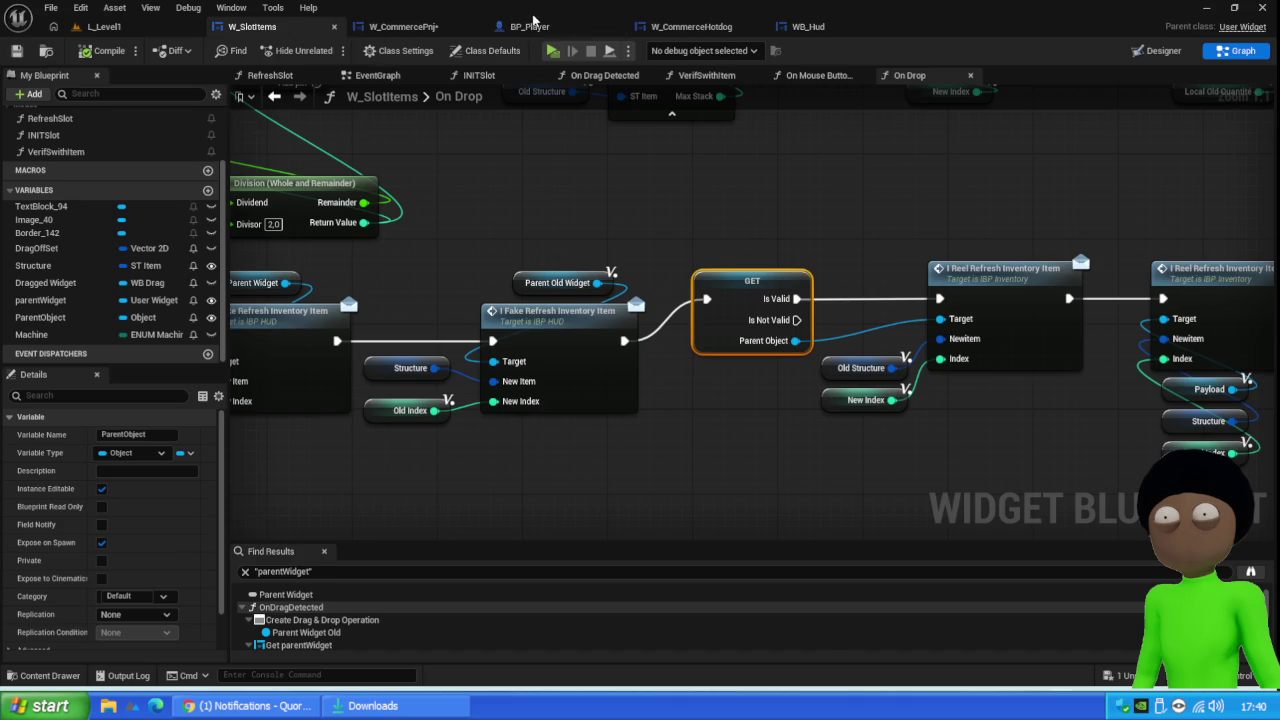
pyautogui.click(530, 26)
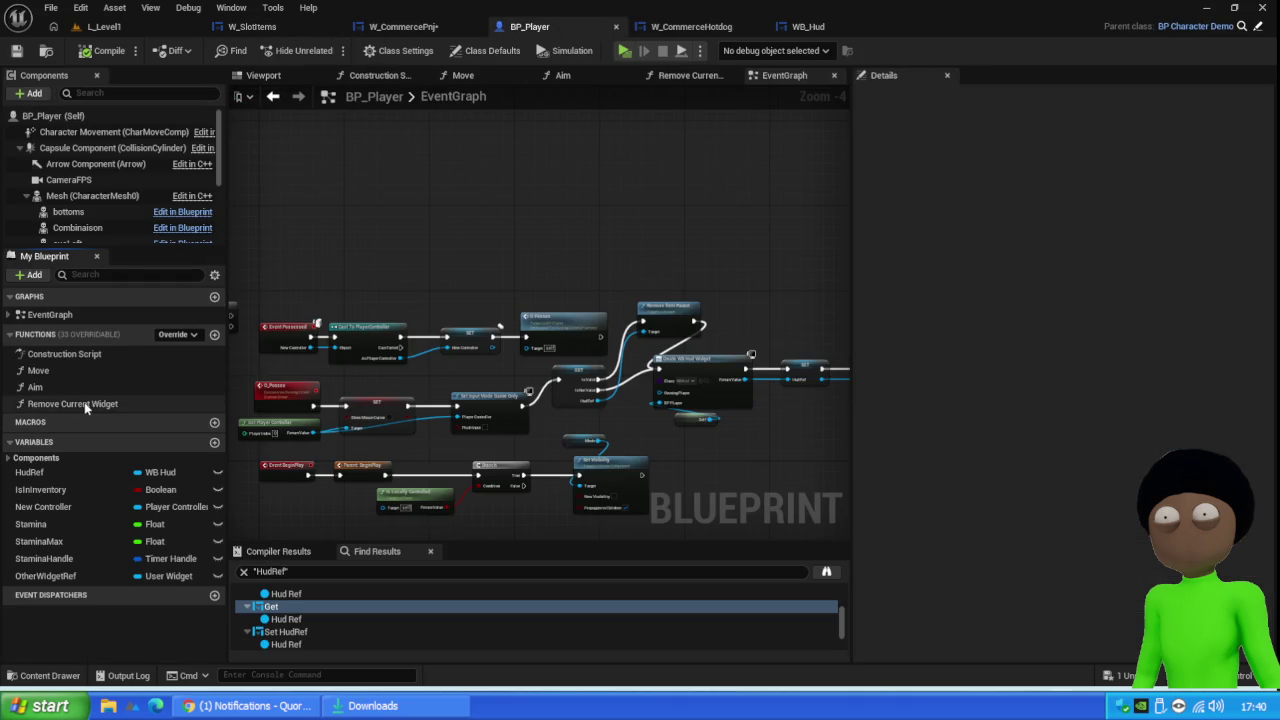
pyautogui.doubleClick(86, 405)
# Add a Refresh Inventory call on Hud Ref, run it after Set Input Mode Game Only, and compile
pyautogui.moveTo(508, 350); pyautogui.dragTo(656, 318)
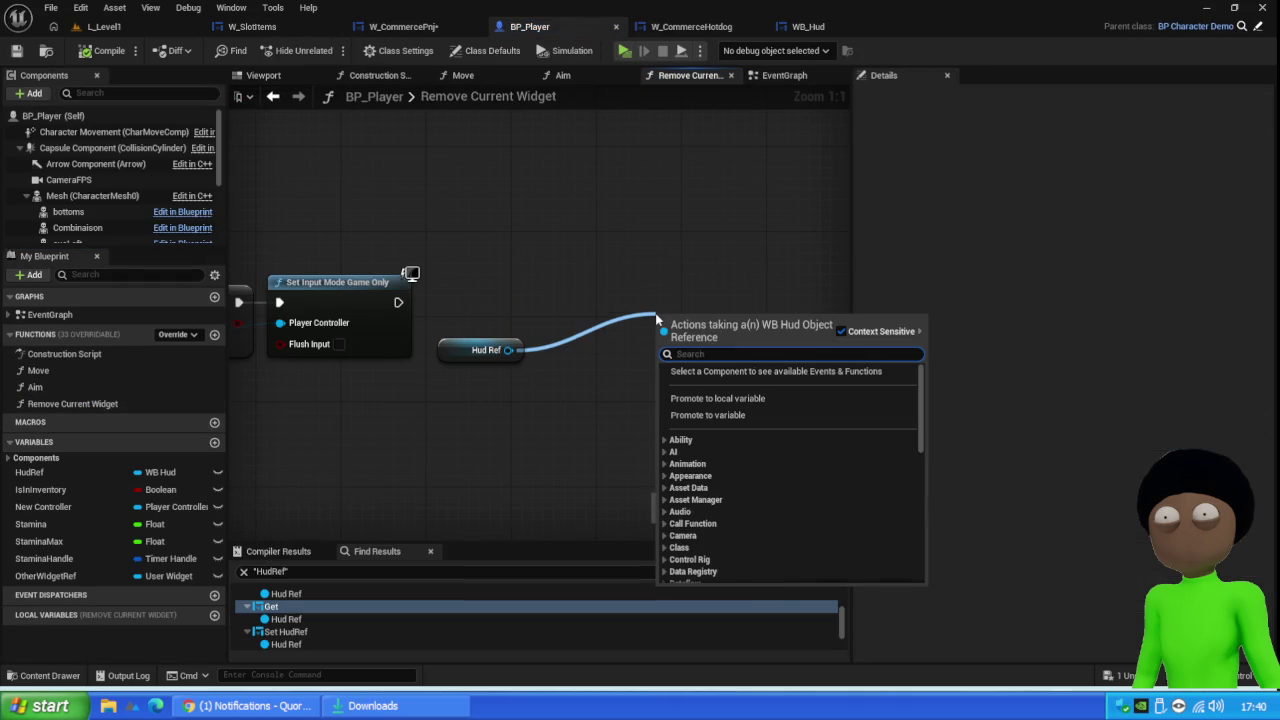
pyautogui.write('remove')
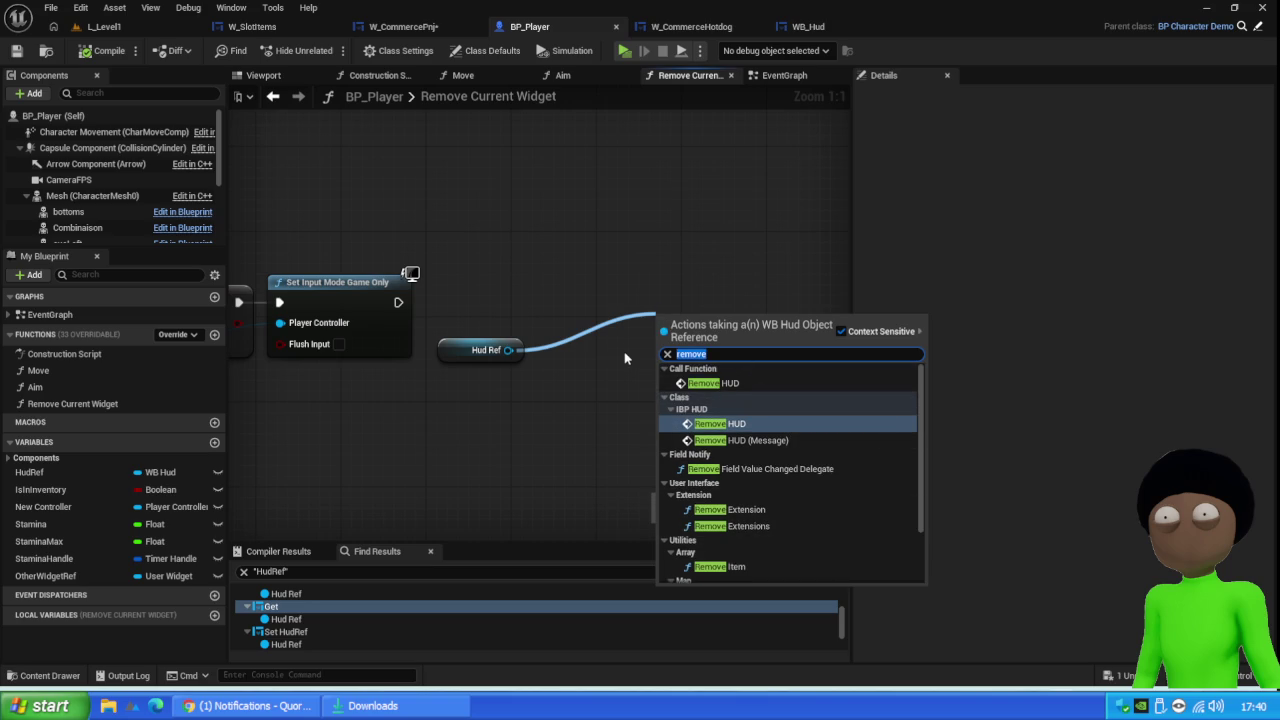
pyautogui.write('refre')
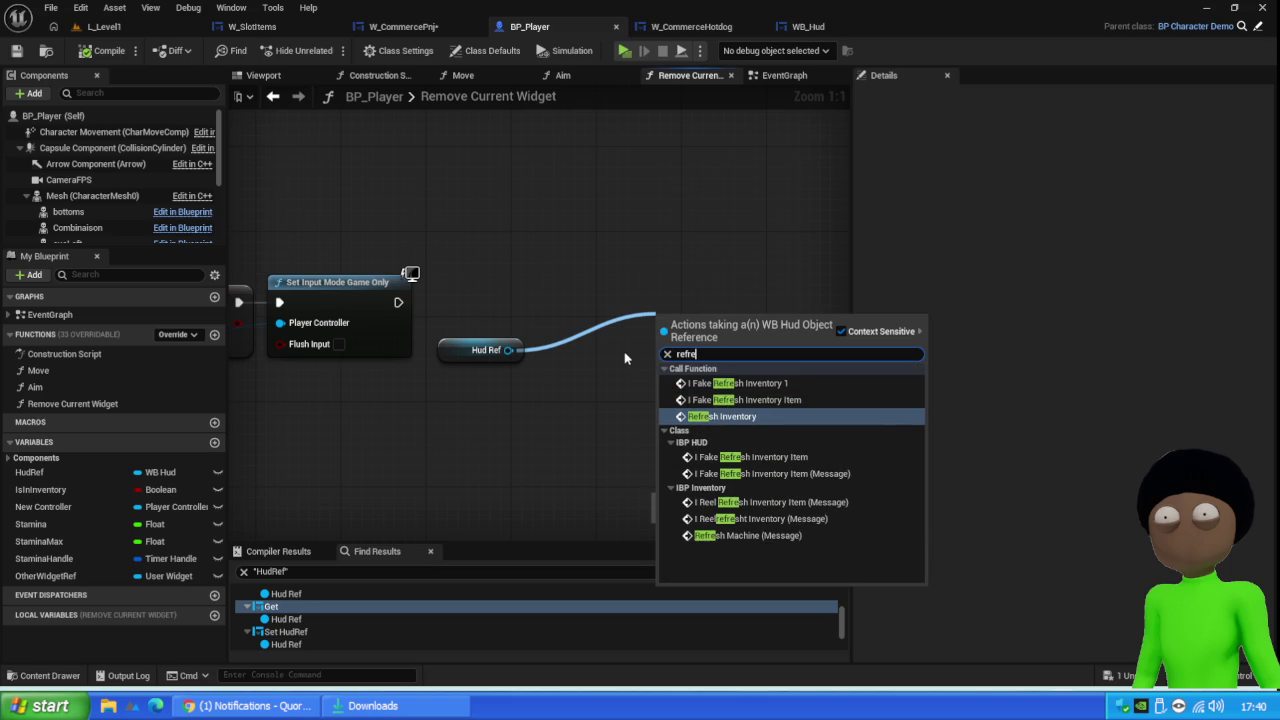
pyautogui.click(753, 418)
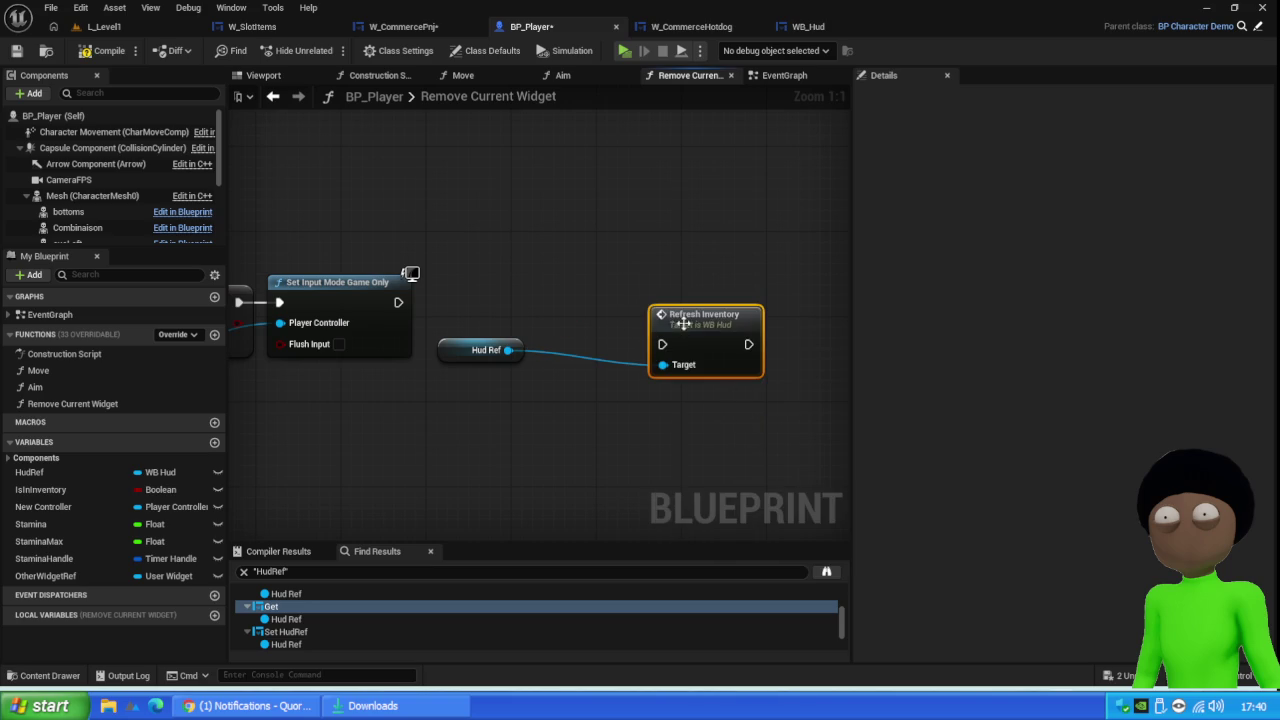
pyautogui.moveTo(680, 326); pyautogui.dragTo(561, 294)
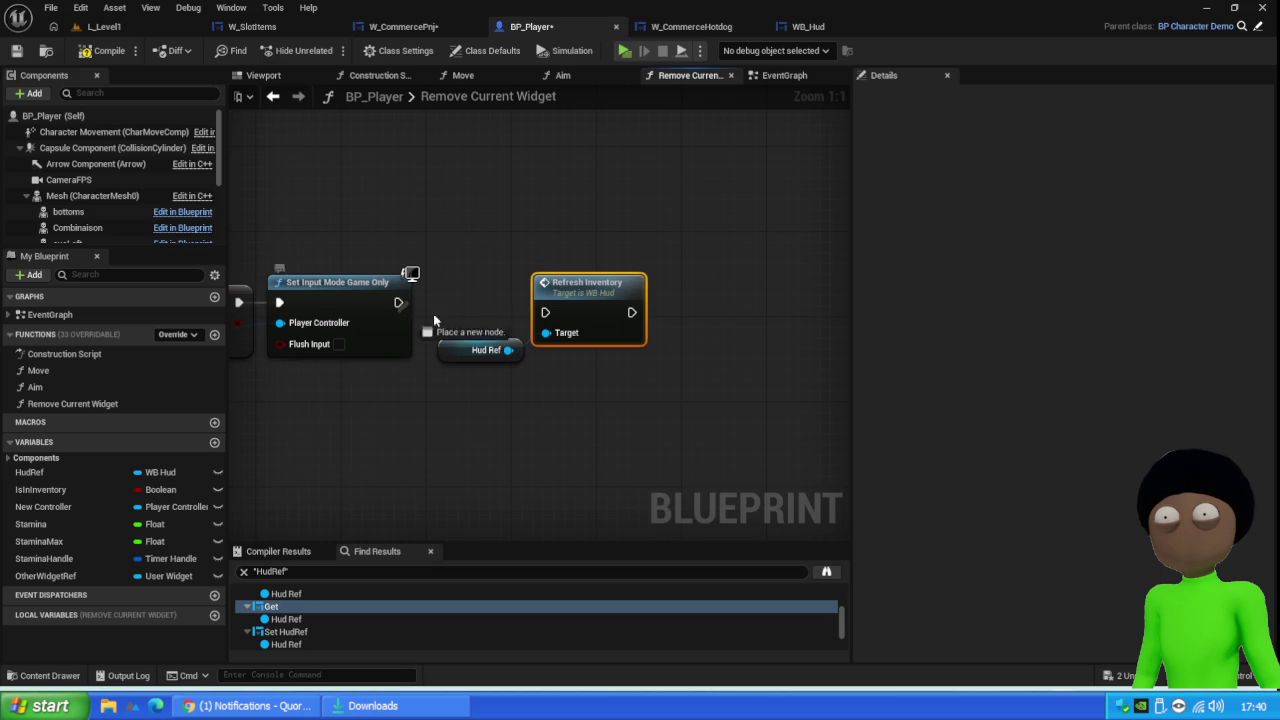
pyautogui.moveTo(434, 319); pyautogui.dragTo(589, 302)
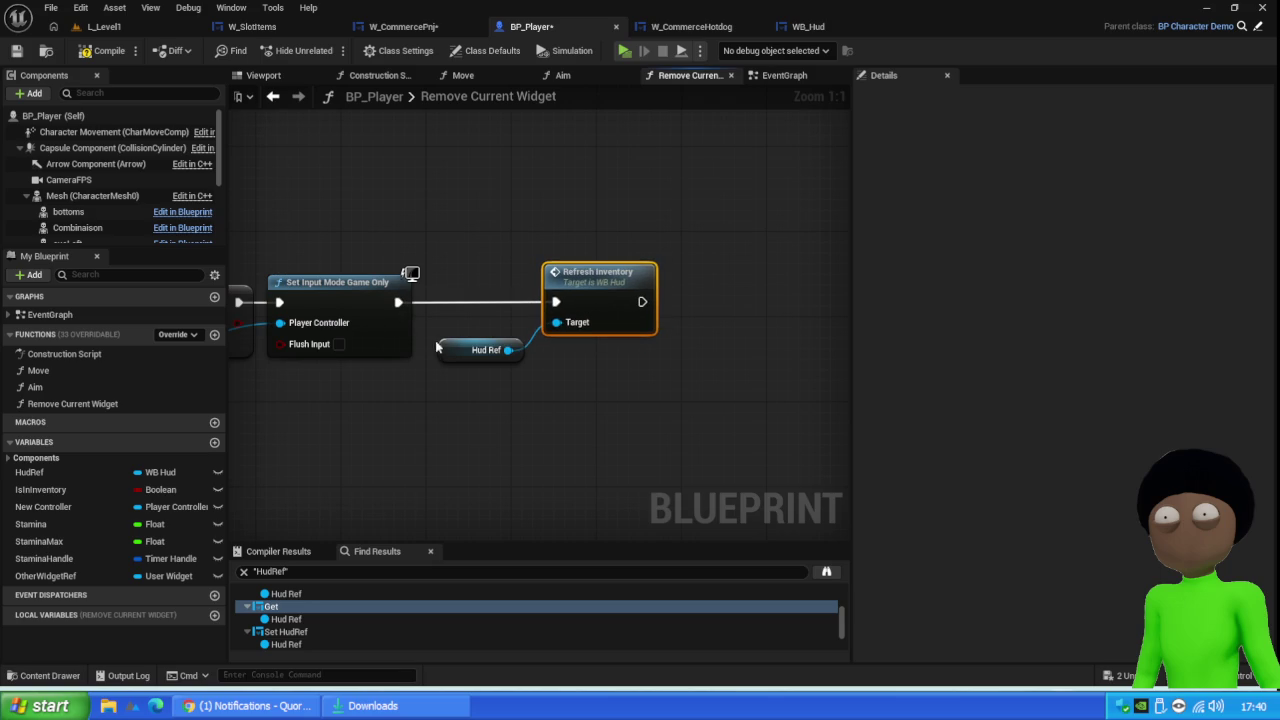
pyautogui.moveTo(460, 350); pyautogui.dragTo(468, 329)
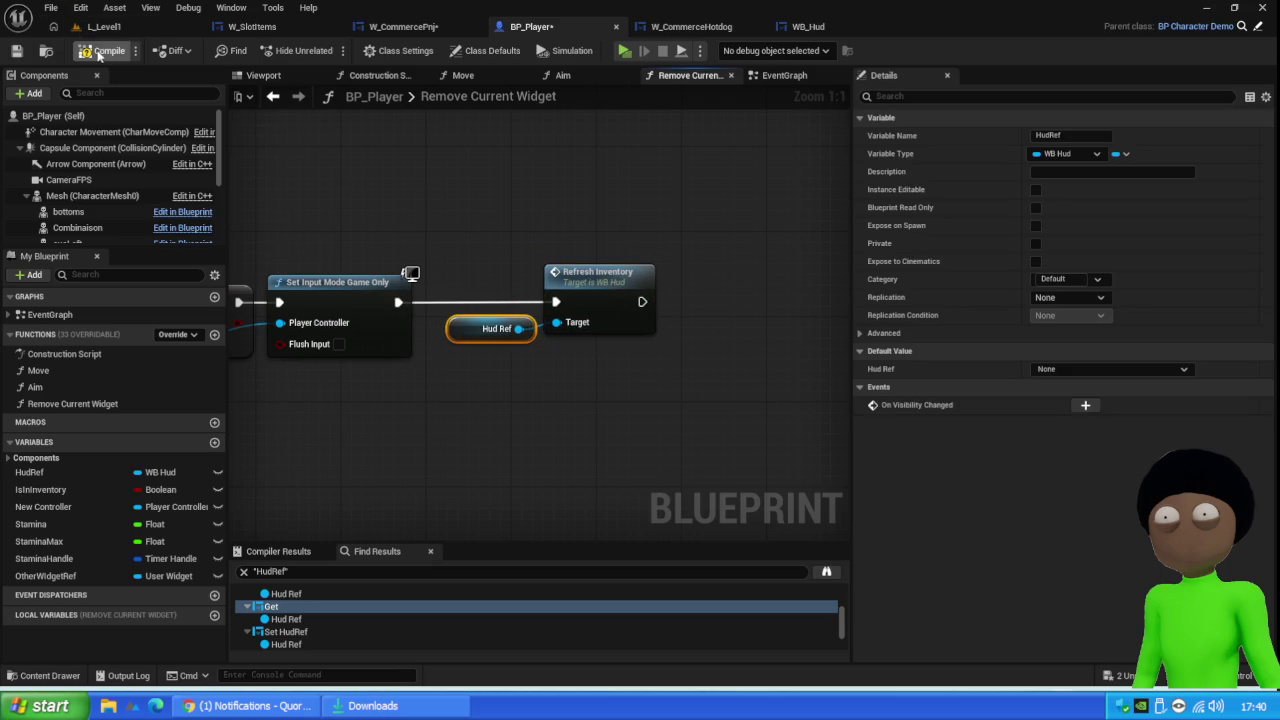
pyautogui.click(110, 26)
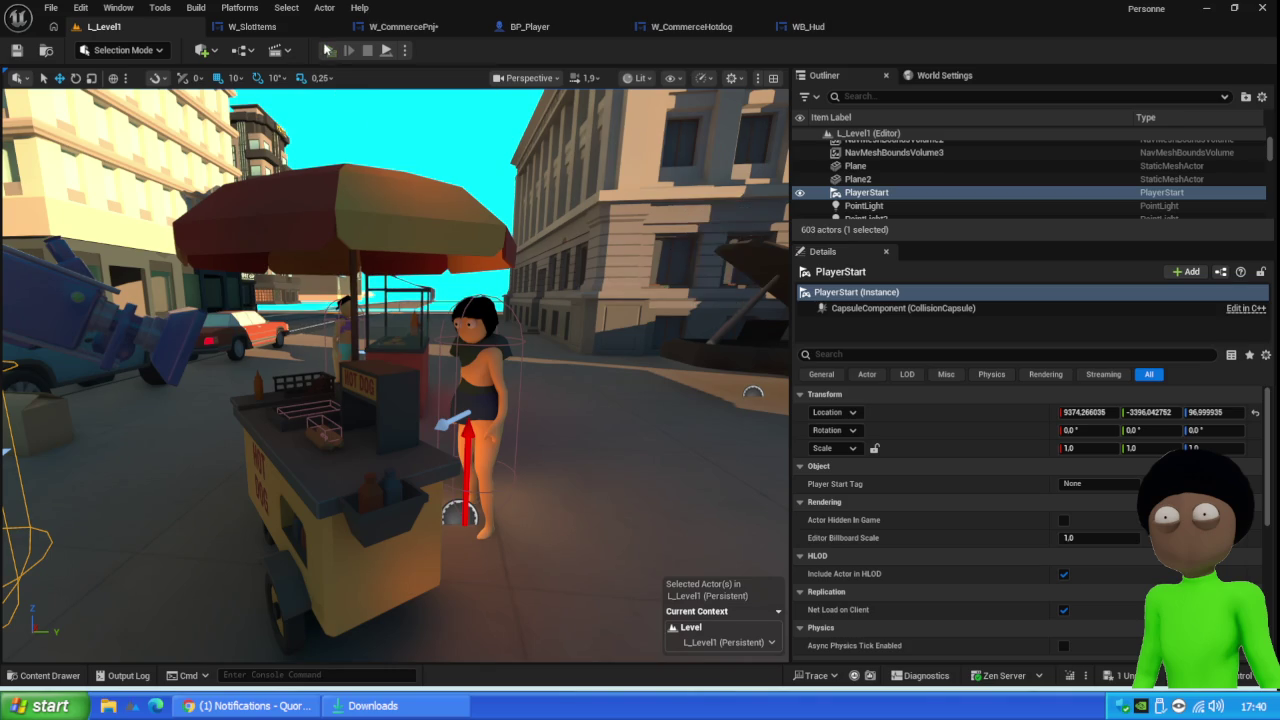
# Start a play test and give the two hot dogs to the vendor through the trade window
pyautogui.click(328, 50)
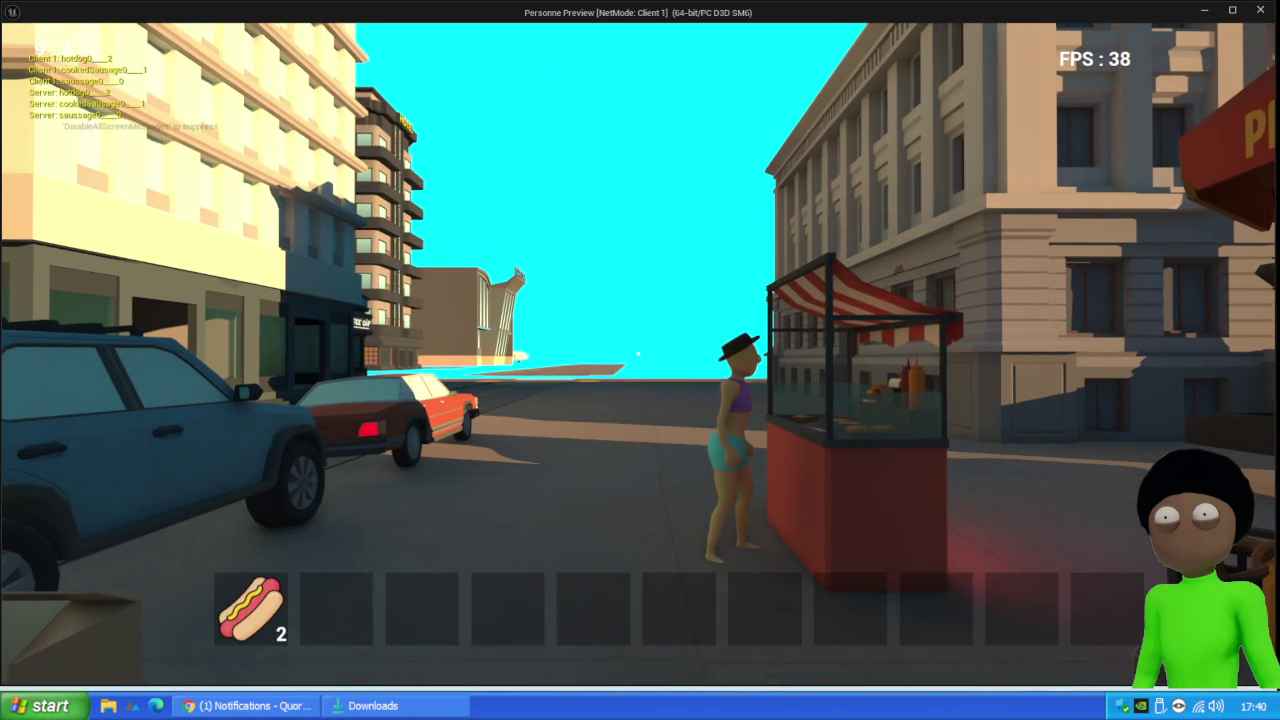
pyautogui.moveTo(638, 353)
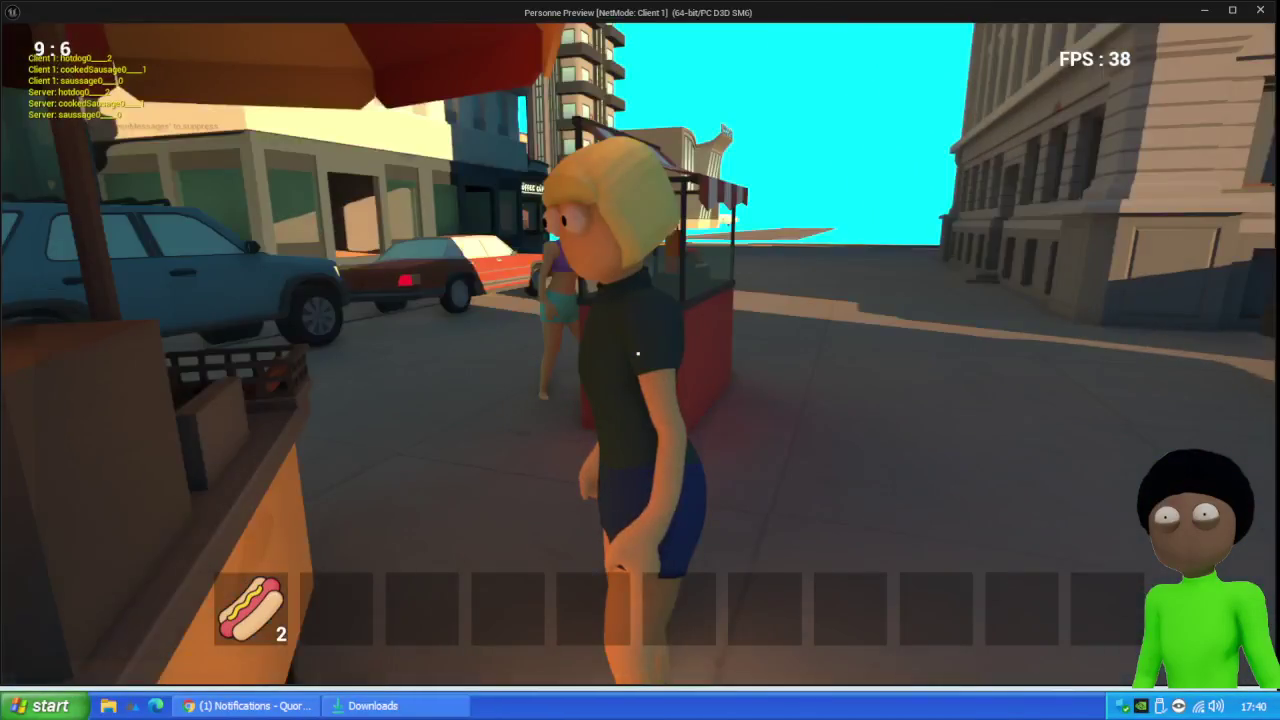
pyautogui.press('e')
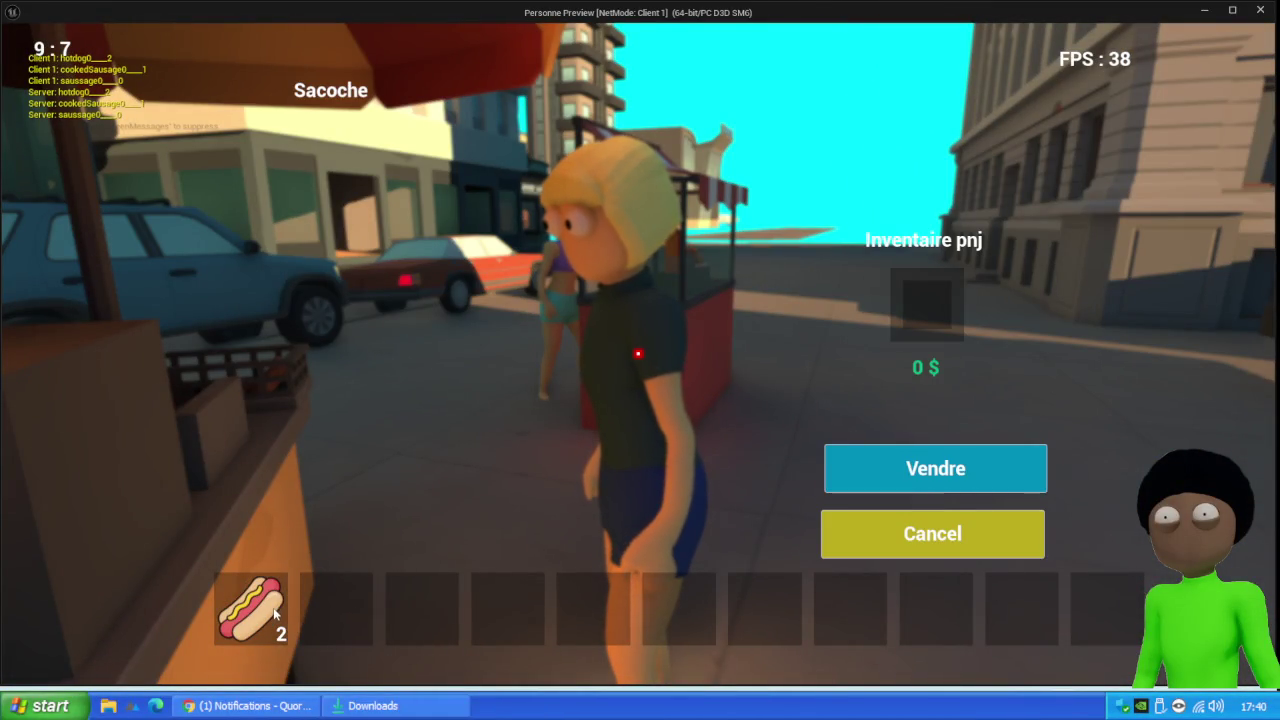
pyautogui.moveTo(268, 622); pyautogui.dragTo(944, 308)
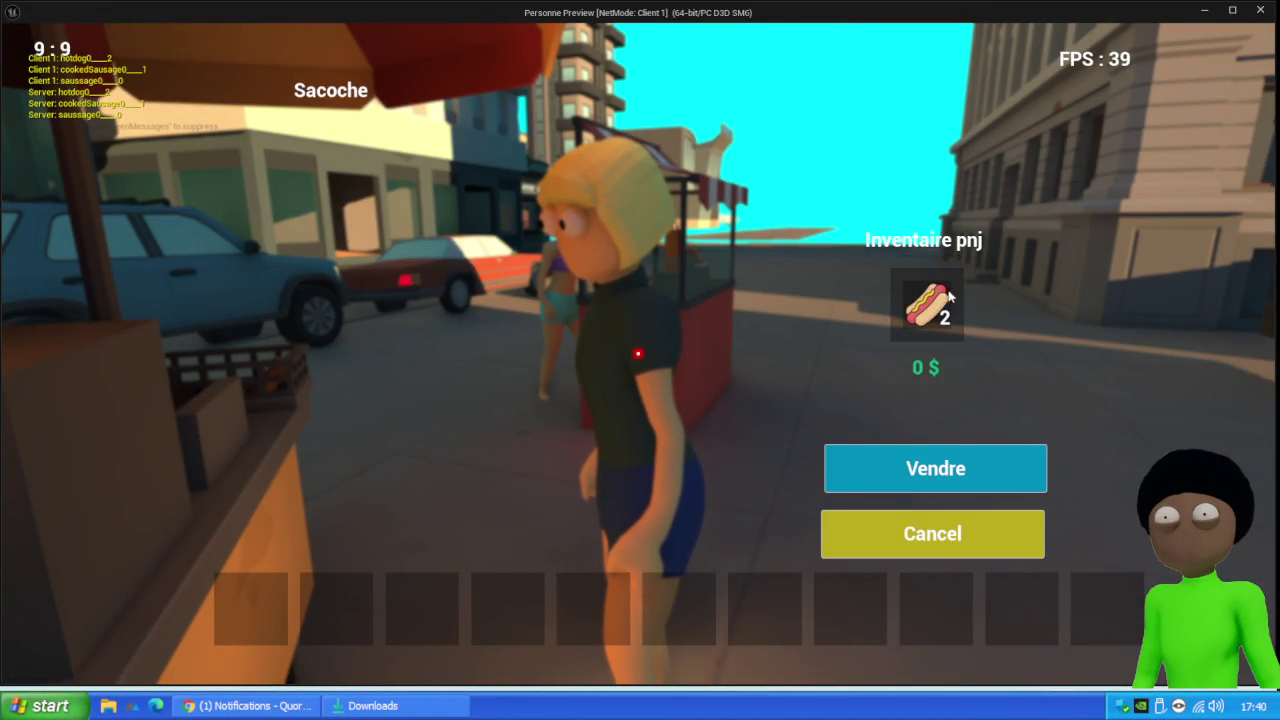
# Cancel the trade, step back from the vendor, and stop the play session
pyautogui.click(950, 520)
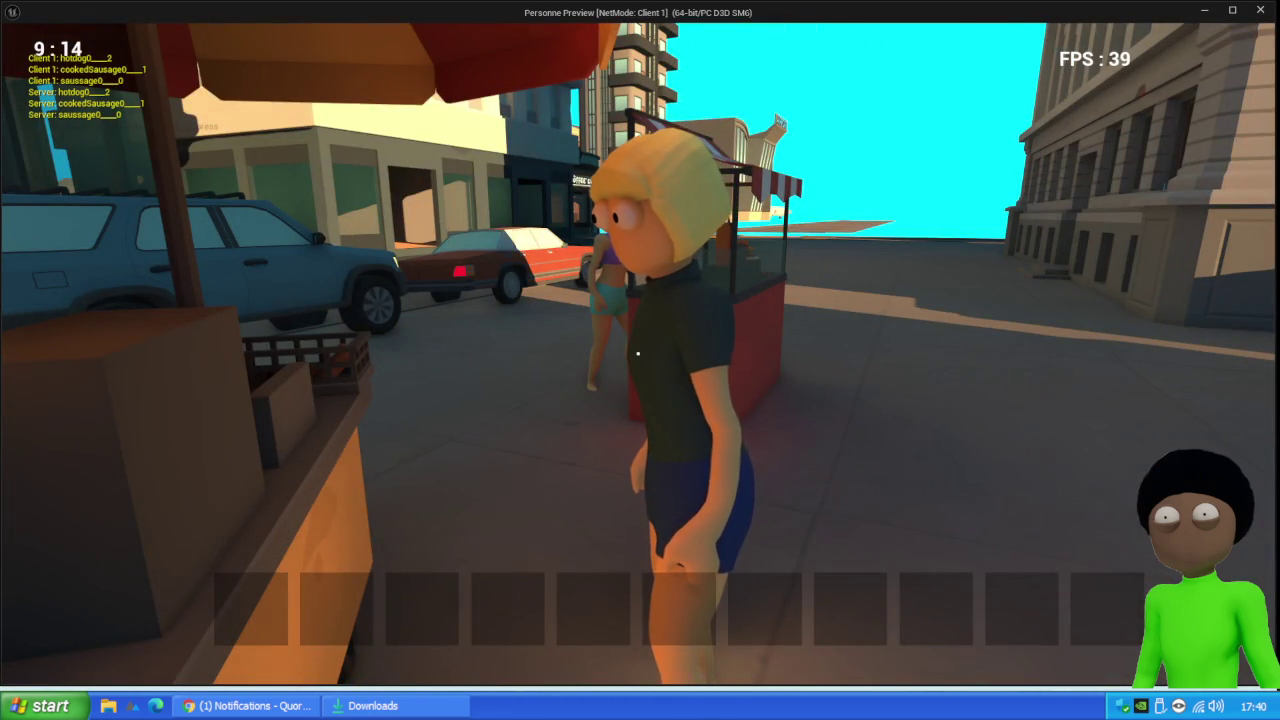
pyautogui.press('s')
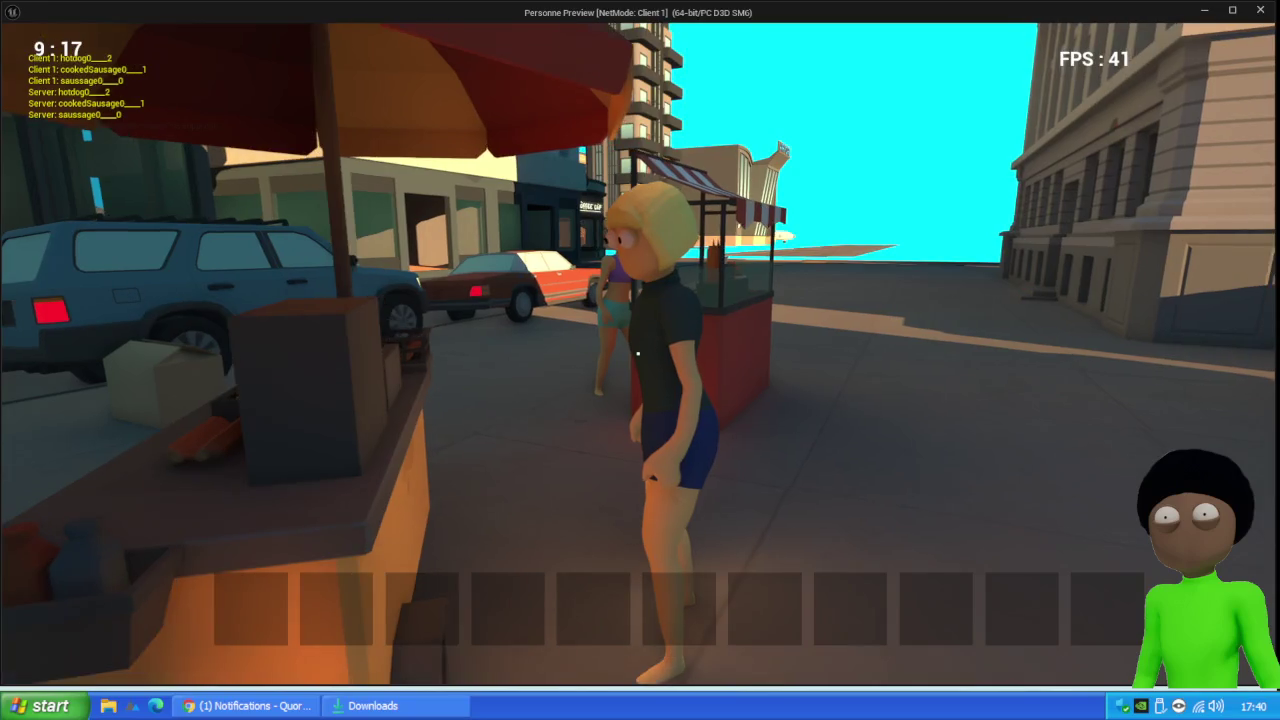
pyautogui.press('Escape')
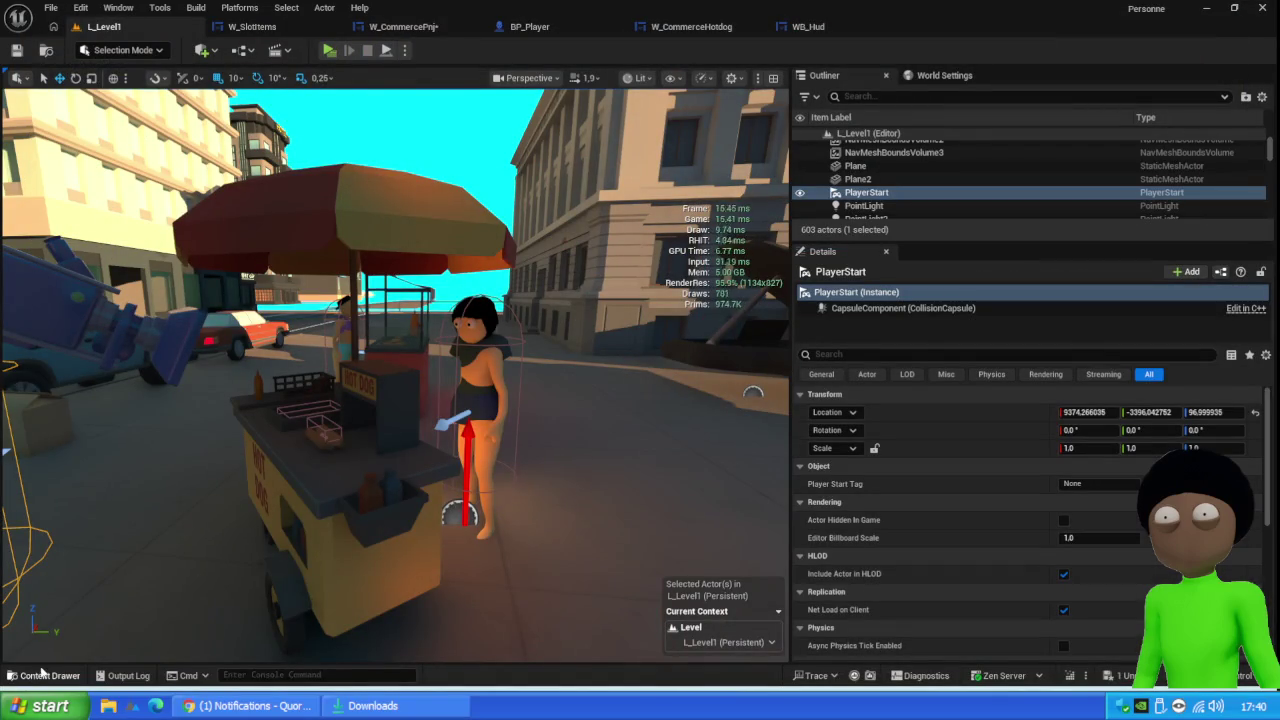
# Browse the Core > Widget folder in the Content Drawer and go back to Core
pyautogui.click(43, 675)
pyautogui.click(535, 407)
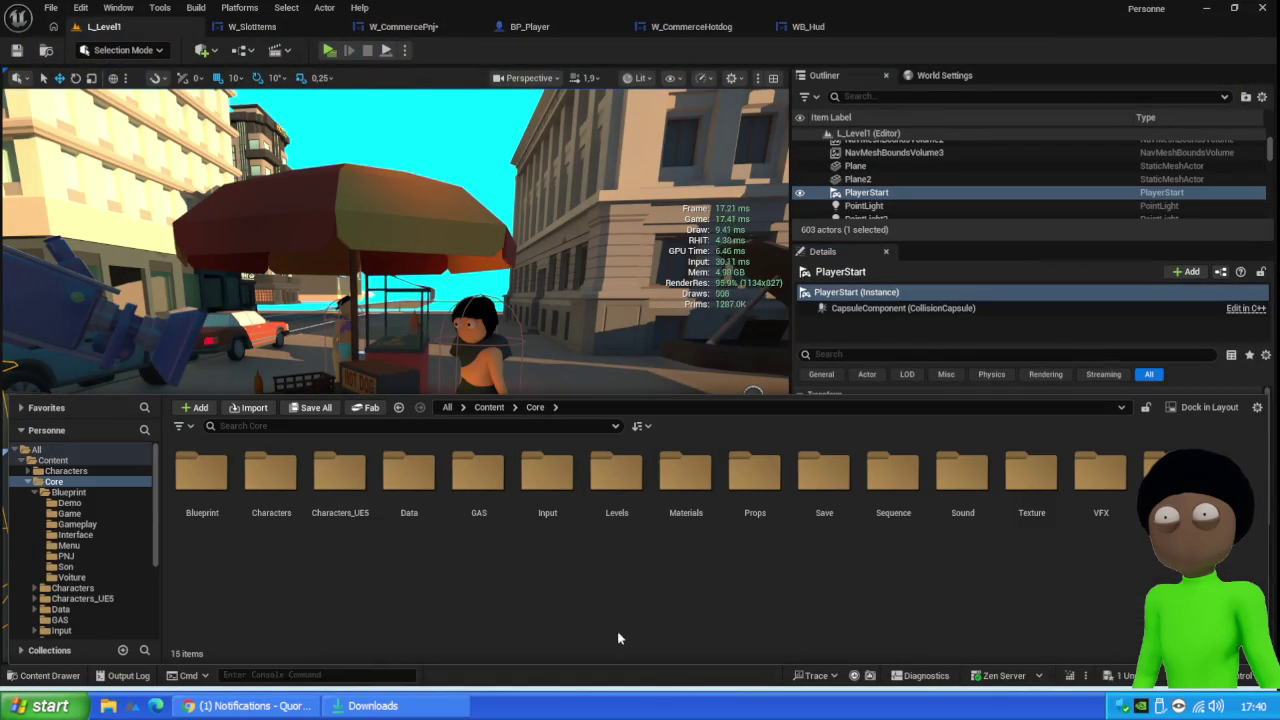
pyautogui.rightClick(615, 565)
pyautogui.click(622, 560)
pyautogui.doubleClick(1170, 470)
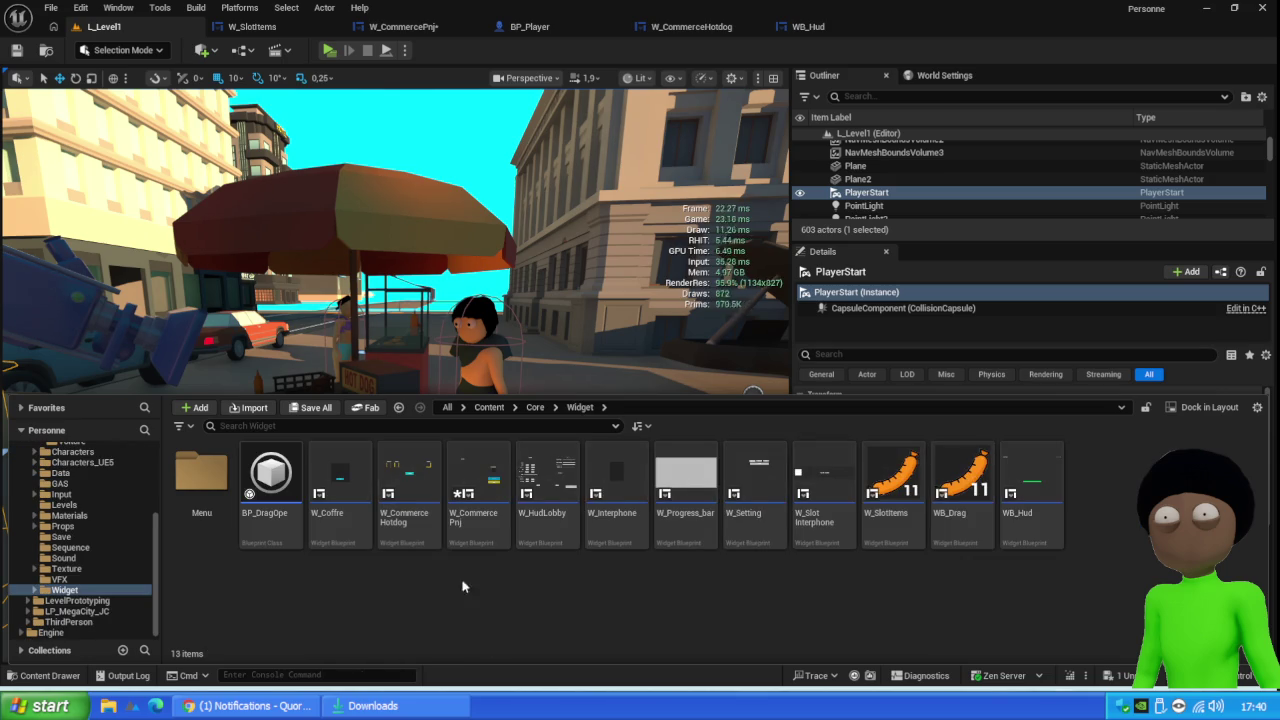
pyautogui.click(535, 407)
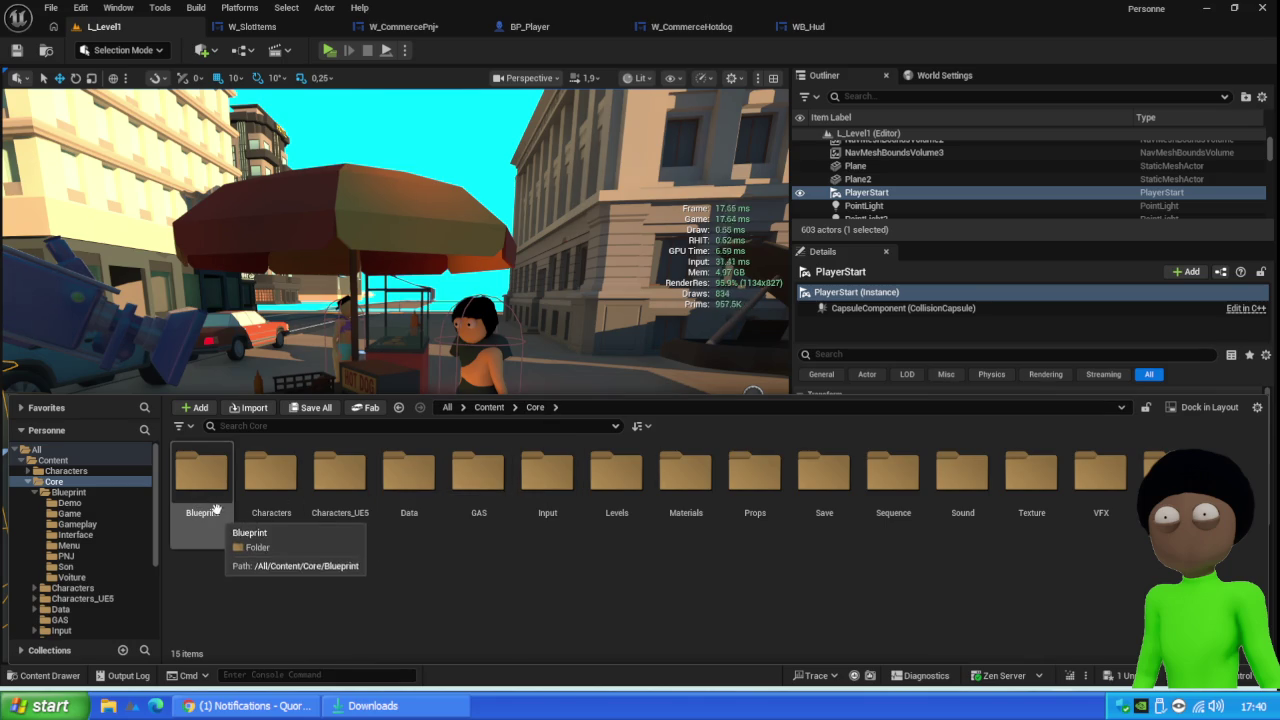
# Open the Core > Blueprint folder and check the options menus of BP_Claude and another asset
pyautogui.doubleClick(203, 475)
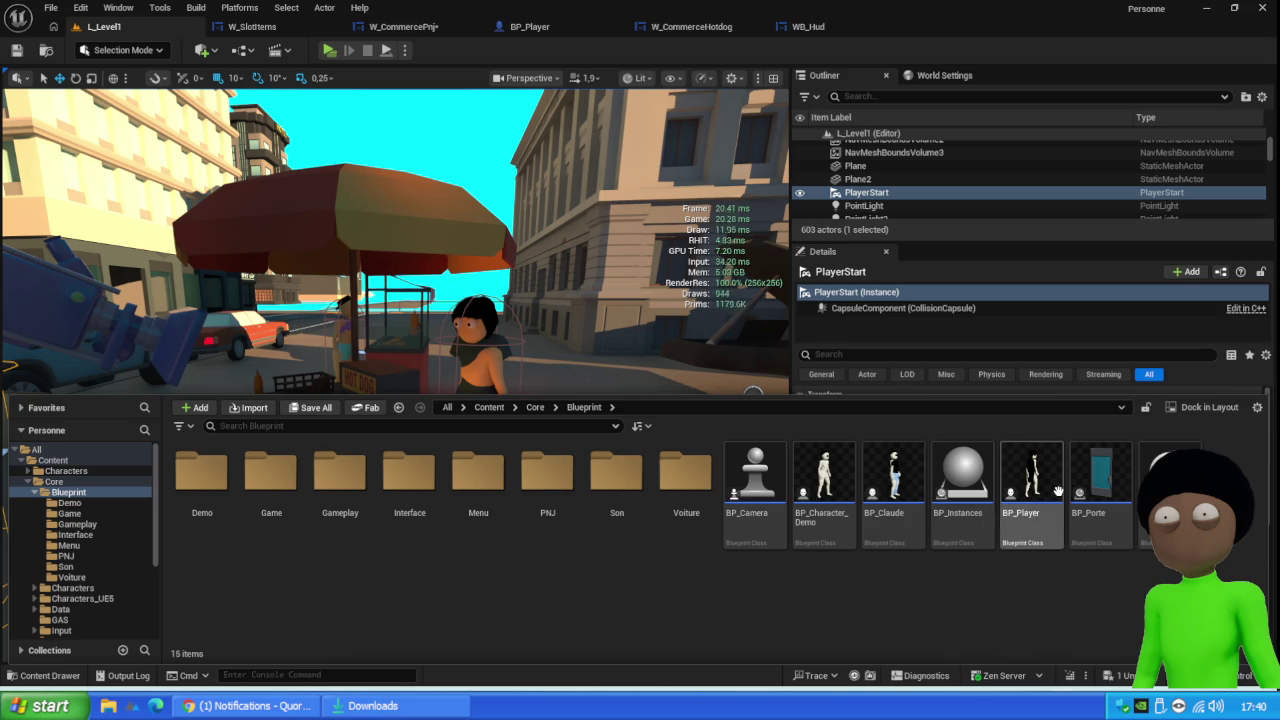
pyautogui.moveTo(1034, 472)
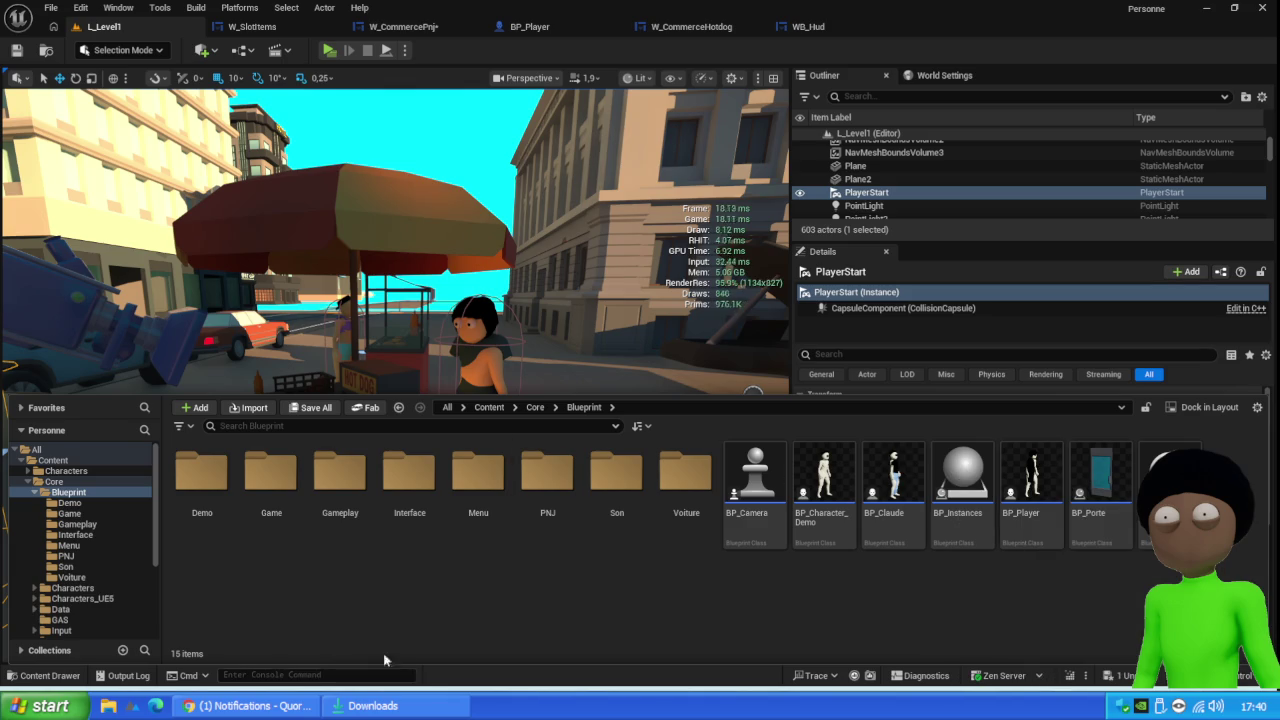
pyautogui.moveTo(897, 455)
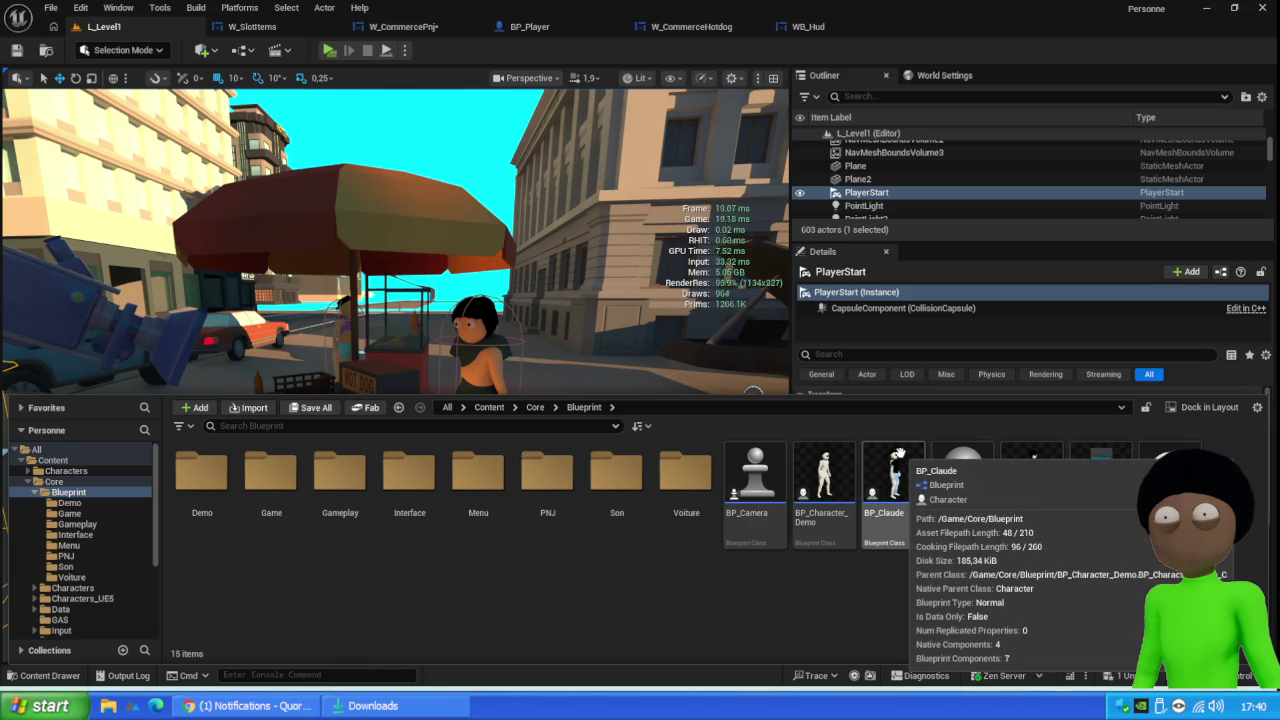
pyautogui.rightClick(897, 455)
pyautogui.press('Escape')
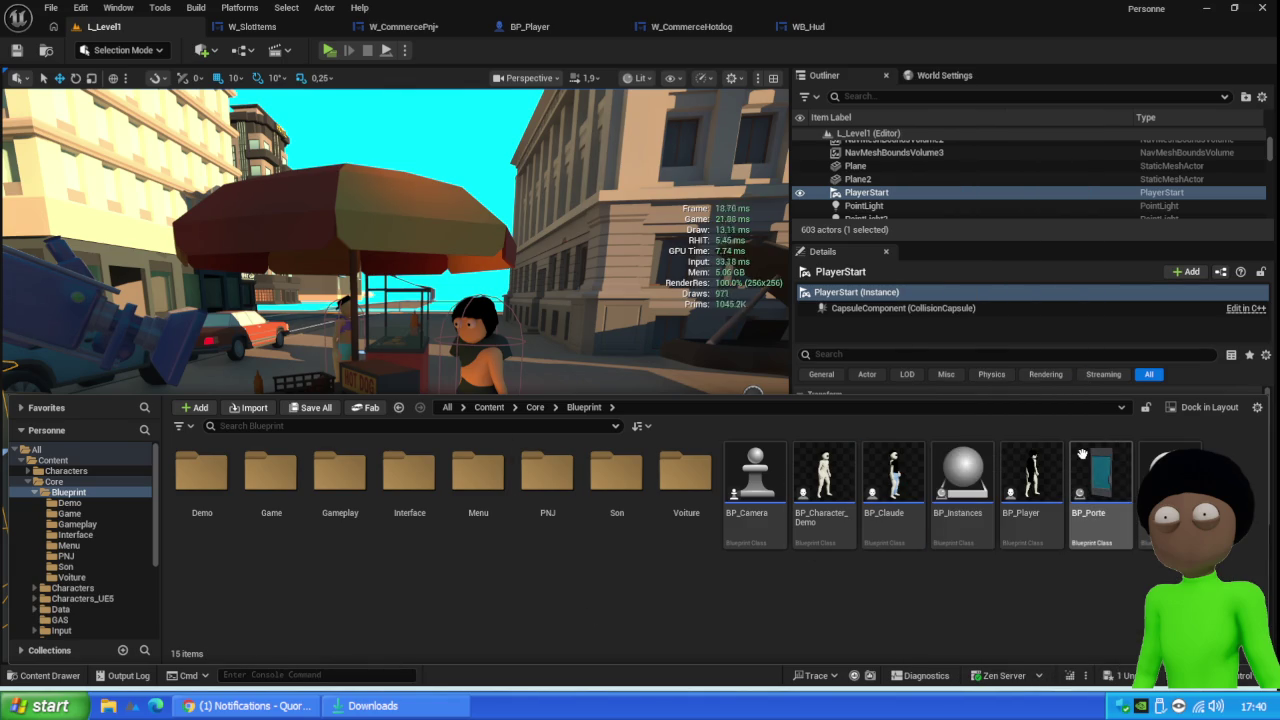
pyautogui.moveTo(1082, 455)
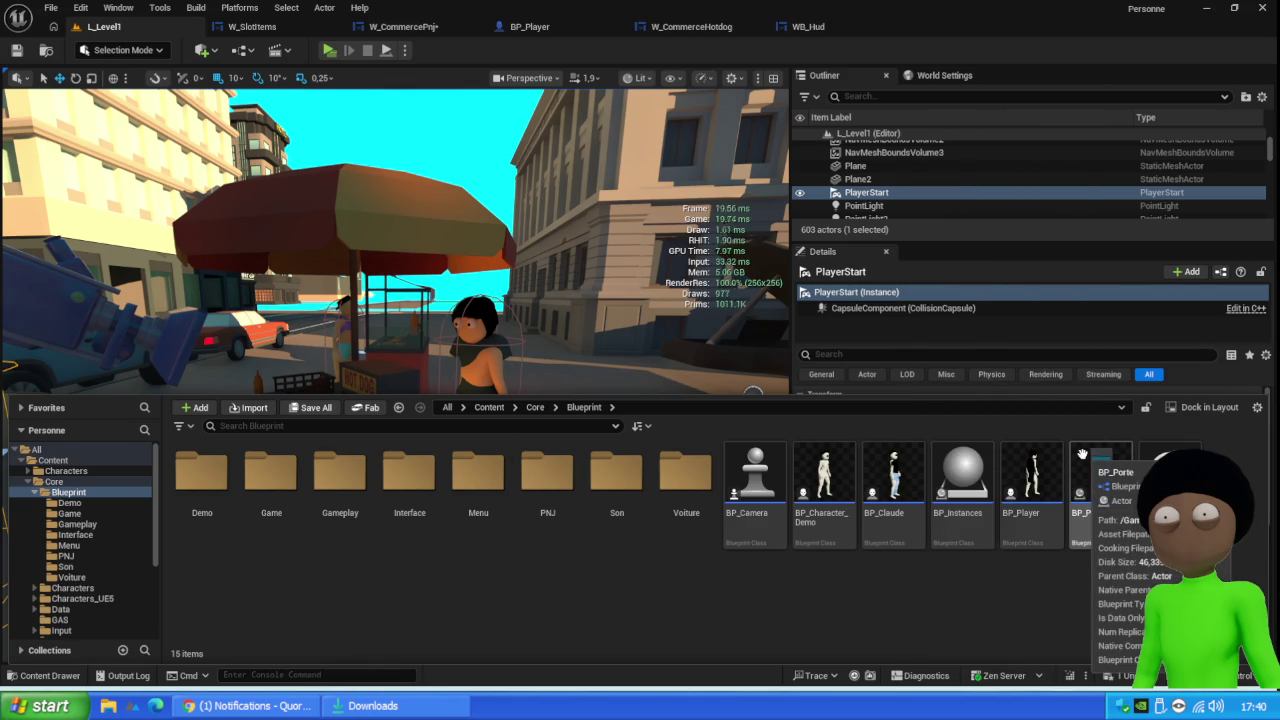
pyautogui.rightClick(1033, 584)
pyautogui.press('Escape')
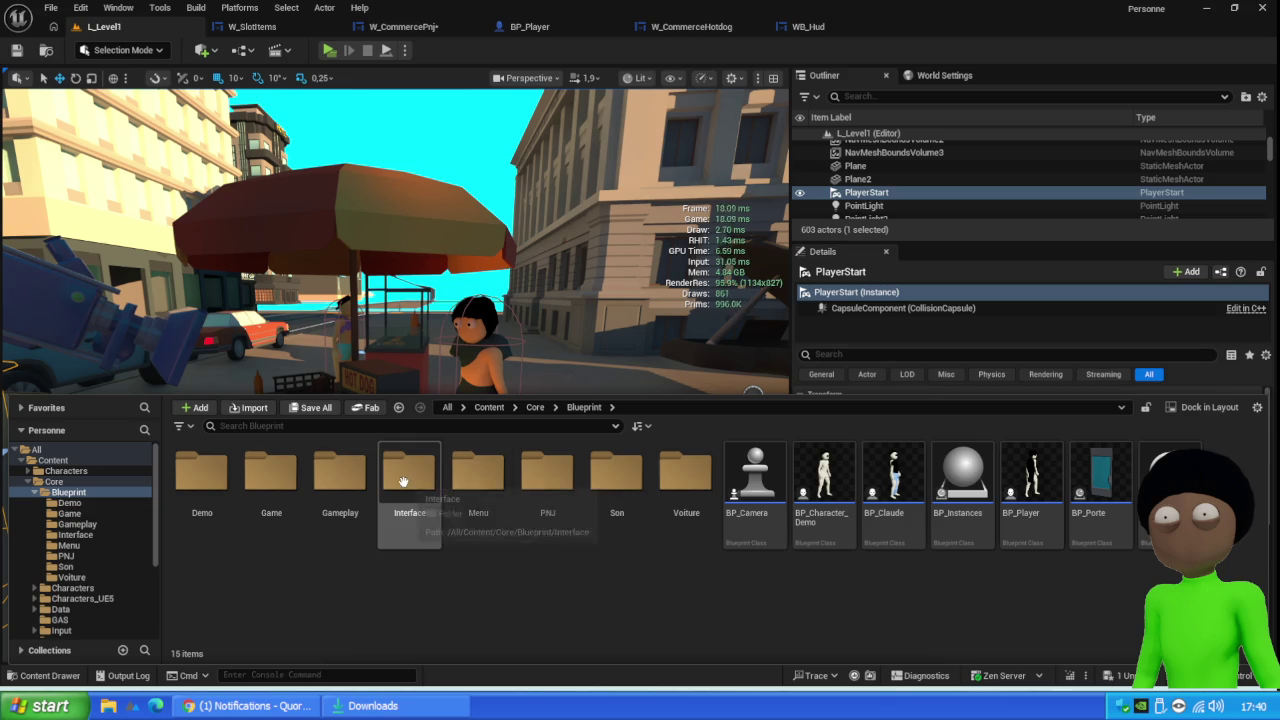
# Check the Menu, PNJ and Son folder menus, then close the drawer and select BP_PNJ12
pyautogui.moveTo(424, 457)
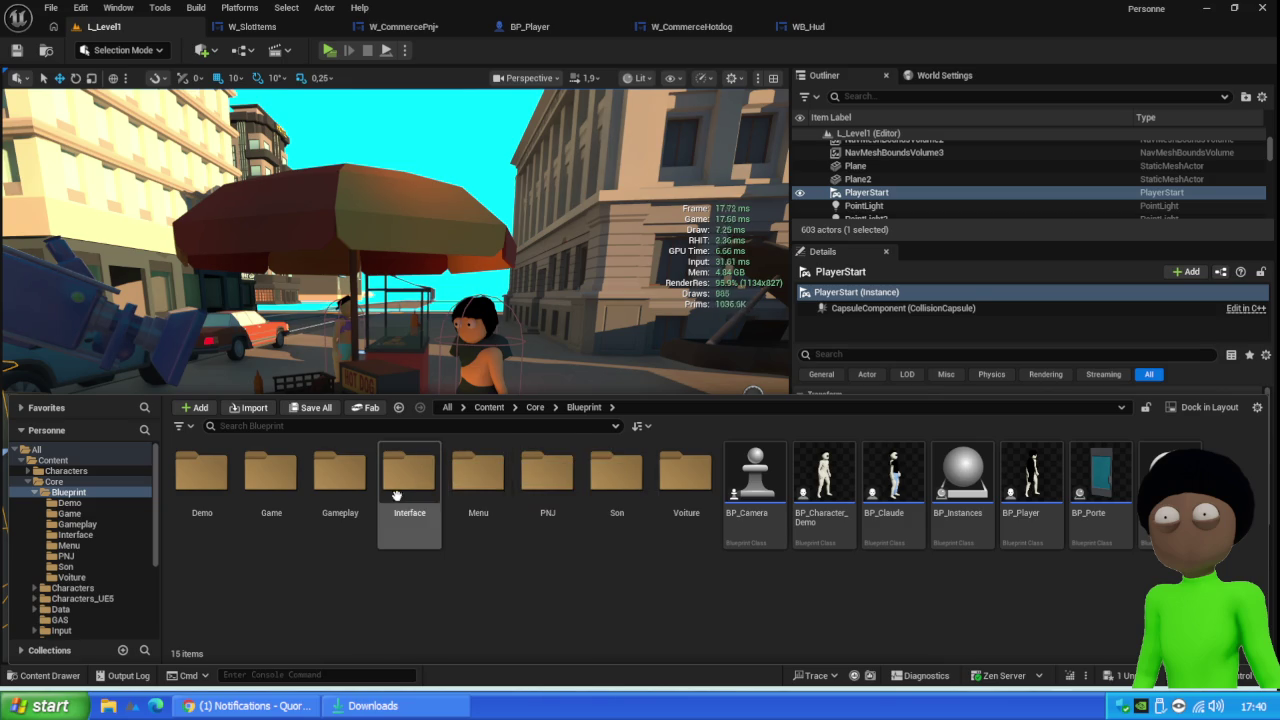
pyautogui.rightClick(446, 478)
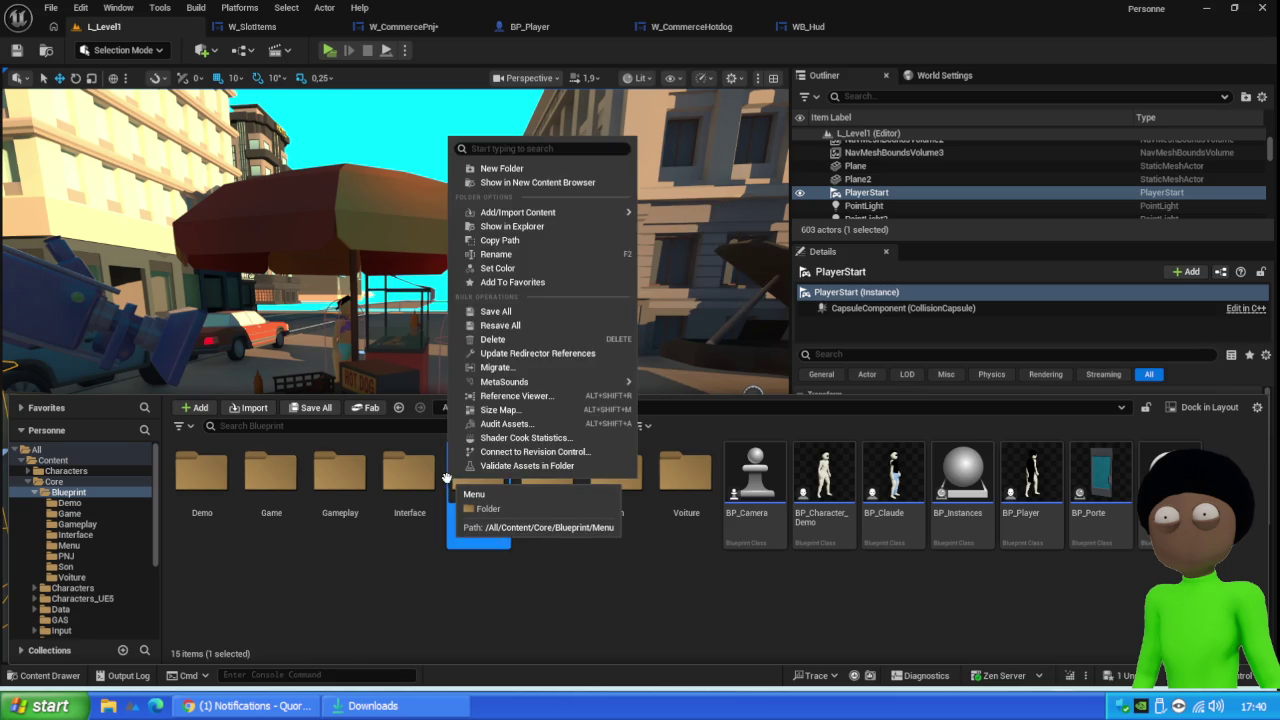
pyautogui.click(563, 591)
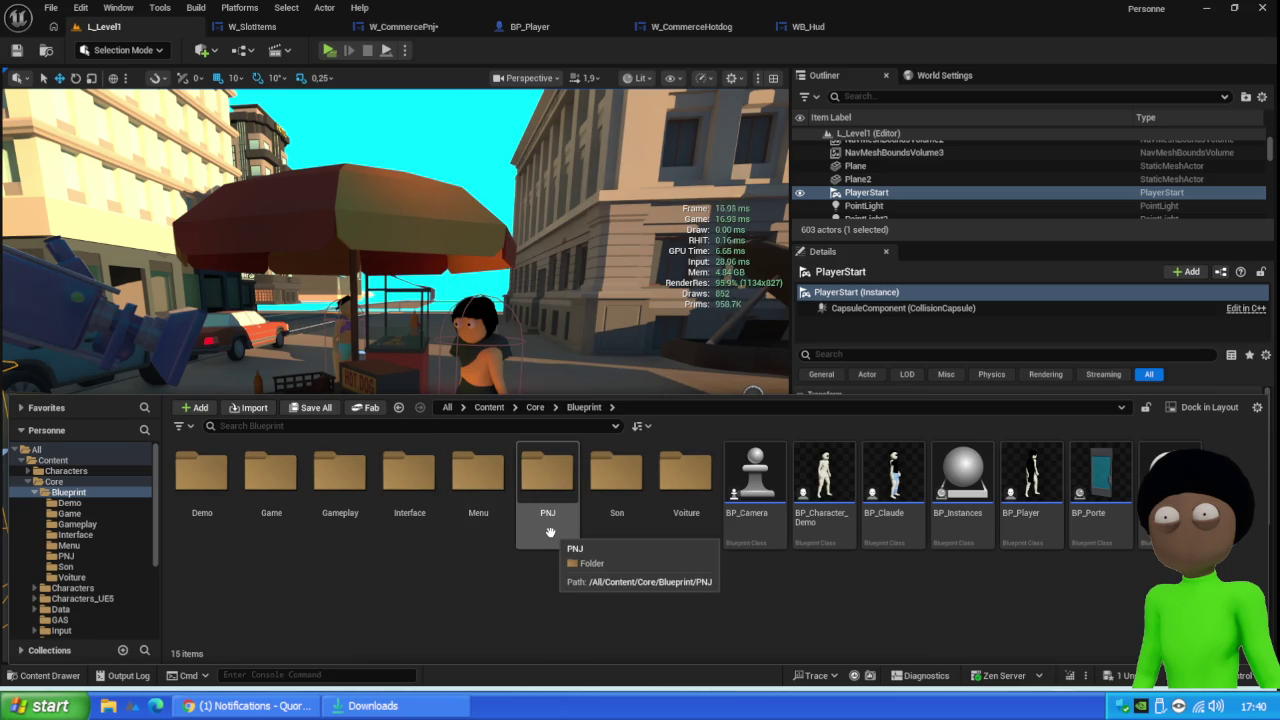
pyautogui.rightClick(549, 531)
pyautogui.click(580, 622)
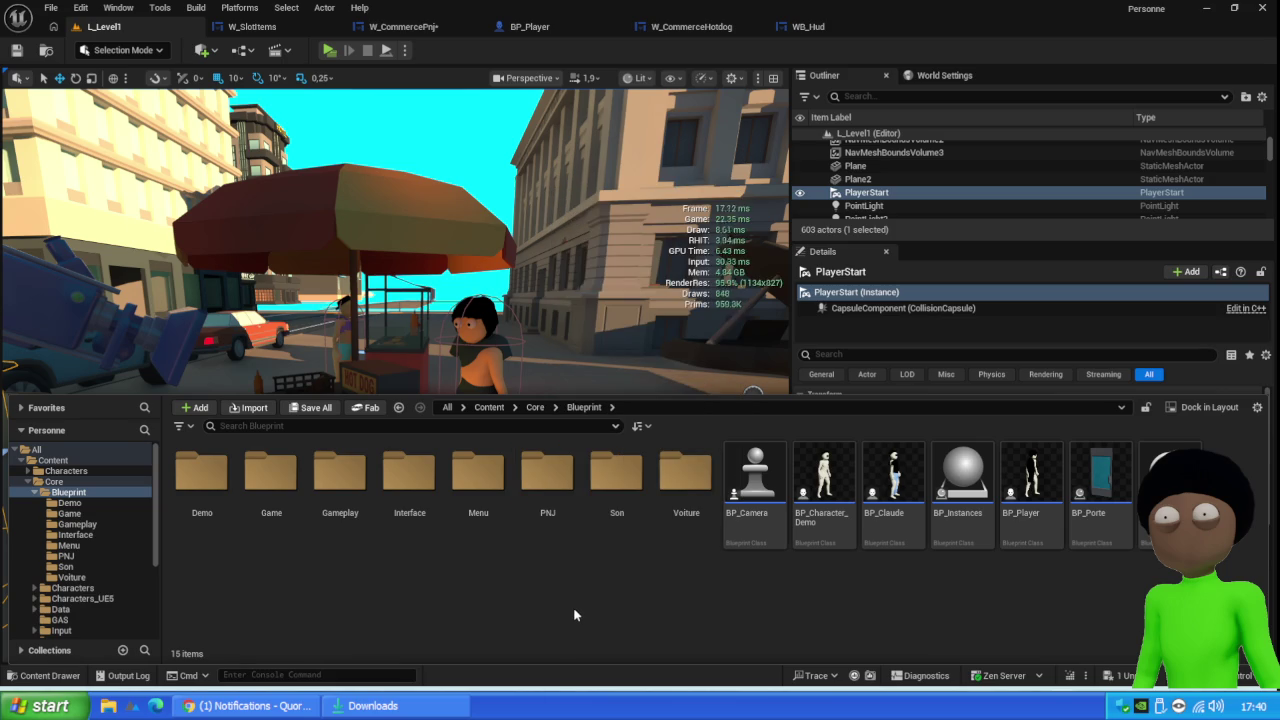
pyautogui.rightClick(585, 505)
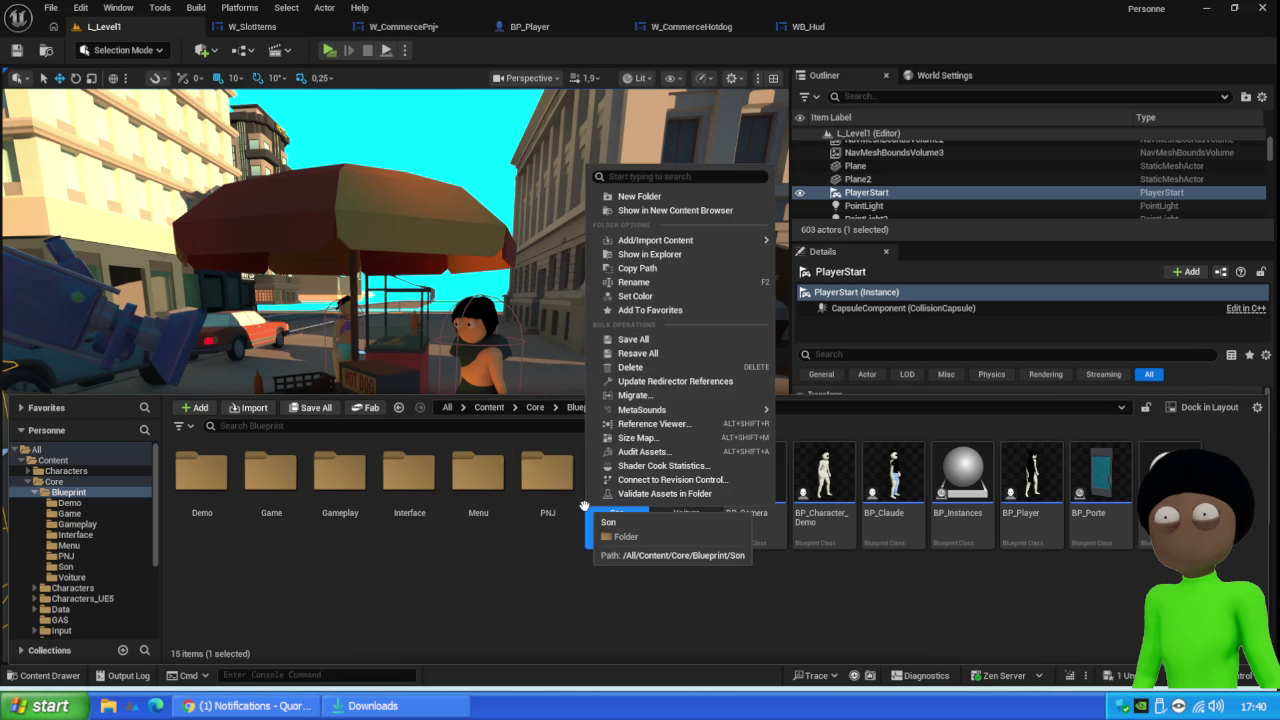
pyautogui.click(539, 575)
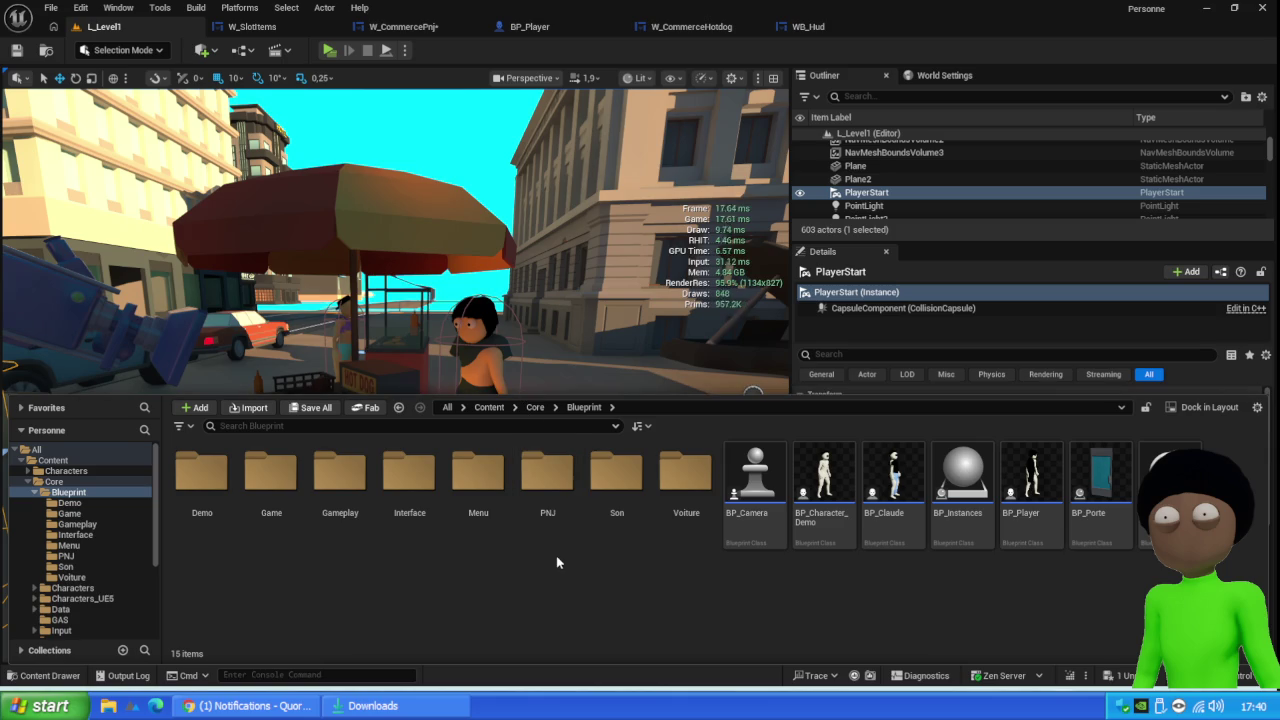
pyautogui.rightClick(540, 285)
pyautogui.click(464, 404)
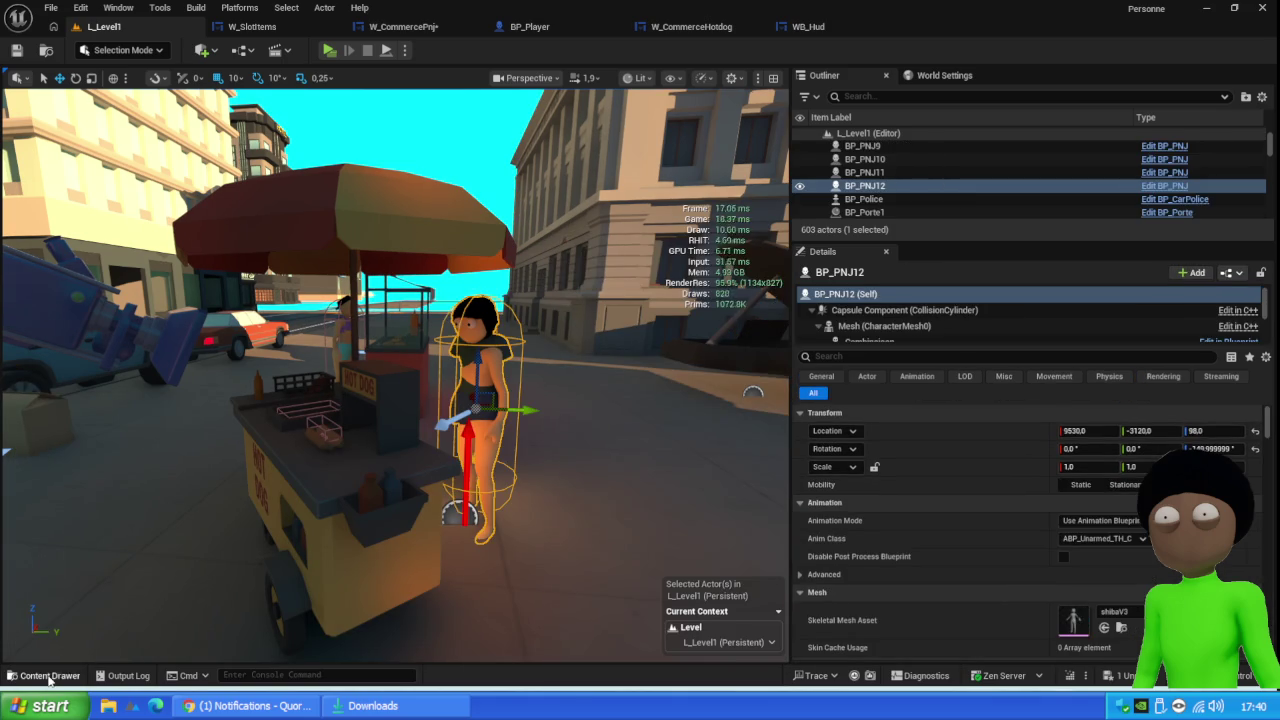
# Open the PS_Game Blueprint from the Game folder in the Content Drawer
pyautogui.click(48, 676)
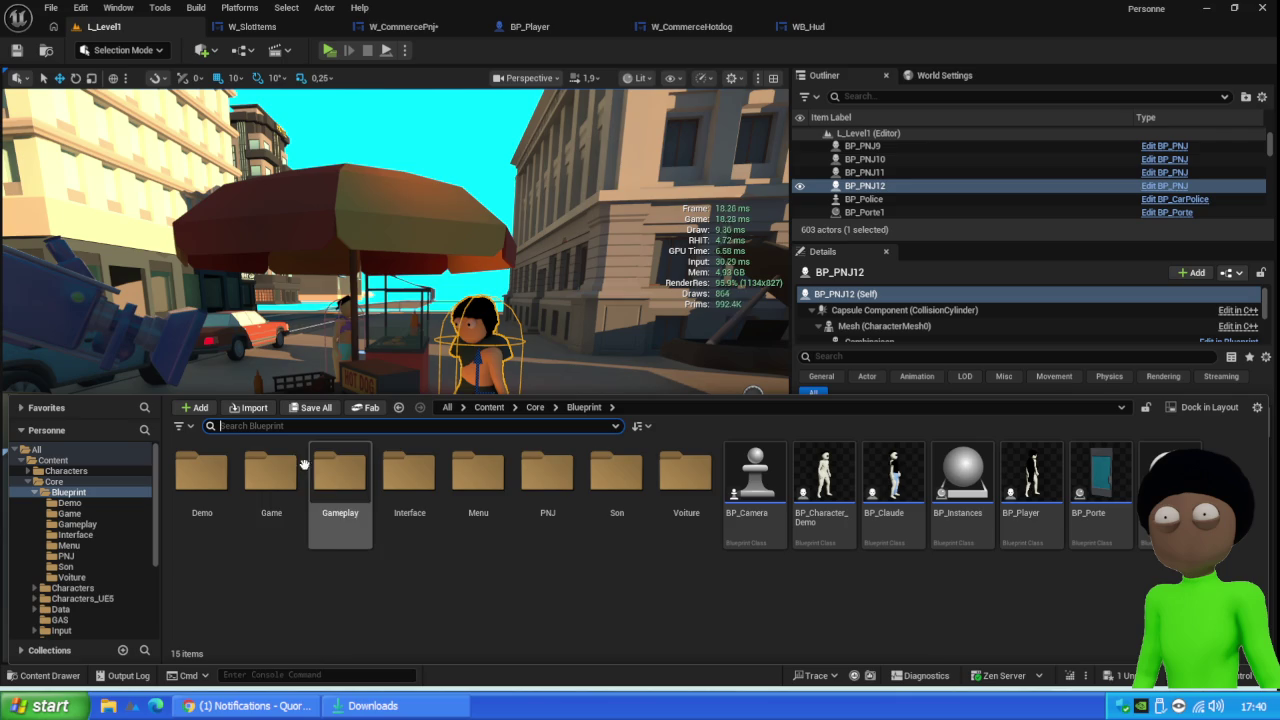
pyautogui.doubleClick(276, 485)
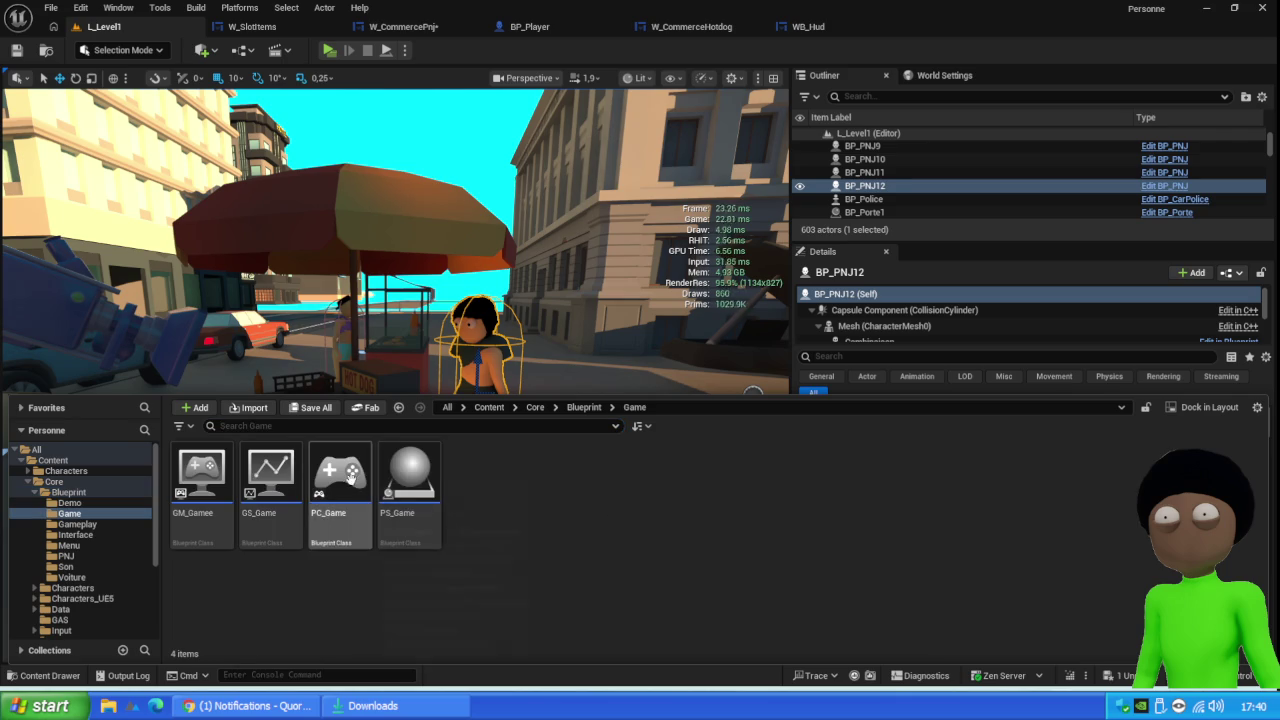
pyautogui.doubleClick(400, 492)
pyautogui.scroll(5, 596, 252)
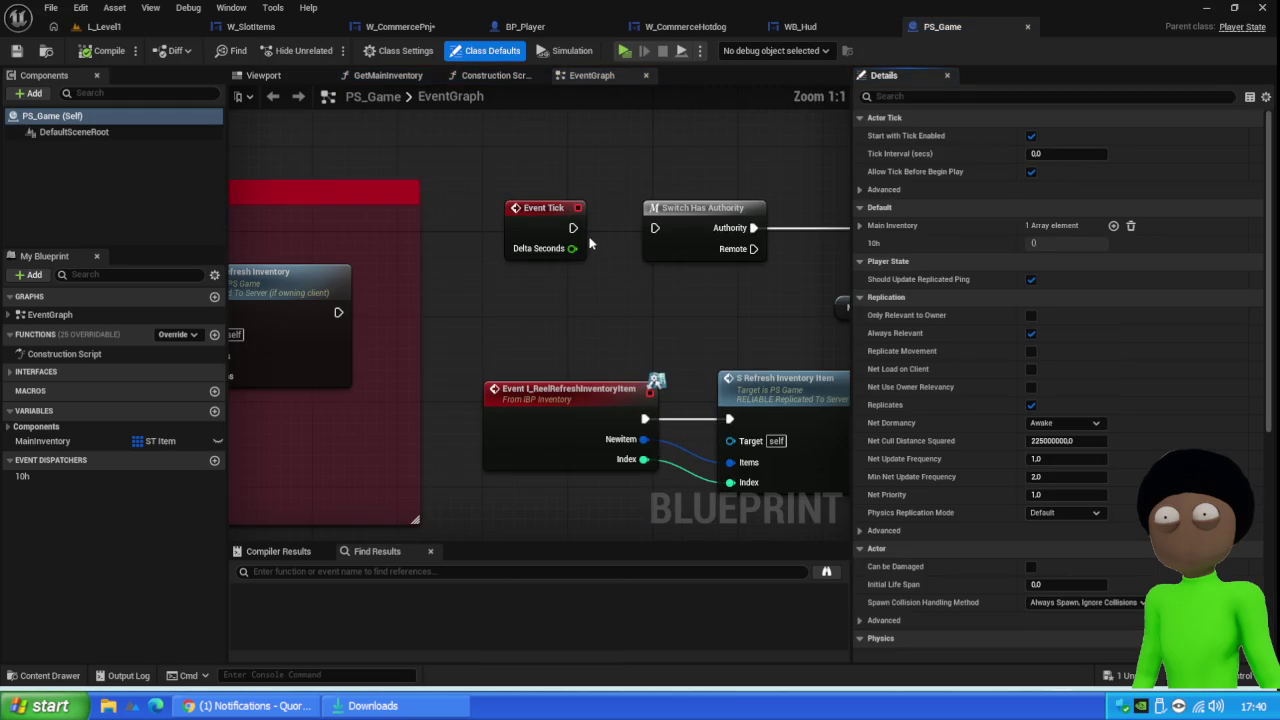
# Adjust the PS_Game EventGraph view and save the Blueprint
pyautogui.moveTo(575, 228); pyautogui.dragTo(654, 229)
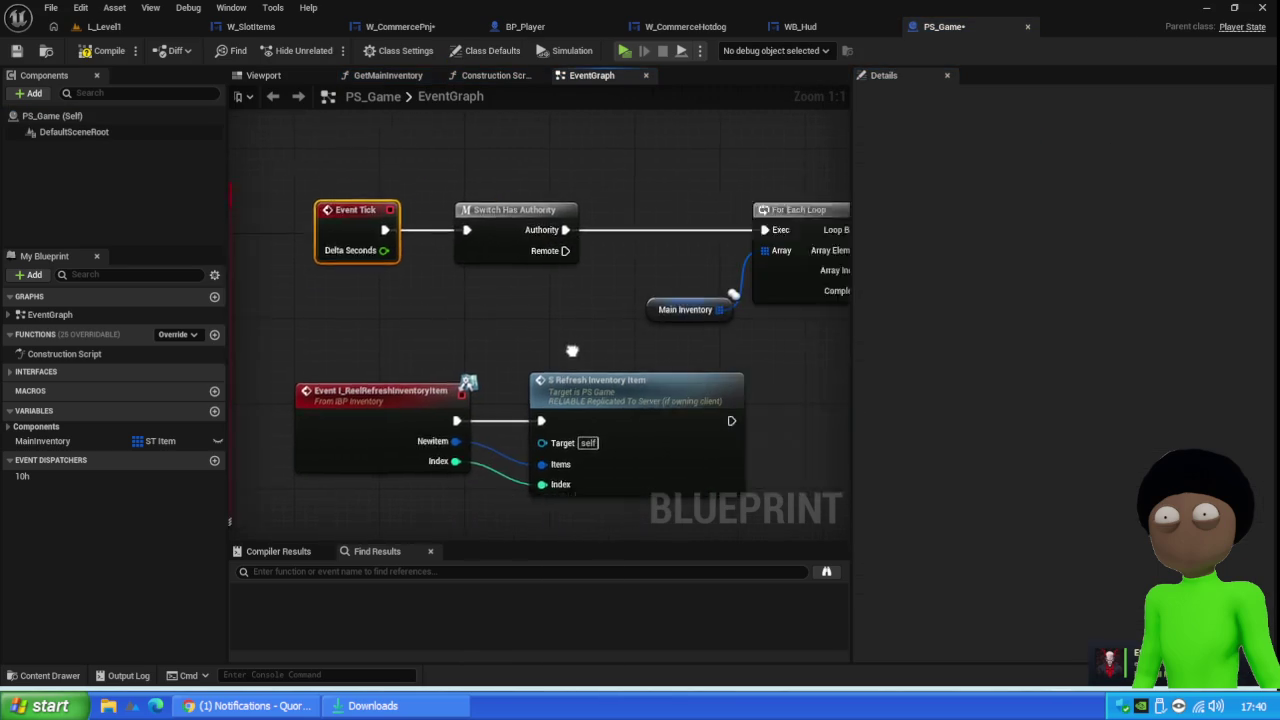
pyautogui.scroll(-2, 612, 313)
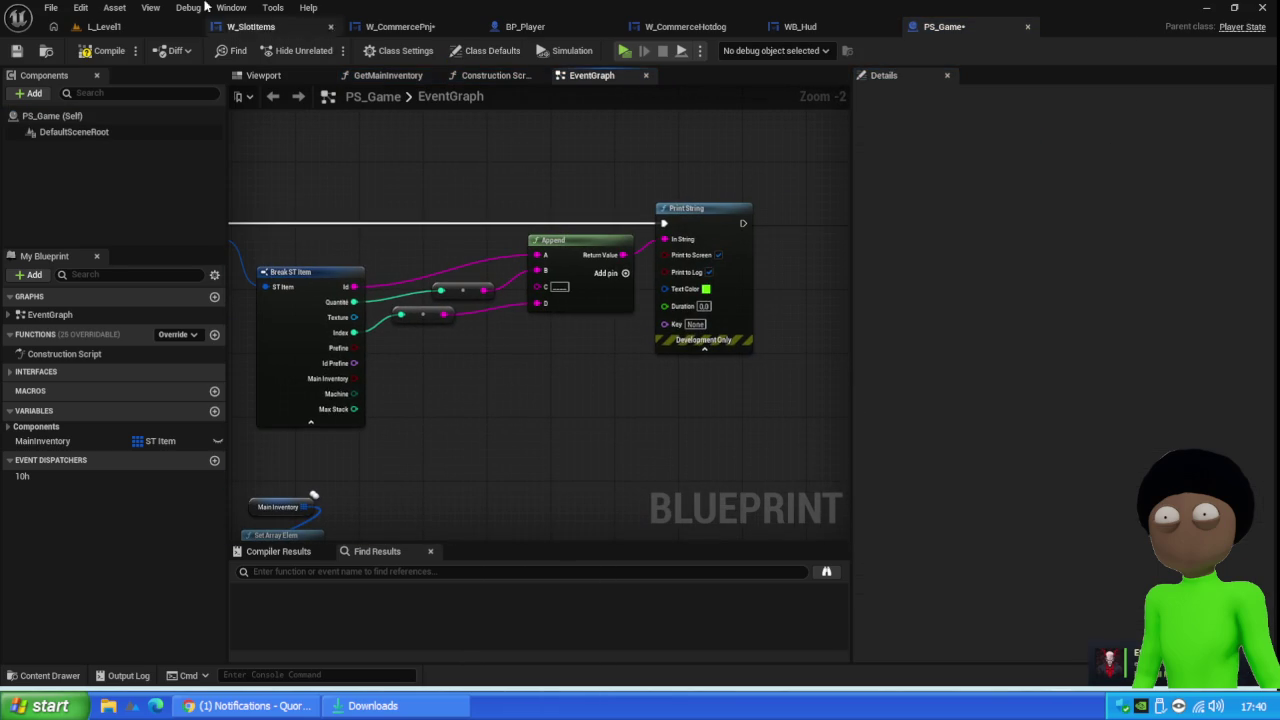
pyautogui.click(20, 52)
# Run a brief play test of L_Level1, then stop it with Esc
pyautogui.click(100, 27)
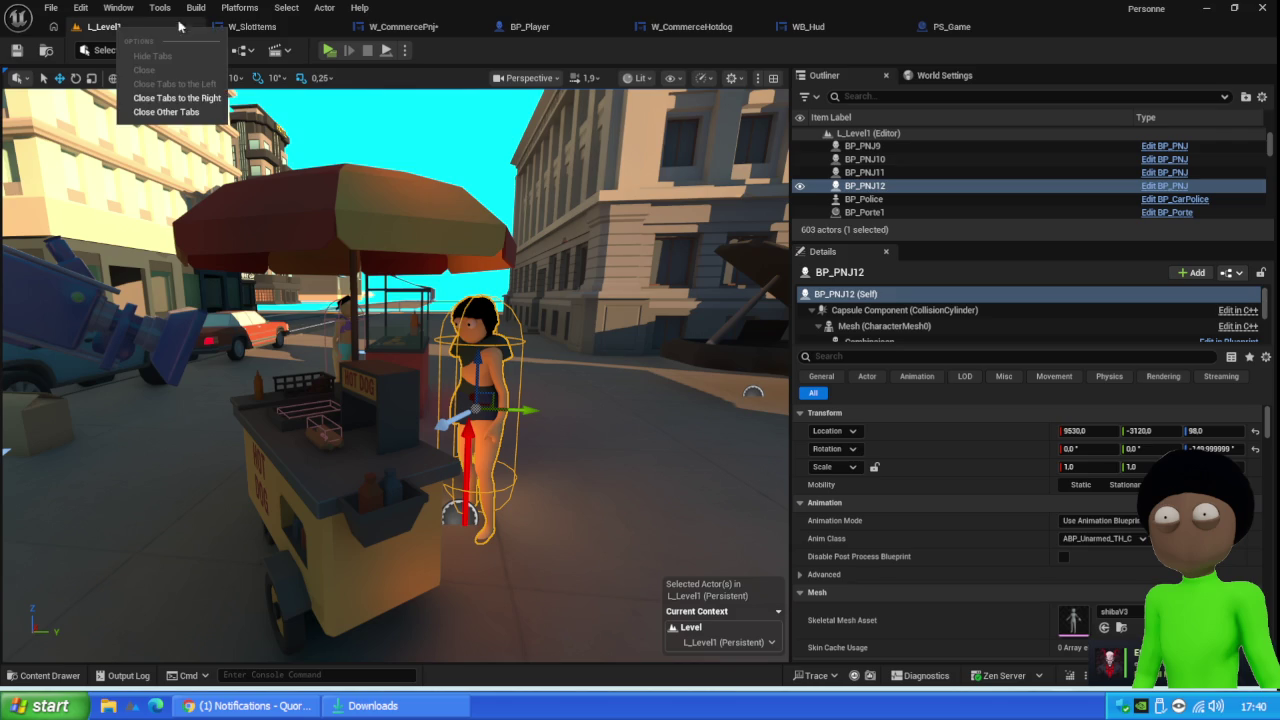
pyautogui.click(331, 51)
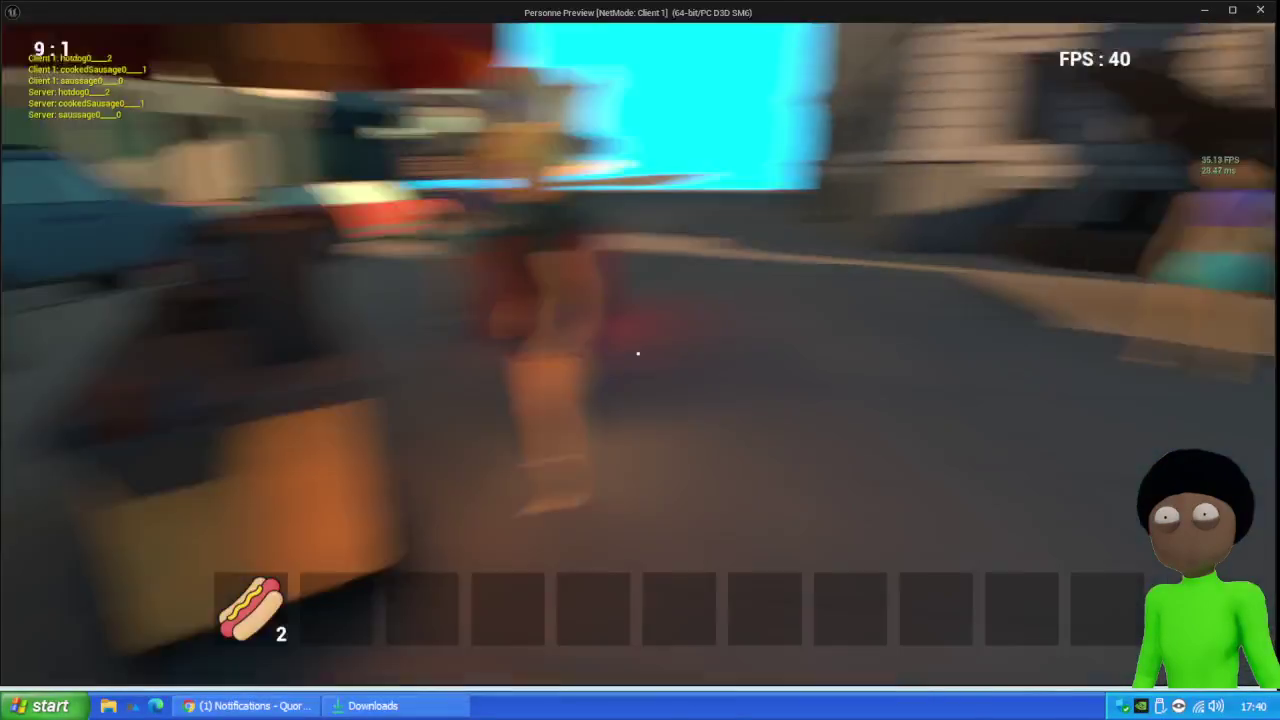
pyautogui.press('Escape')
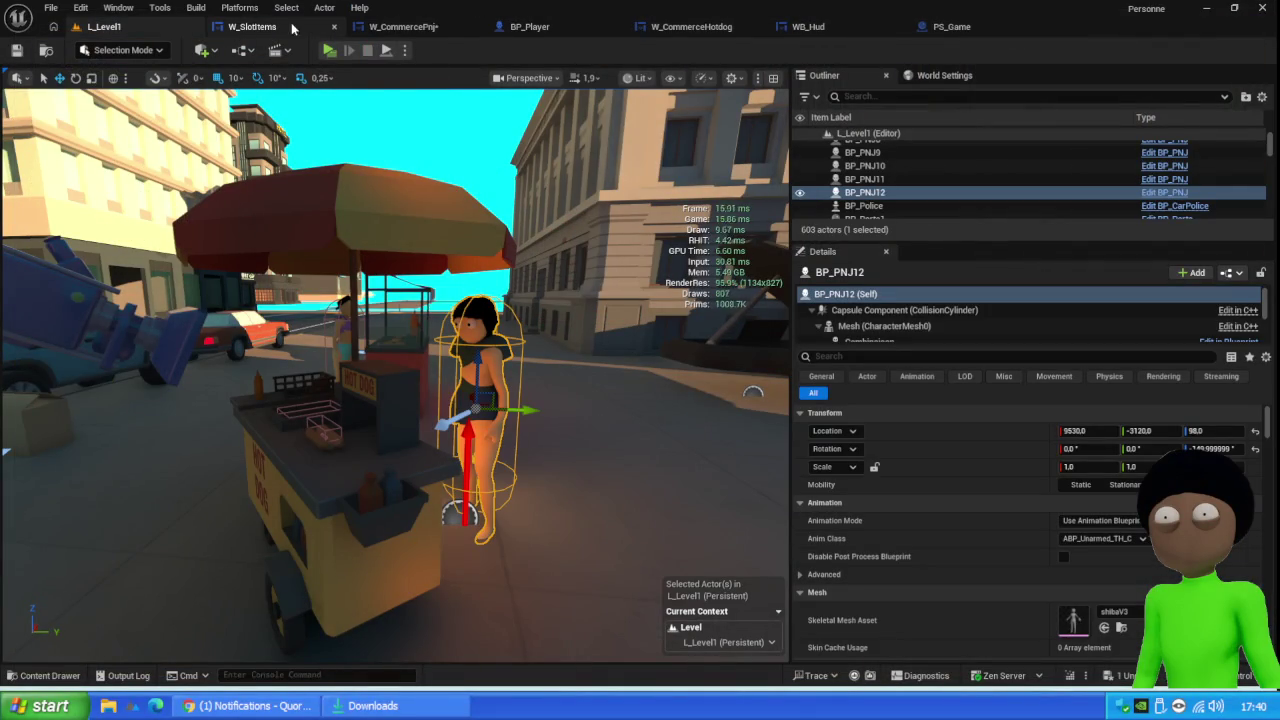
# Add a Get World Delta Seconds node to the PS_Game graph
pyautogui.click(940, 26)
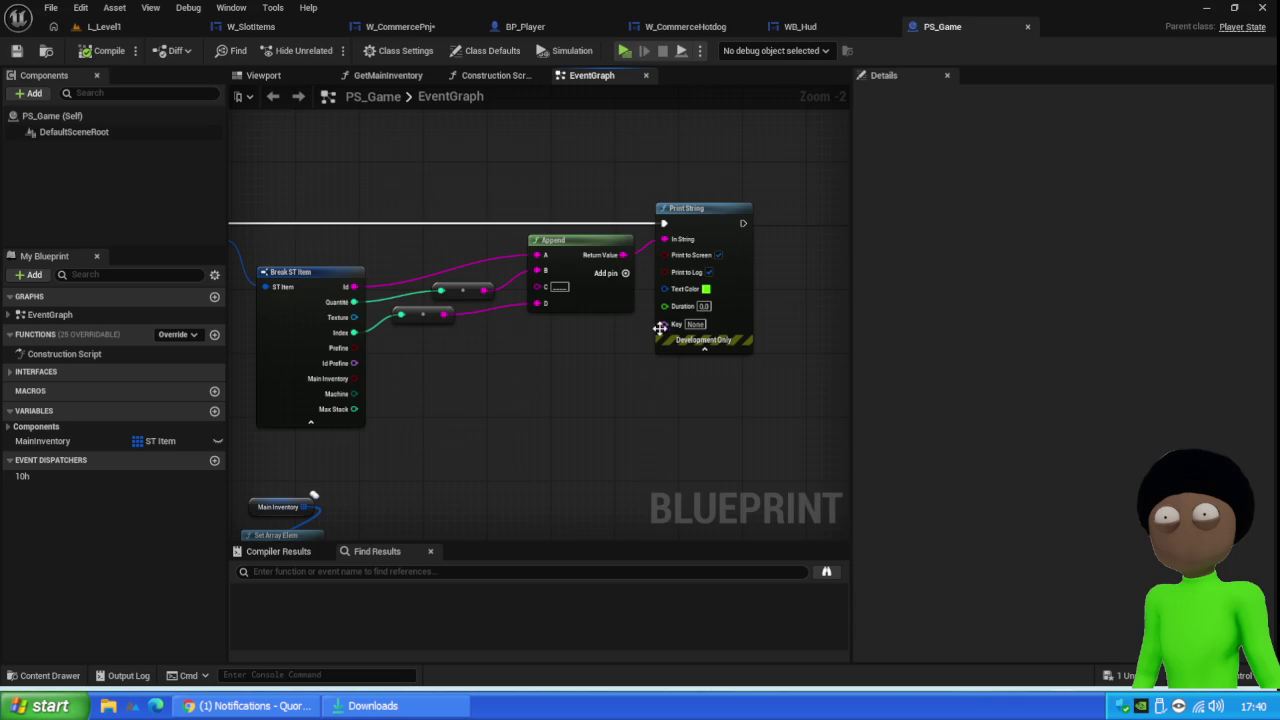
pyautogui.scroll(2, 690, 343)
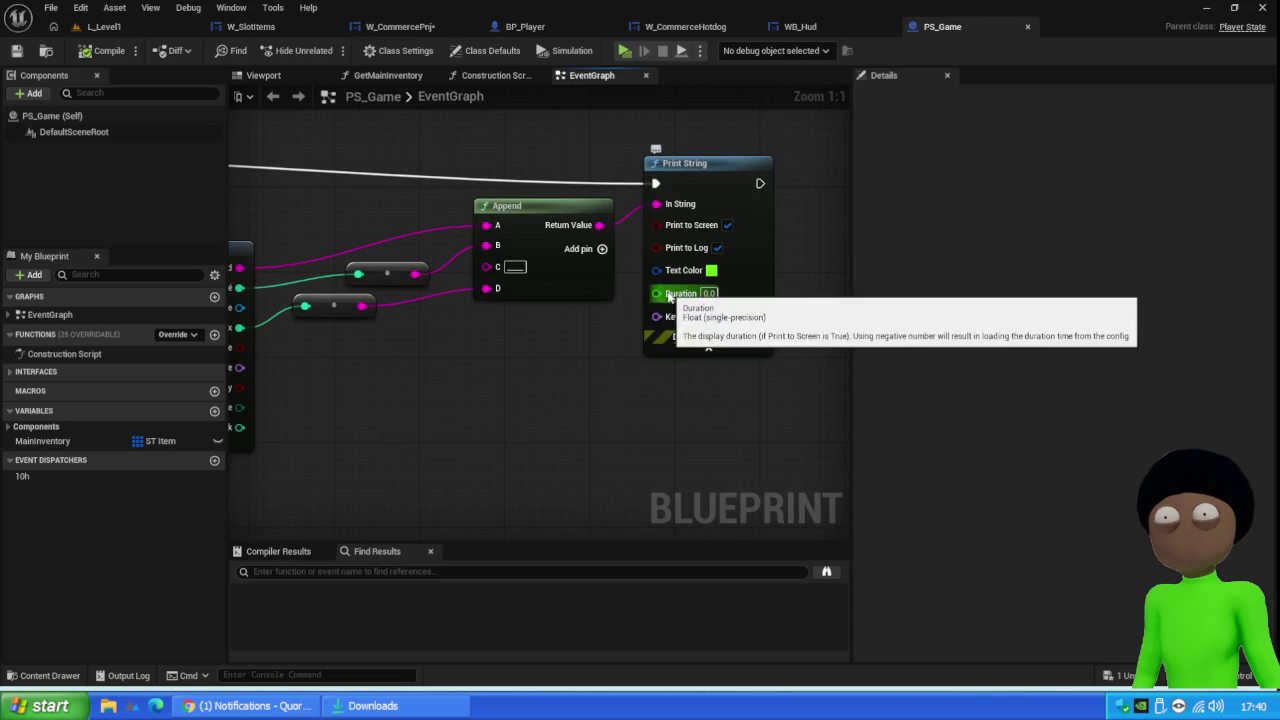
pyautogui.rightClick(529, 400)
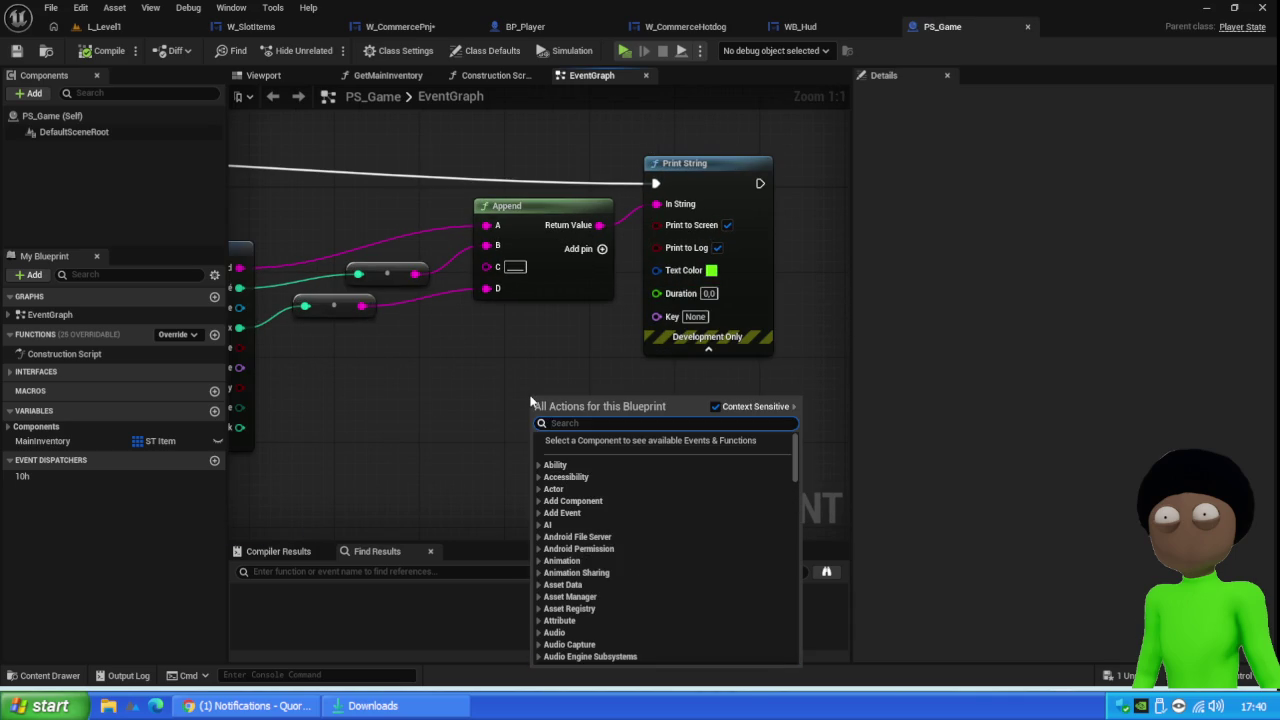
pyautogui.write('delta ti')
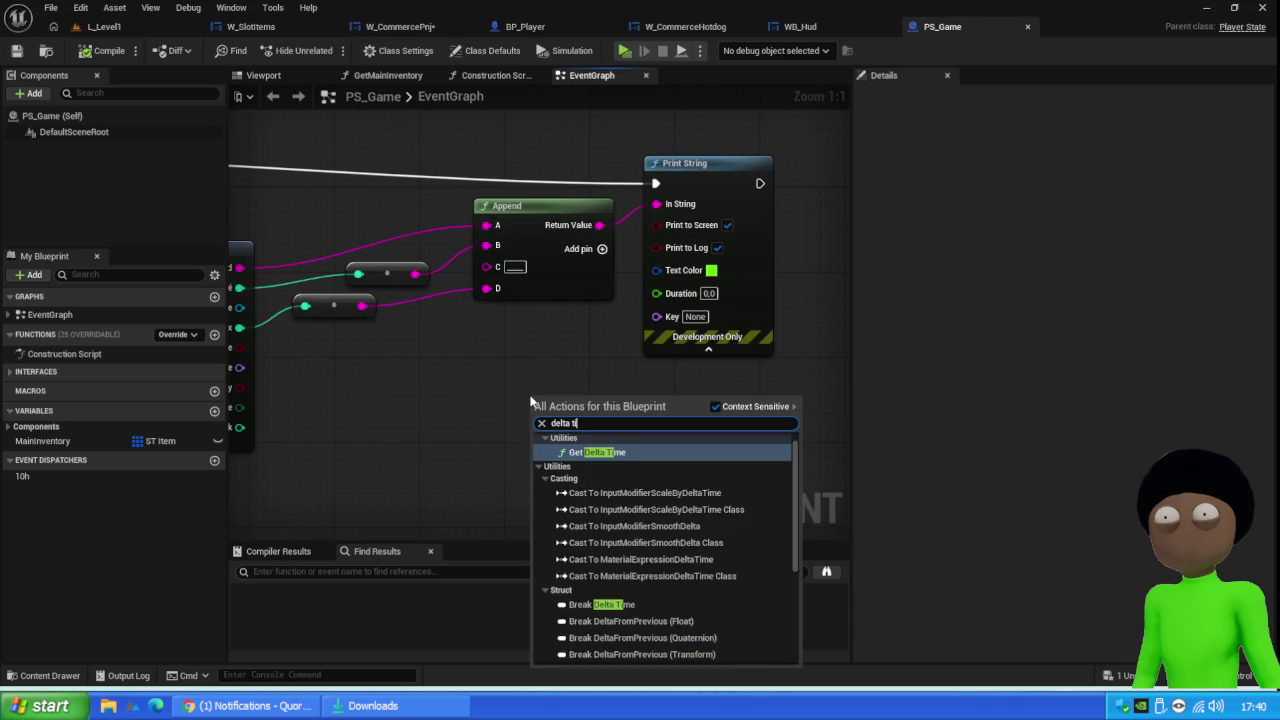
pyautogui.write('me')
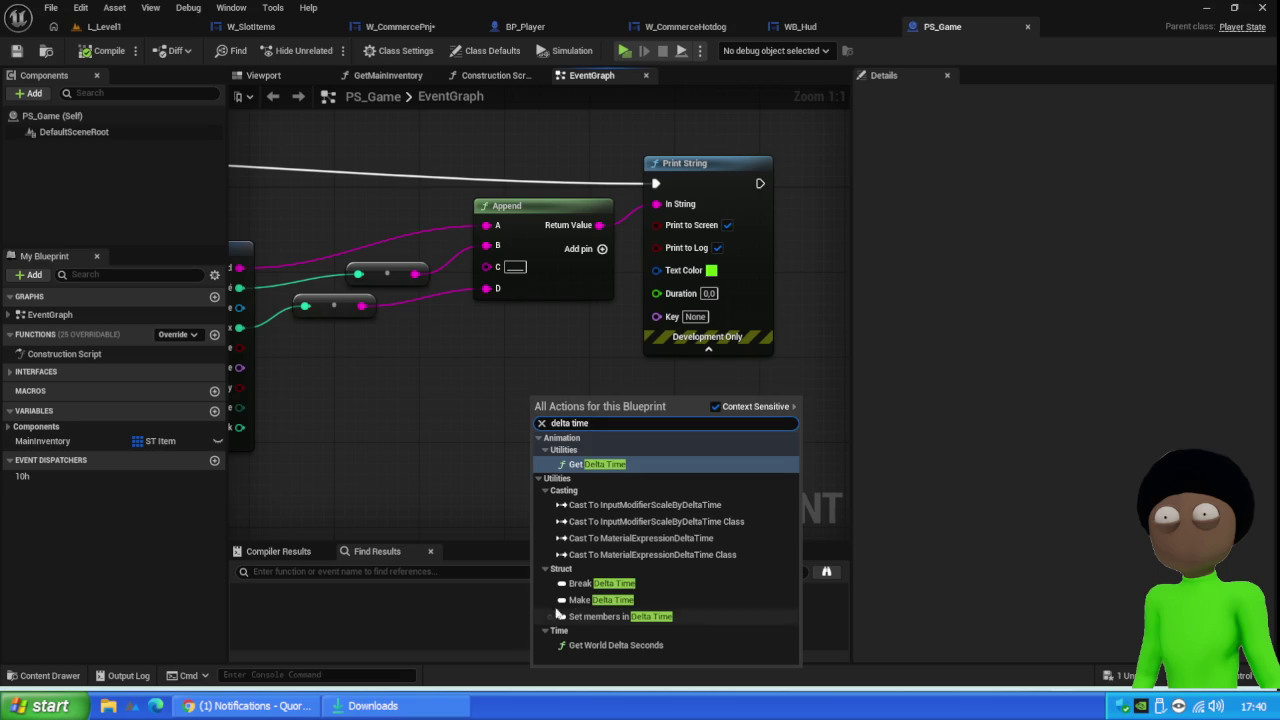
pyautogui.click(626, 648)
# Add 1,1 to the delta seconds and feed the sum into Print String's Duration
pyautogui.moveTo(600, 398)
pyautogui.mouseDown()
pyautogui.moveTo(514, 408)
pyautogui.moveTo(617, 441)
pyautogui.mouseUp()
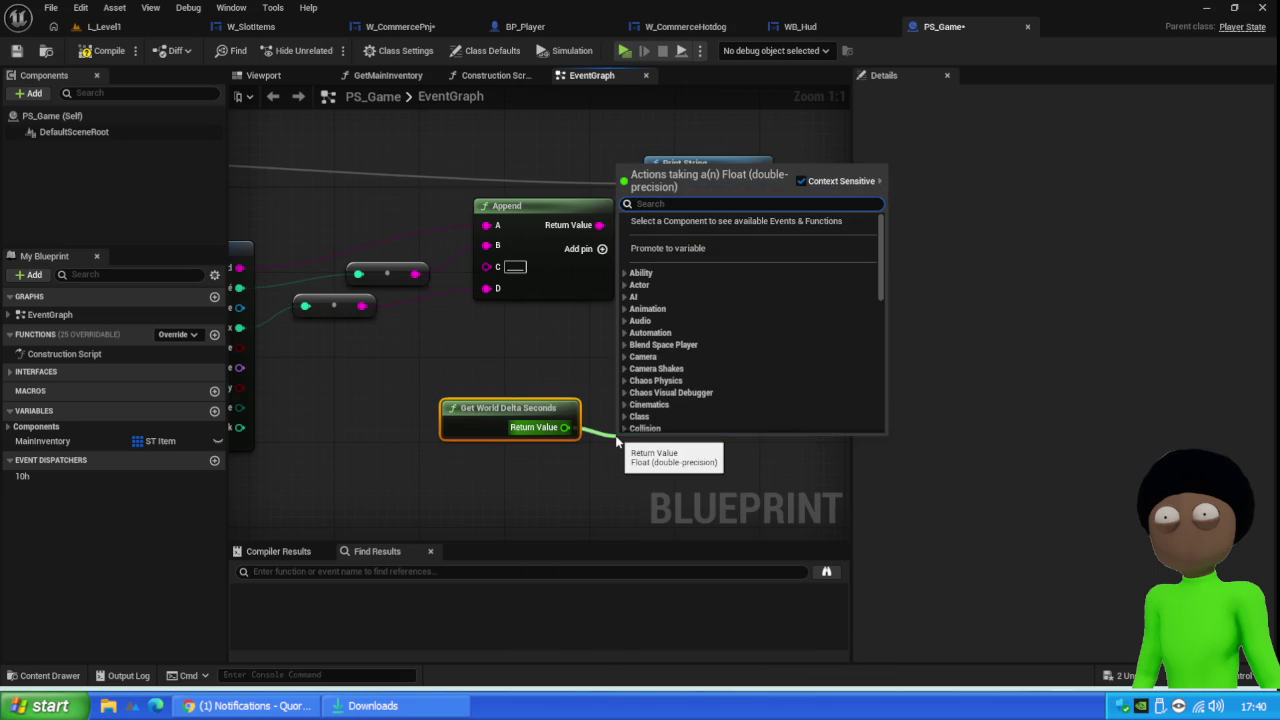
pyautogui.write('+')
pyautogui.press('Return')
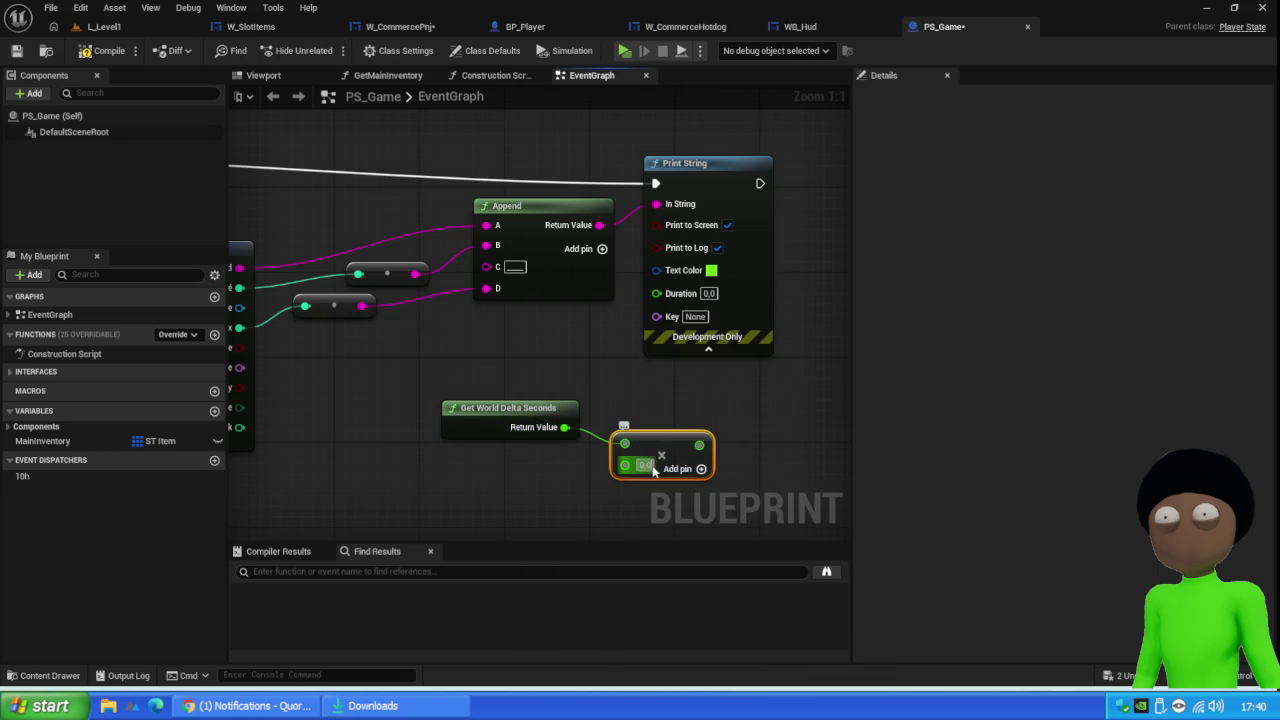
pyautogui.click(651, 465)
pyautogui.write('1,1')
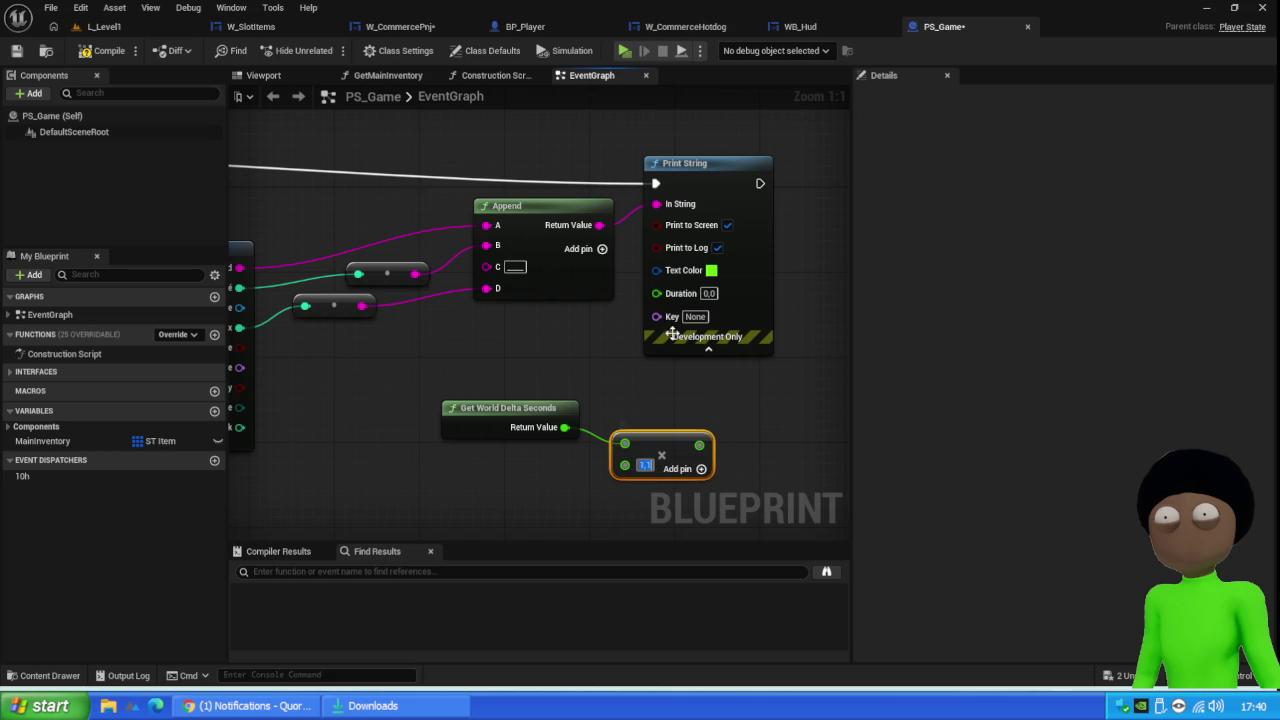
pyautogui.click(663, 435)
pyautogui.moveTo(661, 432)
pyautogui.mouseDown()
pyautogui.moveTo(650, 422)
pyautogui.moveTo(656, 292)
pyautogui.mouseUp()
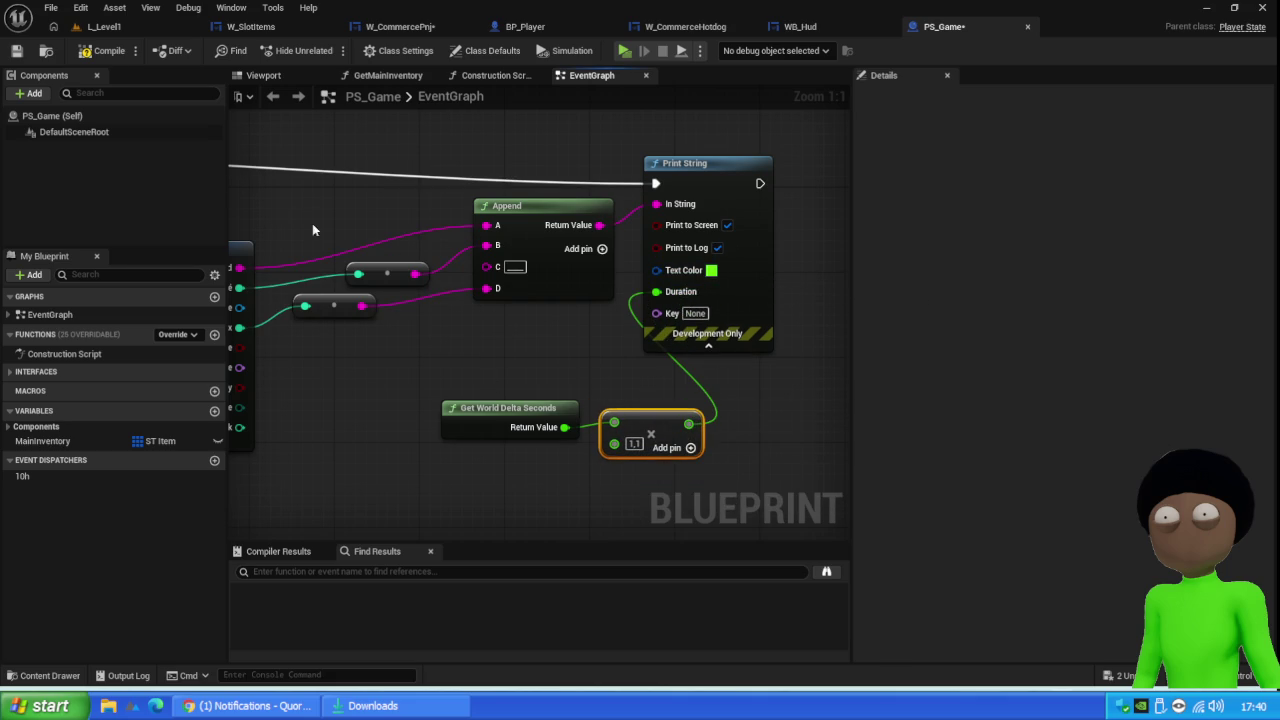
# Save PS_Game and start a play test of L_Level1
pyautogui.click(17, 51)
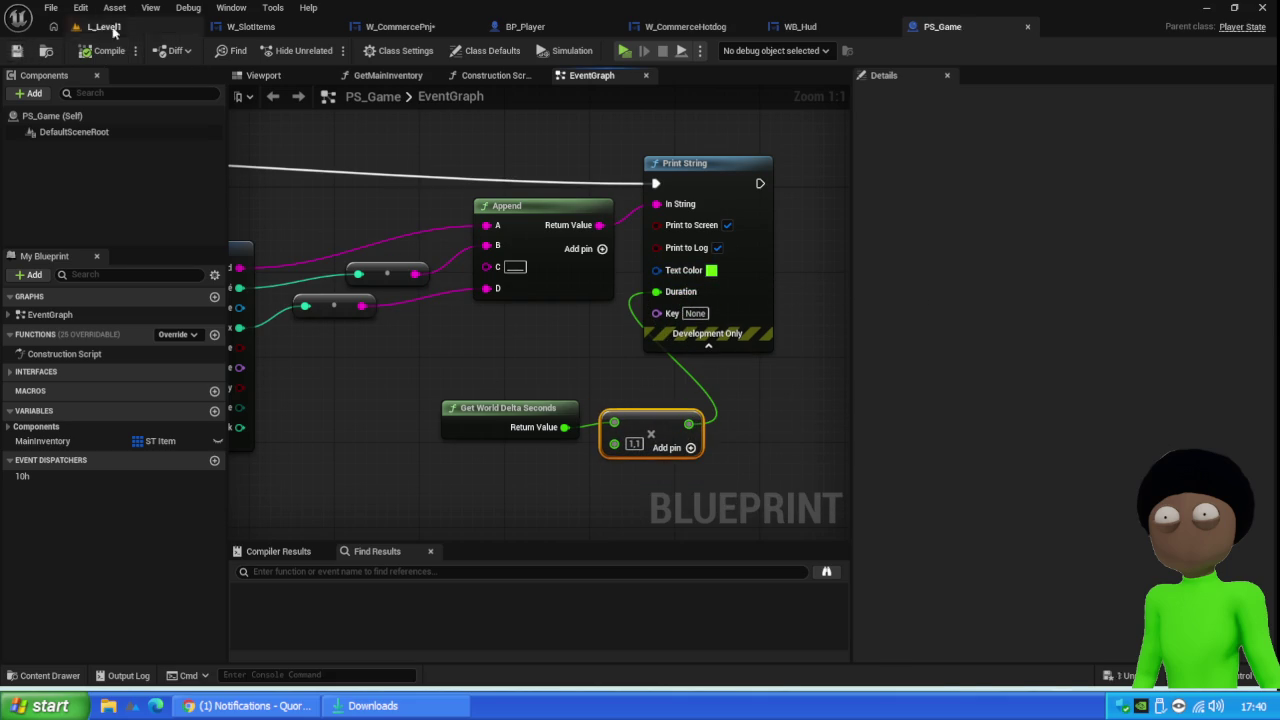
pyautogui.click(104, 26)
pyautogui.click(330, 52)
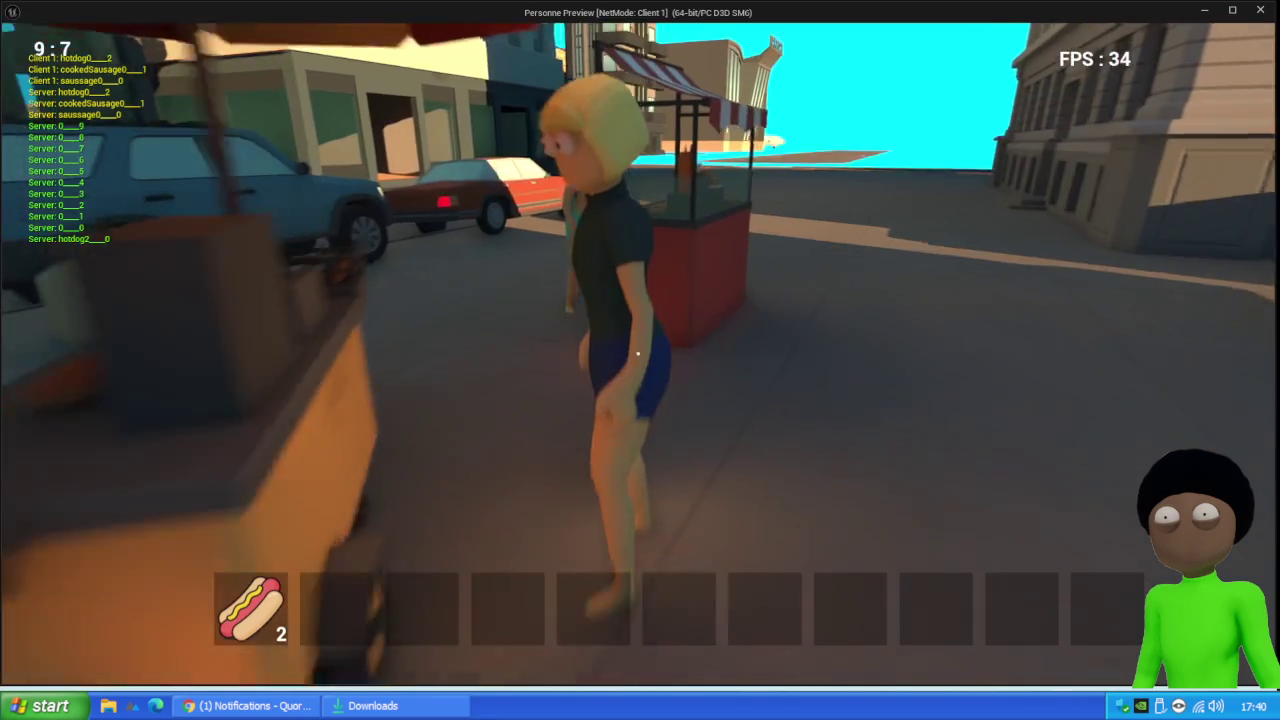
# Drag both hotdogs into the NPC's inventory, cancel the trade, back away and stop the play test
pyautogui.press('e')
pyautogui.moveTo(256, 625)
pyautogui.mouseDown()
pyautogui.moveTo(873, 348)
pyautogui.moveTo(927, 305)
pyautogui.mouseUp()
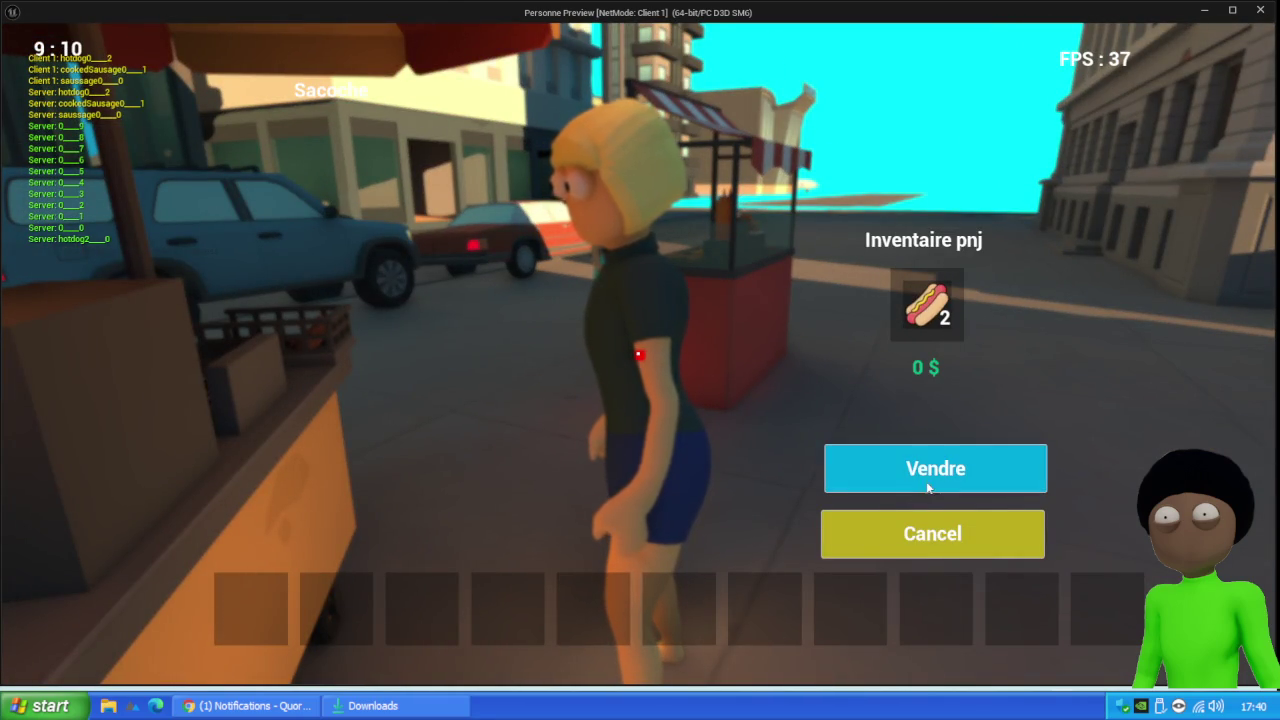
pyautogui.click(917, 534)
pyautogui.press('s')
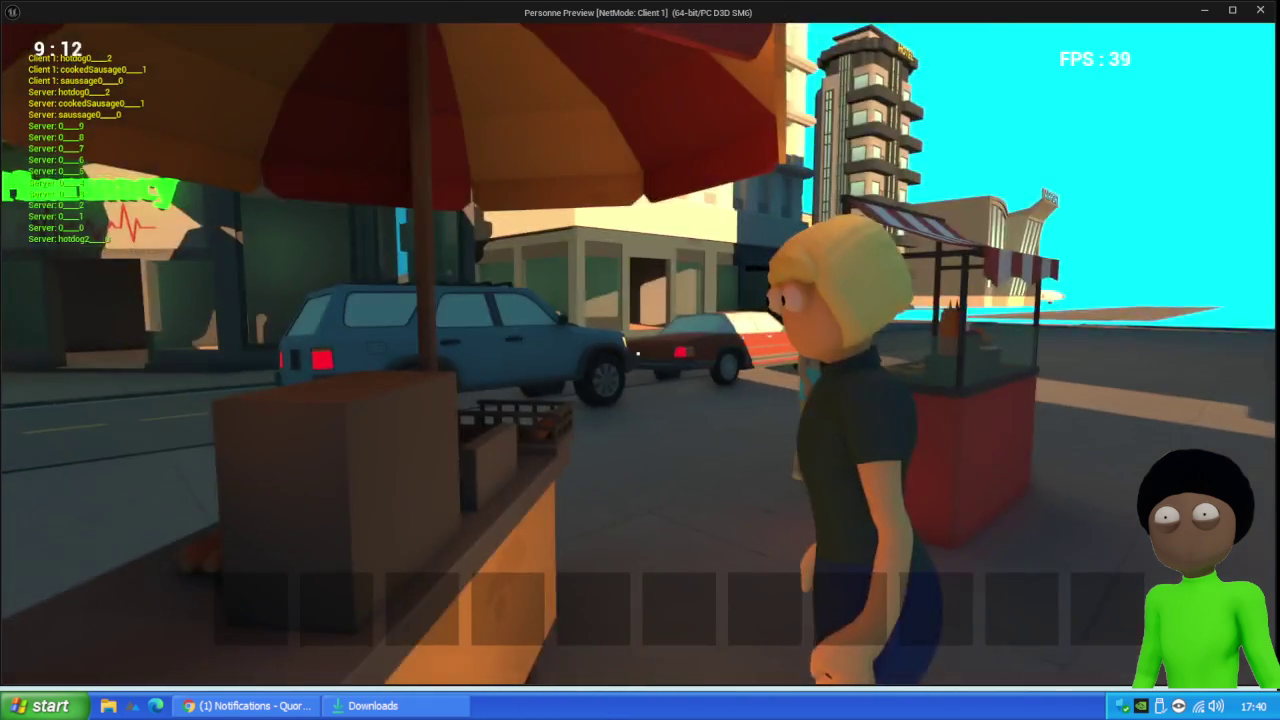
pyautogui.press('Escape')
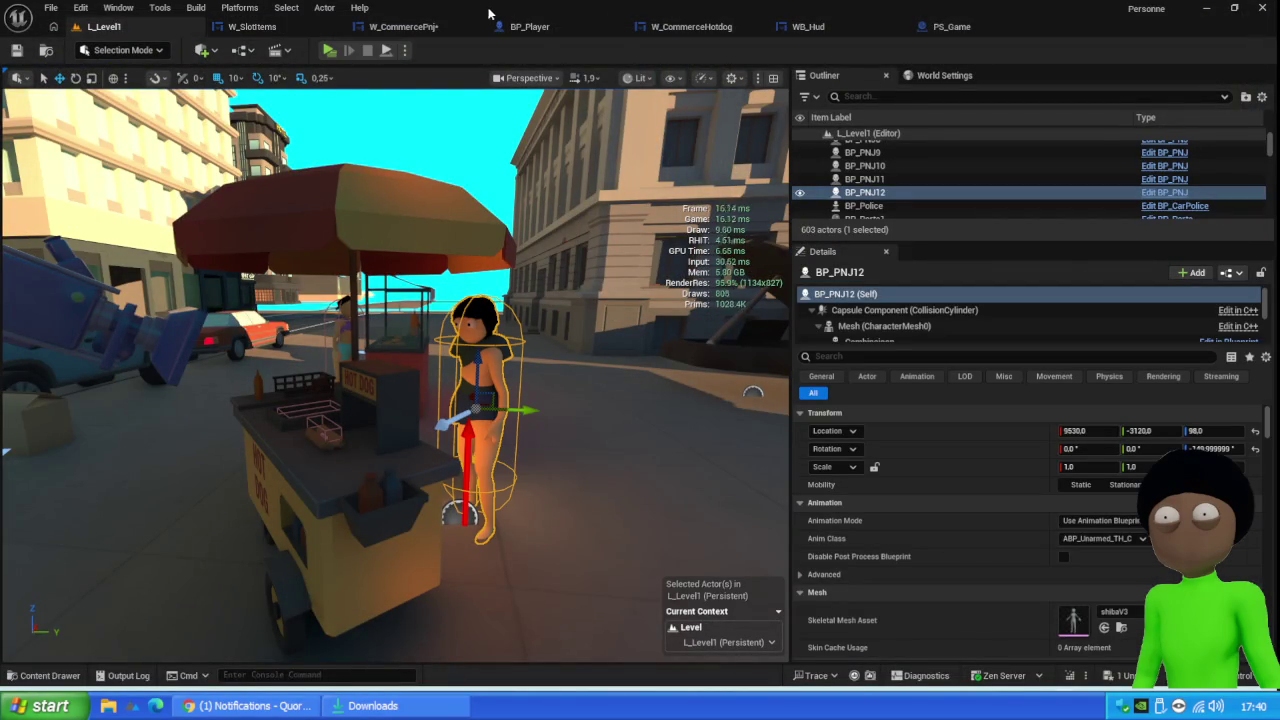
# Save the W_CommercePnj blueprint, checking the other open tabs before returning to it
pyautogui.click(405, 28)
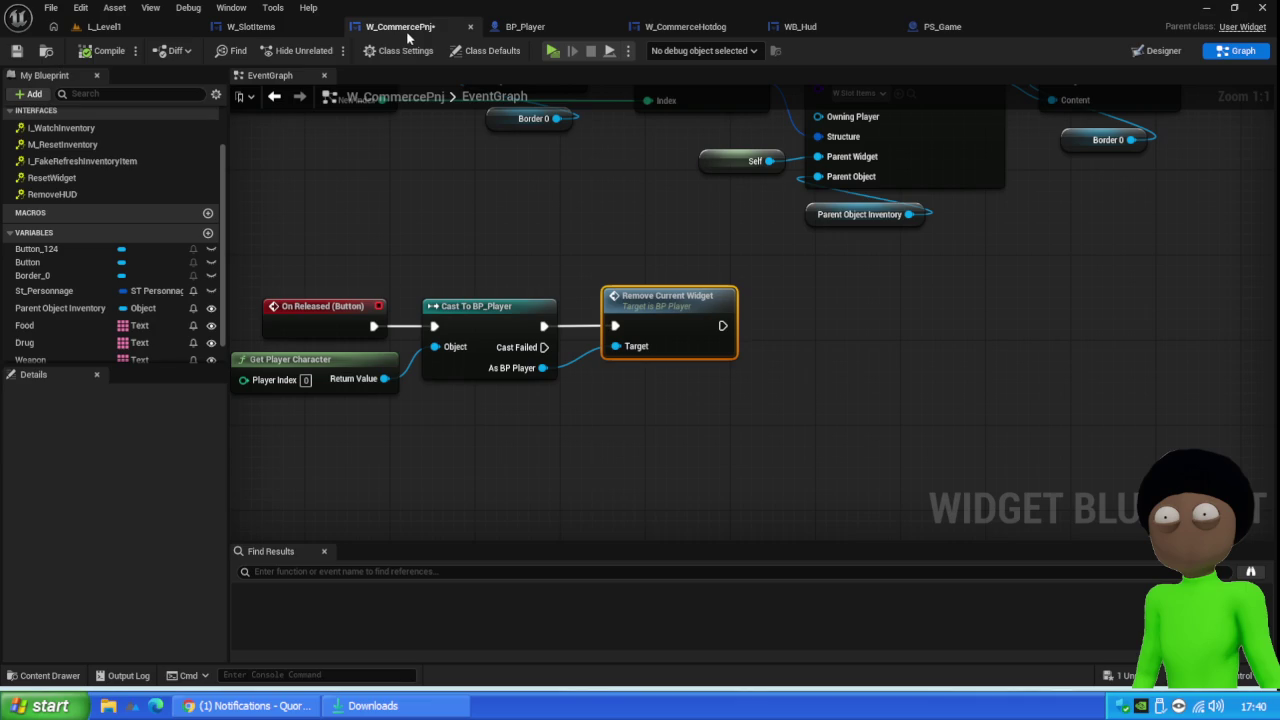
pyautogui.click(20, 54)
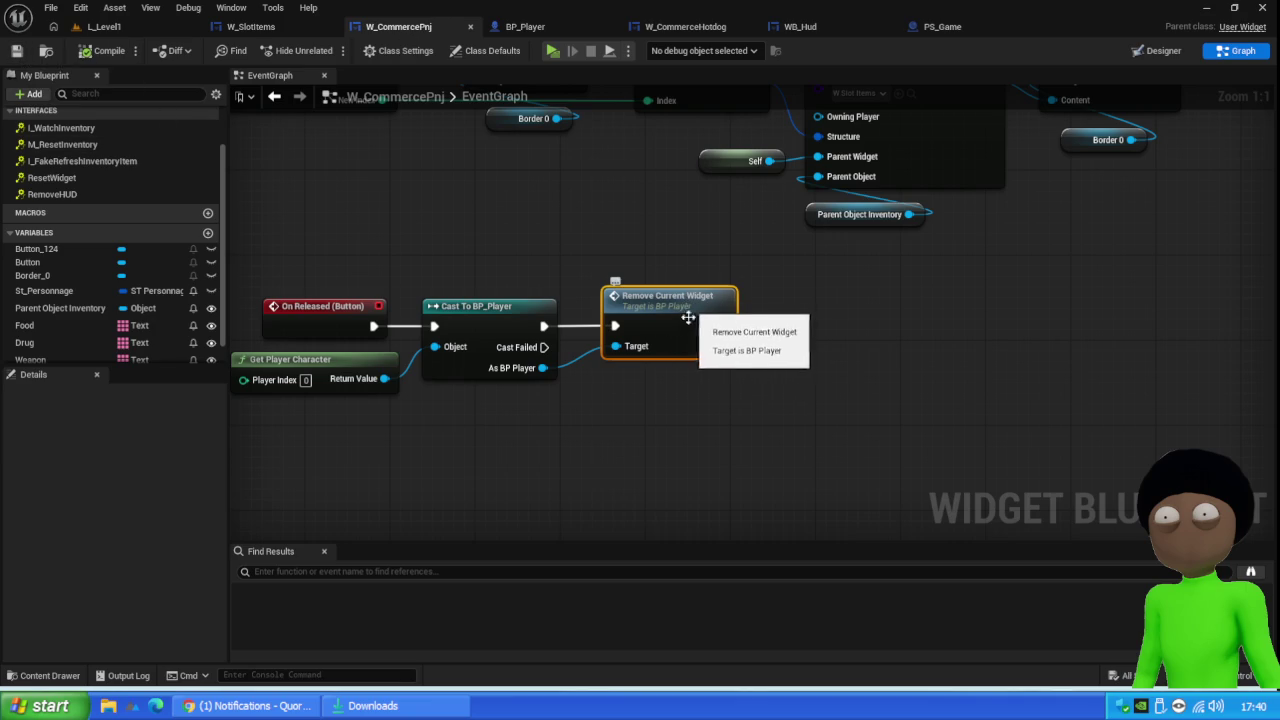
pyautogui.click(104, 27)
pyautogui.click(252, 27)
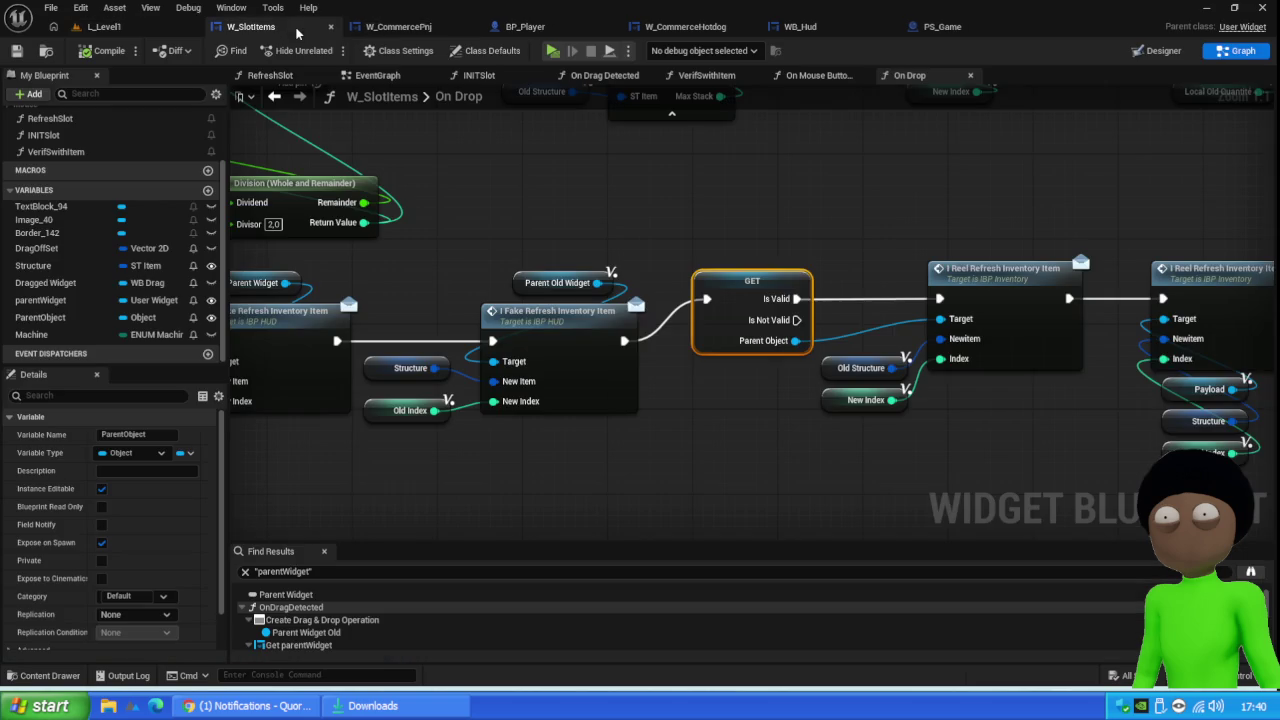
pyautogui.click(400, 27)
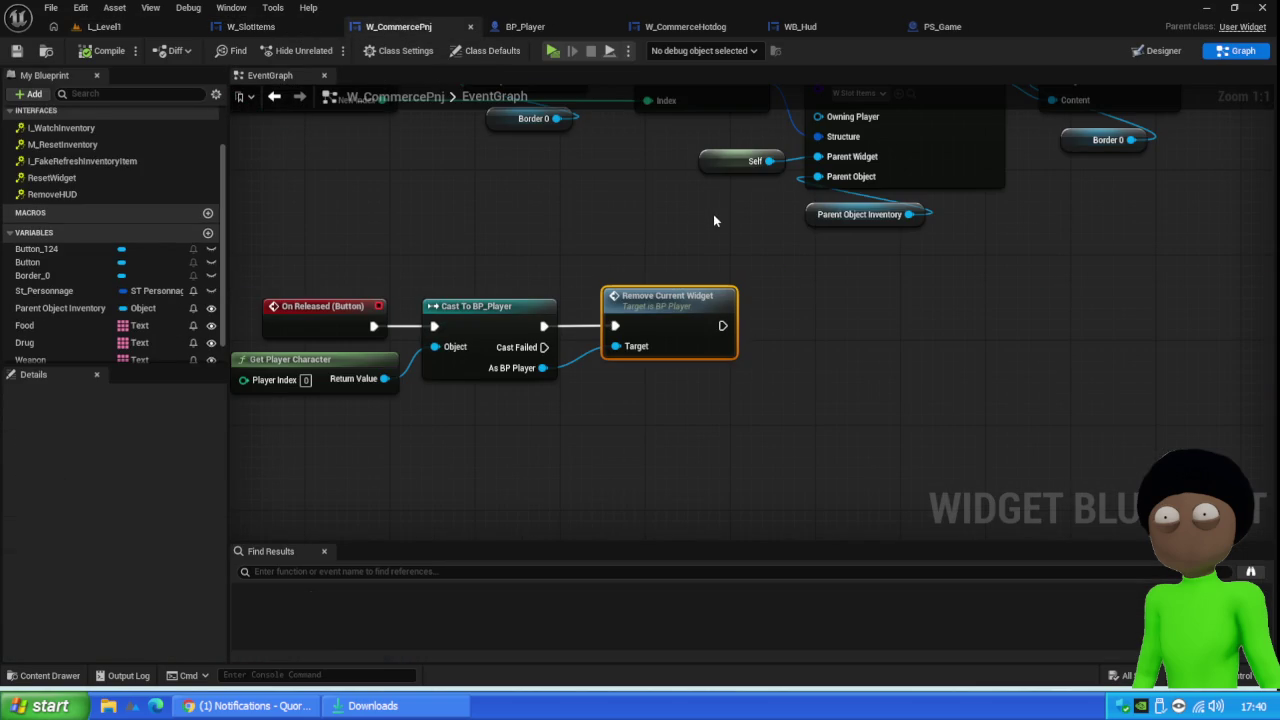
# Open the Remove Current Widget function graph and bring its entry node into view
pyautogui.doubleClick(666, 318)
pyautogui.moveTo(313, 405)
pyautogui.mouseDown()
pyautogui.moveTo(466, 398)
pyautogui.moveTo(626, 354)
pyautogui.mouseUp()
pyautogui.scroll(-2, 417, 409)
pyautogui.moveTo(422, 343); pyautogui.dragTo(558, 343)
pyautogui.moveTo(410, 276)
pyautogui.mouseDown()
pyautogui.moveTo(425, 249)
pyautogui.moveTo(420, 262)
pyautogui.moveTo(654, 417)
pyautogui.moveTo(603, 374)
pyautogui.moveTo(582, 182)
pyautogui.mouseUp()
# Open WB_Hud's RefreshInventory function and look over its nodes
pyautogui.doubleClick(557, 213)
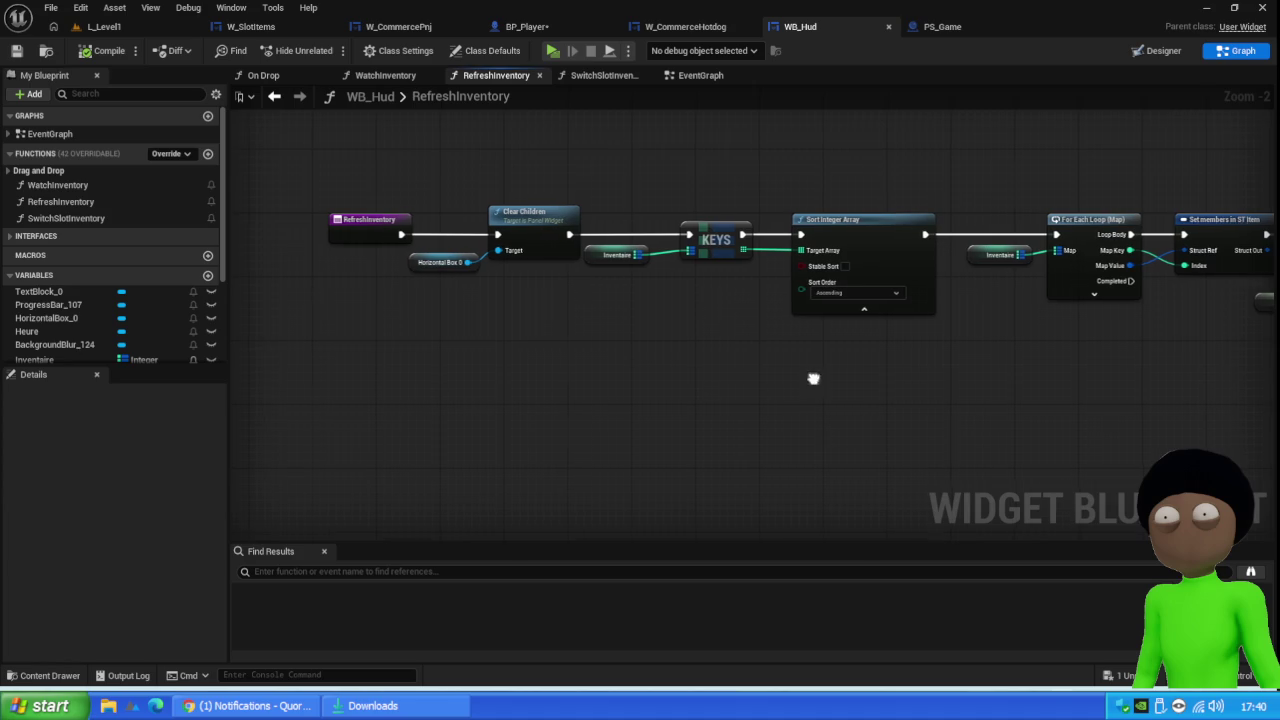
pyautogui.moveTo(814, 374); pyautogui.dragTo(566, 357)
pyautogui.moveTo(464, 150); pyautogui.dragTo(636, 145)
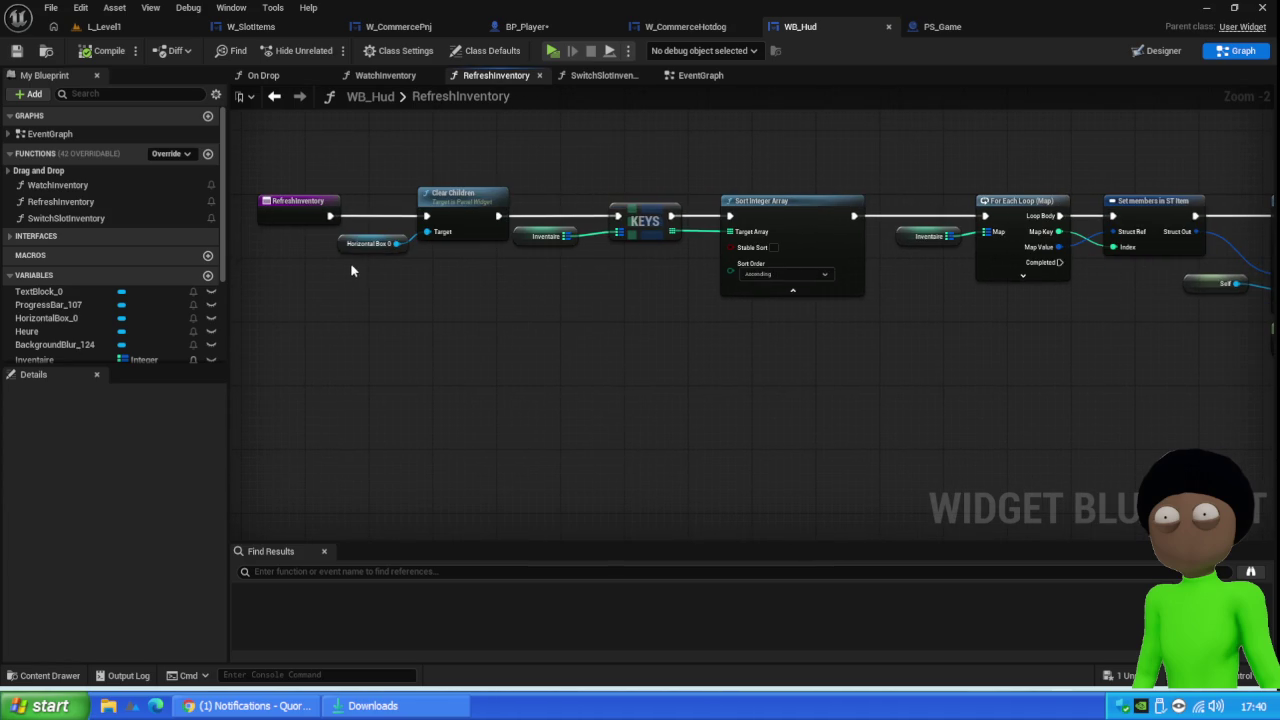
# In WB_Hud's event graph, relink Set Timer by Event's exec into Get Hour and Minute
pyautogui.click(697, 75)
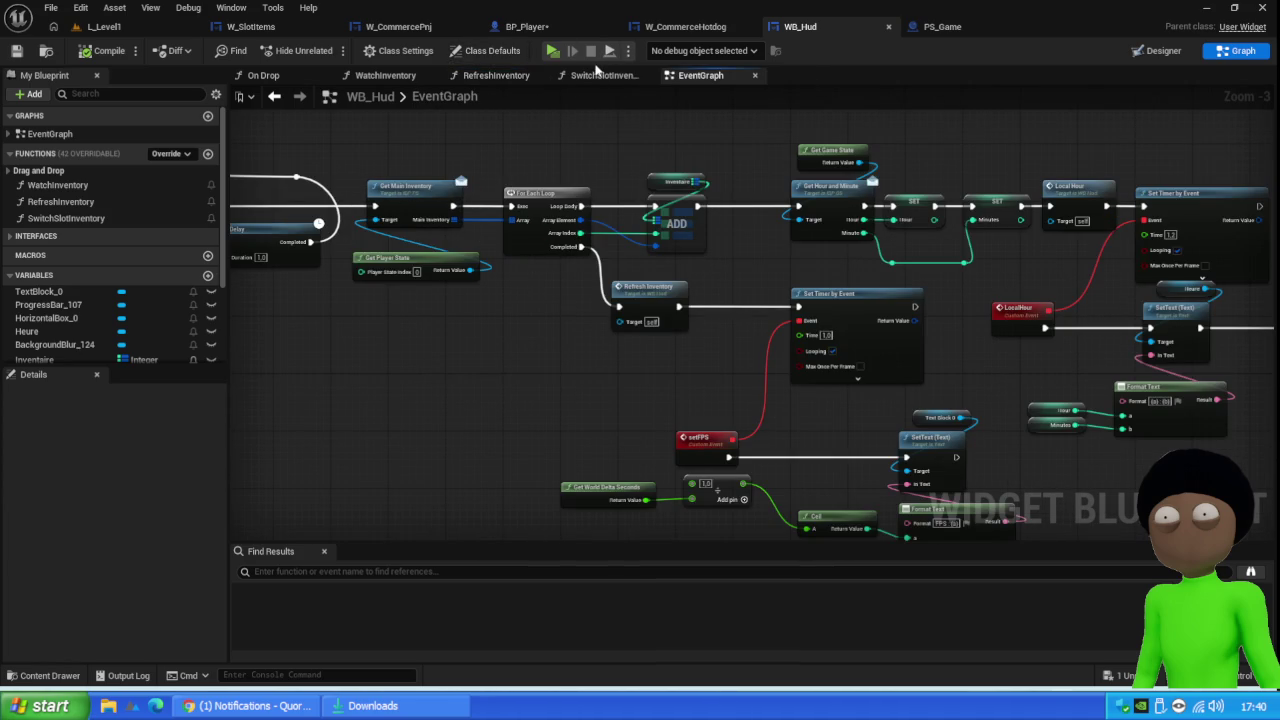
pyautogui.moveTo(338, 252); pyautogui.dragTo(593, 224)
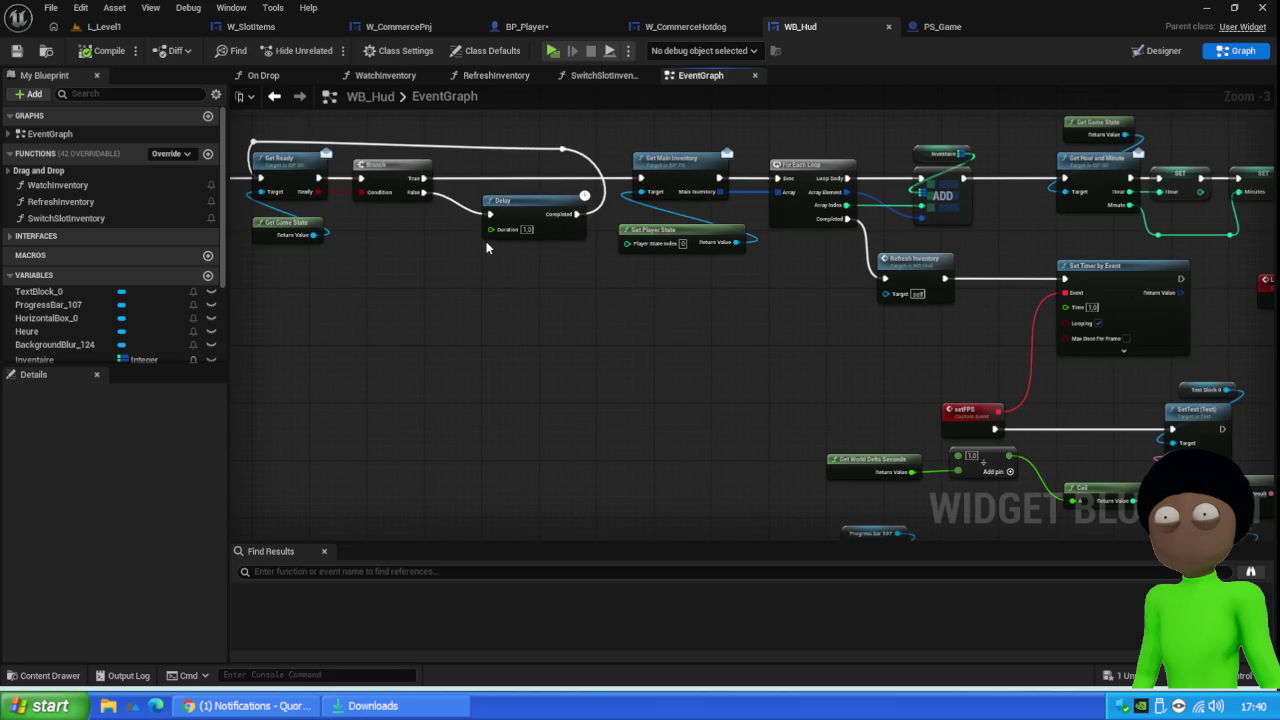
pyautogui.moveTo(545, 254); pyautogui.dragTo(438, 286)
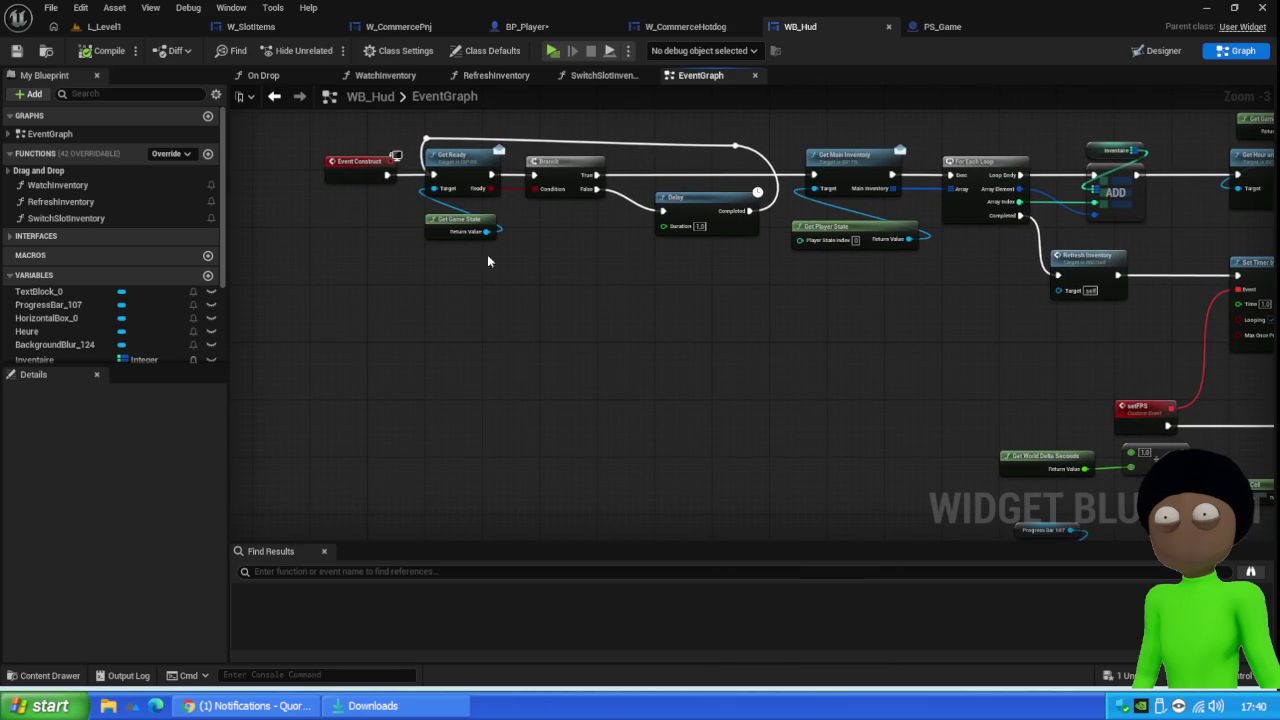
pyautogui.moveTo(766, 289); pyautogui.dragTo(527, 304)
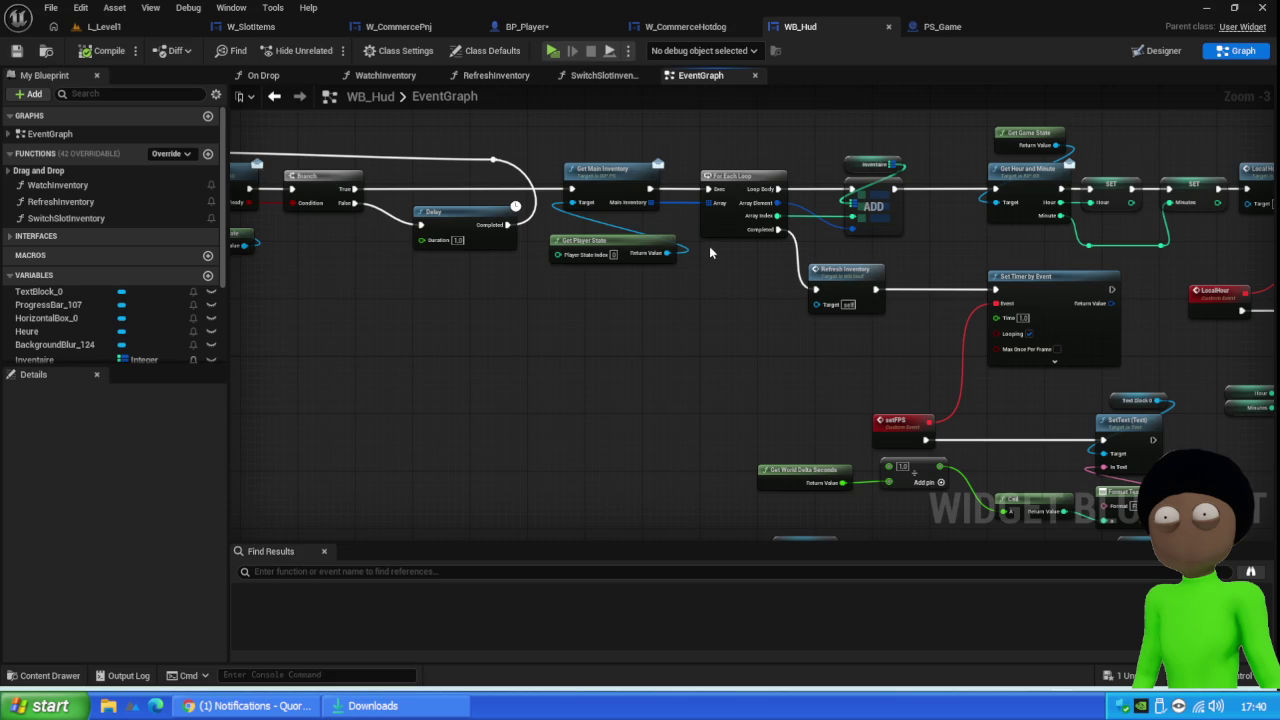
pyautogui.moveTo(885, 251); pyautogui.dragTo(655, 262)
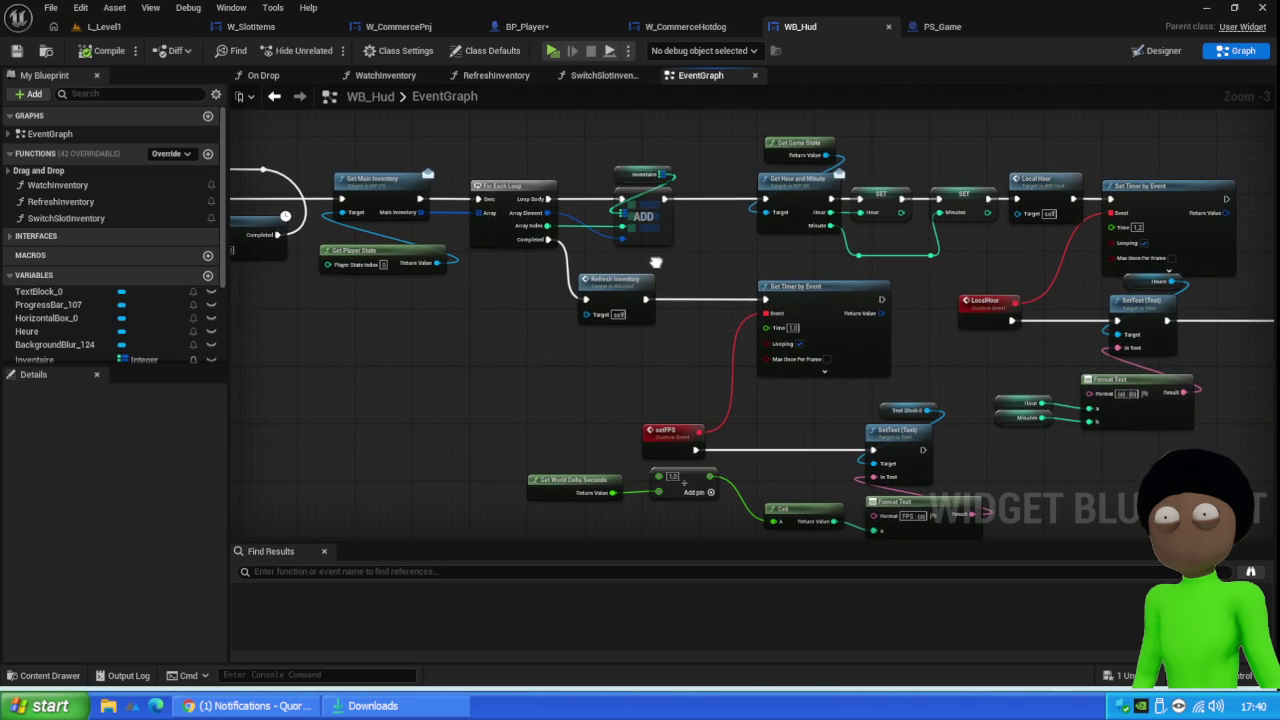
pyautogui.moveTo(655, 265)
pyautogui.mouseDown()
pyautogui.moveTo(782, 268)
pyautogui.moveTo(546, 283)
pyautogui.moveTo(411, 273)
pyautogui.mouseUp()
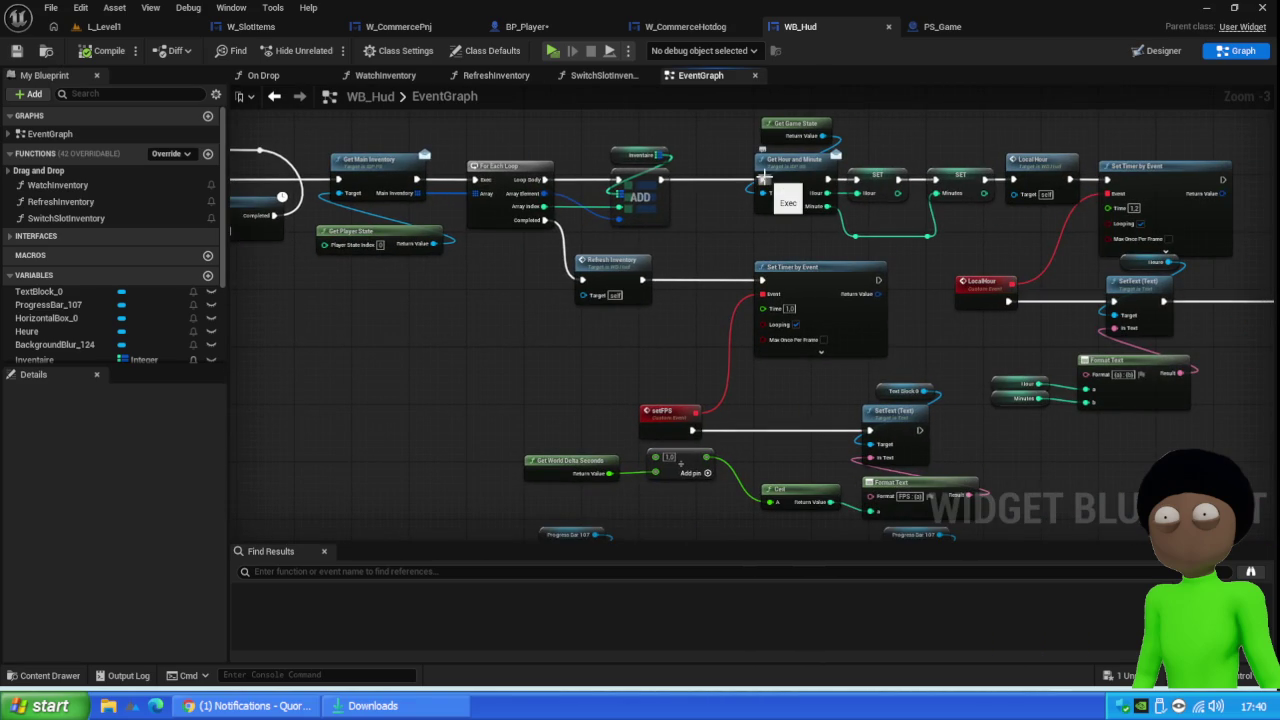
pyautogui.keyDown('alt'); pyautogui.click(763, 178); pyautogui.keyUp('alt')
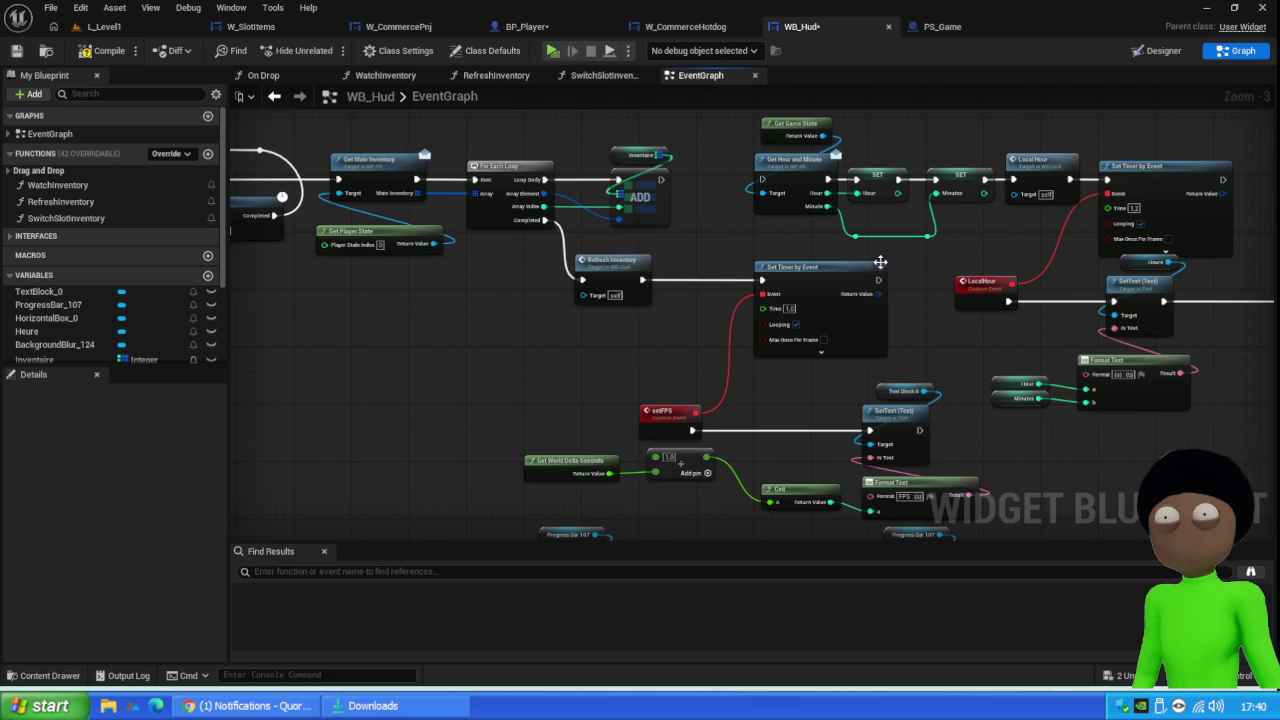
pyautogui.moveTo(879, 286)
pyautogui.mouseDown()
pyautogui.moveTo(895, 300)
pyautogui.moveTo(762, 182)
pyautogui.mouseUp()
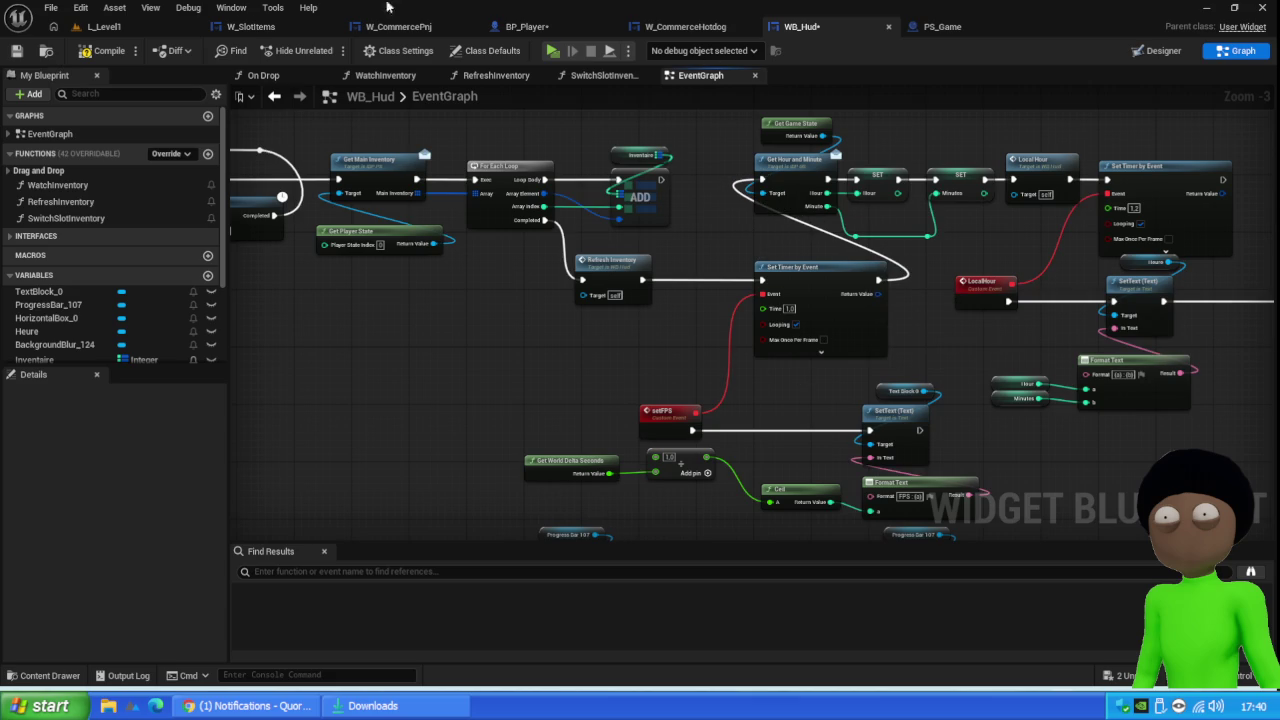
# Compile WB_Hud, save all assets, and return to L_Level1
pyautogui.click(104, 50)
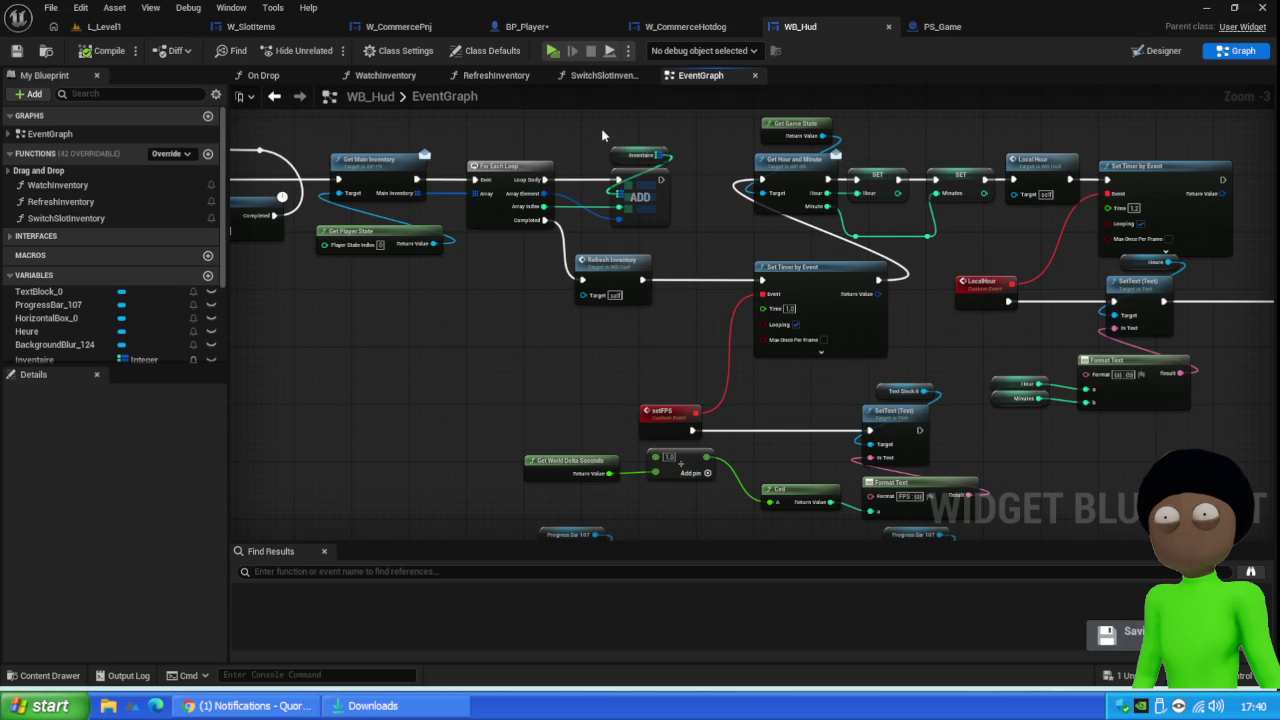
pyautogui.click(16, 50)
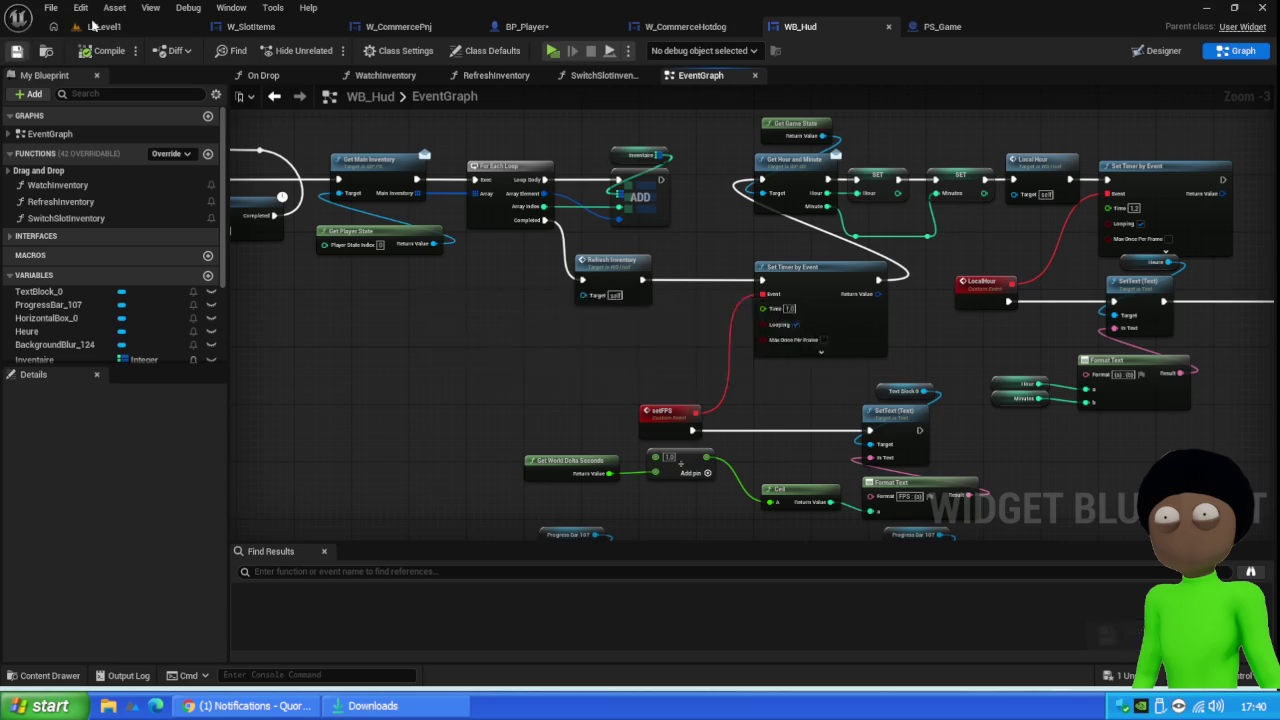
pyautogui.click(112, 27)
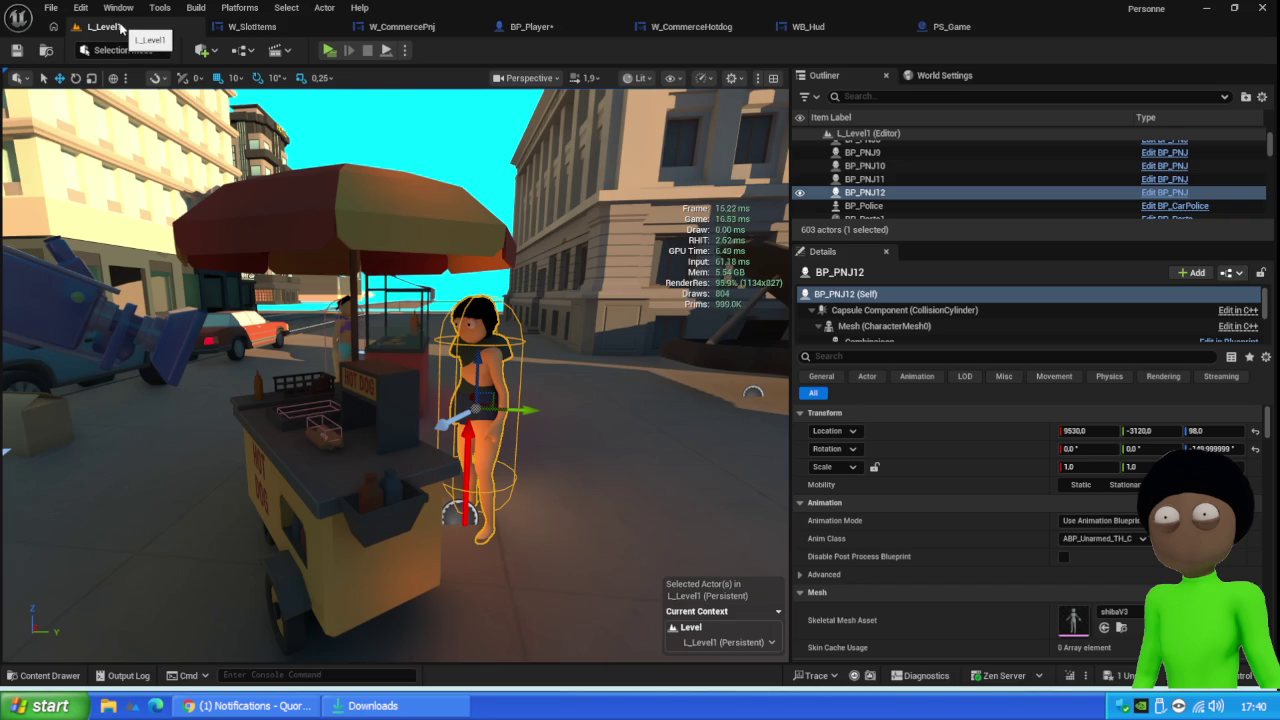
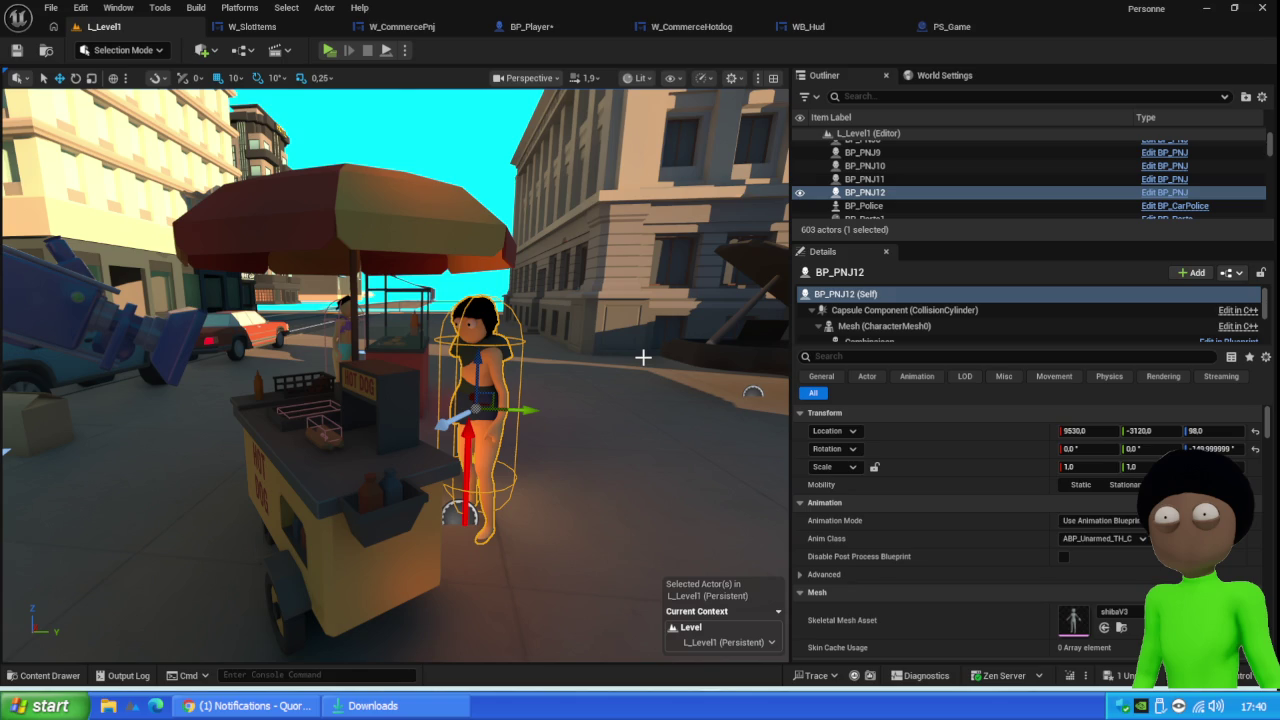
# Turn on the viewport Stats overlay showing frame, game, draw and GPU times, then launch a client play test
pyautogui.click(643, 357)
pyautogui.rightClick(643, 357)
pyautogui.click(581, 372)
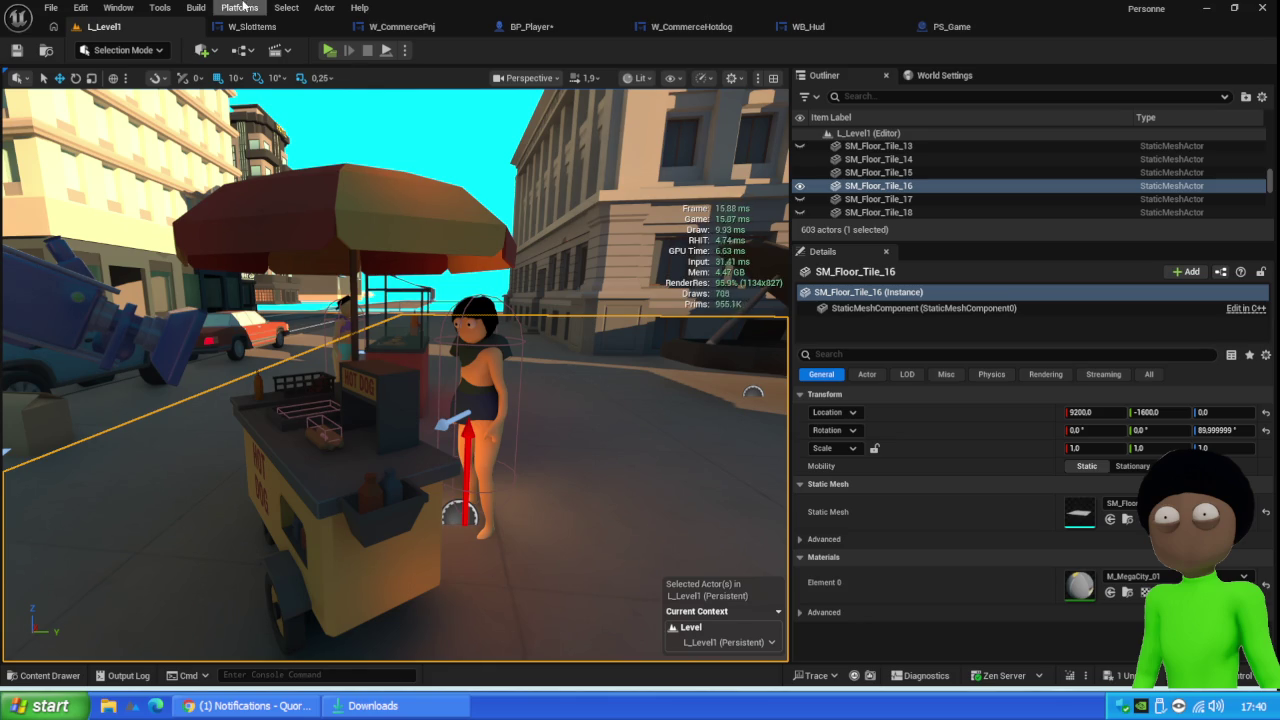
pyautogui.click(329, 50)
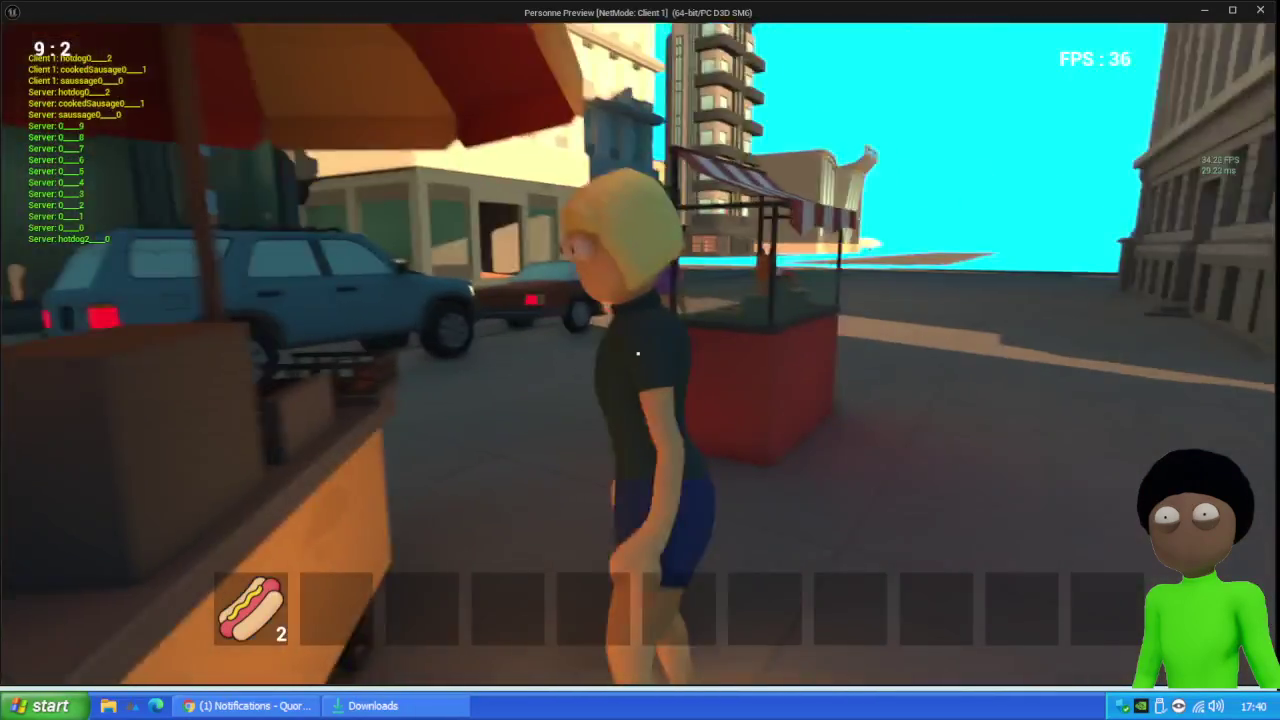
# Give the NPC a hot dog via the Inventaire pnj panel, cancel the trade and end the play test
pyautogui.press('e')
pyautogui.moveTo(250, 608)
pyautogui.mouseDown()
pyautogui.moveTo(862, 299)
pyautogui.moveTo(927, 305)
pyautogui.mouseUp()
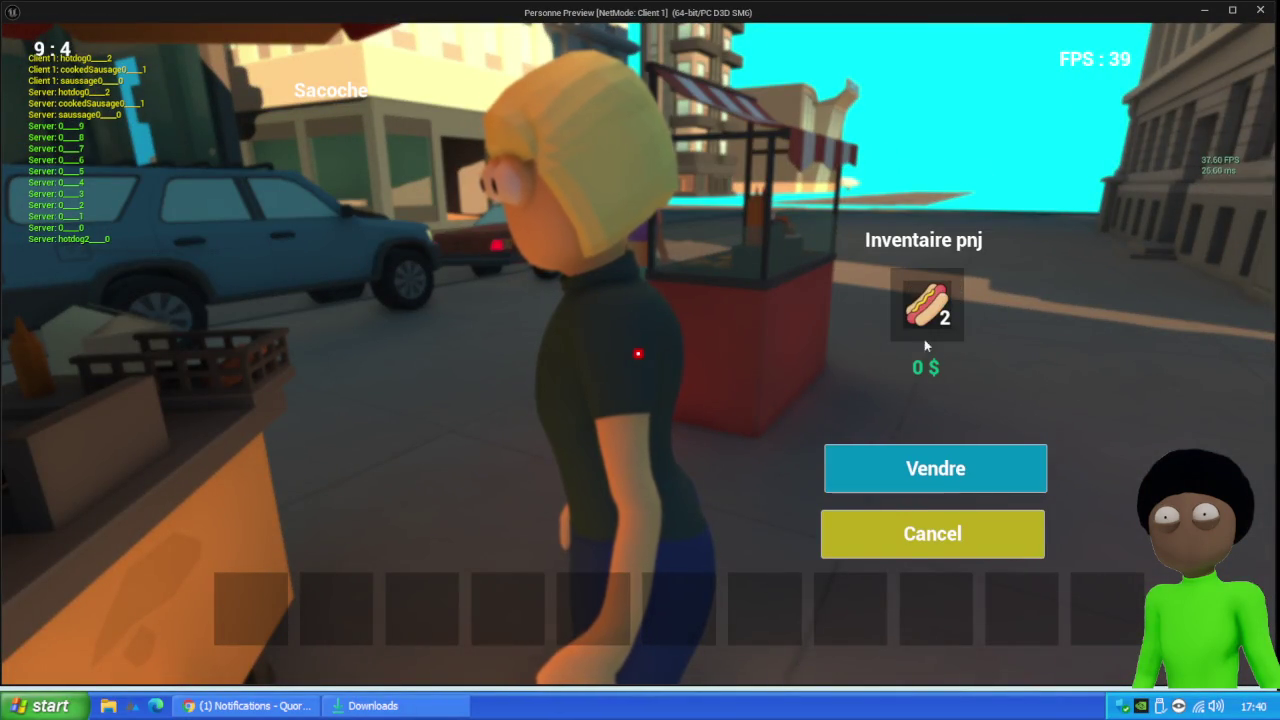
pyautogui.click(924, 532)
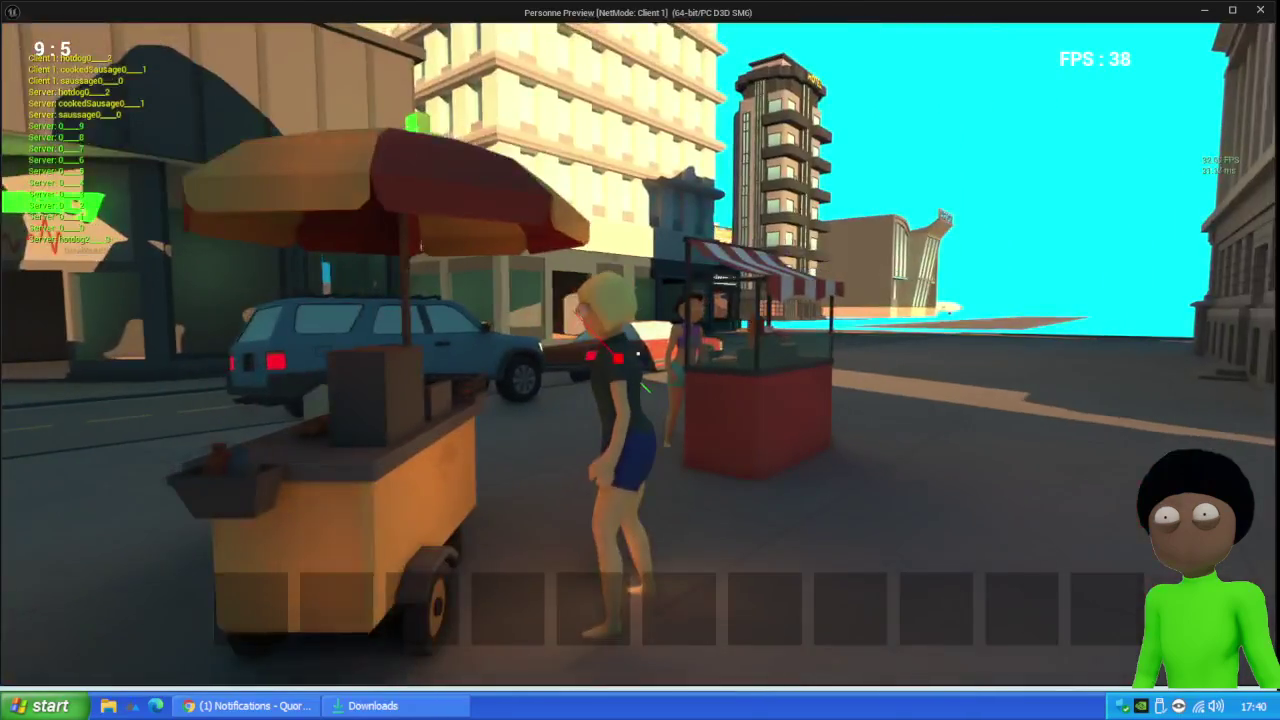
pyautogui.press('Escape')
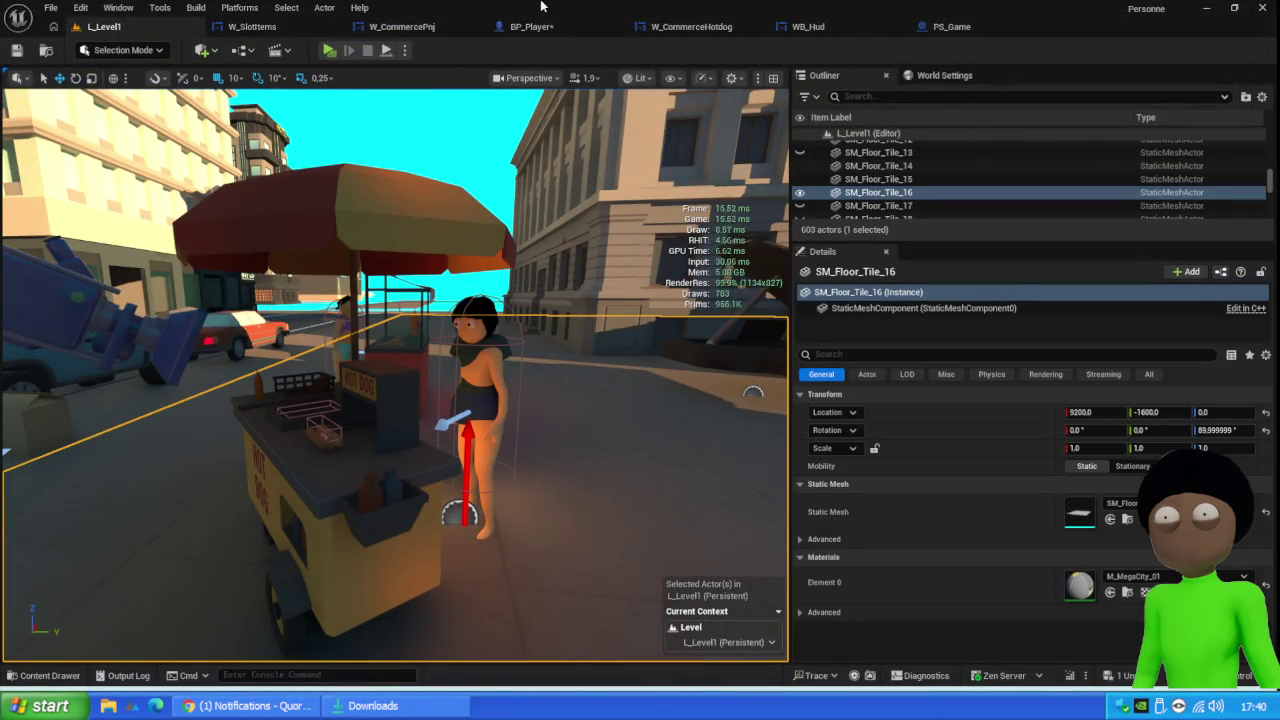
pyautogui.click(530, 27)
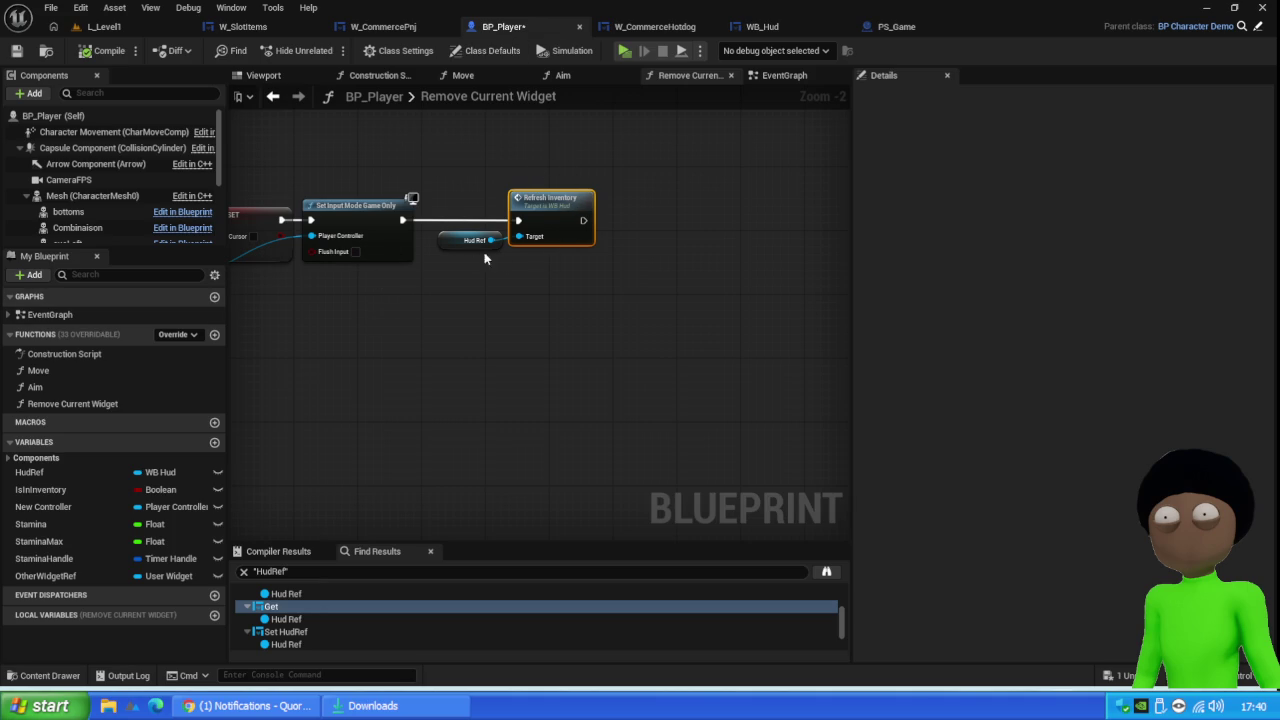
# Inspect WB_Hud's RefreshInventory function and the Inventaire variable's settings
pyautogui.moveTo(485, 243)
pyautogui.mouseDown()
pyautogui.moveTo(580, 320)
pyautogui.moveTo(443, 323)
pyautogui.moveTo(683, 337)
pyautogui.moveTo(472, 300)
pyautogui.mouseUp()
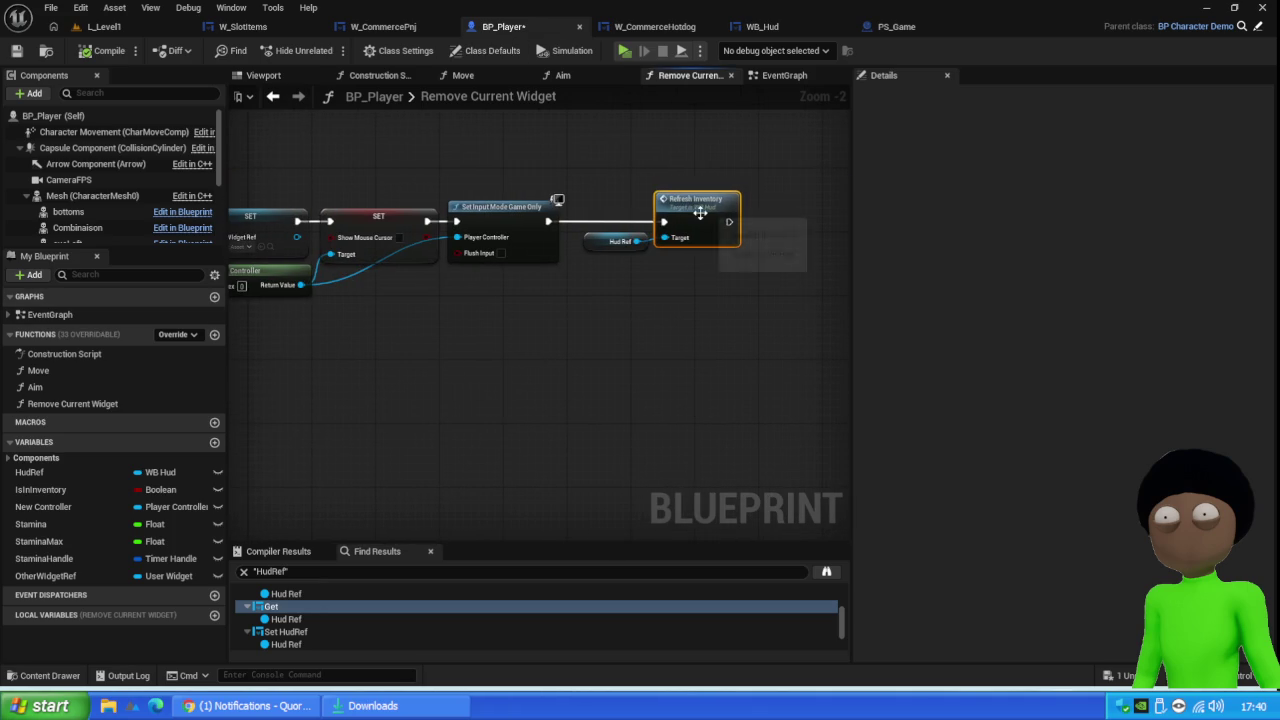
pyautogui.doubleClick(697, 210)
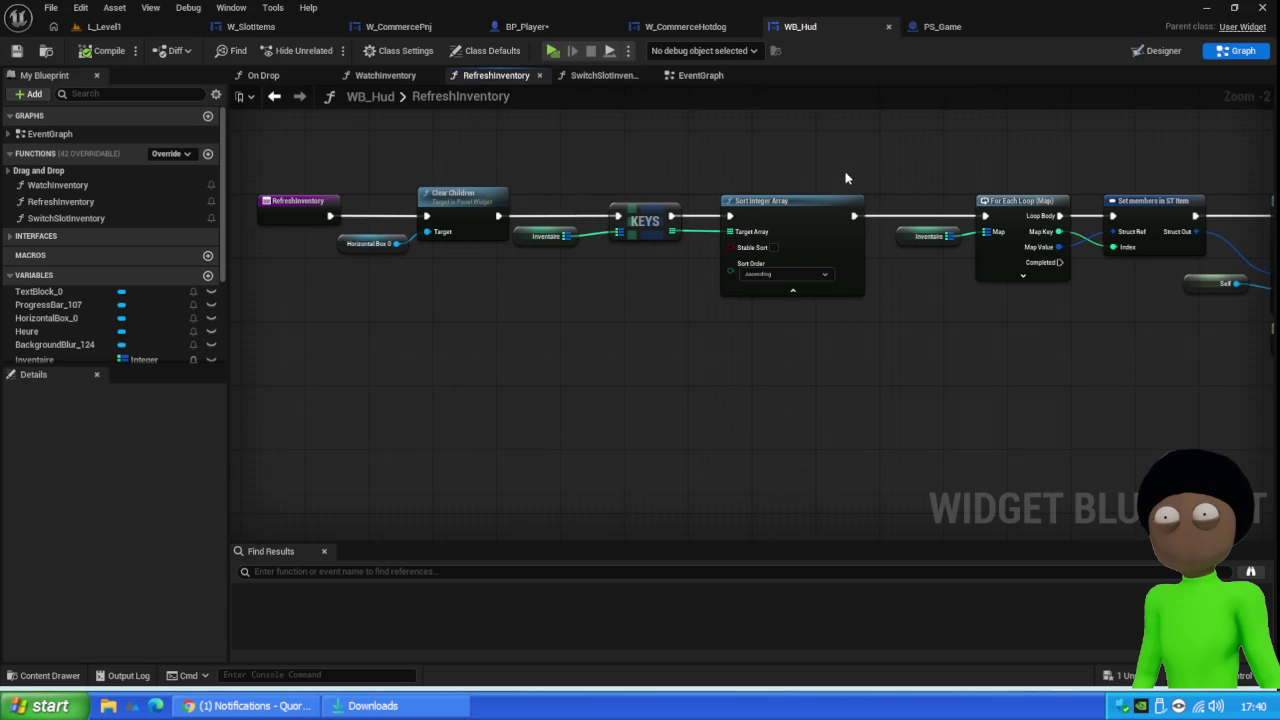
pyautogui.moveTo(886, 176); pyautogui.dragTo(479, 178)
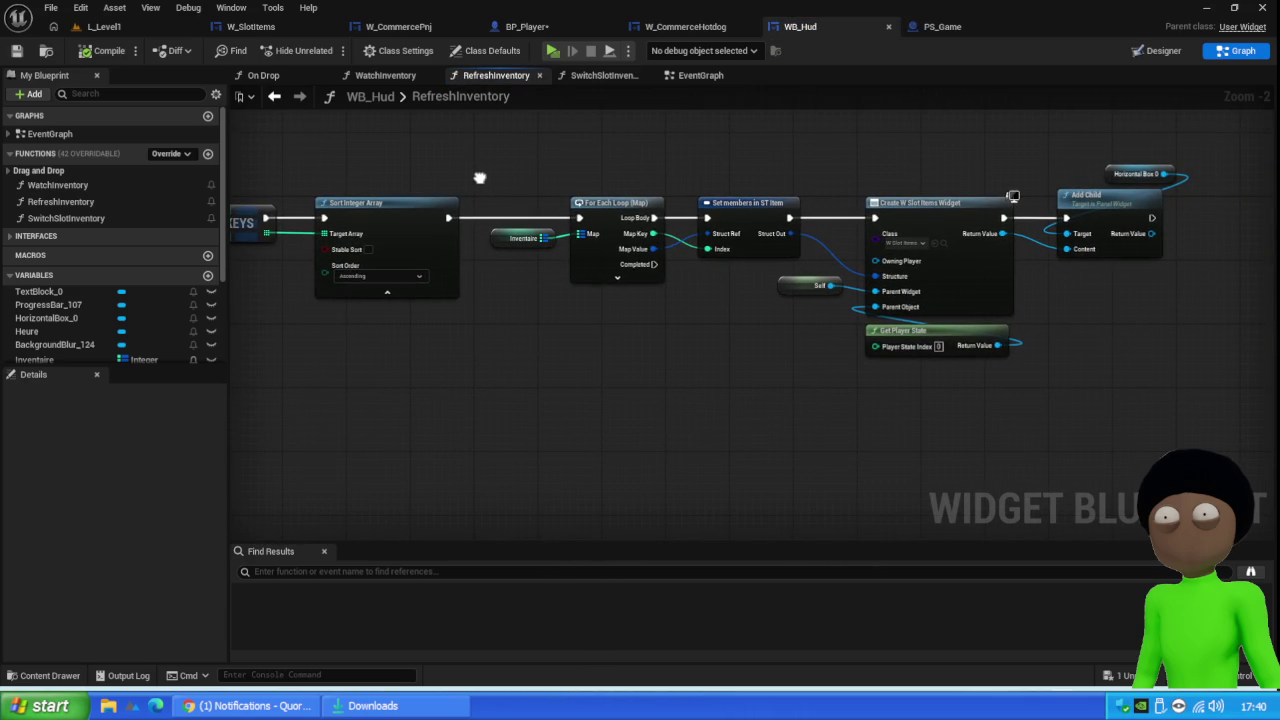
pyautogui.moveTo(479, 178); pyautogui.dragTo(869, 167)
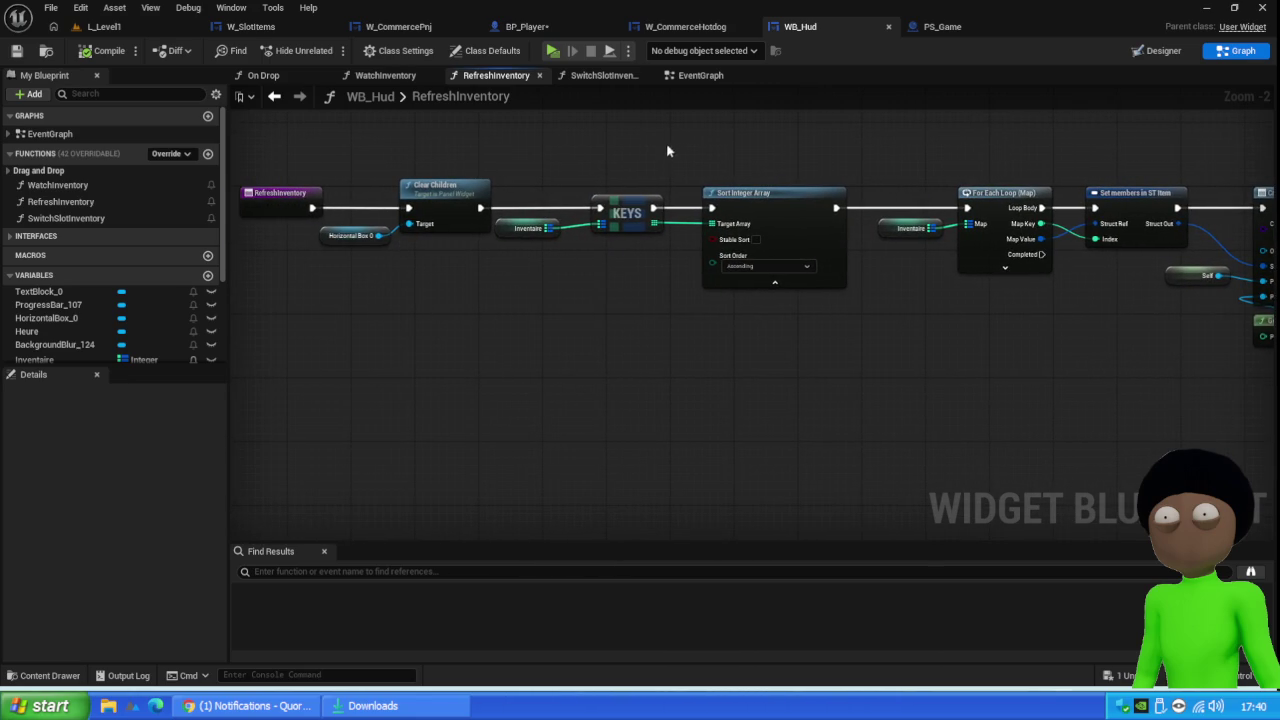
pyautogui.click(533, 229)
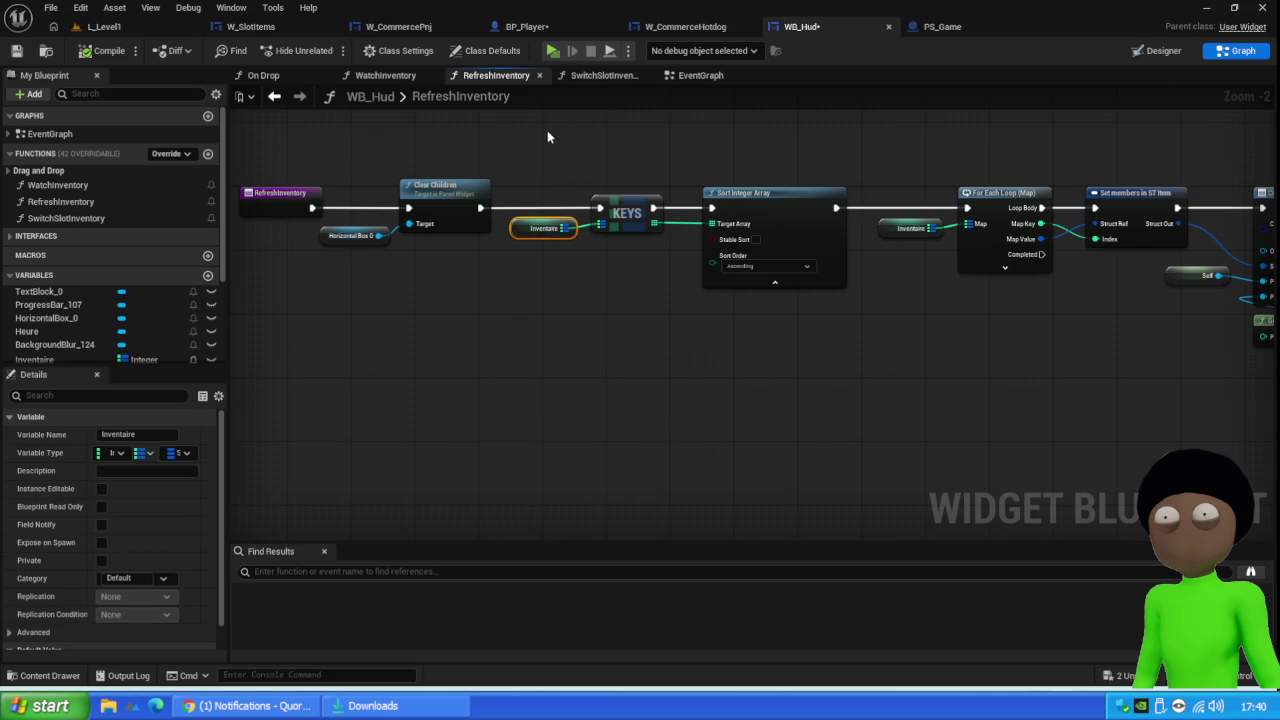
pyautogui.click(700, 76)
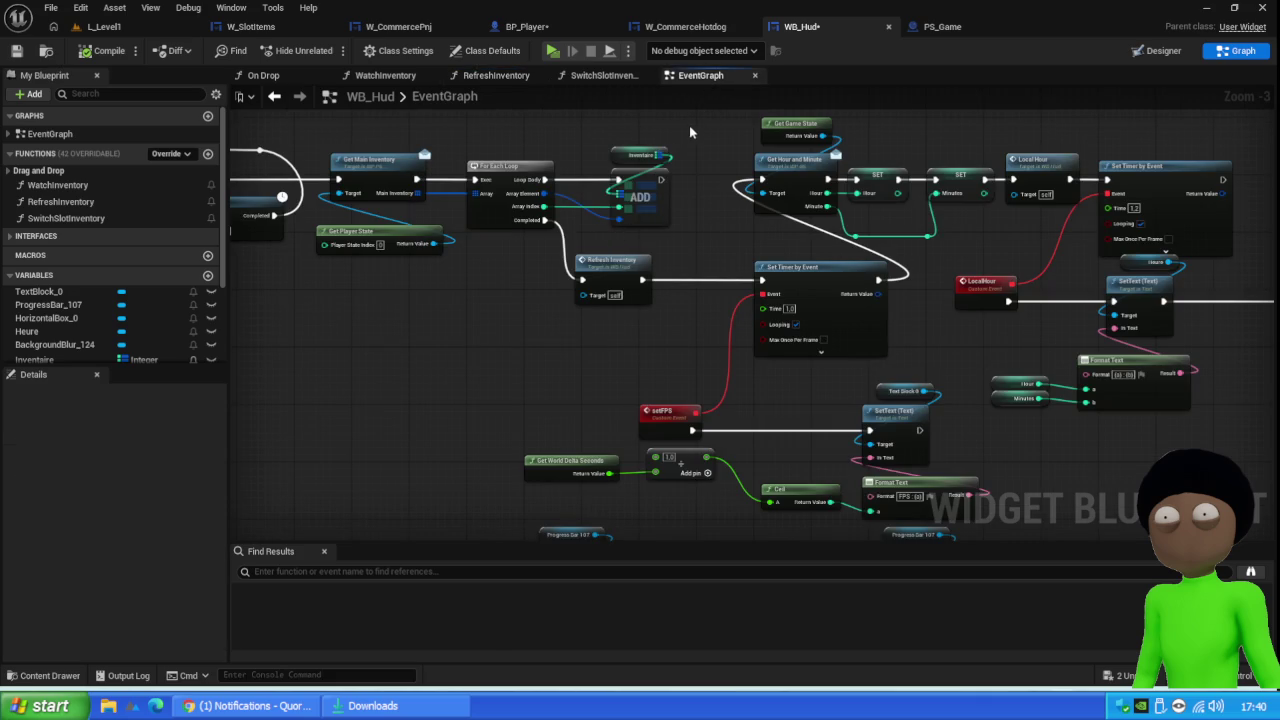
# Copy the EventGraph's Get Main Inventory loop nodes and paste them into RefreshInventory
pyautogui.moveTo(688, 127)
pyautogui.mouseDown()
pyautogui.moveTo(471, 229)
pyautogui.moveTo(398, 248)
pyautogui.moveTo(391, 229)
pyautogui.moveTo(380, 247)
pyautogui.mouseUp()
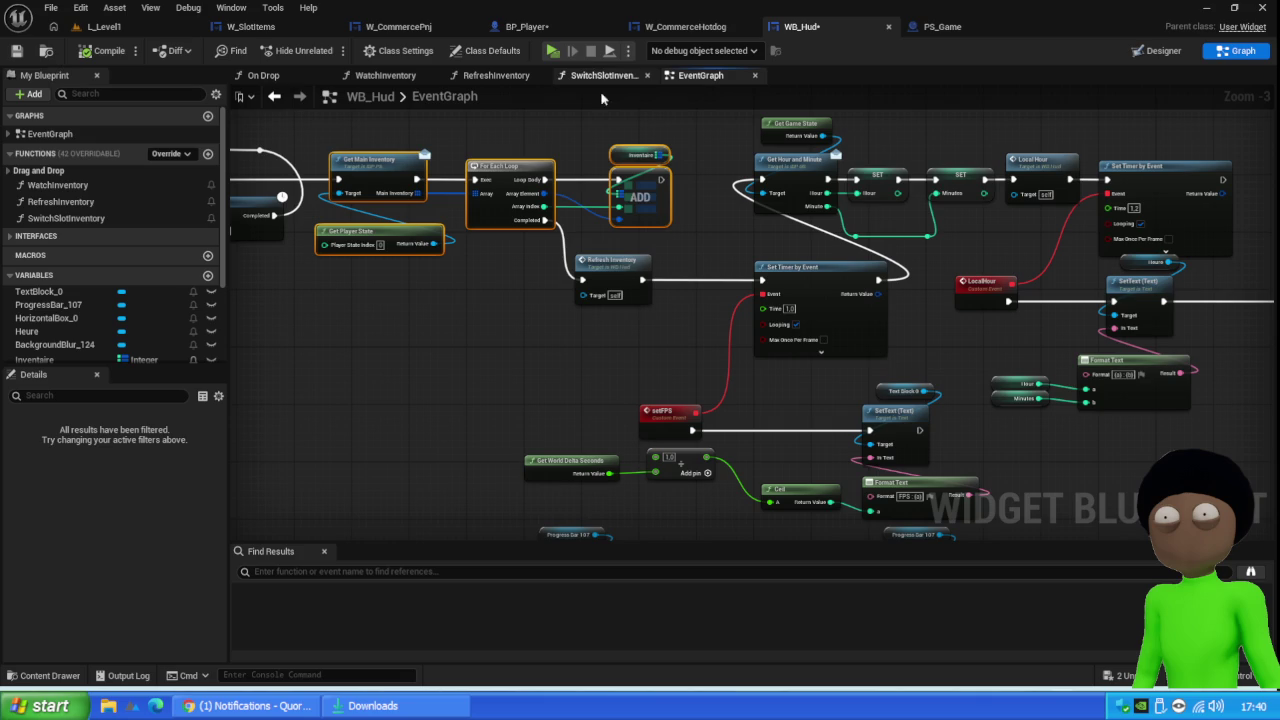
pyautogui.doubleClick(612, 276)
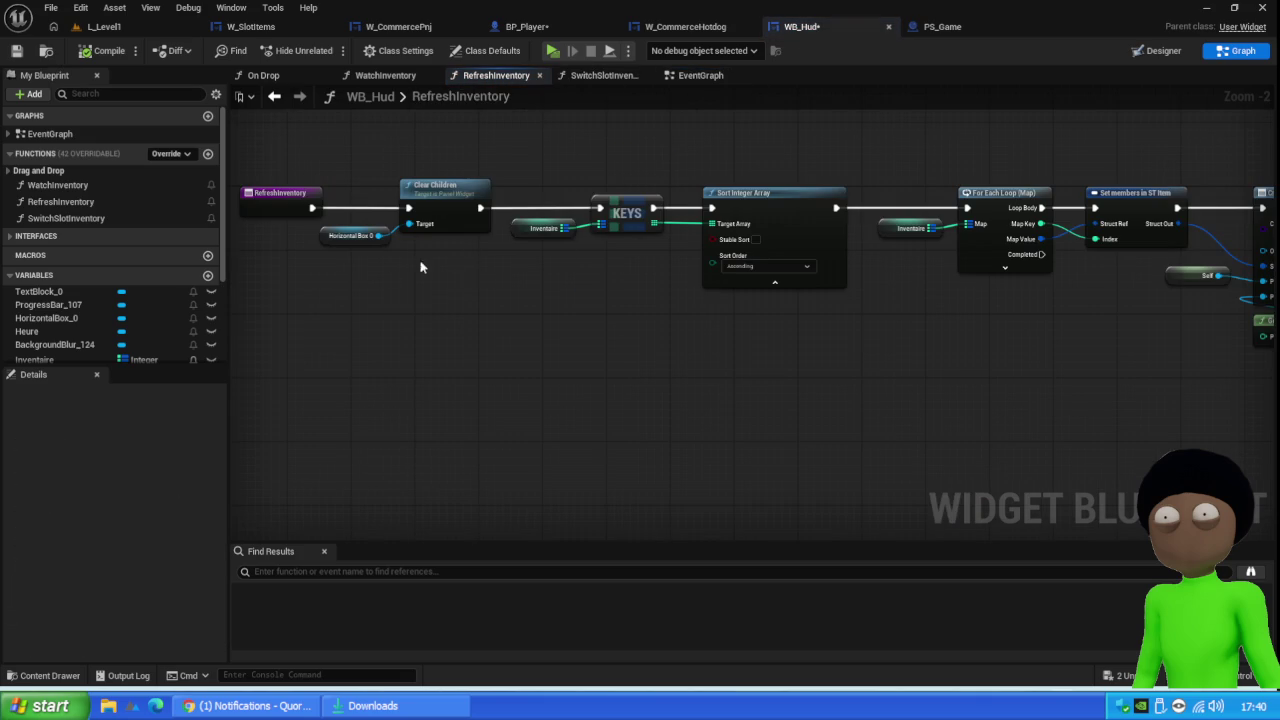
pyautogui.moveTo(420, 267); pyautogui.dragTo(766, 310)
pyautogui.moveTo(612, 195)
pyautogui.mouseDown()
pyautogui.moveTo(366, 162)
pyautogui.moveTo(443, 374)
pyautogui.moveTo(419, 190)
pyautogui.mouseUp()
pyautogui.click(372, 352)
pyautogui.hotkey('ctrl', 'v')
# Wire the loop's Completed into Clear Children, hook up the function entry, and save WB_Hud
pyautogui.moveTo(446, 343)
pyautogui.mouseDown()
pyautogui.moveTo(608, 299)
pyautogui.moveTo(620, 322)
pyautogui.mouseUp()
pyautogui.moveTo(658, 374); pyautogui.dragTo(831, 434)
pyautogui.moveTo(447, 179)
pyautogui.mouseDown()
pyautogui.moveTo(425, 321)
pyautogui.moveTo(363, 330)
pyautogui.moveTo(450, 330)
pyautogui.mouseUp()
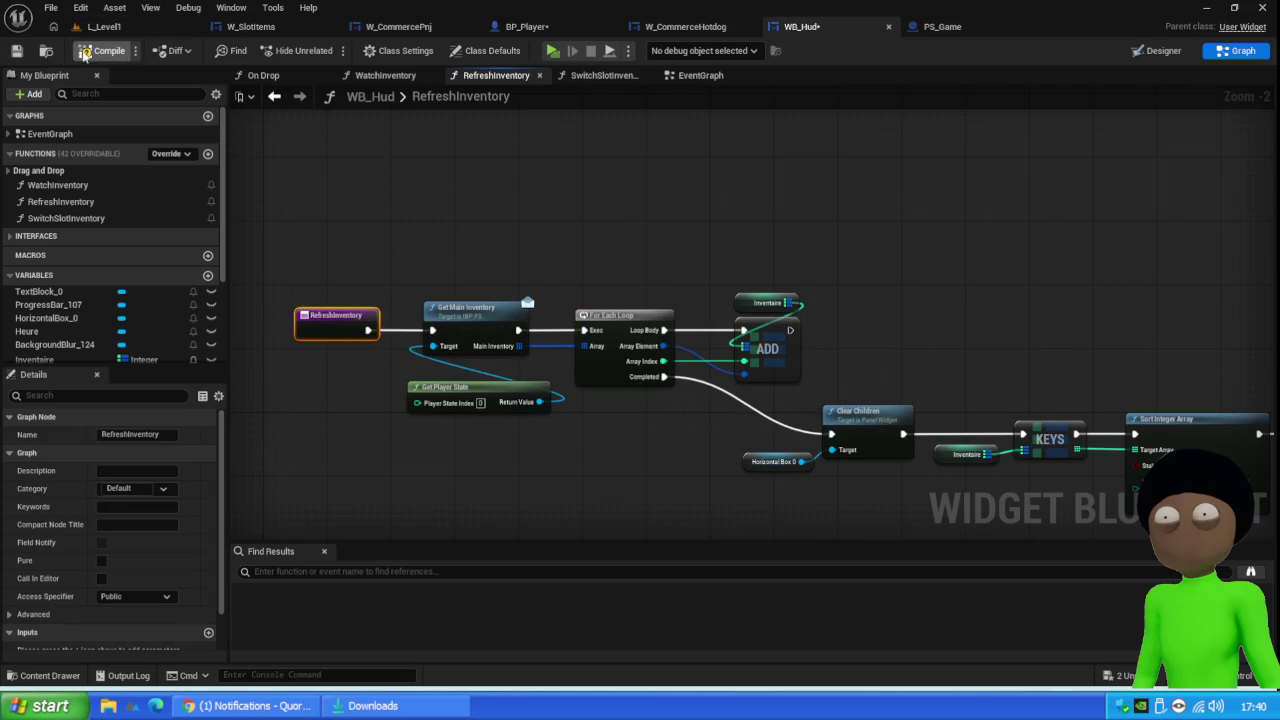
pyautogui.click(16, 51)
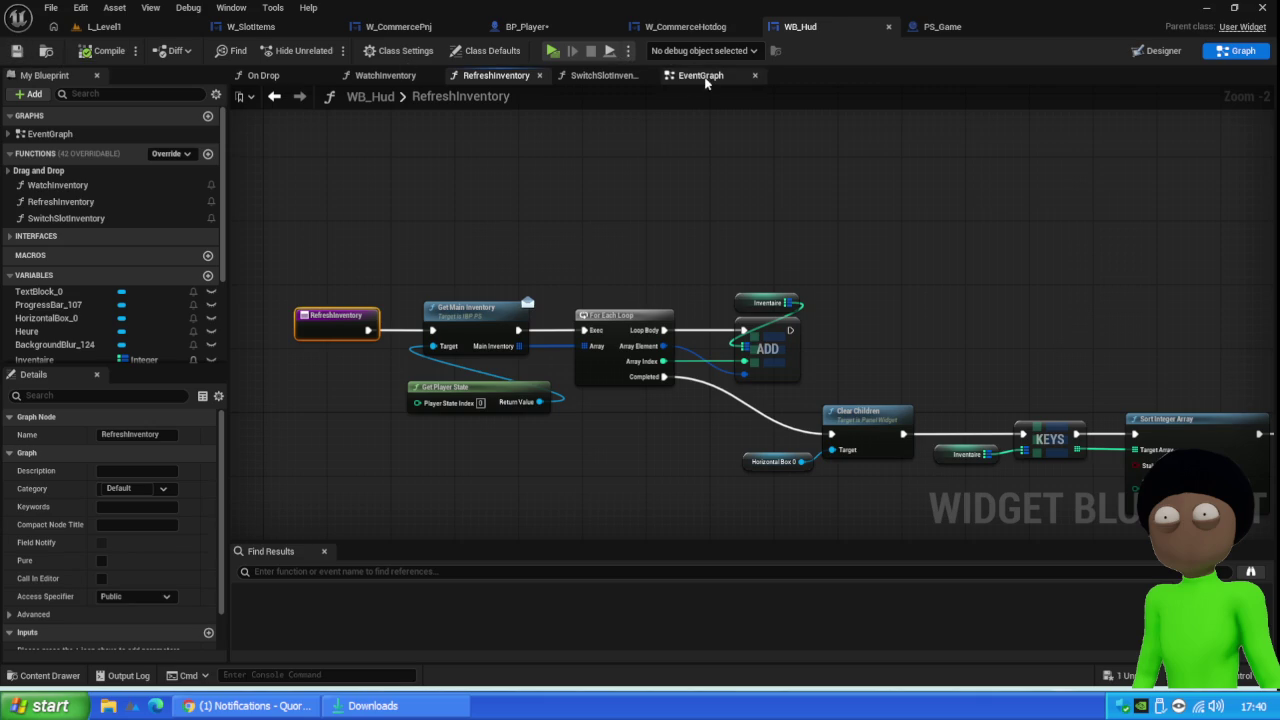
# Delete the old inventory-filling loop nodes from WB_Hud's EventGraph and close the gap
pyautogui.click(702, 77)
pyautogui.moveTo(709, 128)
pyautogui.mouseDown()
pyautogui.moveTo(620, 185)
pyautogui.moveTo(409, 225)
pyautogui.mouseUp()
pyautogui.press('Delete')
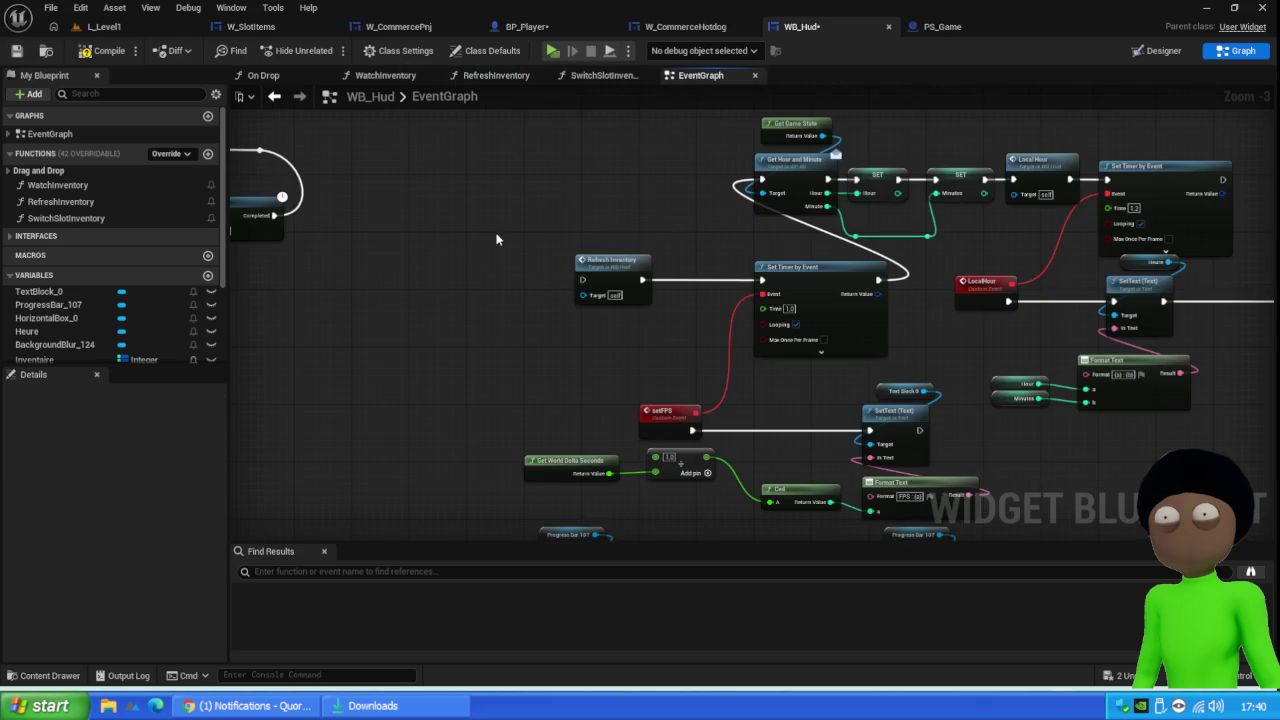
pyautogui.moveTo(804, 246); pyautogui.dragTo(630, 300)
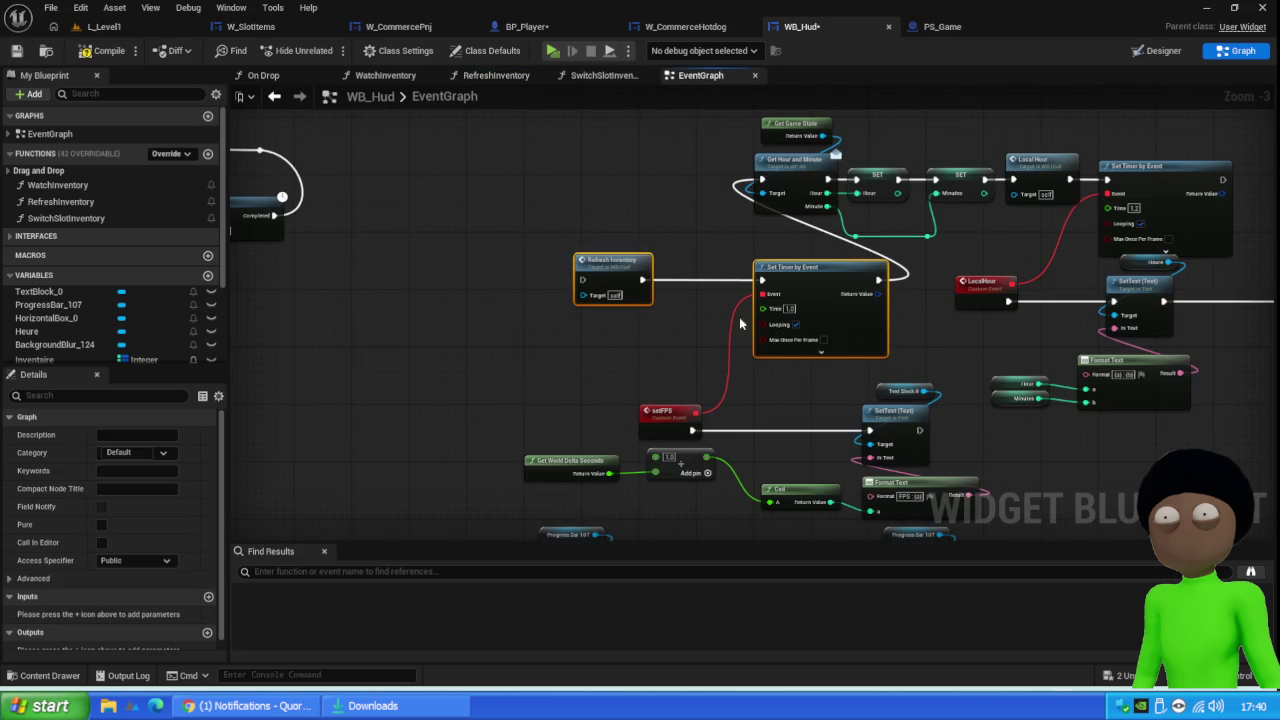
pyautogui.moveTo(822, 310)
pyautogui.mouseDown()
pyautogui.moveTo(605, 182)
pyautogui.moveTo(626, 204)
pyautogui.mouseUp()
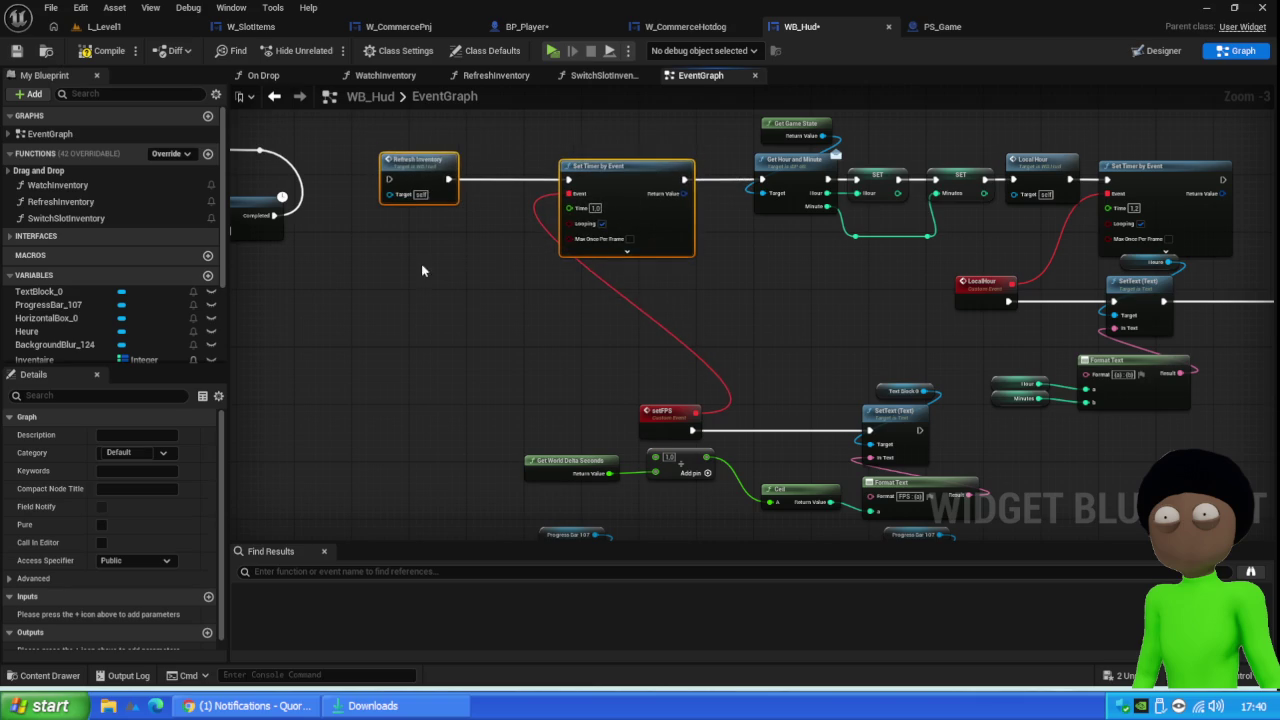
# Connect Branch True directly to Refresh Inventory, compile WB_Hud, and relaunch the client play test
pyautogui.moveTo(475, 278); pyautogui.dragTo(688, 193)
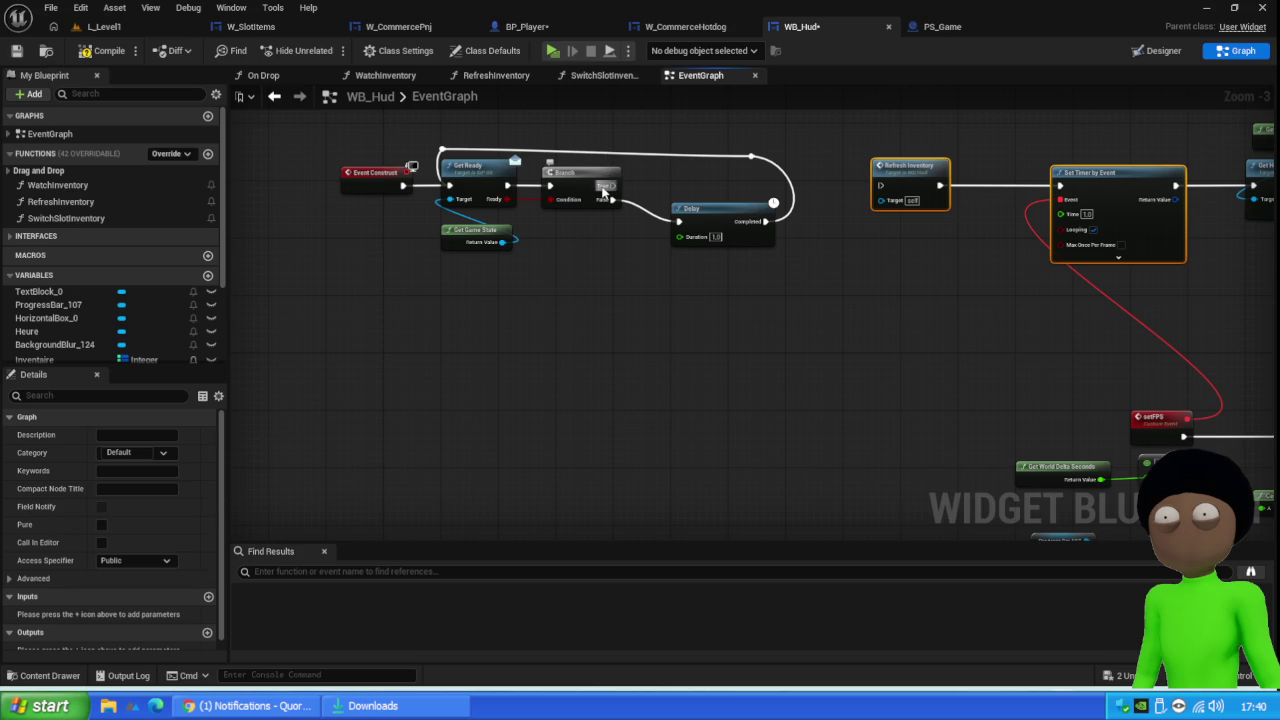
pyautogui.moveTo(603, 190); pyautogui.dragTo(880, 186)
pyautogui.click(755, 155)
pyautogui.moveTo(773, 122); pyautogui.dragTo(380, 362)
pyautogui.moveTo(476, 182); pyautogui.dragTo(512, 182)
pyautogui.click(121, 55)
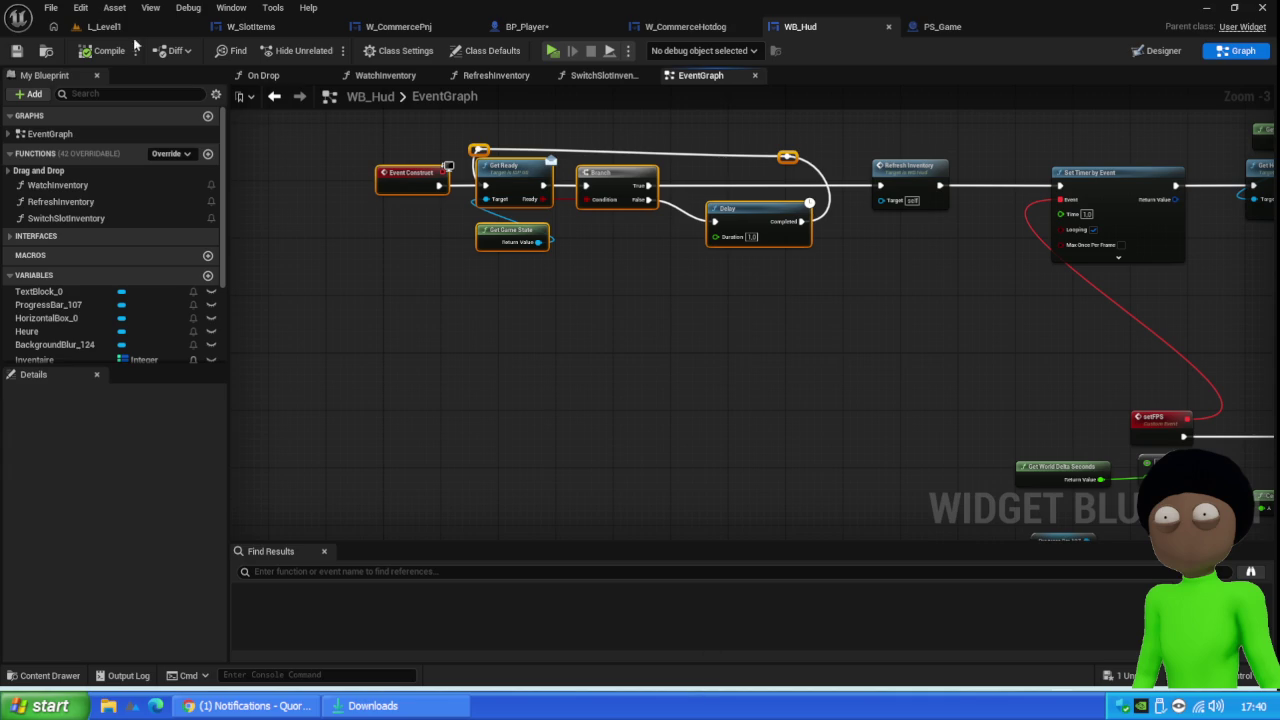
pyautogui.click(104, 24)
pyautogui.click(333, 52)
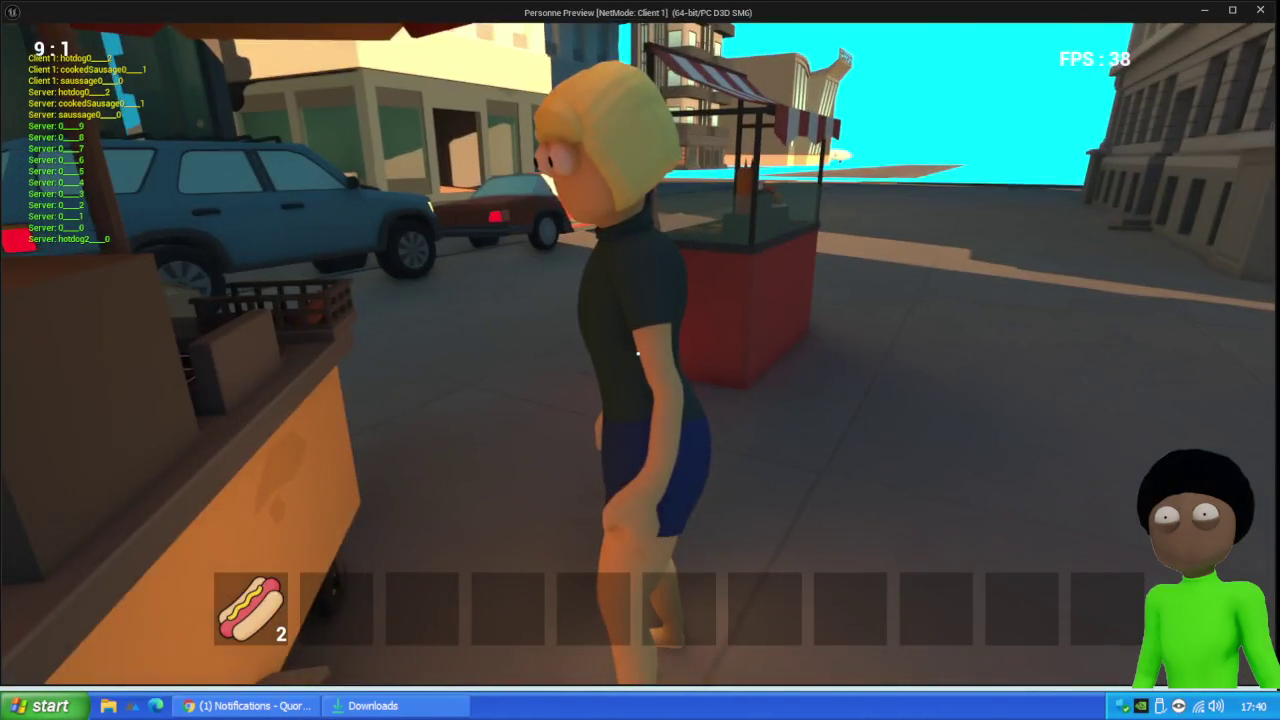
# Trade-test the NPC: move hot dogs into Inventaire pnj, try Vendre, return all 5 to the hotbar, cancel
pyautogui.press('e')
pyautogui.moveTo(252, 622); pyautogui.dragTo(927, 303)
pyautogui.click(951, 490)
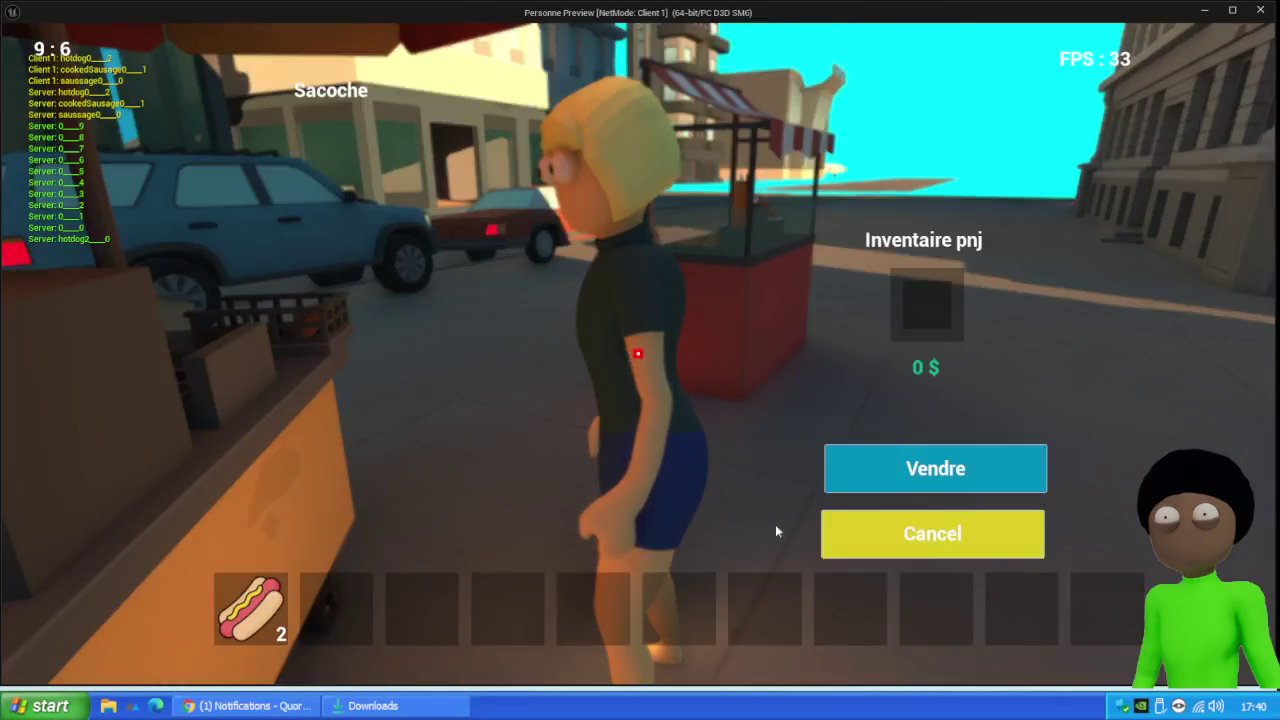
pyautogui.moveTo(252, 608); pyautogui.dragTo(935, 312)
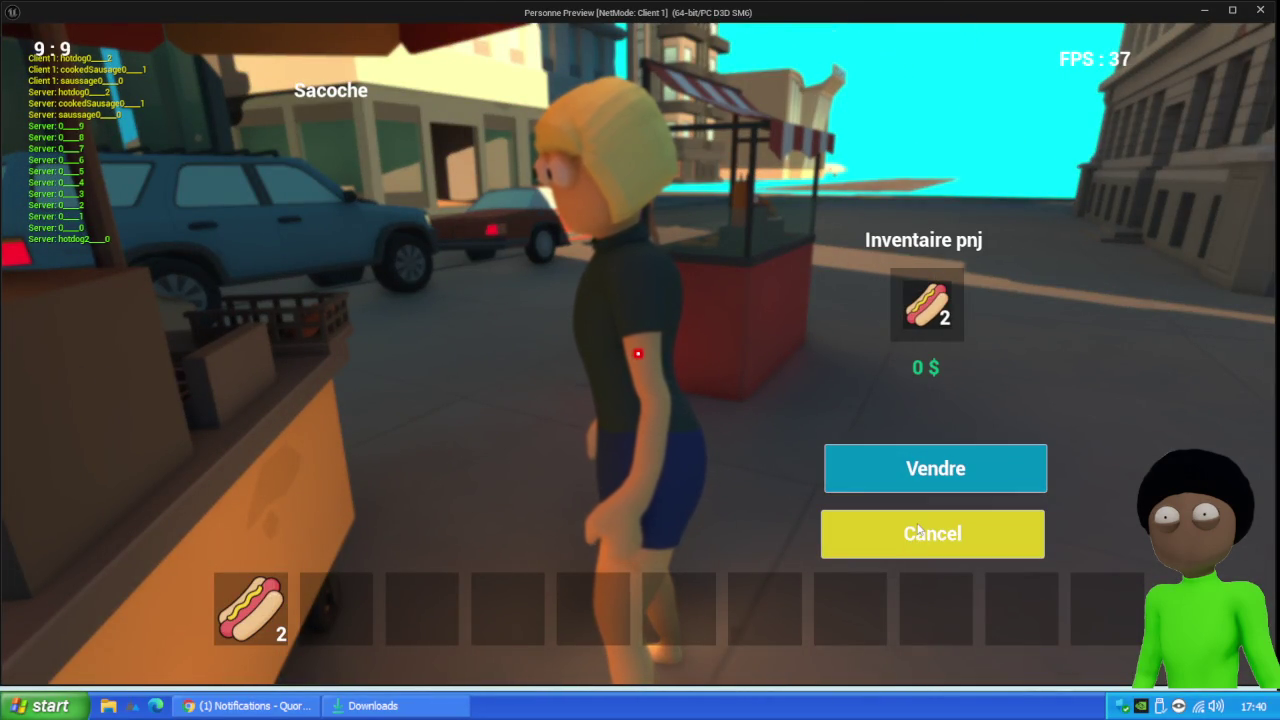
pyautogui.moveTo(254, 625); pyautogui.dragTo(918, 315)
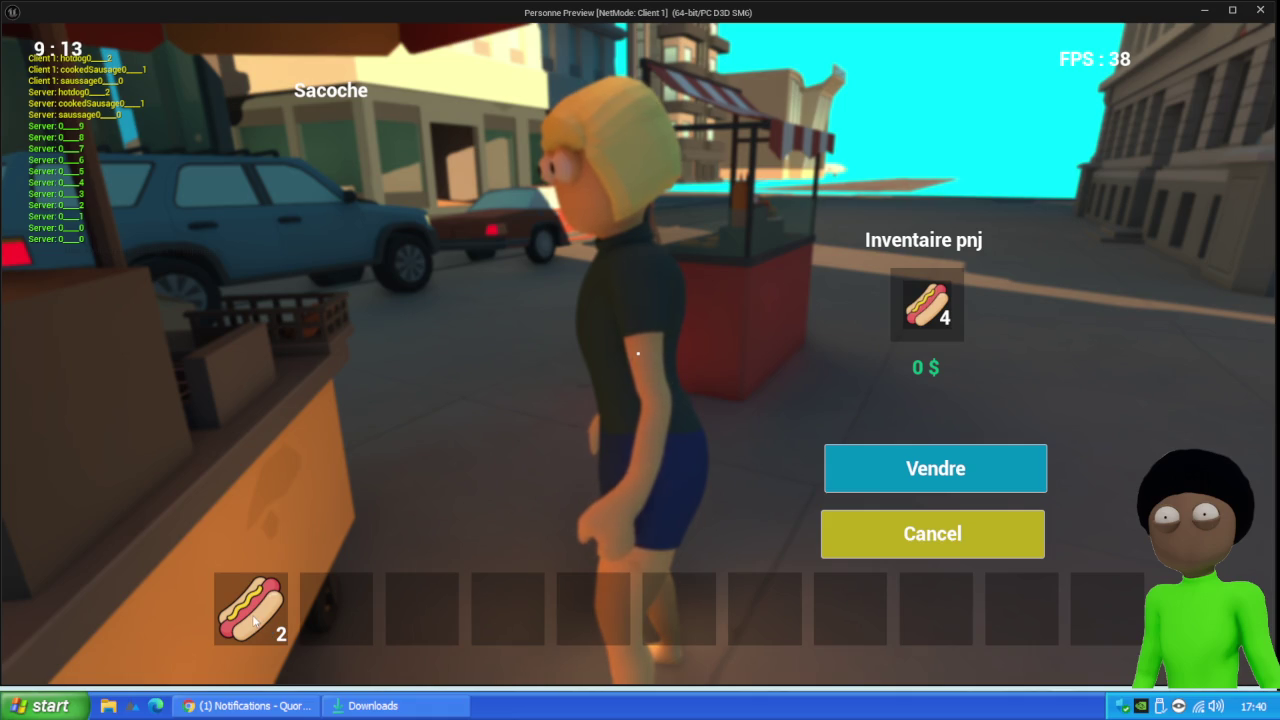
pyautogui.moveTo(256, 625)
pyautogui.mouseDown()
pyautogui.moveTo(851, 369)
pyautogui.moveTo(920, 305)
pyautogui.mouseUp()
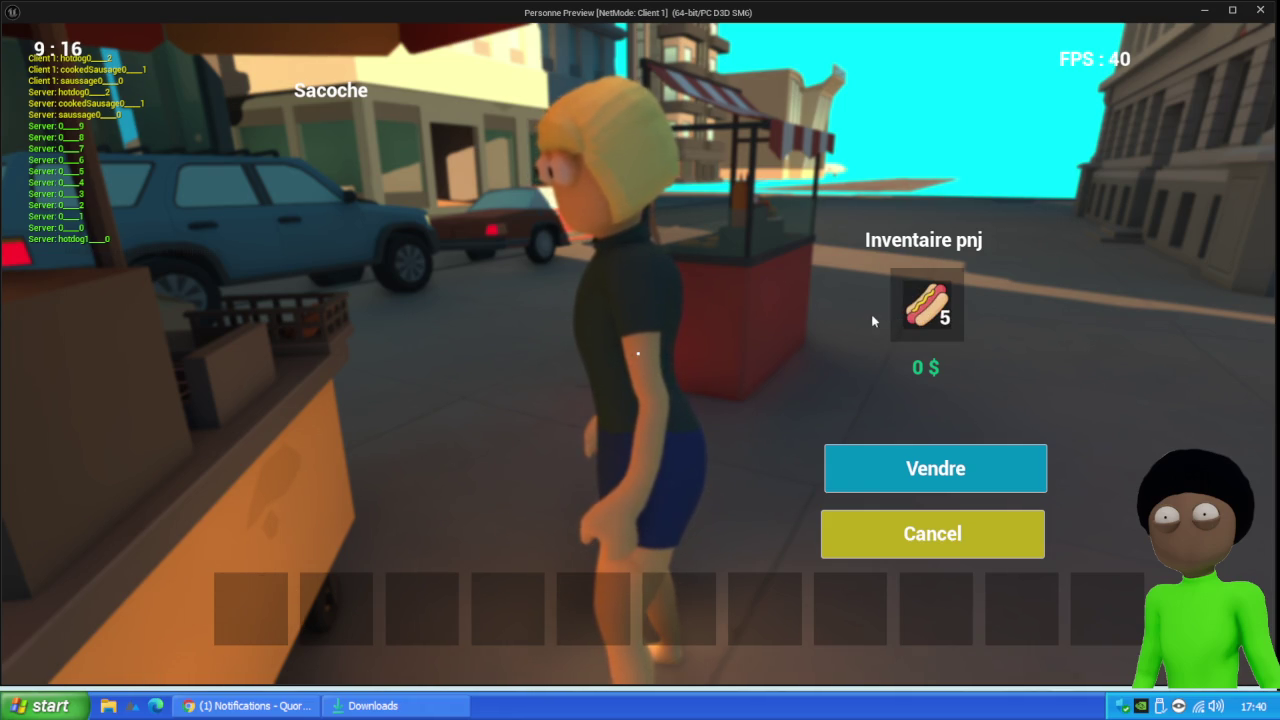
pyautogui.moveTo(920, 315)
pyautogui.mouseDown()
pyautogui.moveTo(322, 606)
pyautogui.moveTo(243, 612)
pyautogui.mouseUp()
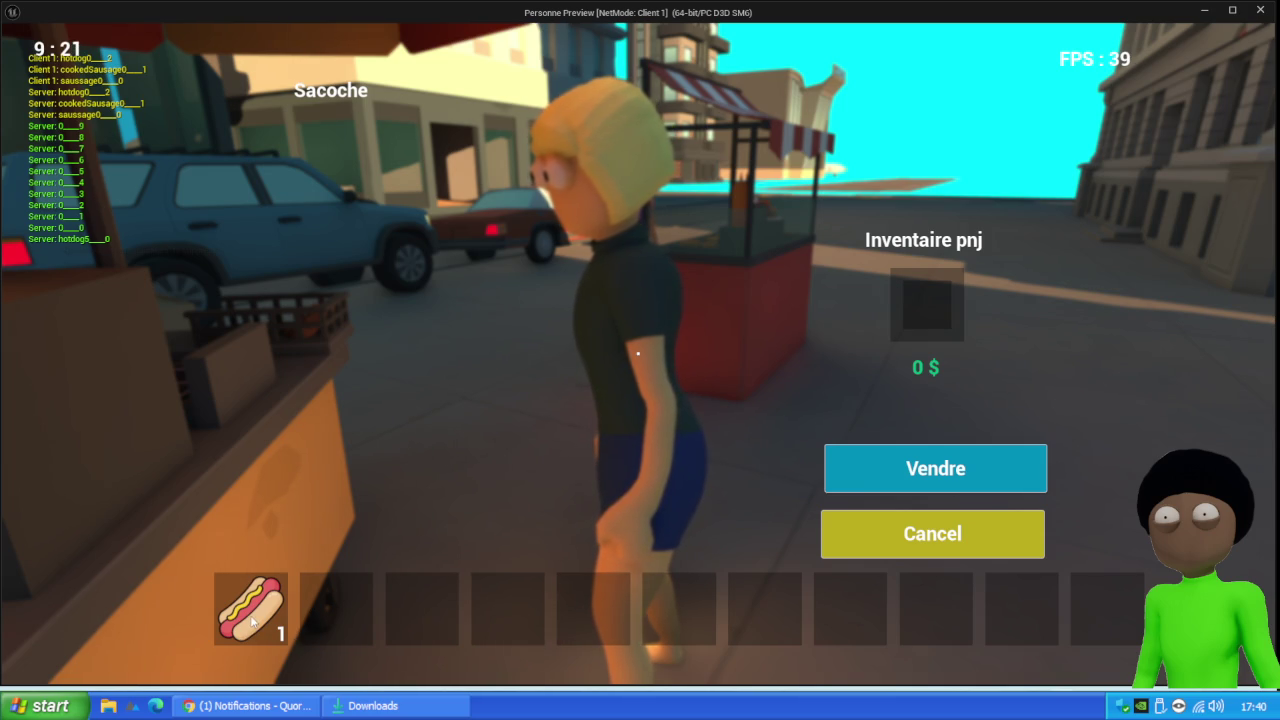
pyautogui.click(915, 533)
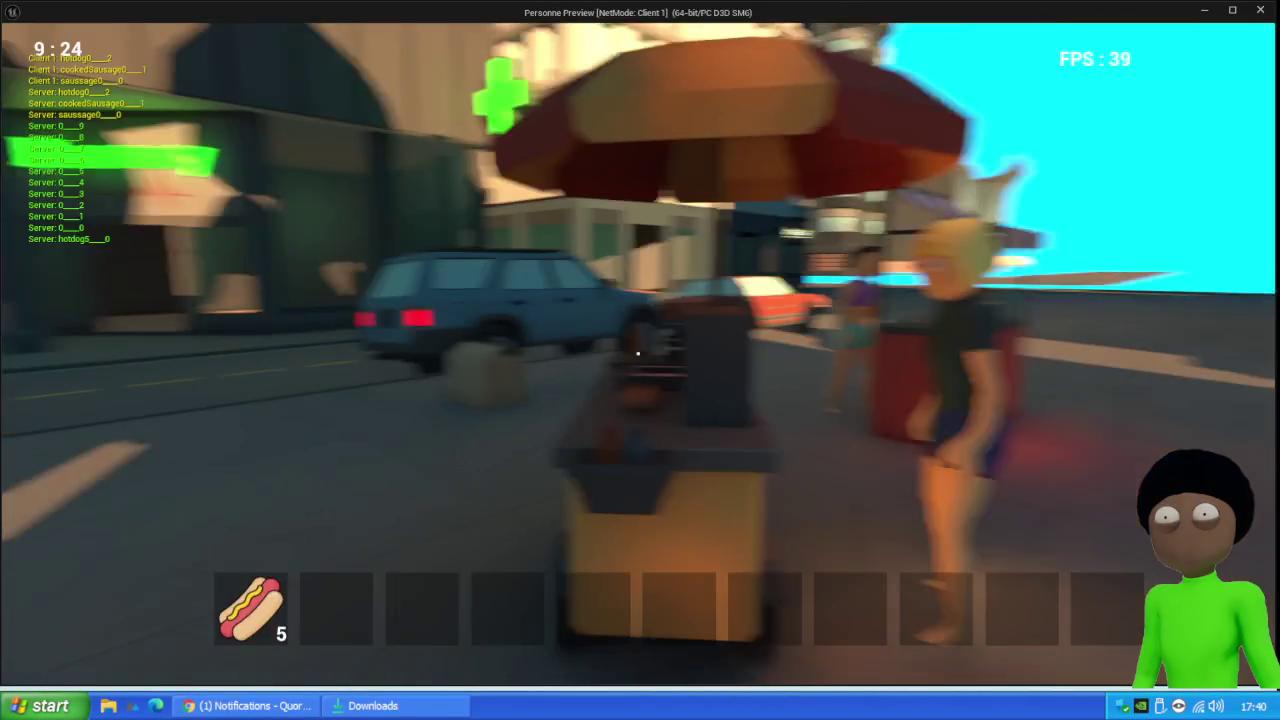
pyautogui.press('Escape')
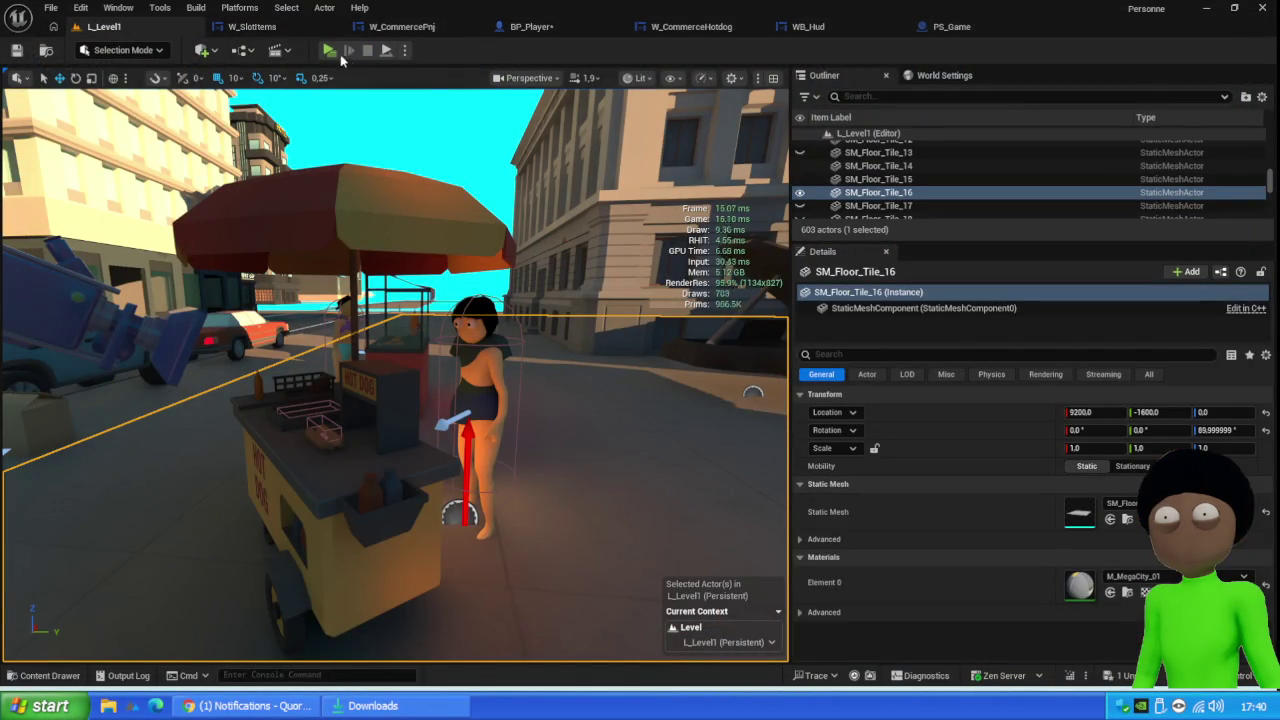
pyautogui.click(330, 51)
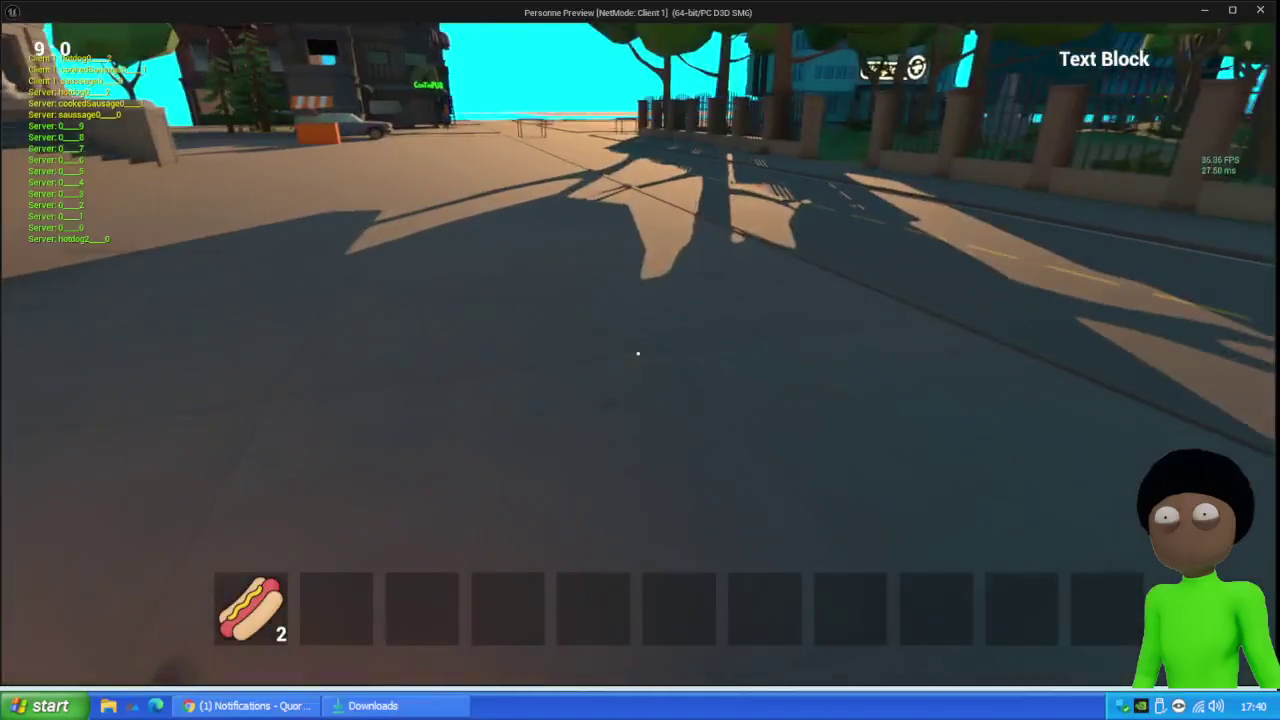
pyautogui.press('e')
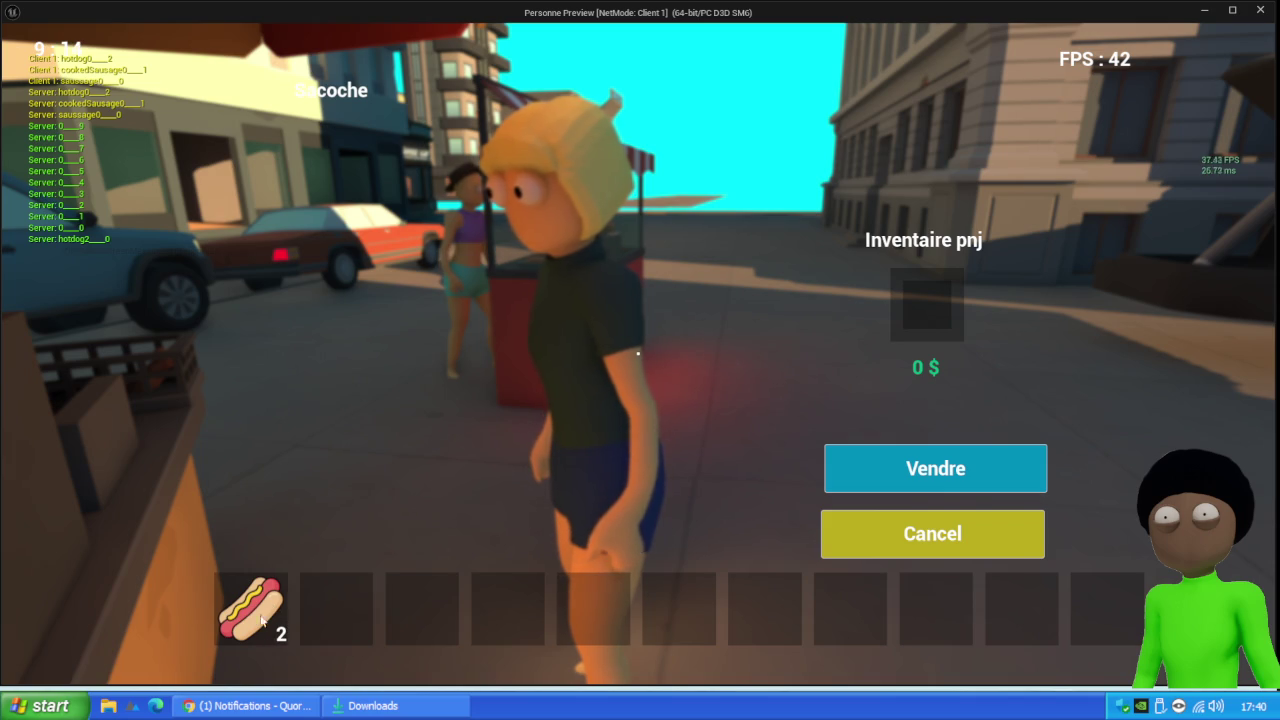
pyautogui.moveTo(280, 648)
pyautogui.mouseDown()
pyautogui.moveTo(580, 508)
pyautogui.moveTo(926, 305)
pyautogui.moveTo(626, 426)
pyautogui.moveTo(950, 290)
pyautogui.mouseUp()
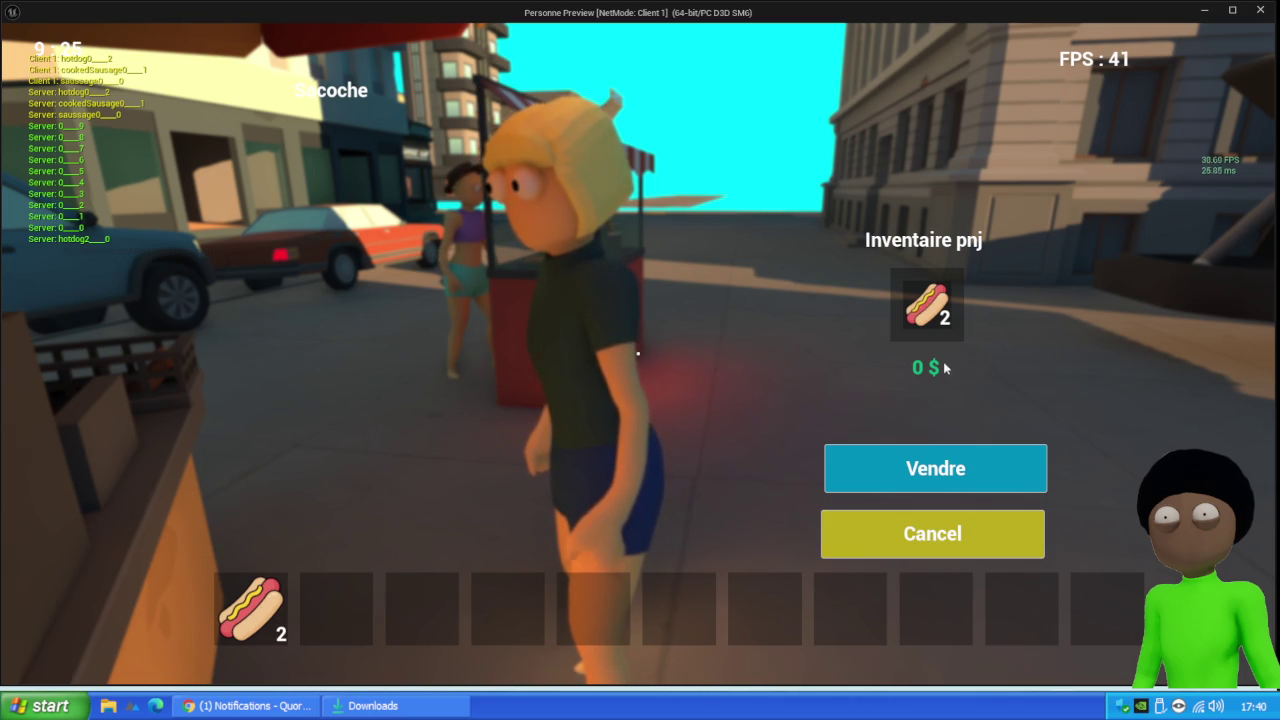
pyautogui.press('Escape')
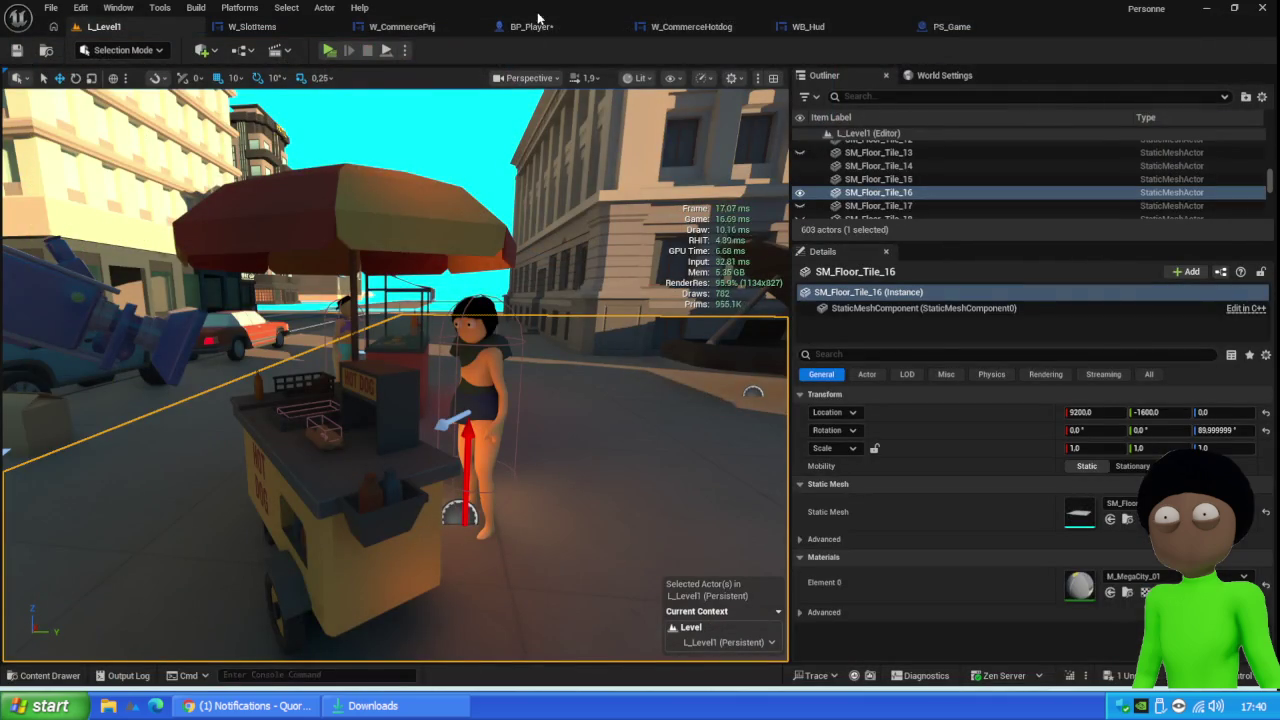
pyautogui.click(252, 26)
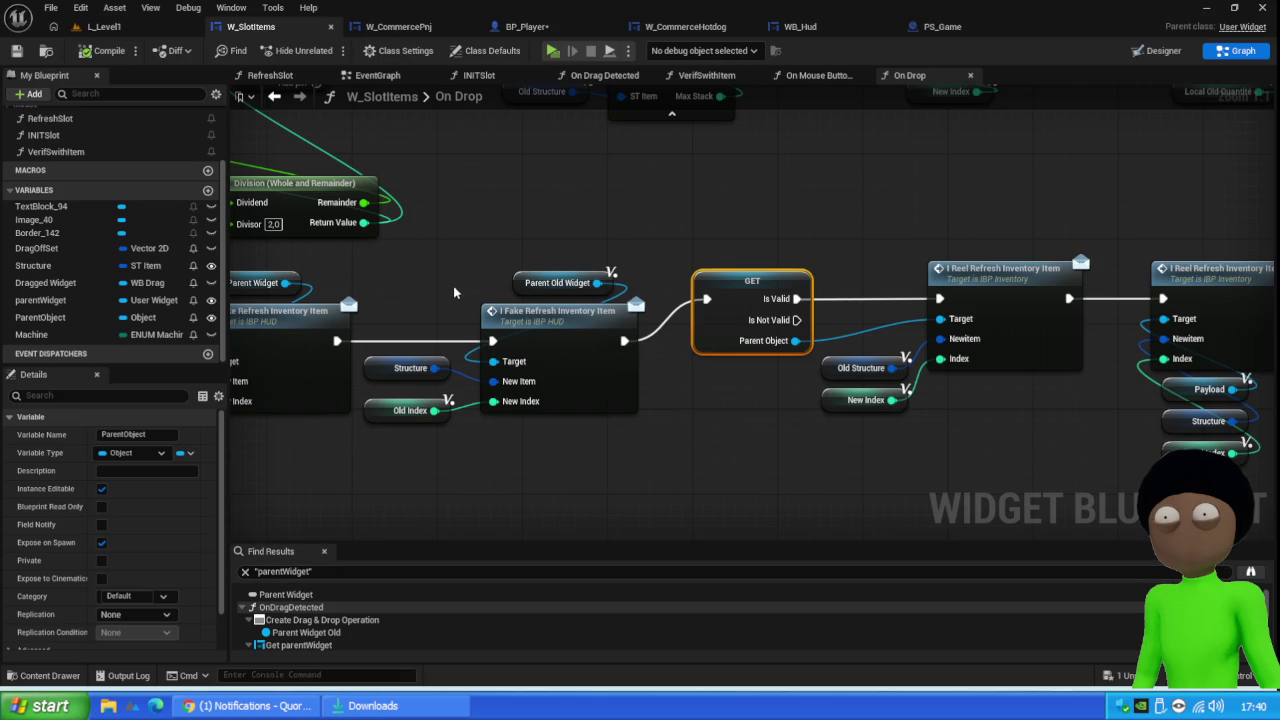
pyautogui.click(322, 579)
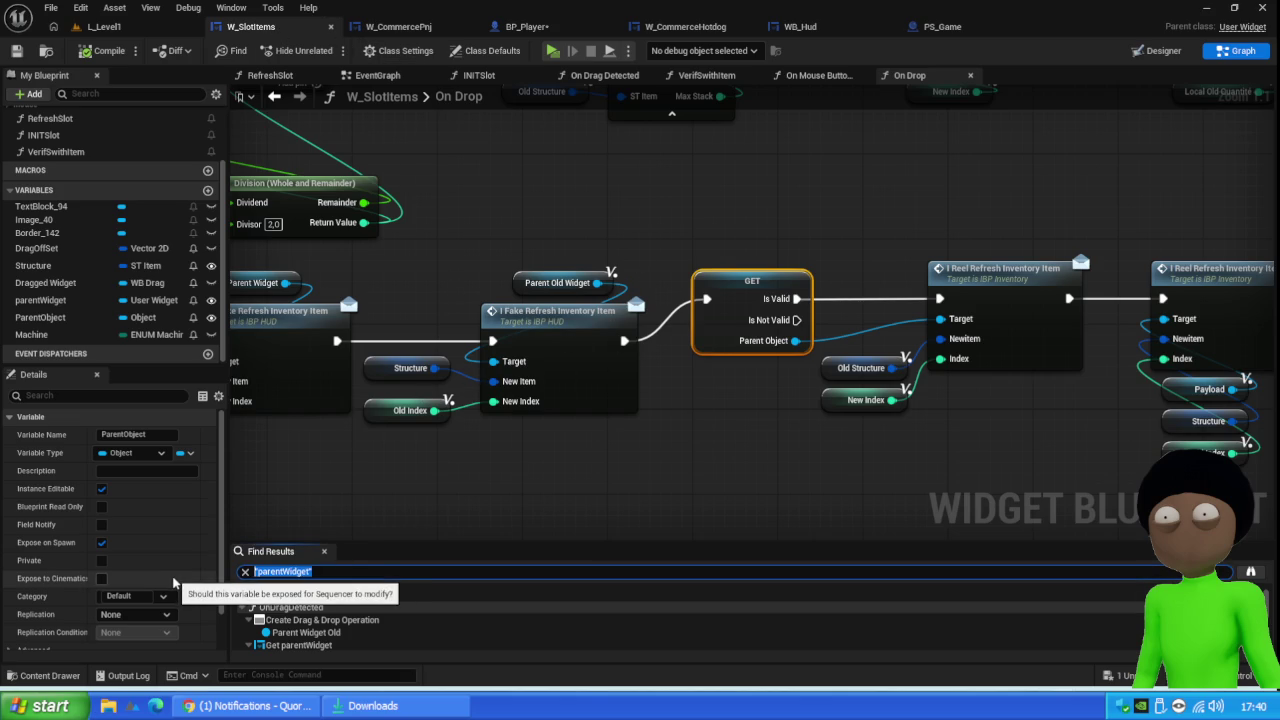
pyautogui.scroll(-5, 616, 474)
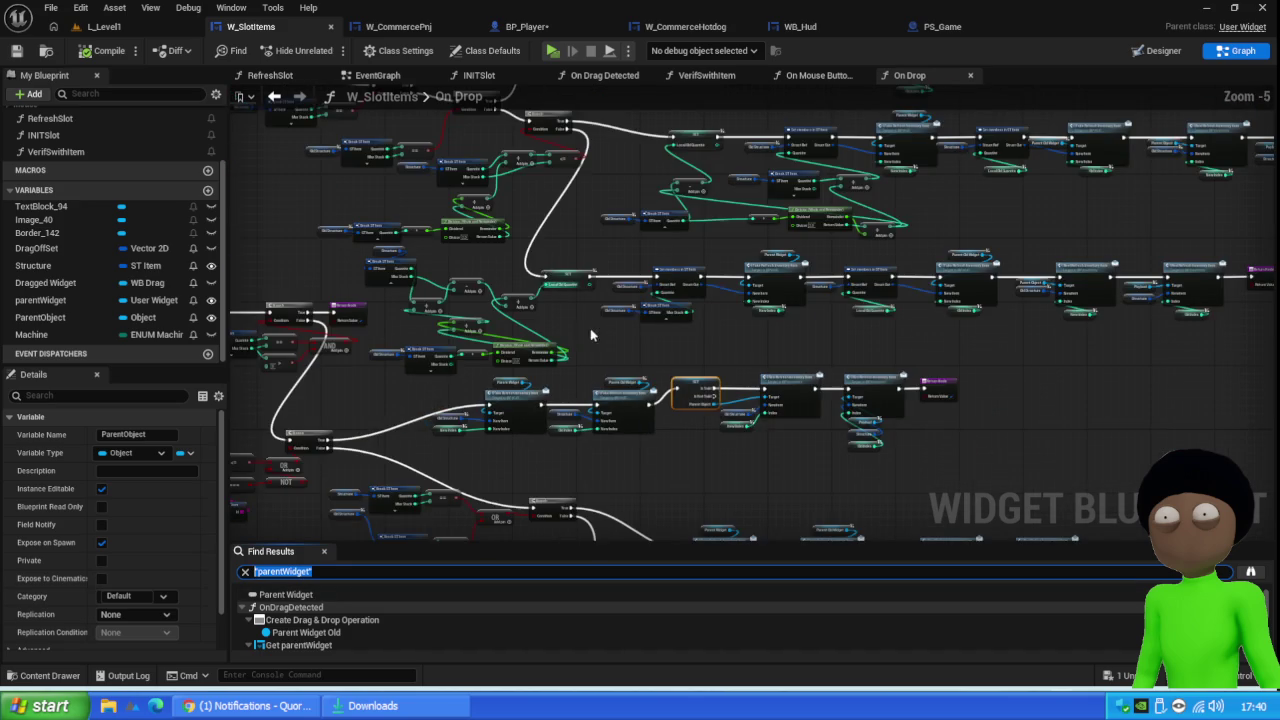
pyautogui.scroll(2, 408, 334)
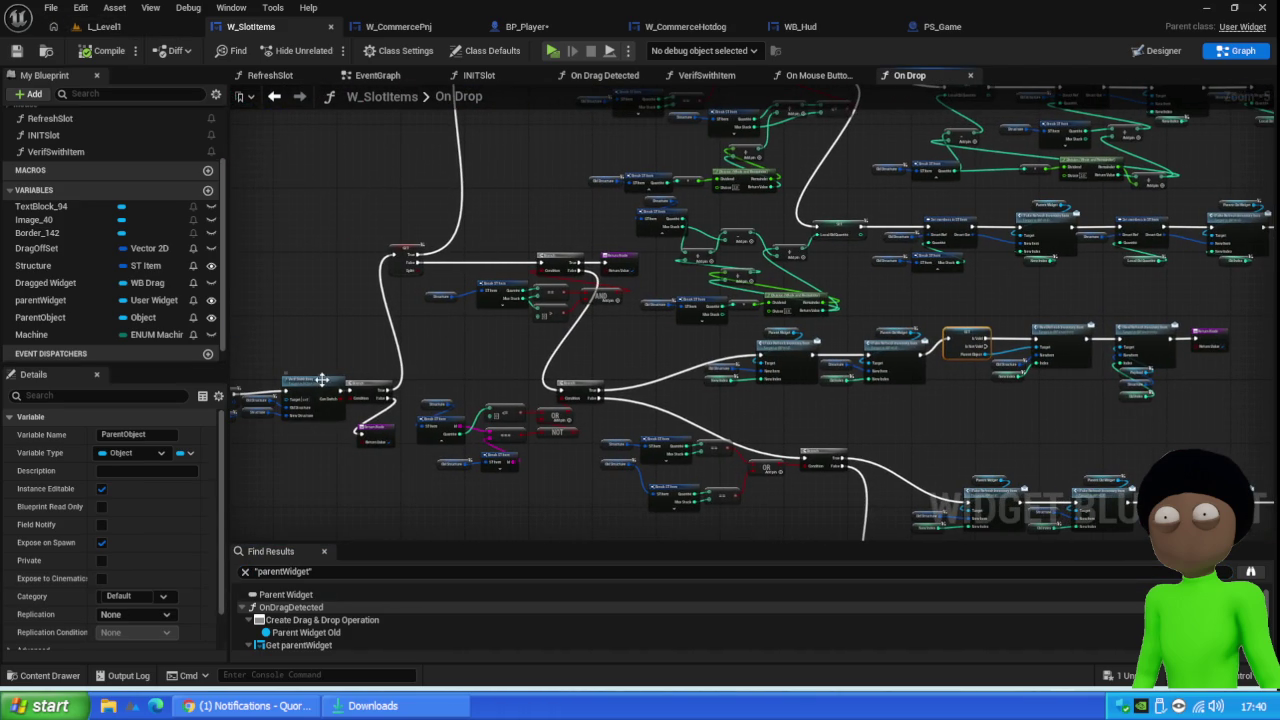
pyautogui.click(132, 30)
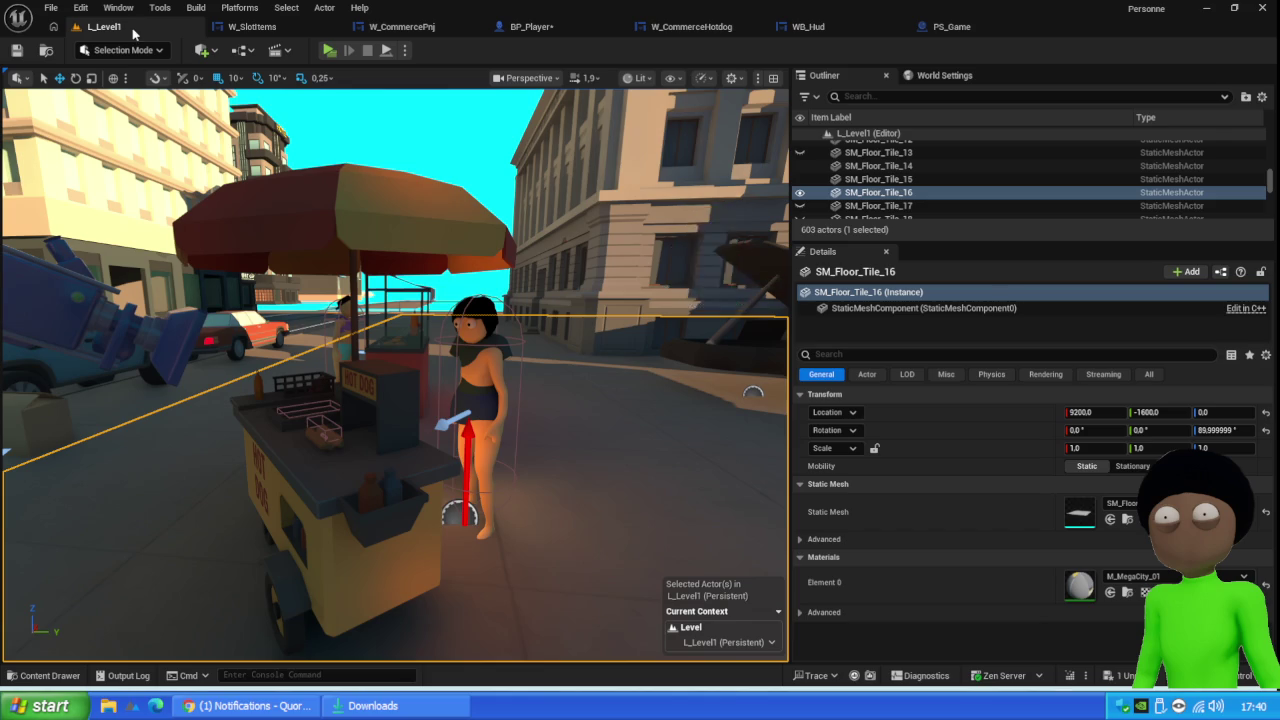
# Play as client and drop a hotdog into the NPC's slot to hit the On Drop breakpoint
pyautogui.click(329, 50)
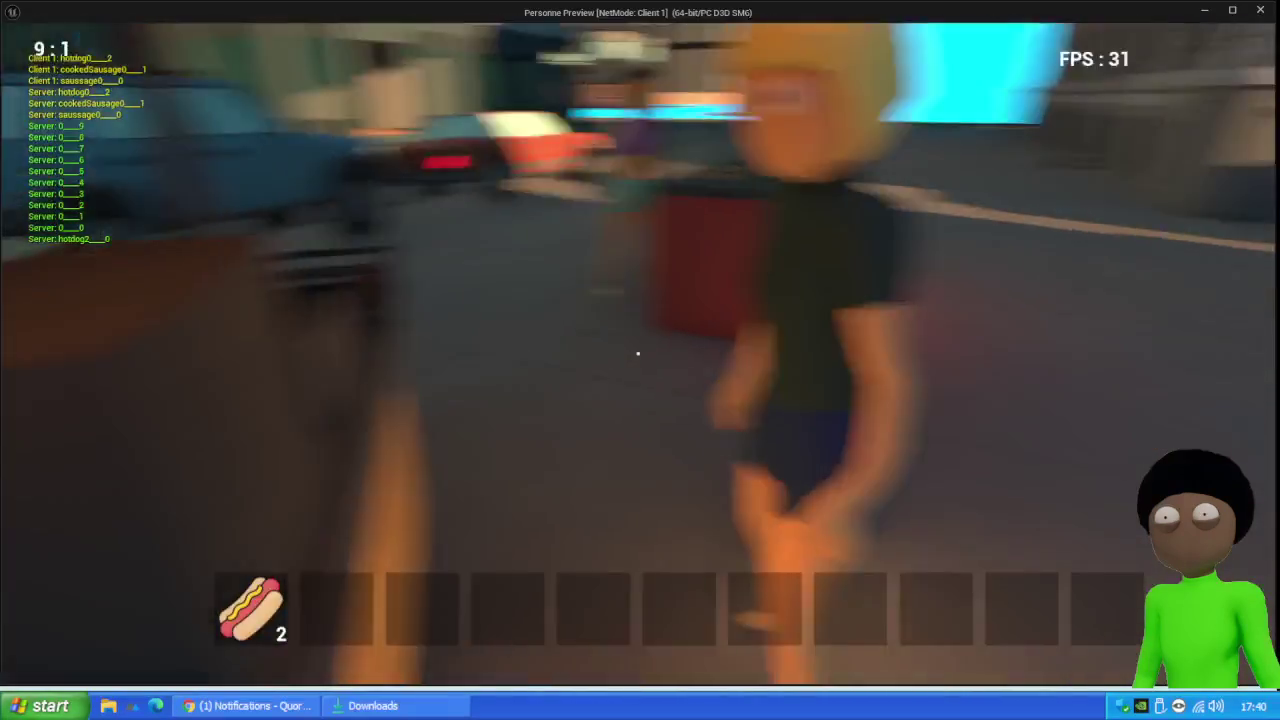
pyautogui.press('e')
pyautogui.moveTo(250, 608); pyautogui.dragTo(961, 296)
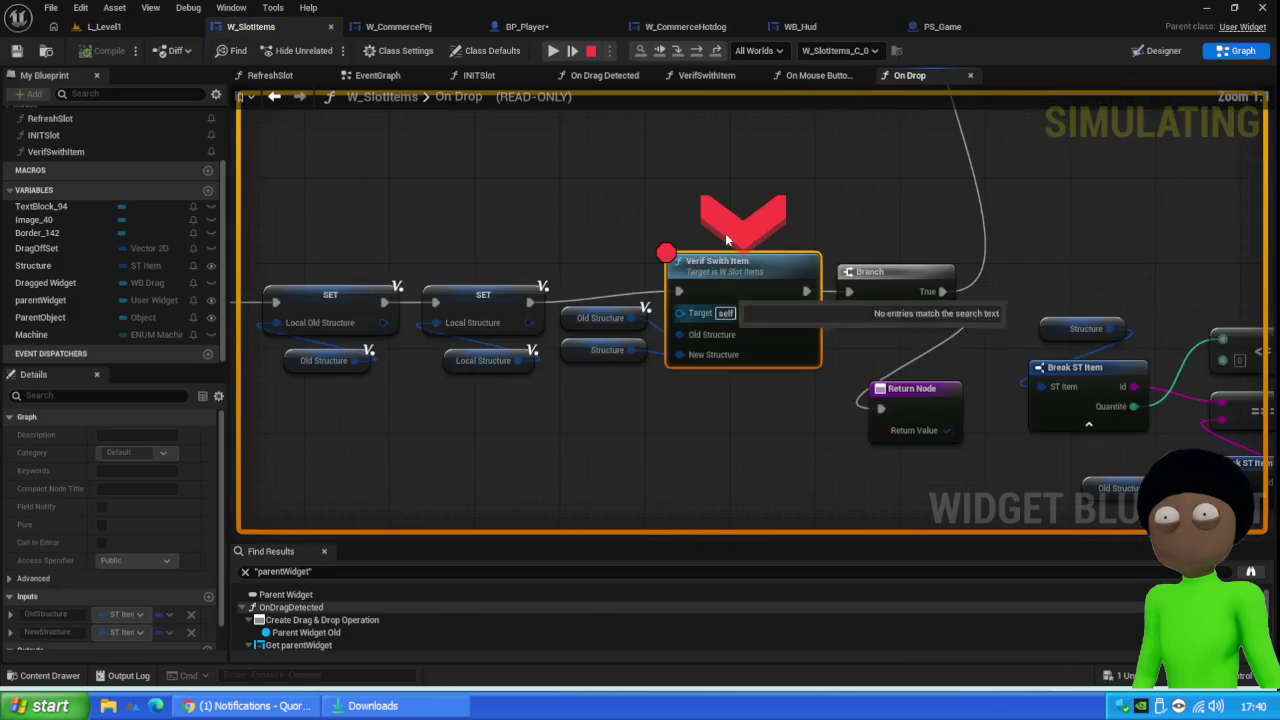
# Step over both Fake Refresh Inventory Item calls to the GET node, then stop debugging
pyautogui.press('F10')
pyautogui.press('F10')
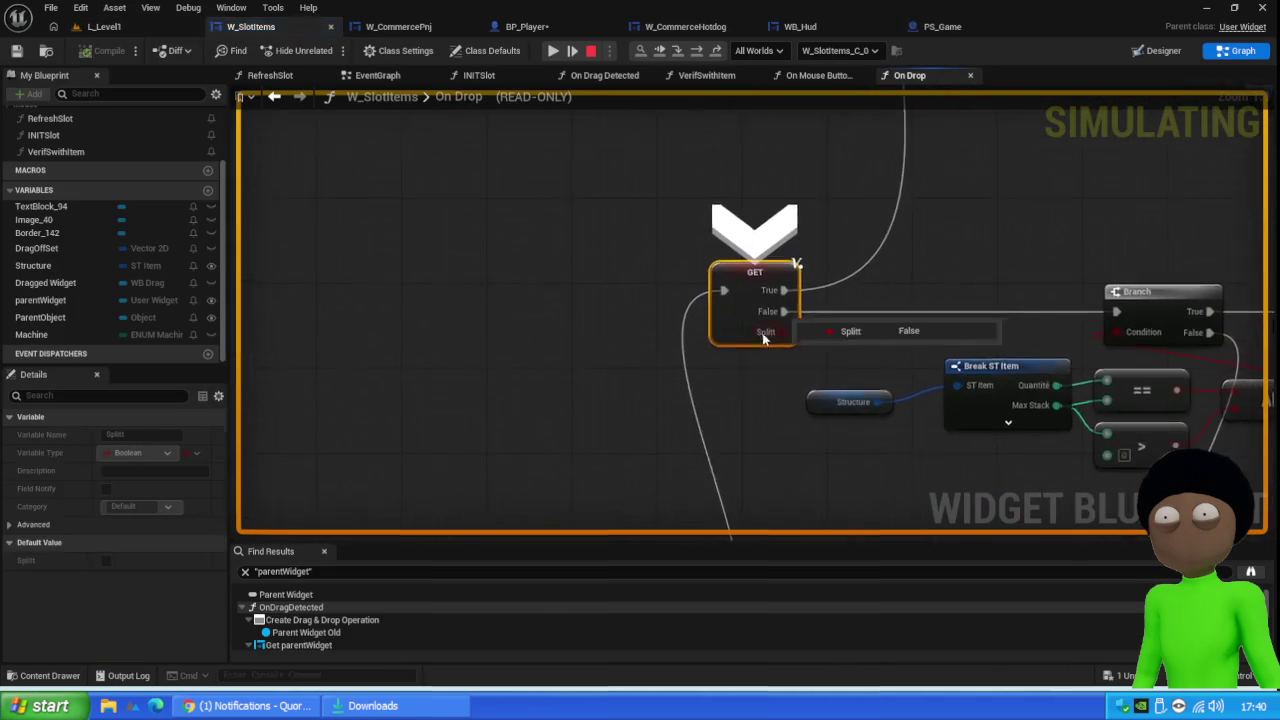
pyautogui.moveTo(763, 339)
pyautogui.press('F10')
pyautogui.press('F10')
pyautogui.press('F10')
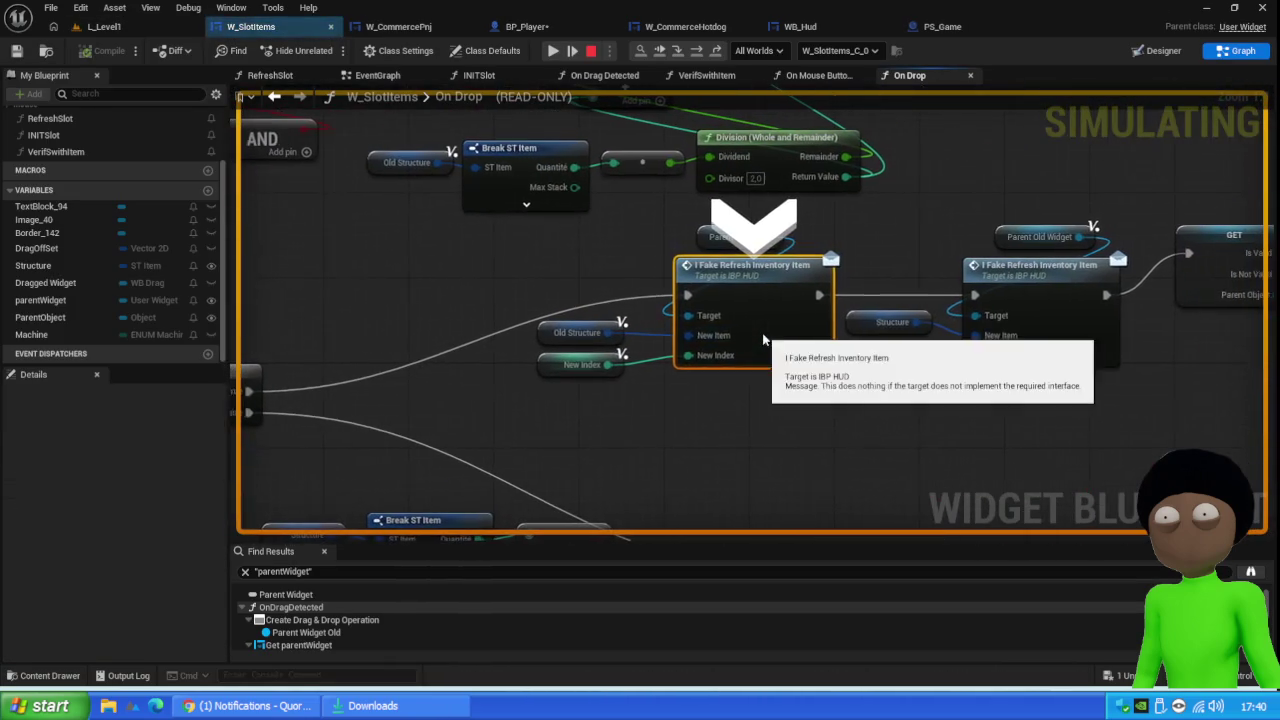
pyautogui.press('F10')
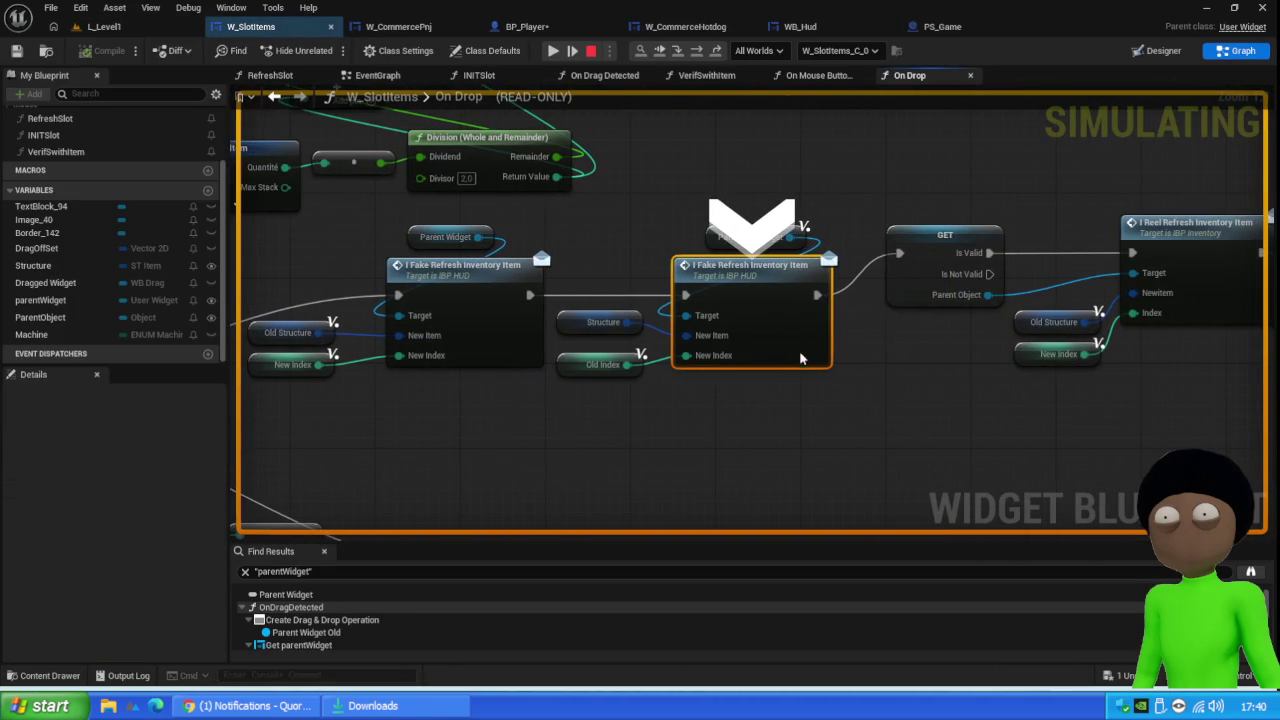
pyautogui.press('F10')
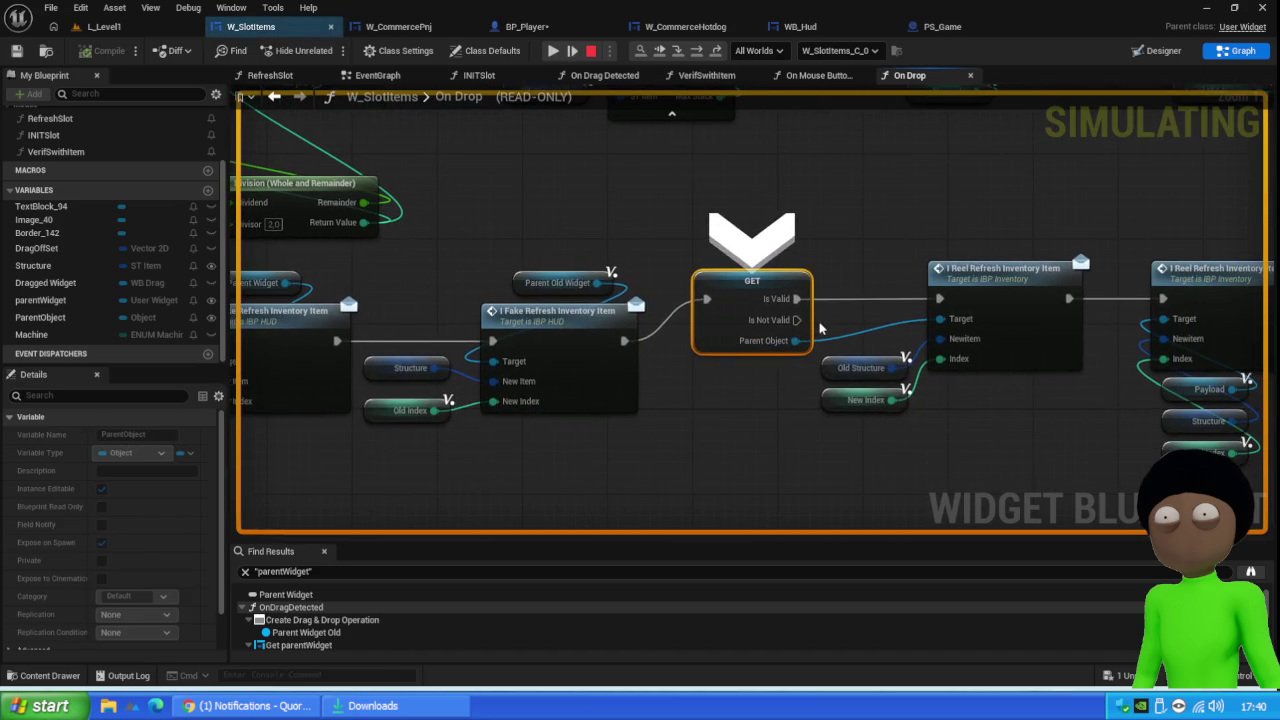
pyautogui.click(591, 50)
pyautogui.moveTo(605, 336); pyautogui.dragTo(861, 409)
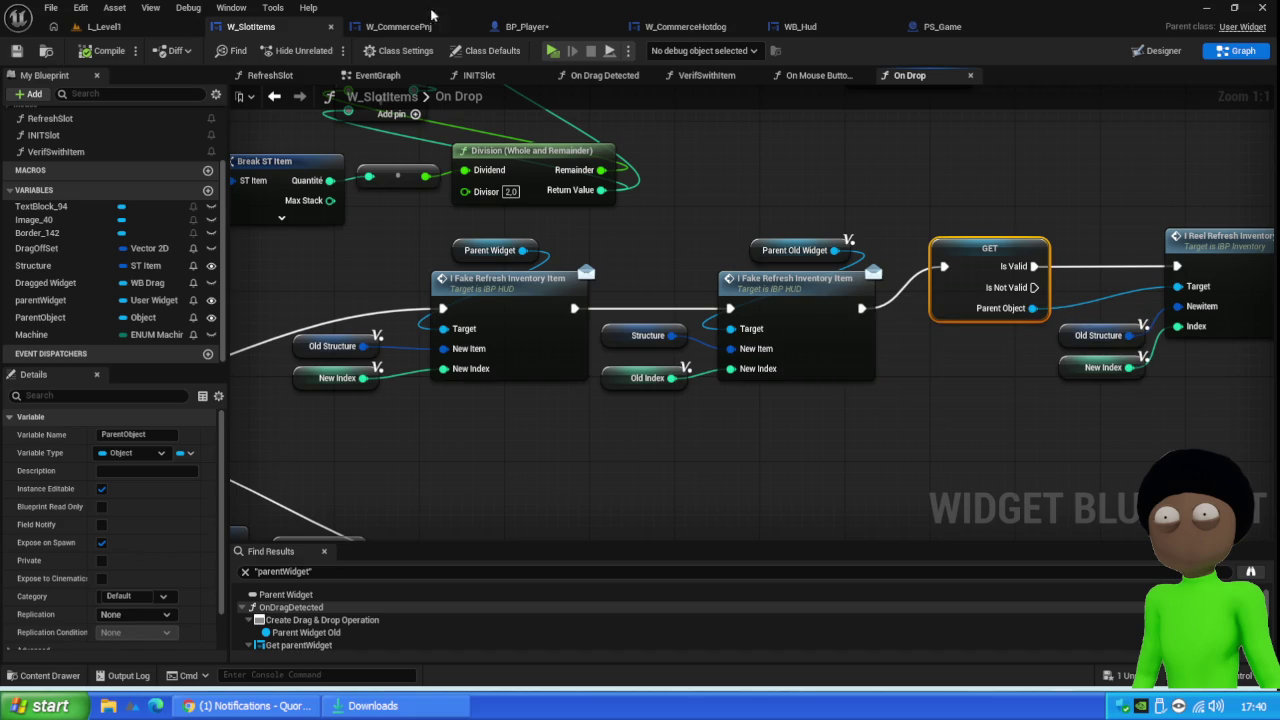
# Delete the Refresh Inventory call after ADD in WB_Hud's I_FakeRefreshInventoryItem event and save
pyautogui.click(815, 30)
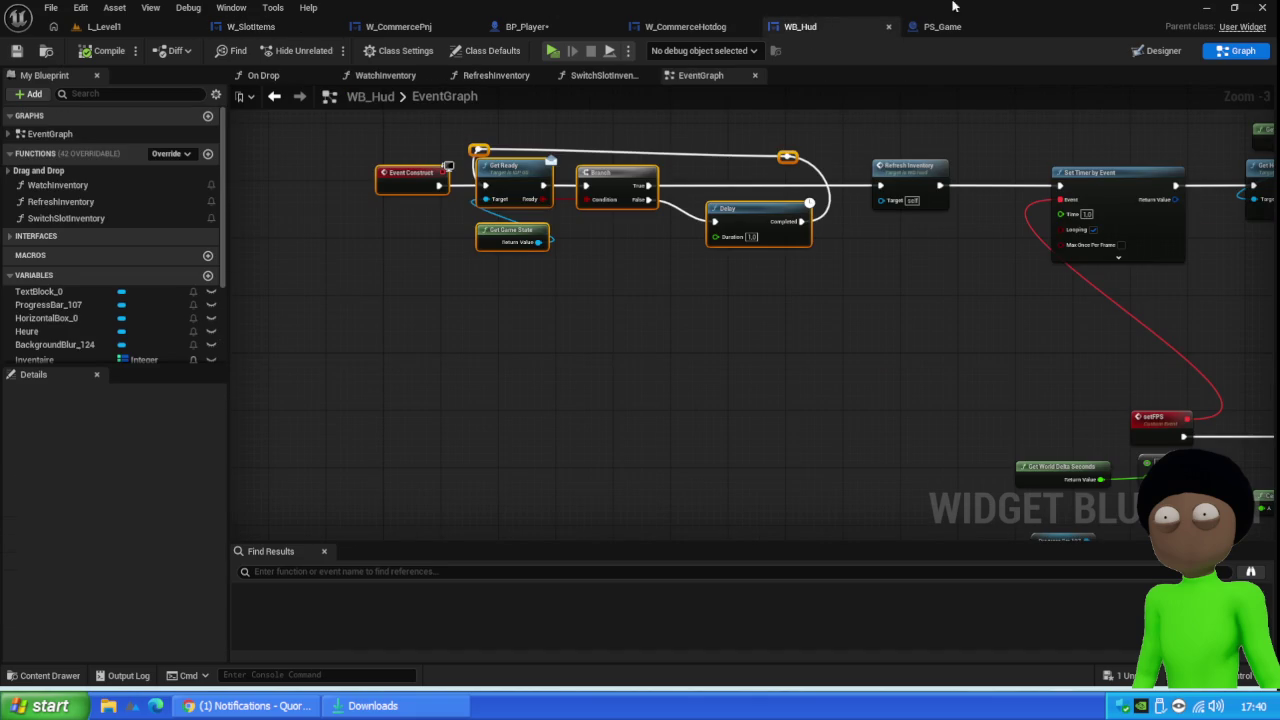
pyautogui.click(1164, 52)
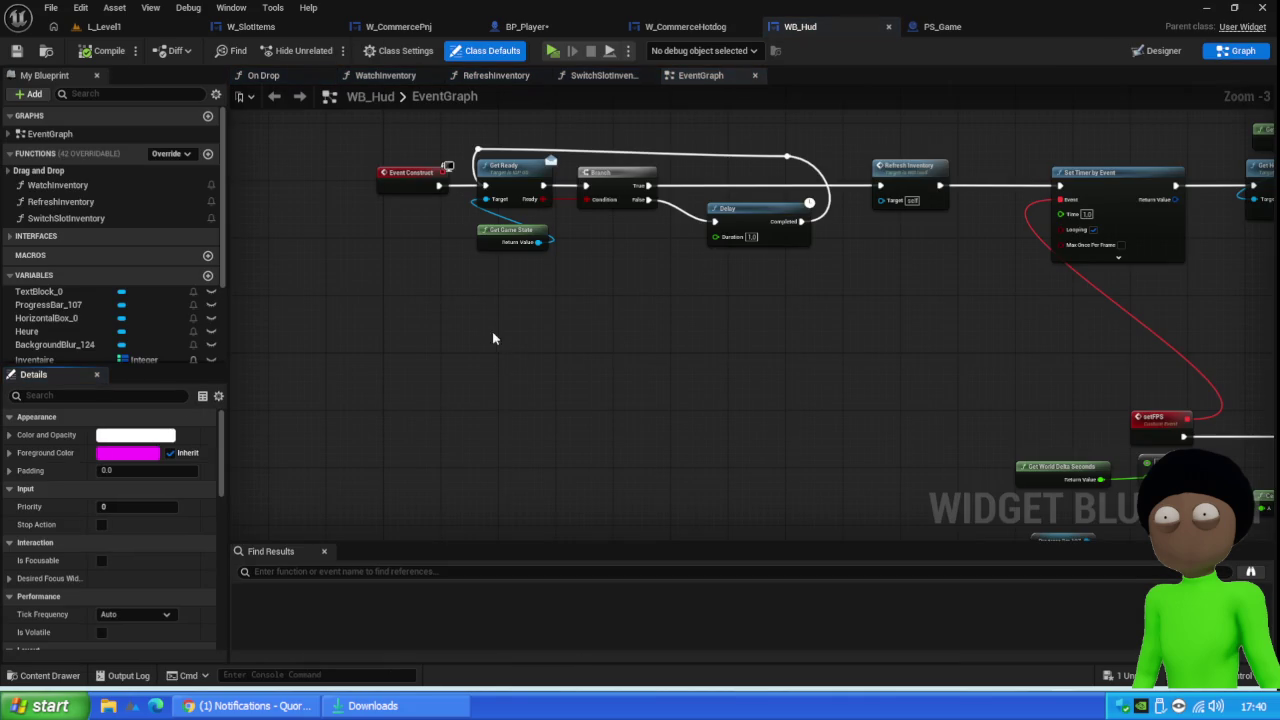
pyautogui.scroll(-4, 708, 305)
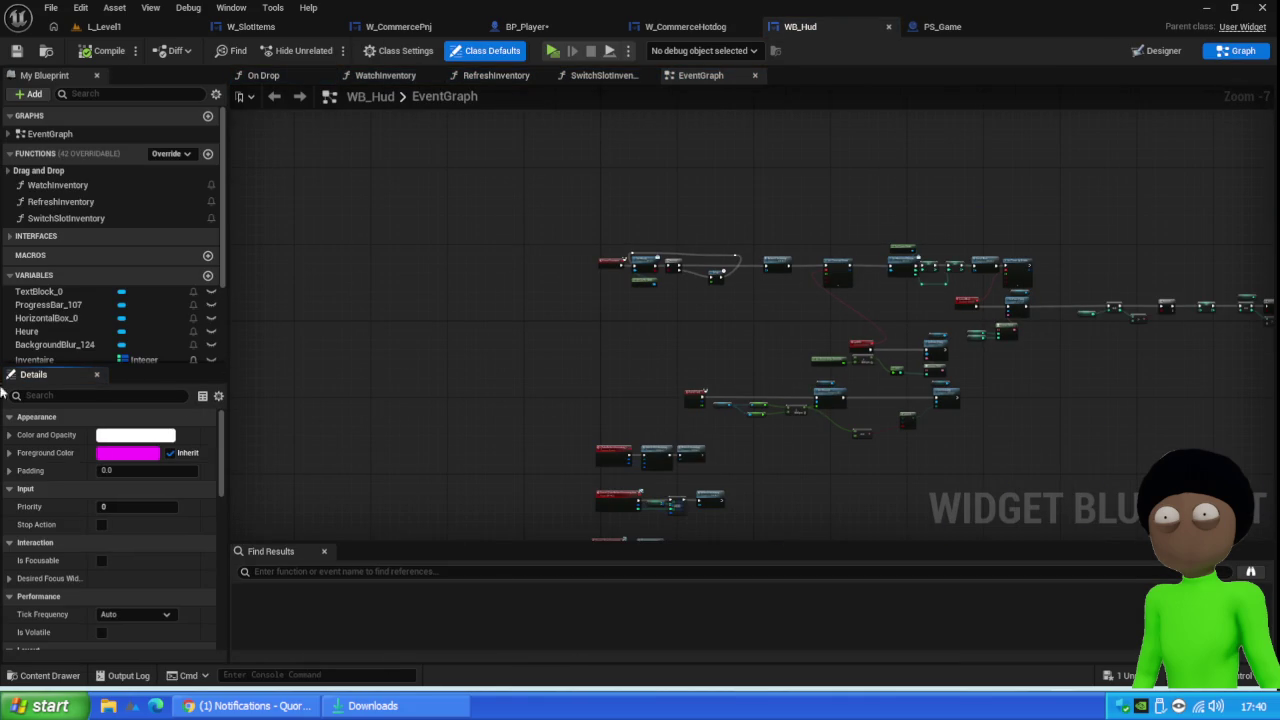
pyautogui.click(8, 236)
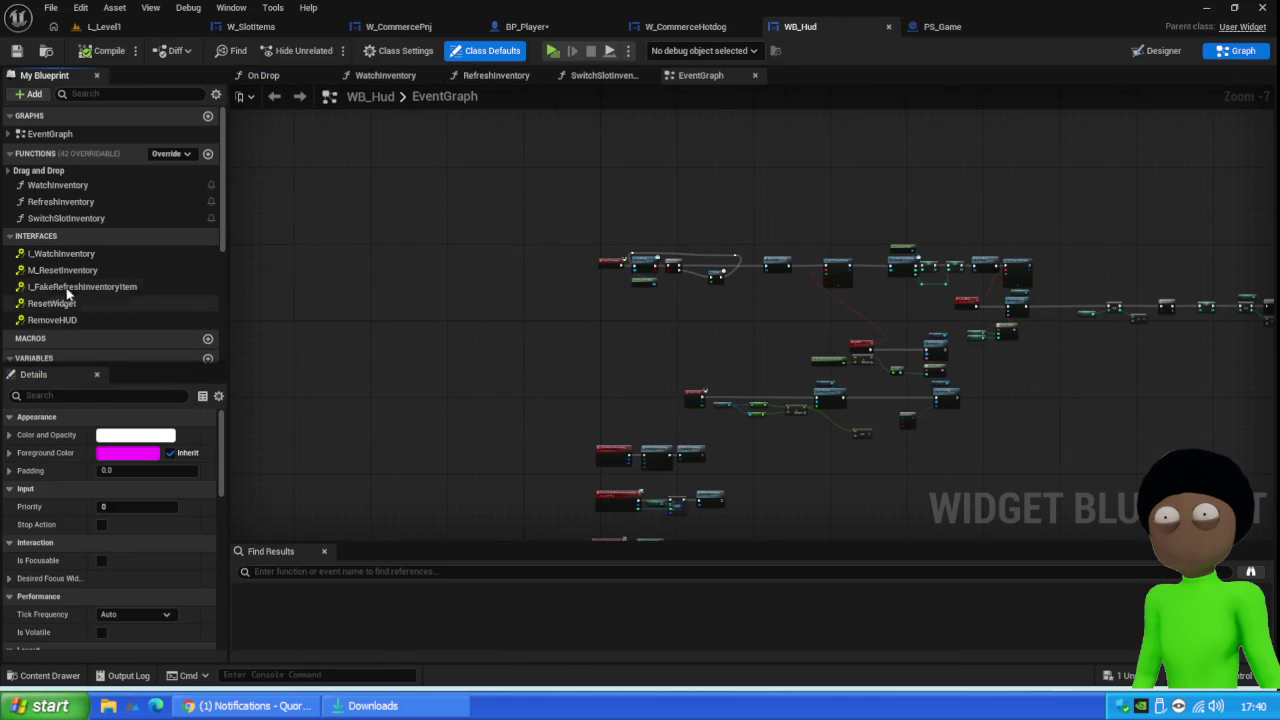
pyautogui.doubleClick(70, 287)
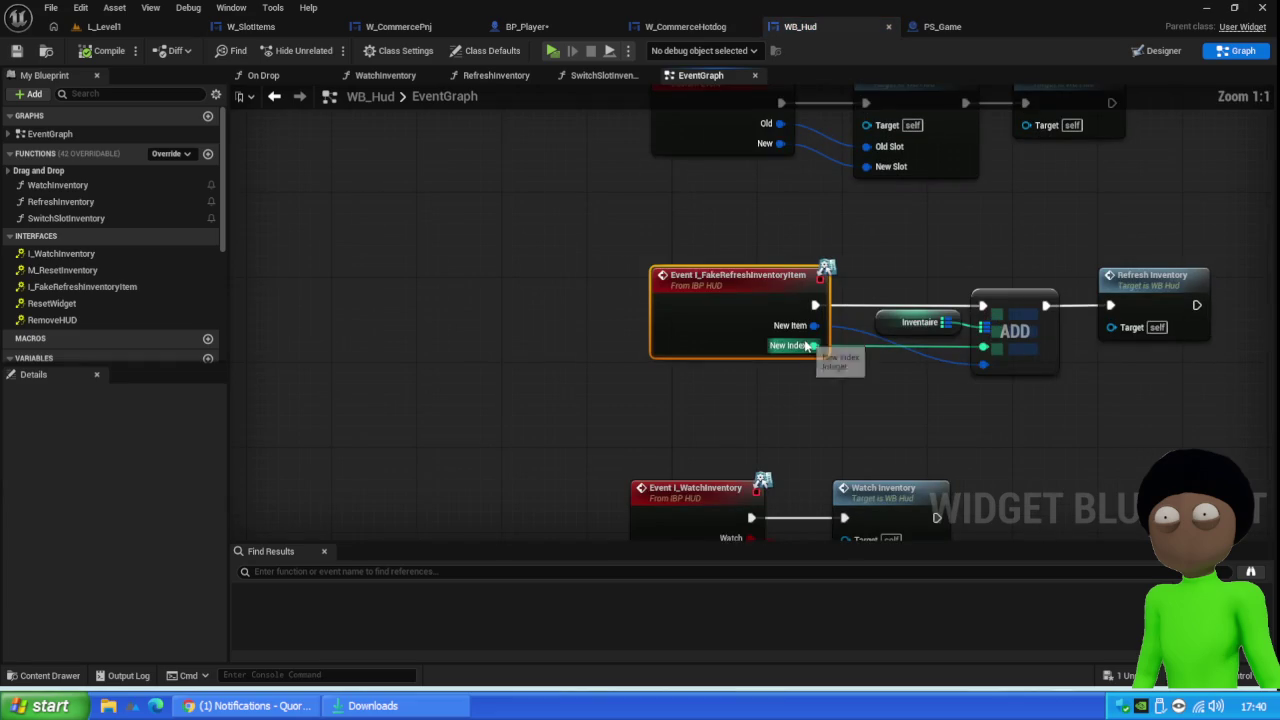
pyautogui.moveTo(990, 424); pyautogui.dragTo(671, 410)
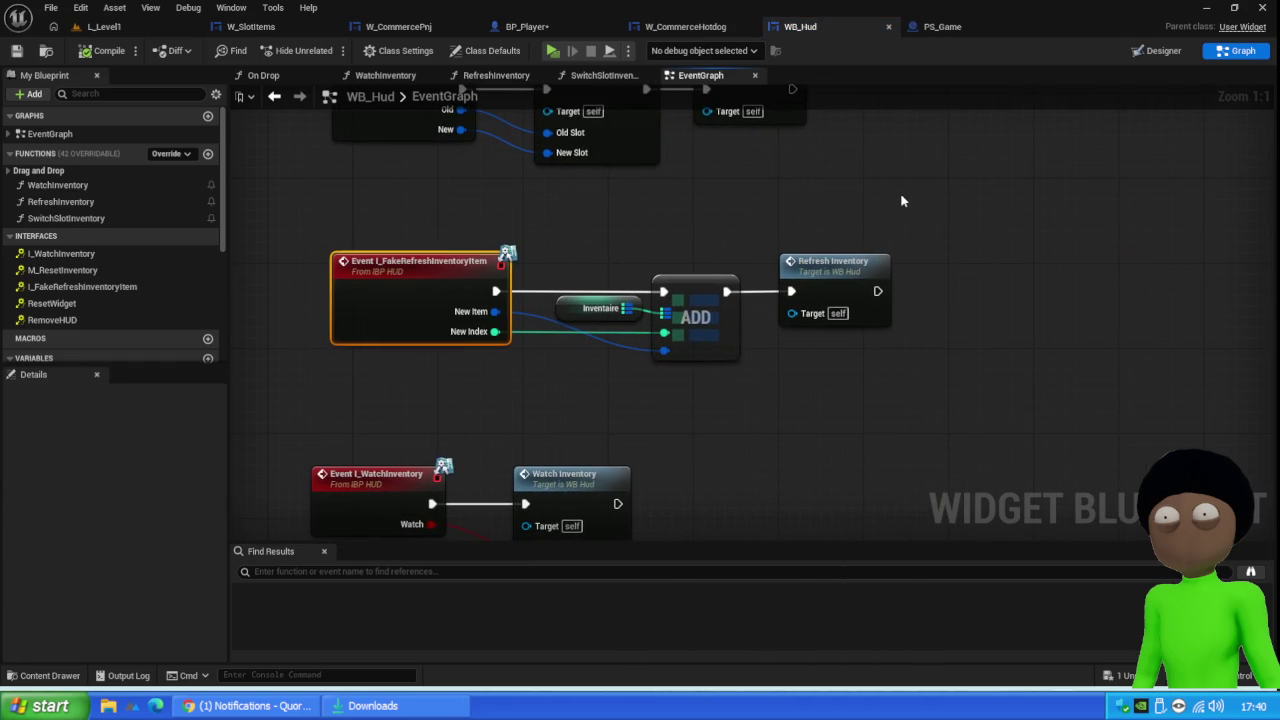
pyautogui.moveTo(901, 201); pyautogui.dragTo(787, 390)
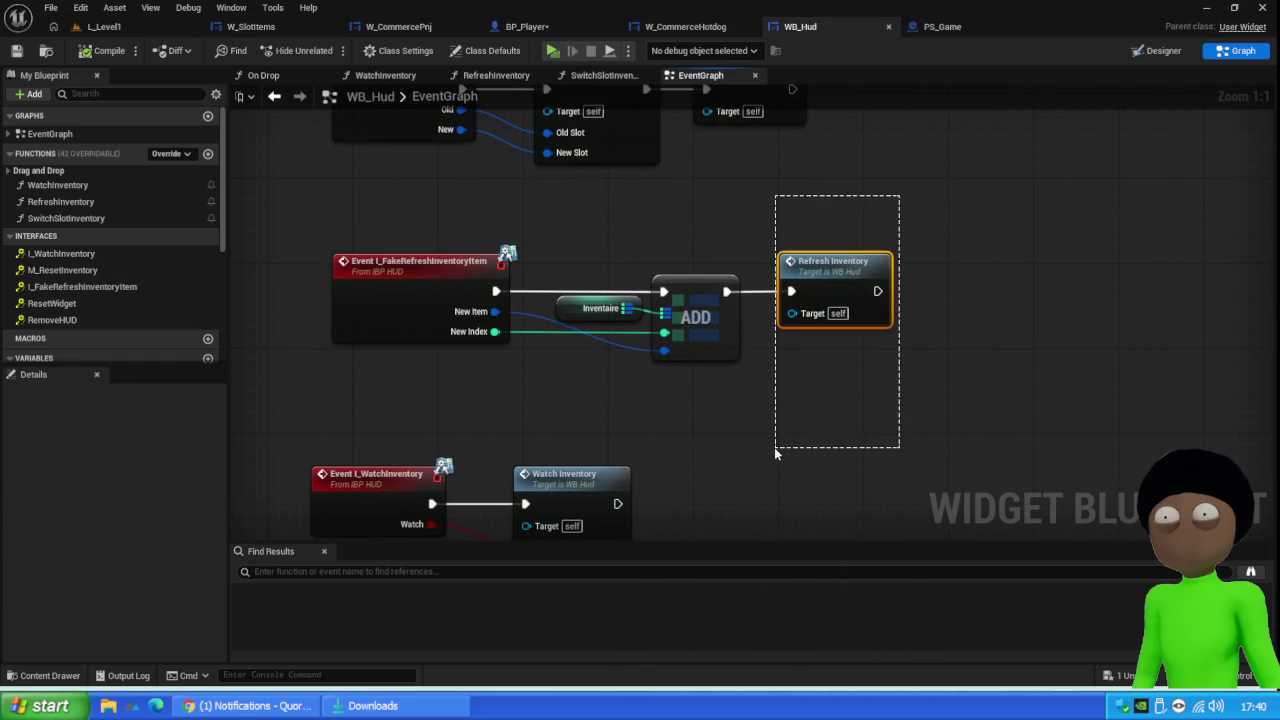
pyautogui.moveTo(774, 447); pyautogui.dragTo(774, 447)
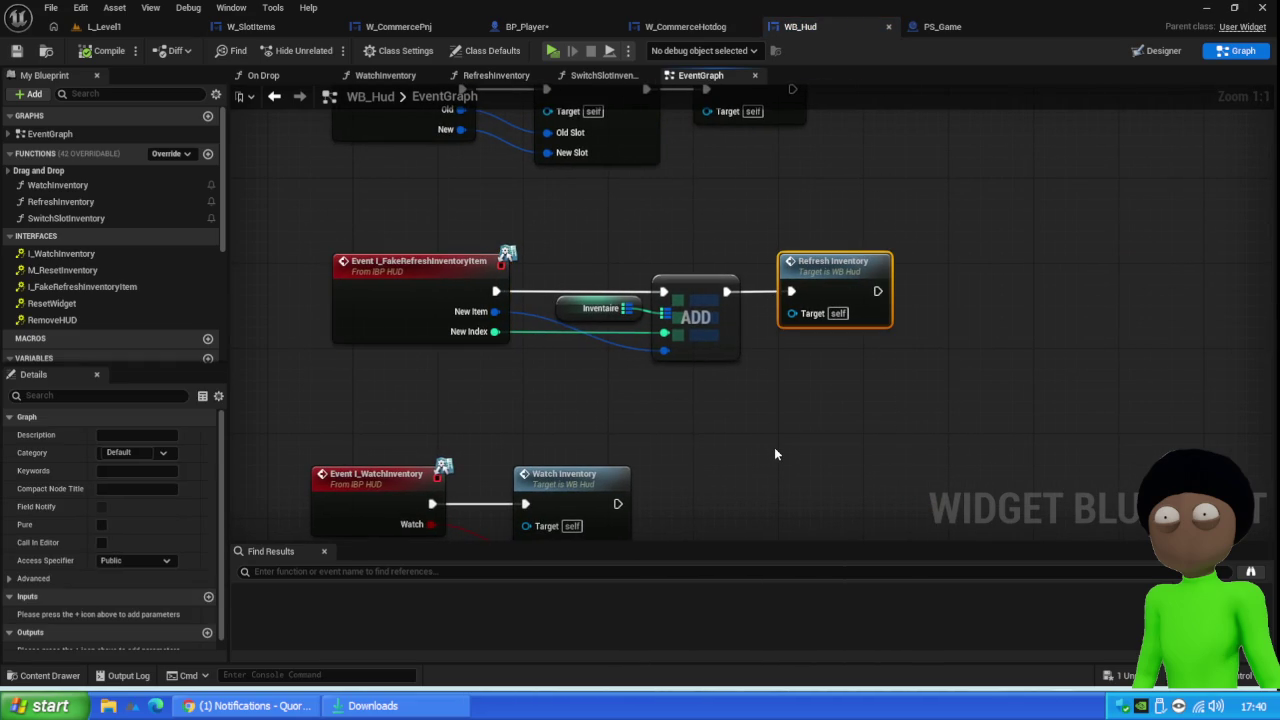
pyautogui.press('Delete')
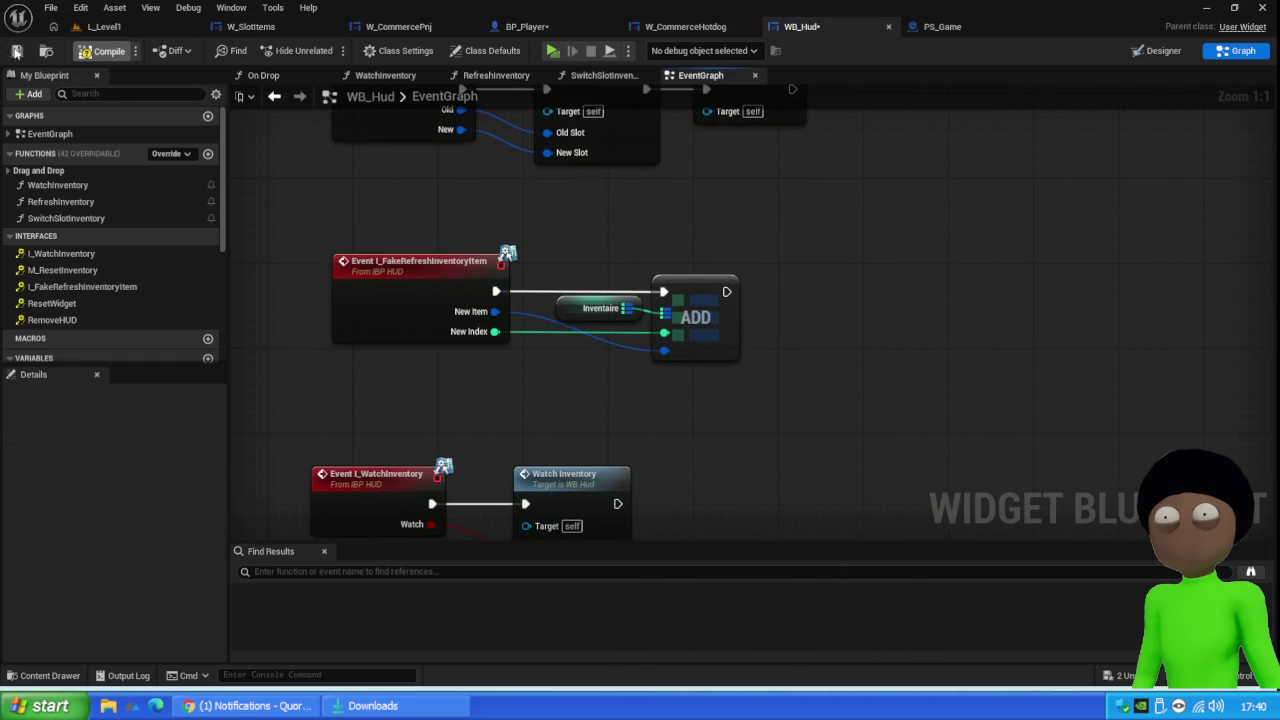
pyautogui.click(15, 52)
pyautogui.click(119, 36)
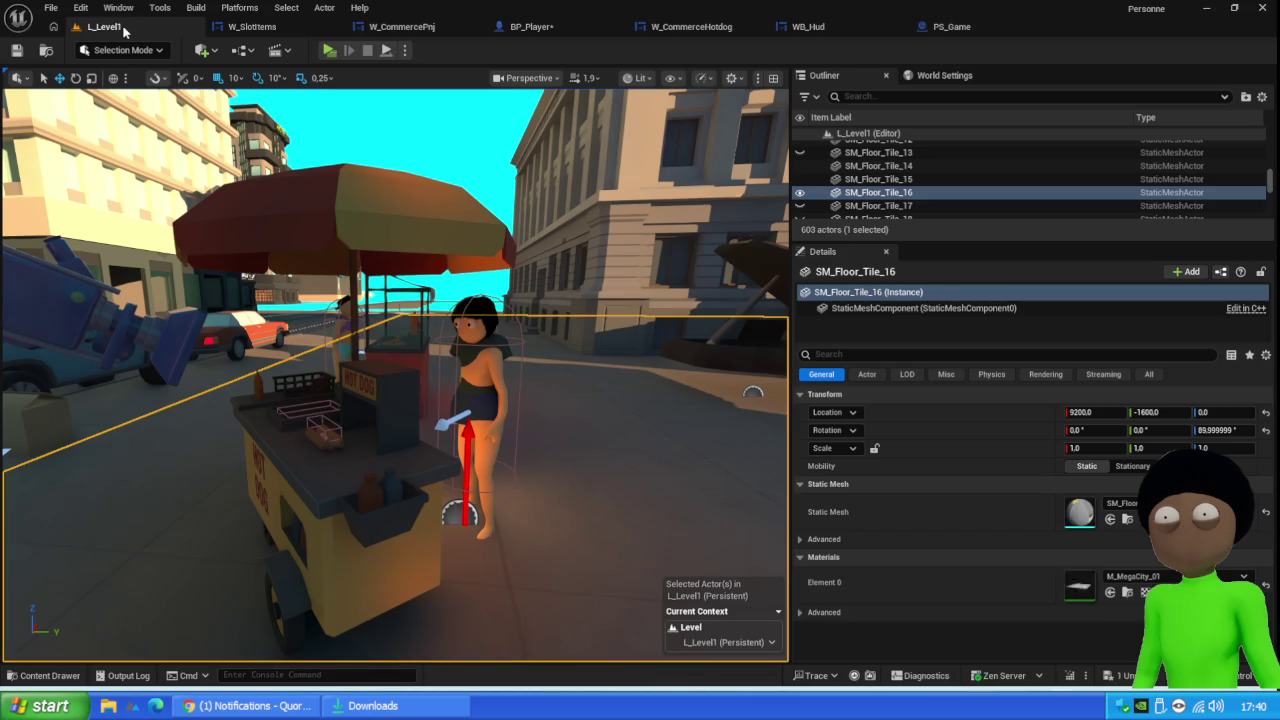
# Play as client, drop a hotdog on the NPC, remove the Verif Swith Item breakpoint and resume
pyautogui.click(337, 50)
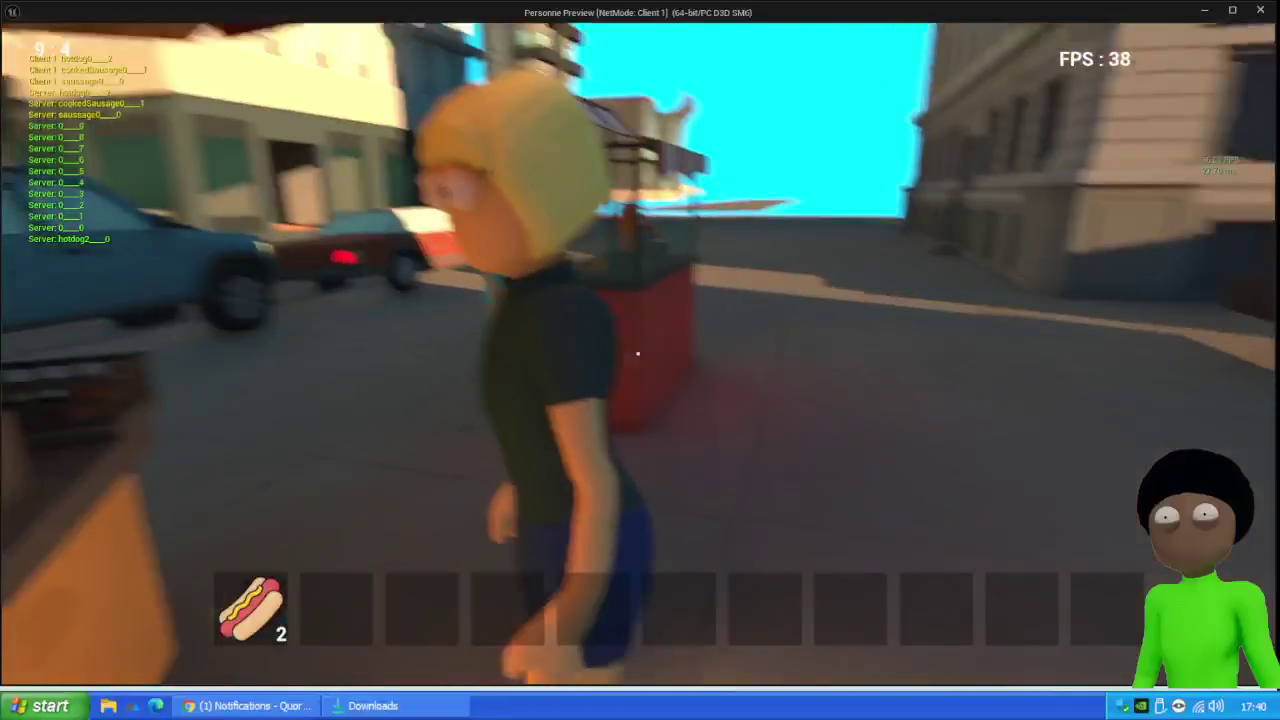
pyautogui.press('e')
pyautogui.moveTo(240, 620)
pyautogui.mouseDown()
pyautogui.moveTo(918, 330)
pyautogui.moveTo(926, 305)
pyautogui.mouseUp()
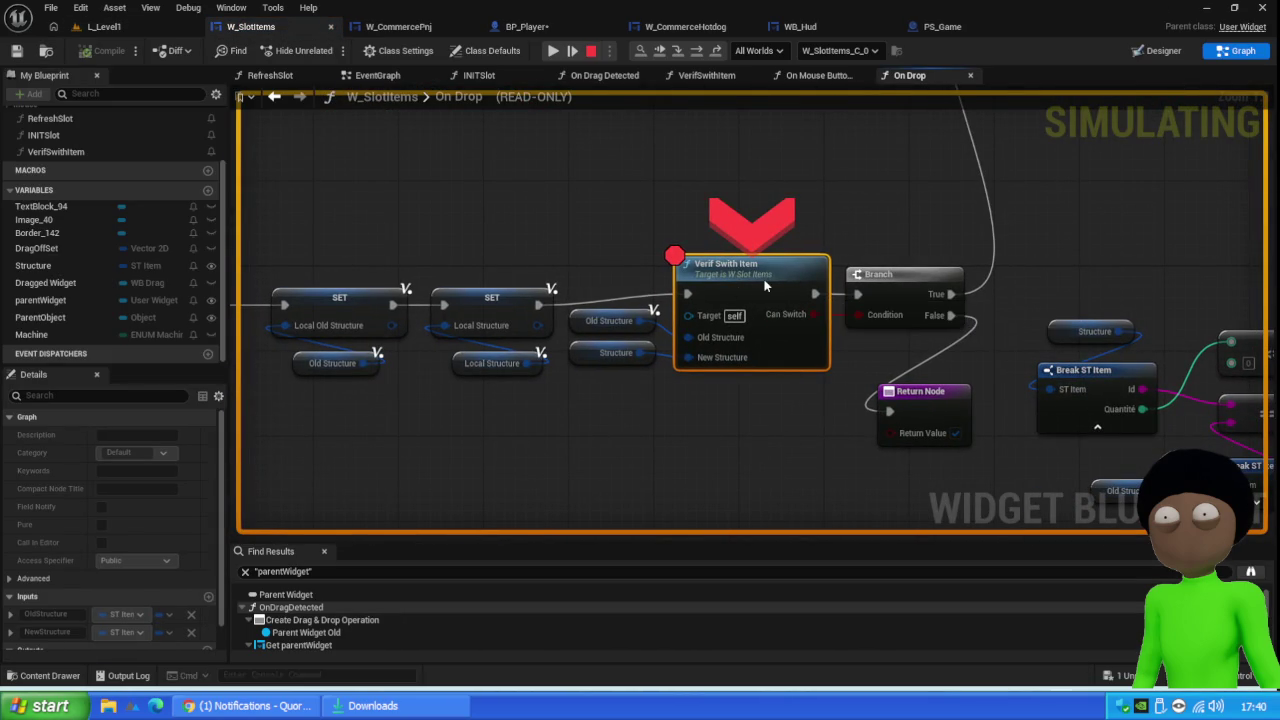
pyautogui.press('F9')
pyautogui.click(553, 50)
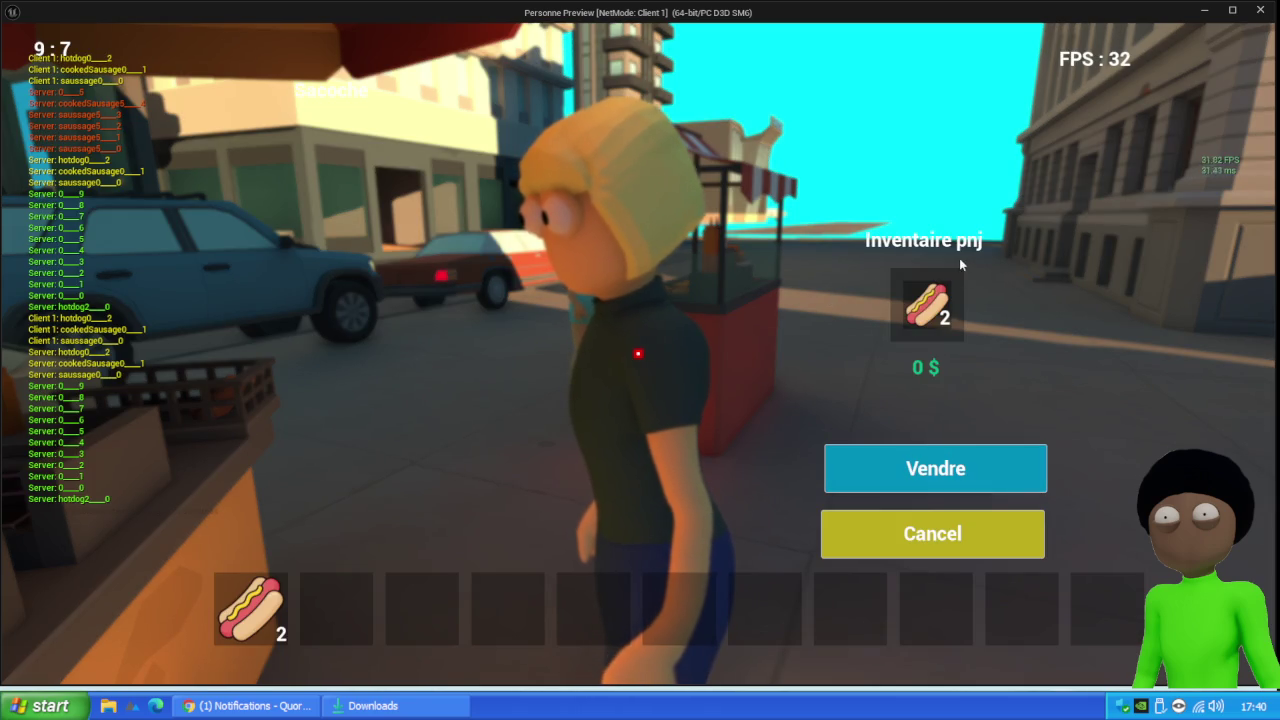
# Move hotdogs out of and back into the NPC's slot, cancelling the trade twice
pyautogui.moveTo(926, 305)
pyautogui.mouseDown()
pyautogui.moveTo(290, 600)
pyautogui.moveTo(348, 596)
pyautogui.mouseUp()
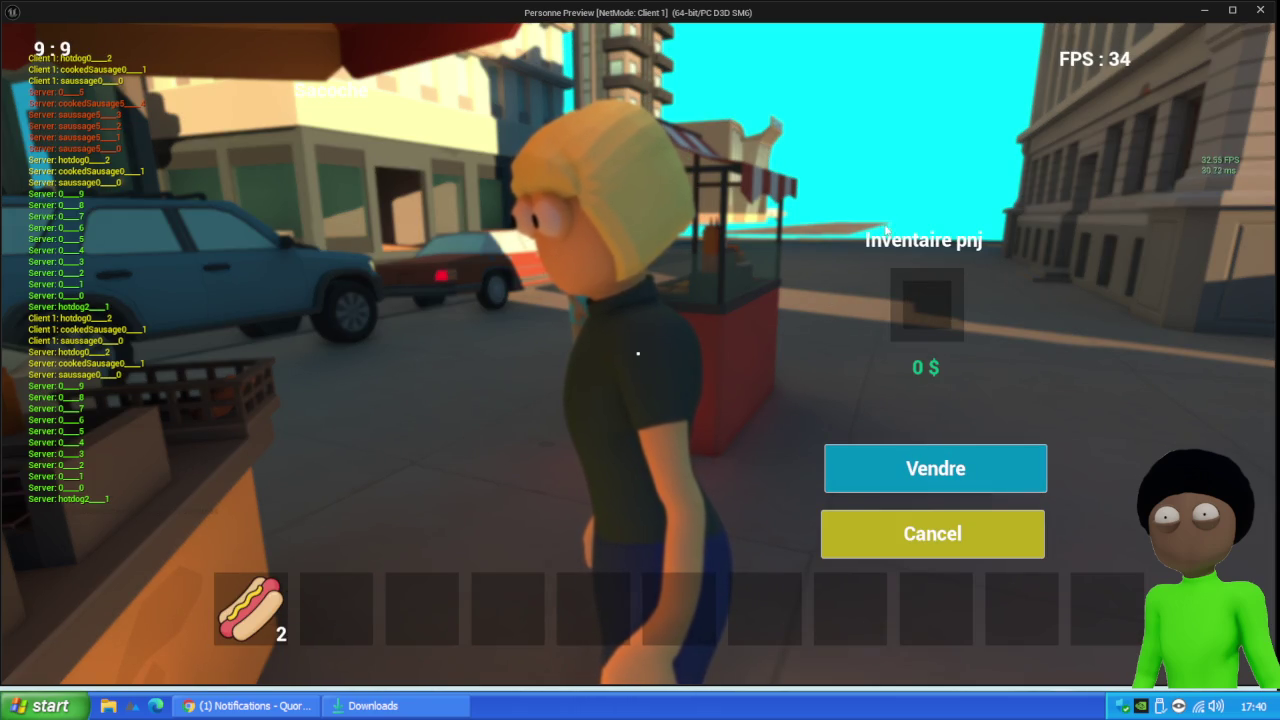
pyautogui.moveTo(245, 615)
pyautogui.mouseDown()
pyautogui.moveTo(769, 371)
pyautogui.moveTo(908, 372)
pyautogui.mouseUp()
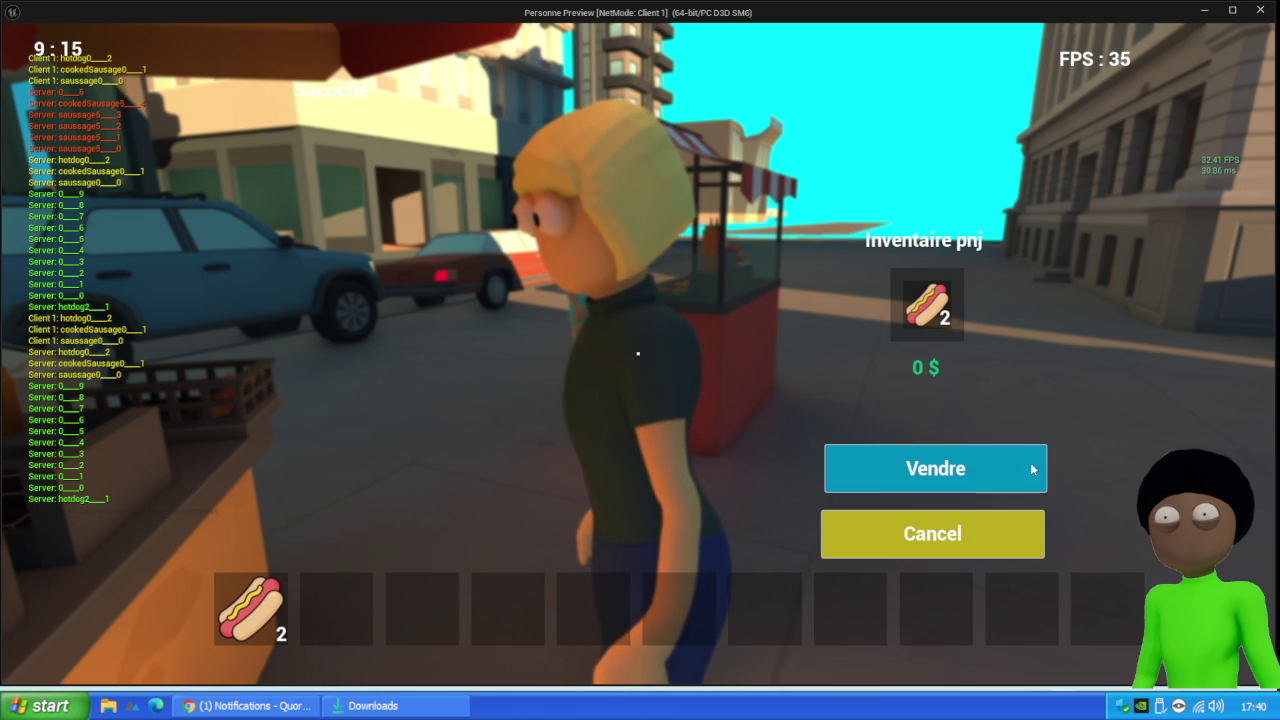
pyautogui.click(994, 518)
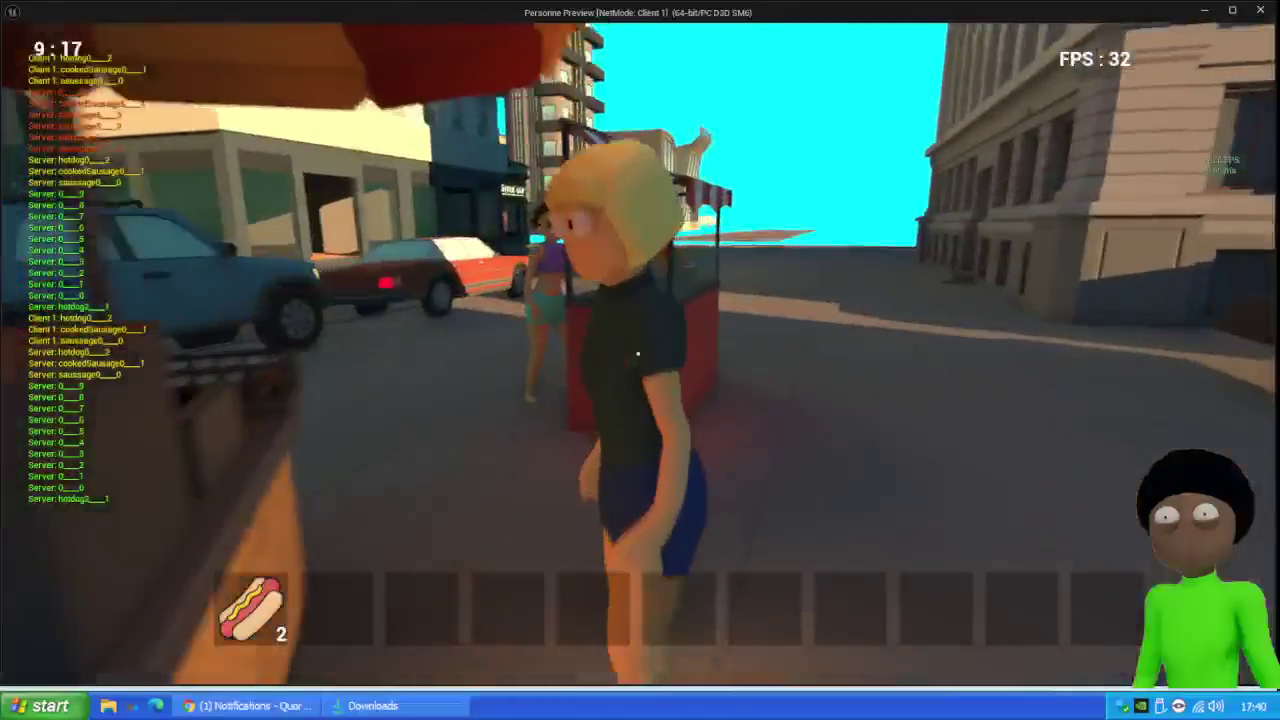
pyautogui.press('e')
pyautogui.moveTo(255, 610)
pyautogui.mouseDown()
pyautogui.moveTo(739, 373)
pyautogui.moveTo(927, 302)
pyautogui.moveTo(329, 608)
pyautogui.mouseUp()
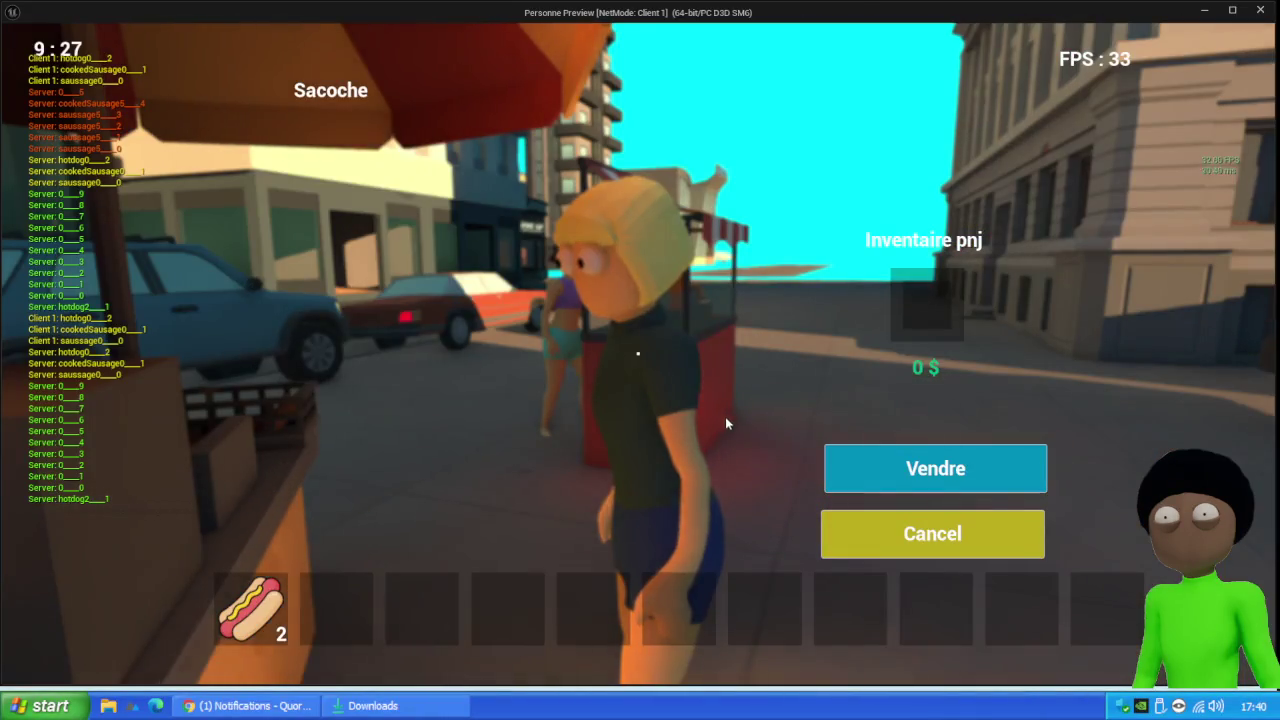
pyautogui.click(932, 533)
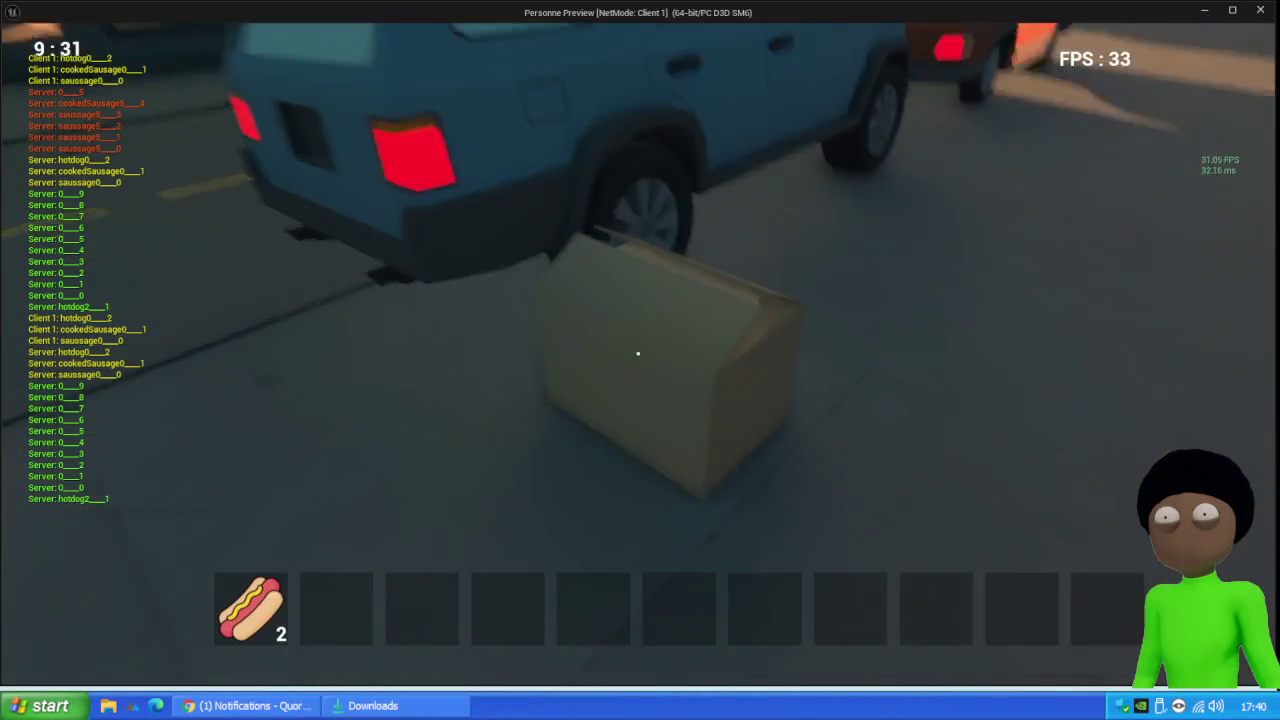
# Loot three sausage stacks from the cardboard box into the hotbar and exit play
pyautogui.press('e')
pyautogui.moveTo(530, 355)
pyautogui.mouseDown()
pyautogui.moveTo(542, 375)
pyautogui.moveTo(341, 625)
pyautogui.mouseUp()
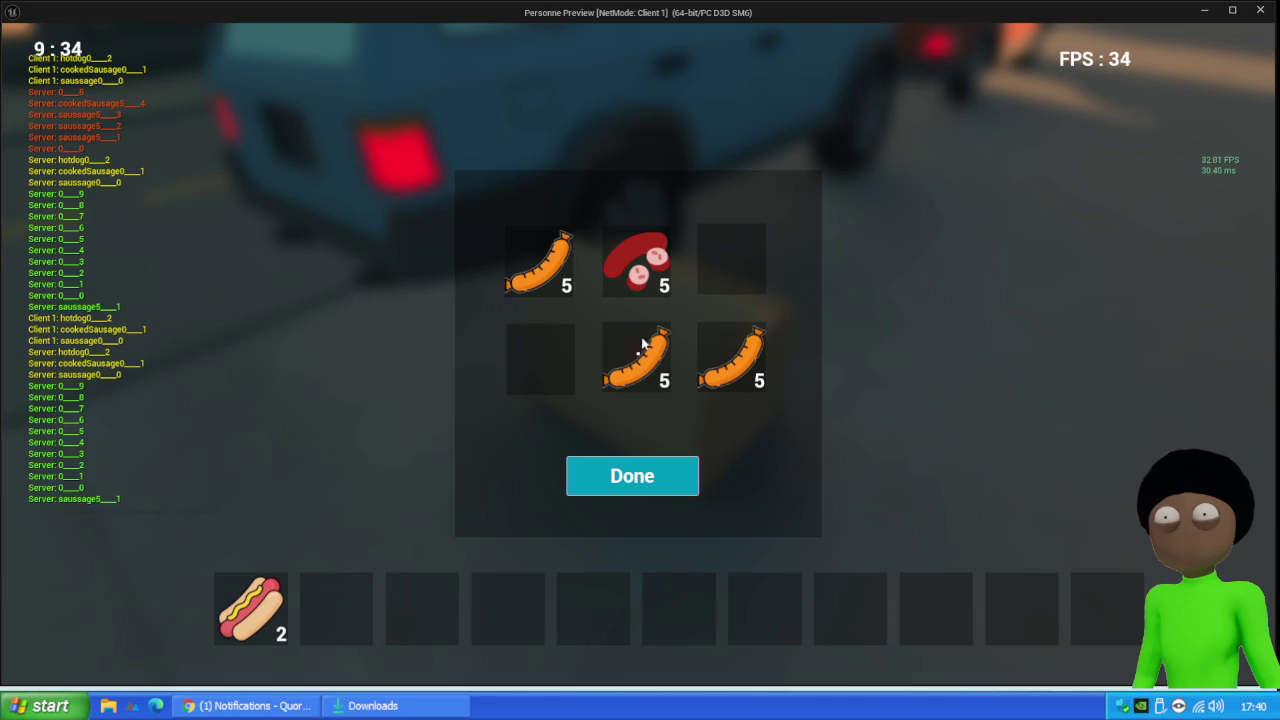
pyautogui.moveTo(655, 368)
pyautogui.mouseDown()
pyautogui.moveTo(300, 612)
pyautogui.moveTo(352, 630)
pyautogui.mouseUp()
pyautogui.moveTo(731, 362); pyautogui.dragTo(345, 618)
pyautogui.press('Escape')
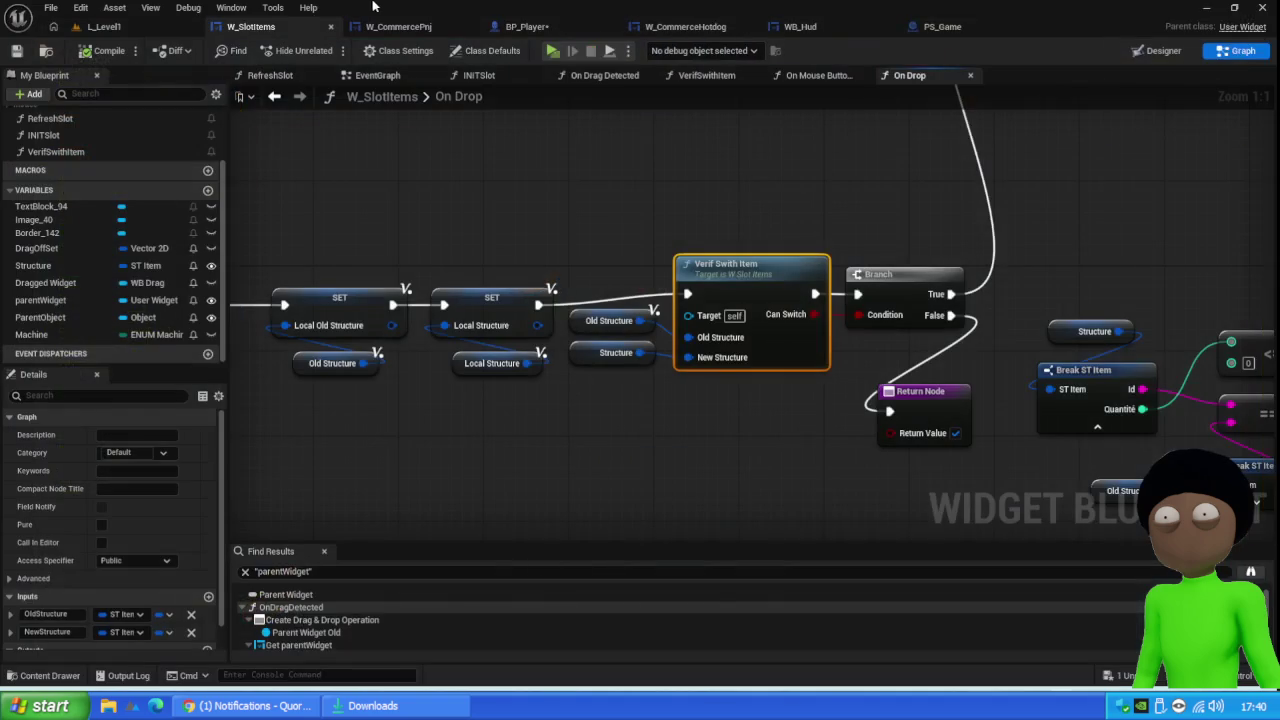
# Look over the W_CommercePnj and W_SlotItems On Drop graphs, then return to L_Level1
pyautogui.click(398, 26)
pyautogui.scroll(-4, 688, 318)
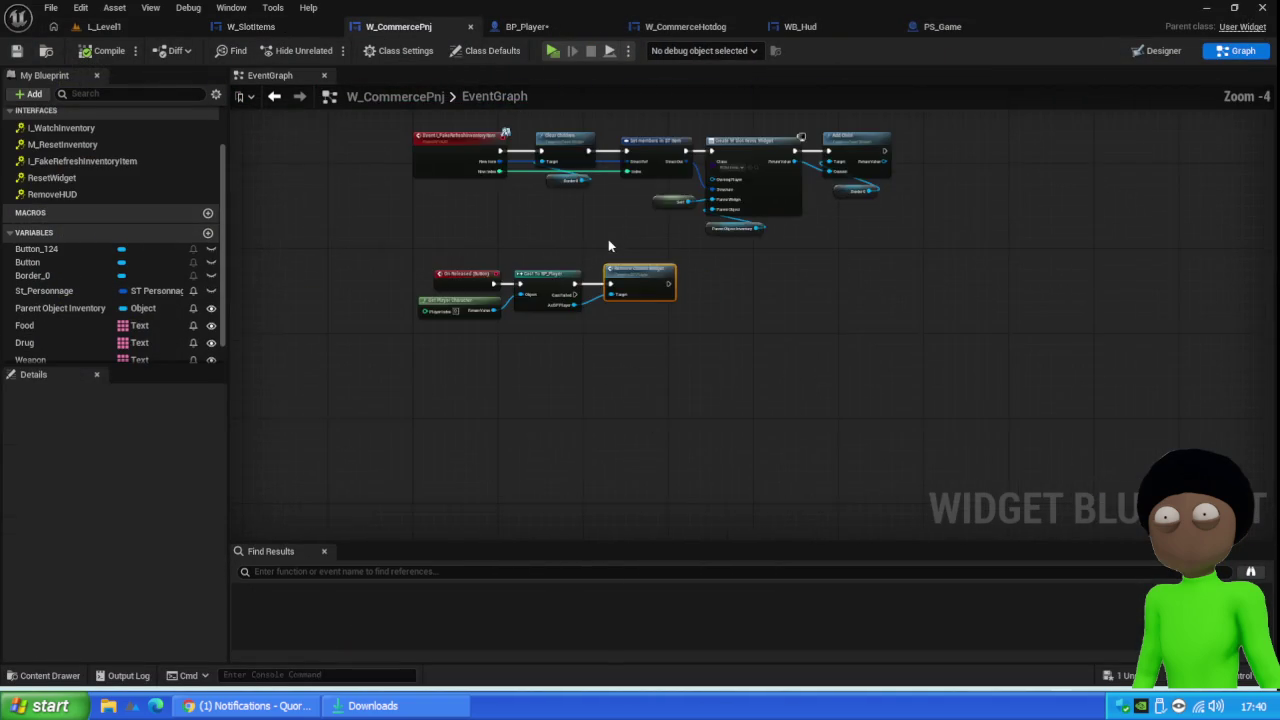
pyautogui.scroll(3, 590, 425)
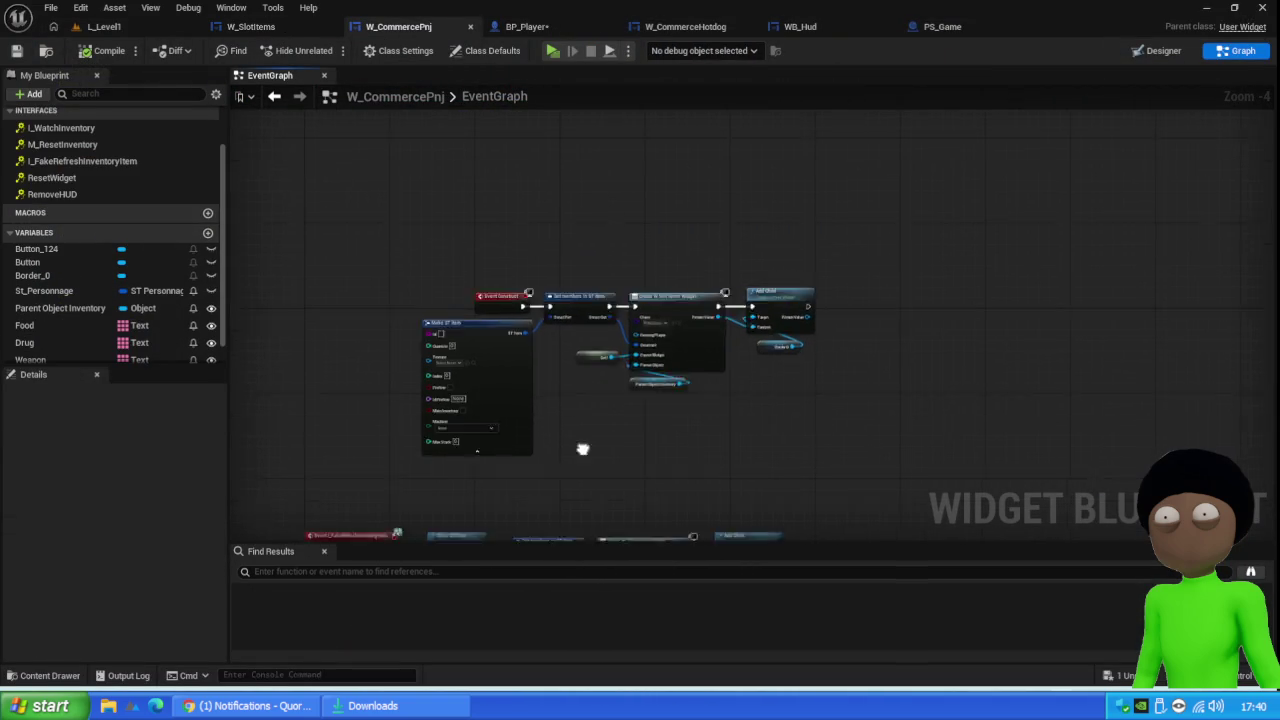
pyautogui.click(290, 30)
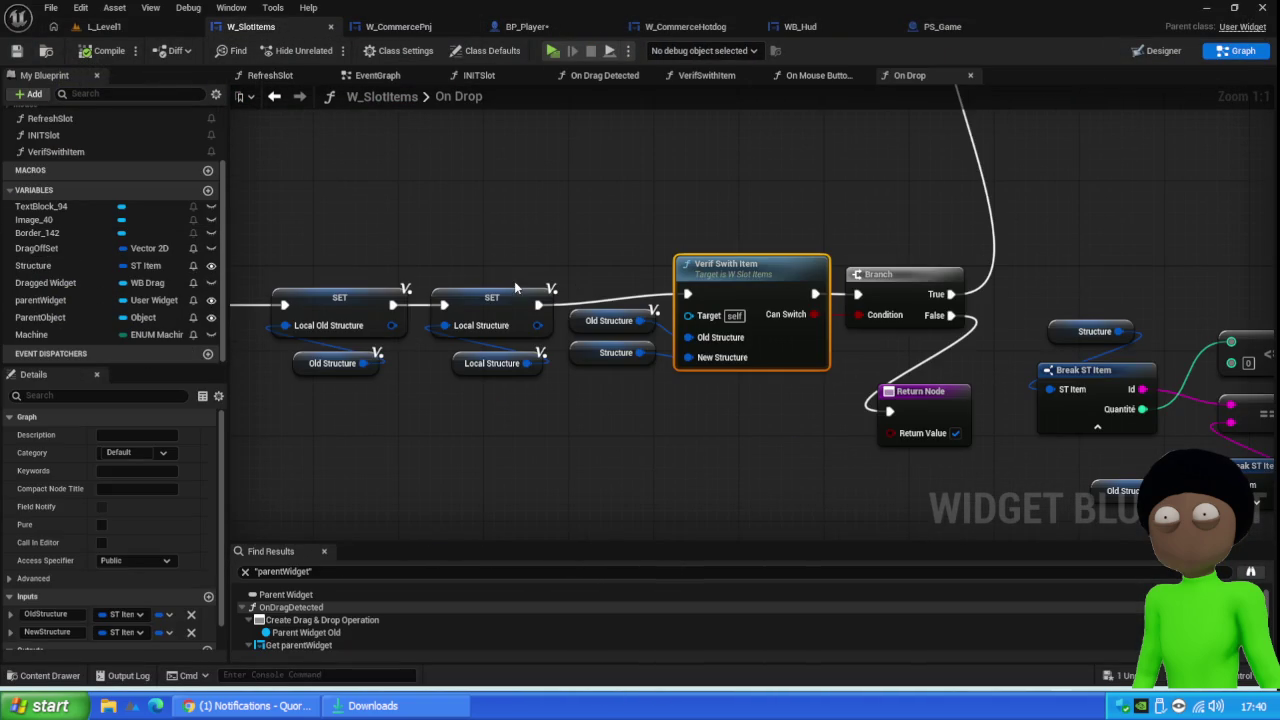
pyautogui.scroll(-4, 488, 327)
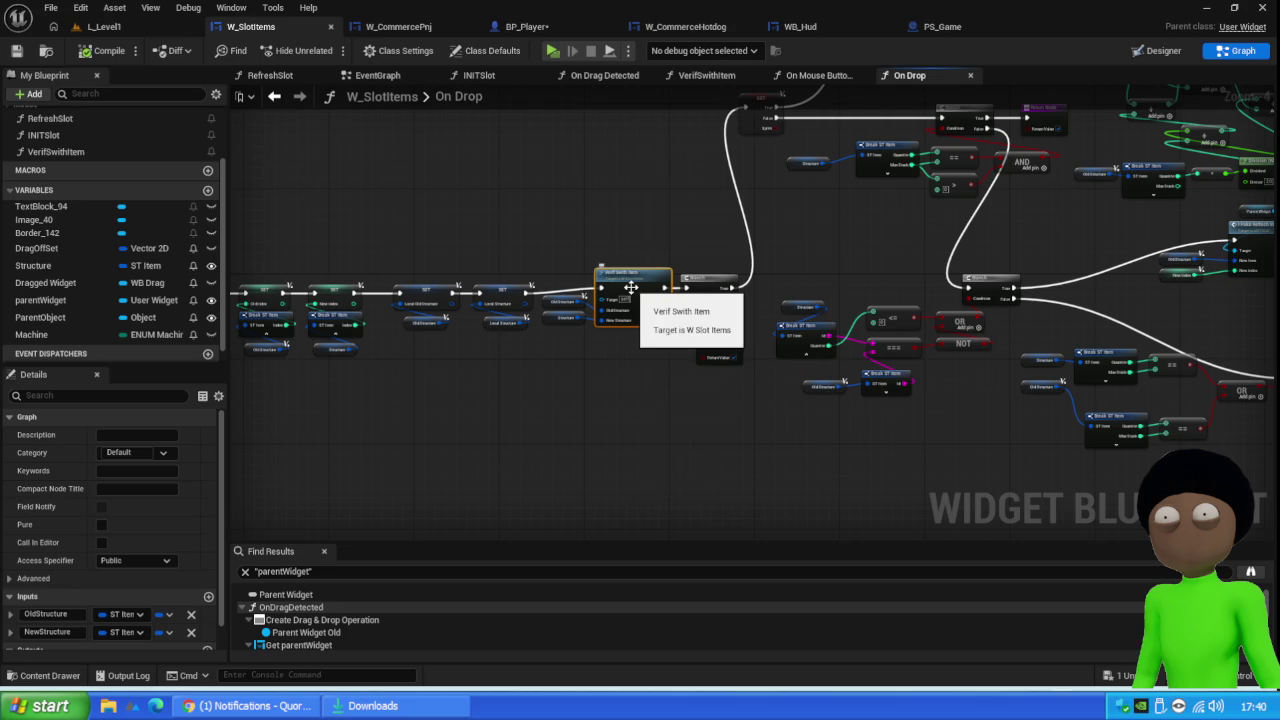
pyautogui.click(104, 26)
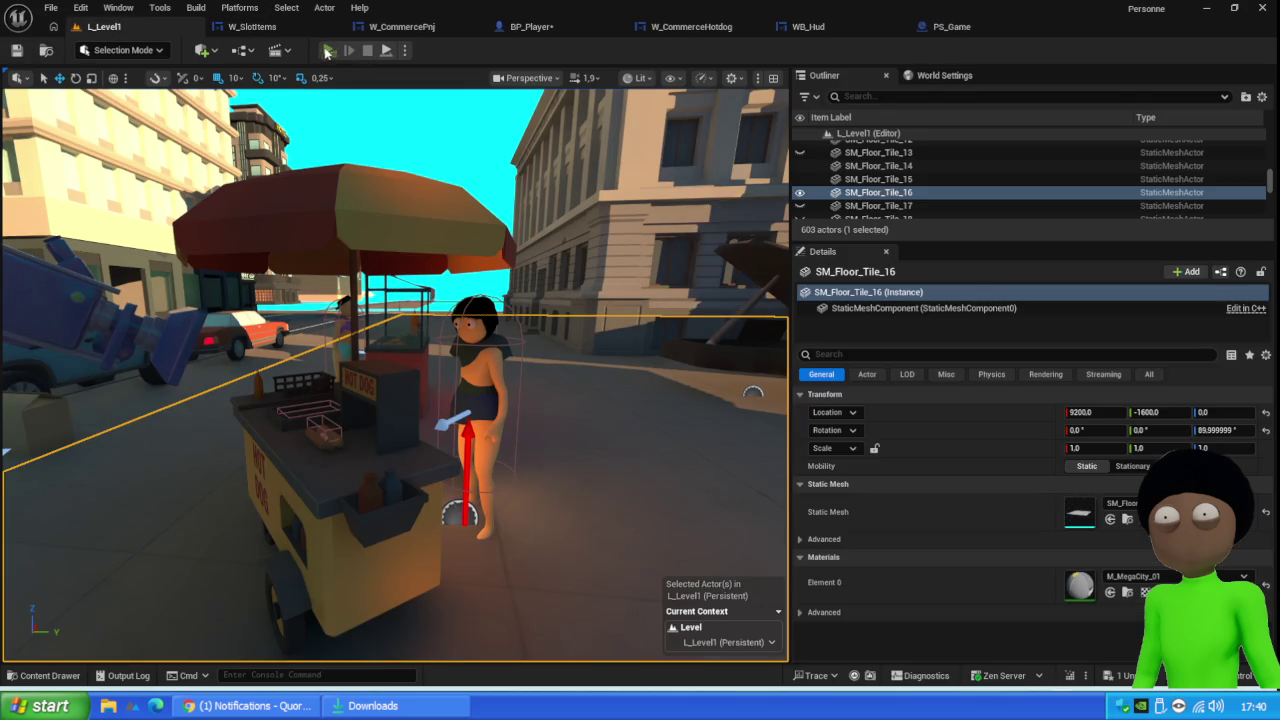
# Play as client and drop a sausage from the box onto the hotbar to hit the breakpoint
pyautogui.click(329, 50)
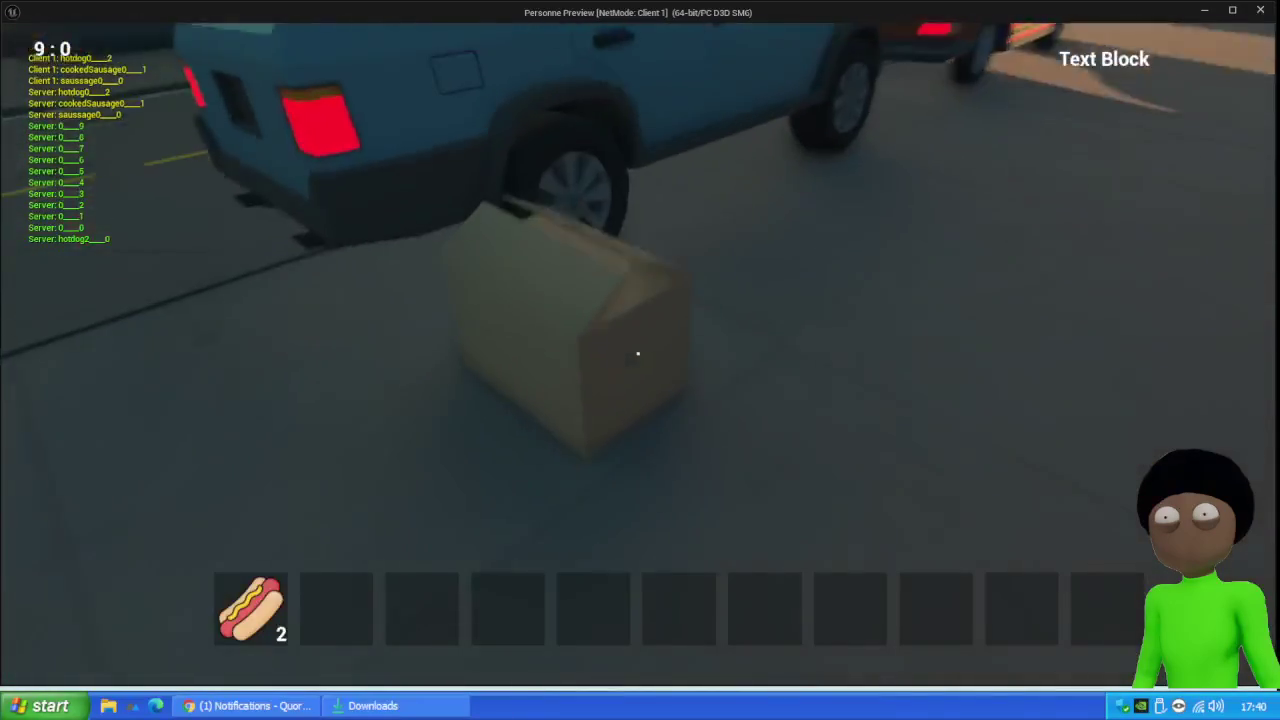
pyautogui.press('e')
pyautogui.moveTo(540, 362)
pyautogui.mouseDown()
pyautogui.moveTo(503, 379)
pyautogui.moveTo(480, 454)
pyautogui.moveTo(334, 634)
pyautogui.mouseUp()
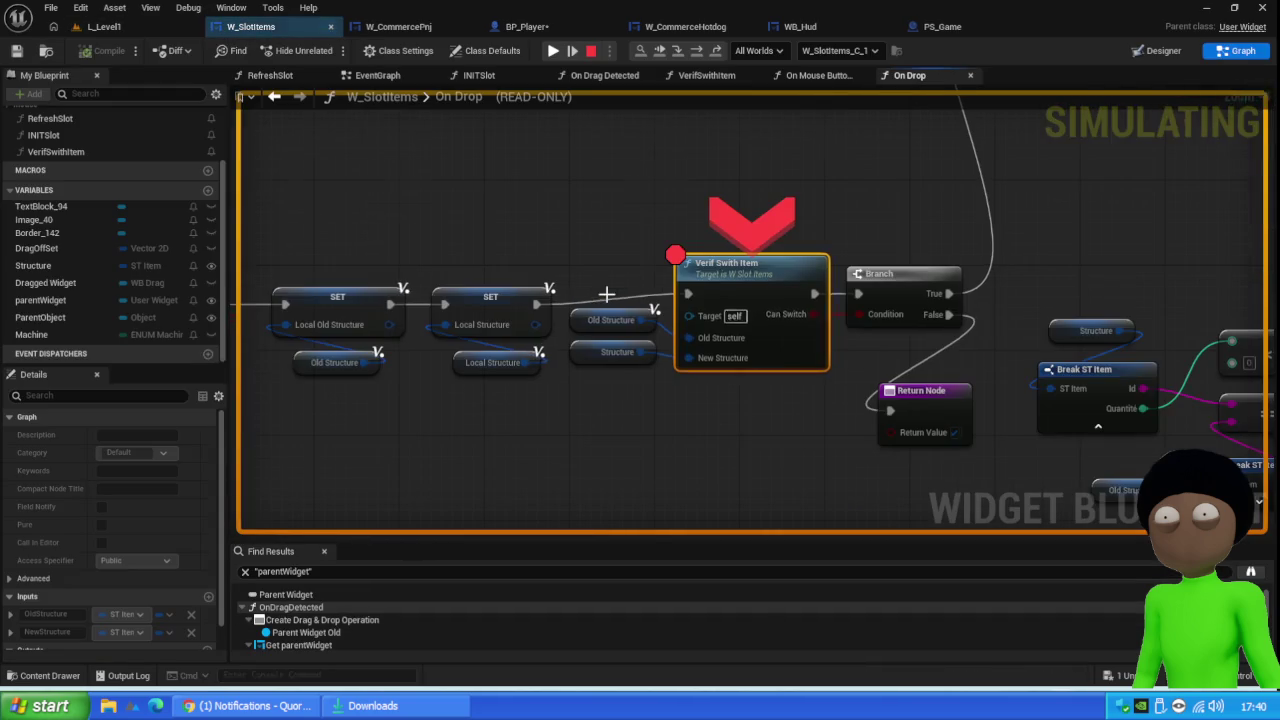
# Step over On Drop through both inventory refreshes to the Return Node
pyautogui.press('F10')
pyautogui.press('F10')
pyautogui.press('F10')
pyautogui.press('F10')
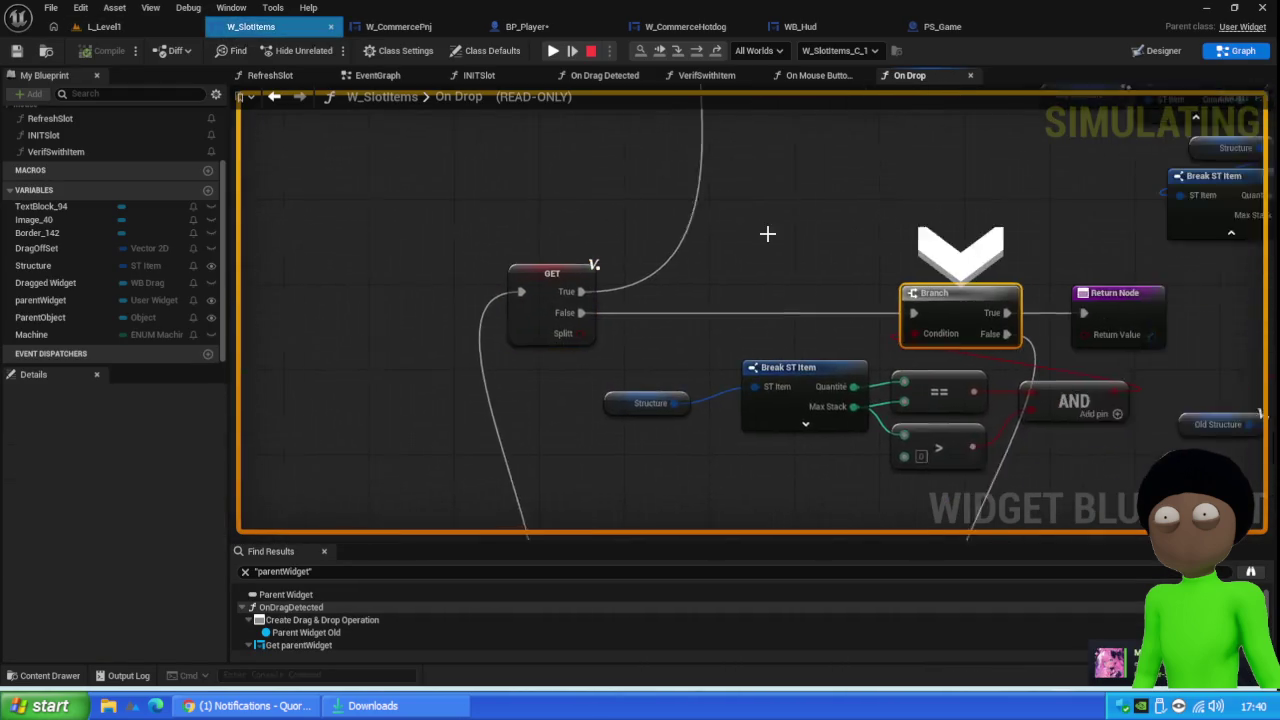
pyautogui.press('F10')
pyautogui.press('F10')
pyautogui.press('F10')
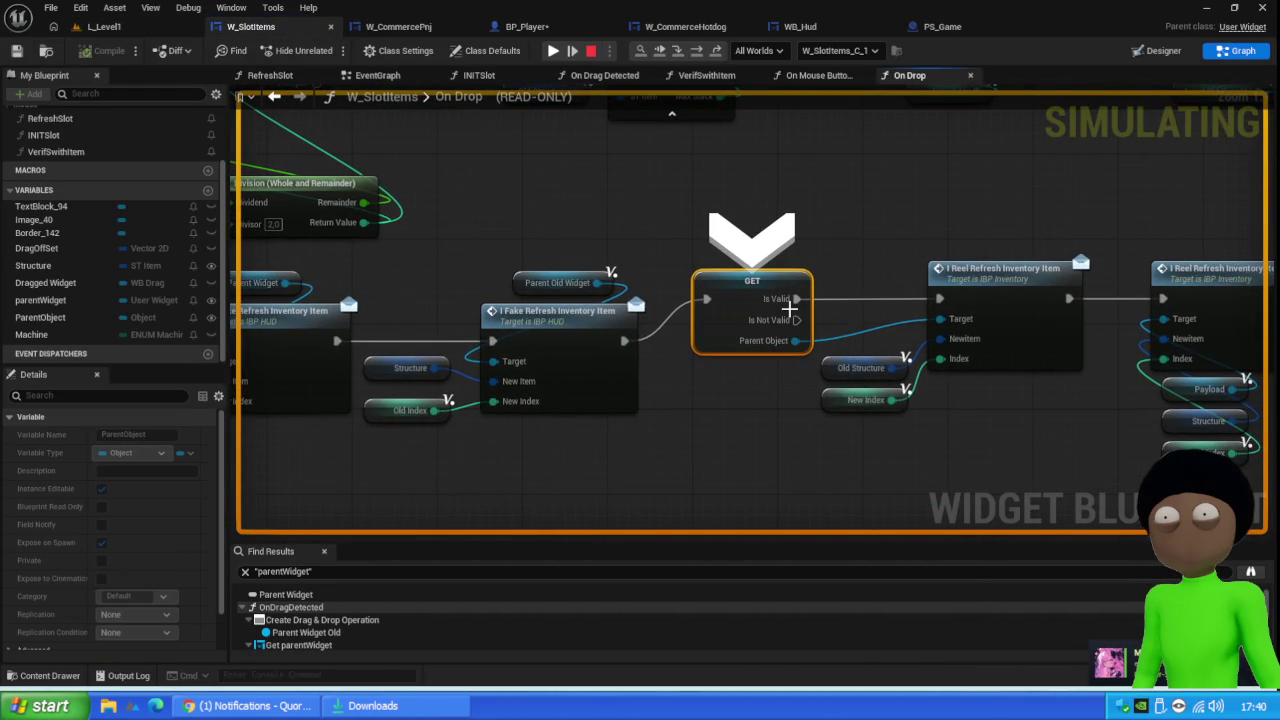
pyautogui.moveTo(799, 341)
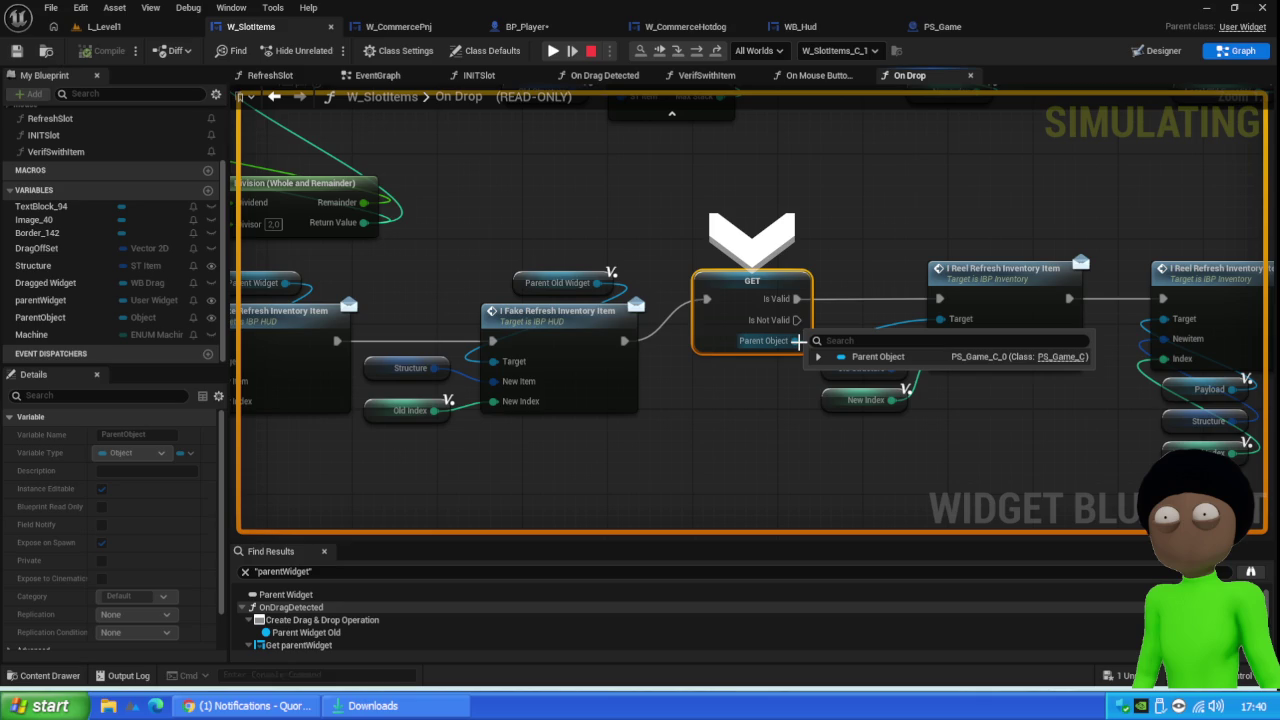
pyautogui.press('F10')
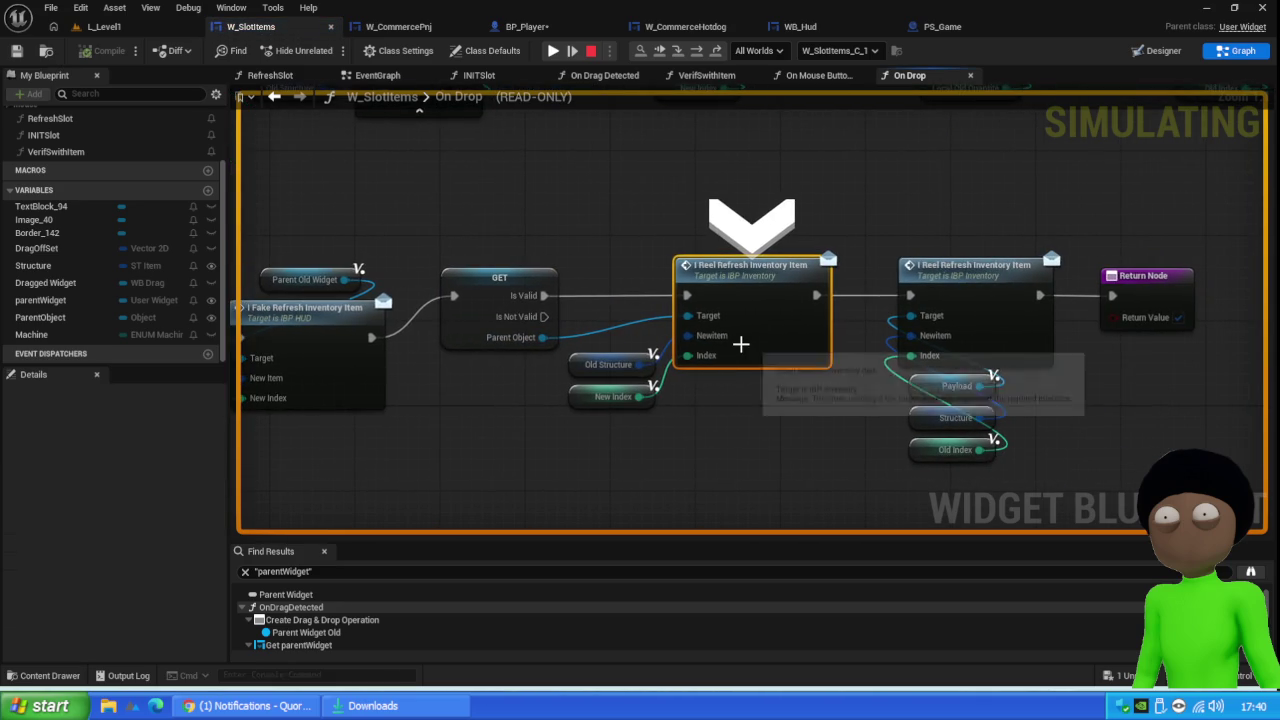
pyautogui.press('F10')
pyautogui.press('F10')
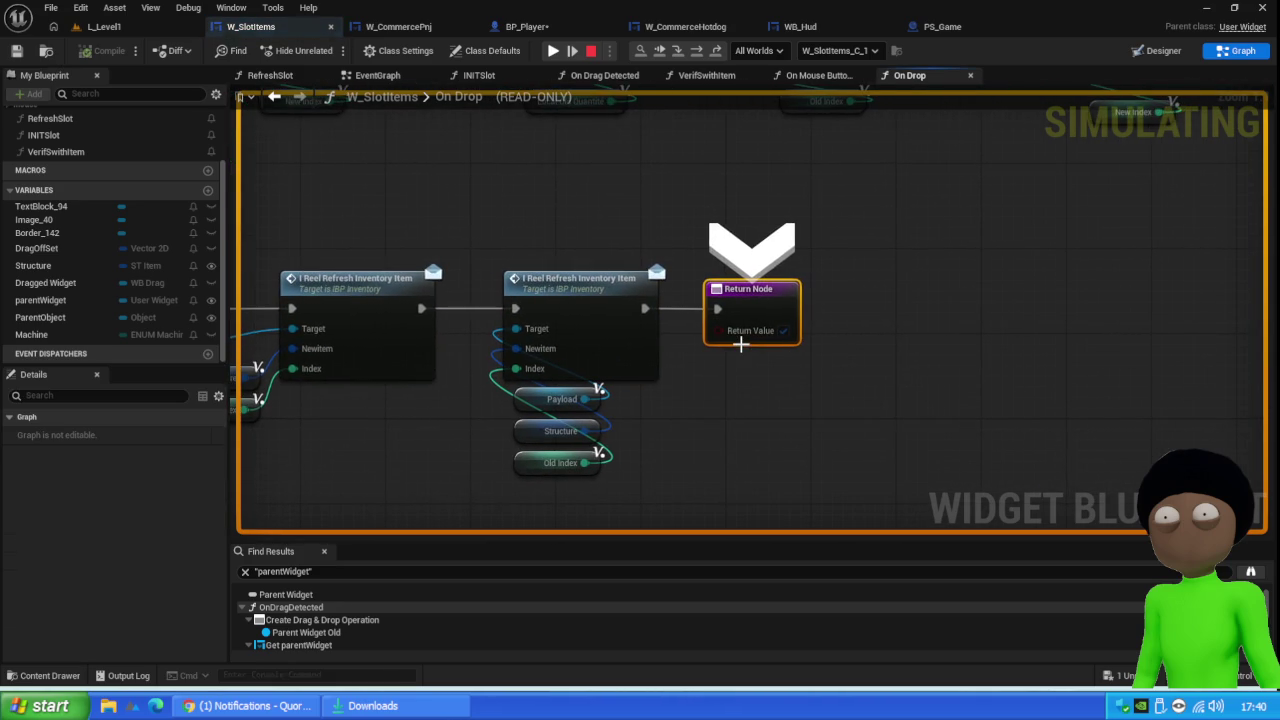
pyautogui.press('F10')
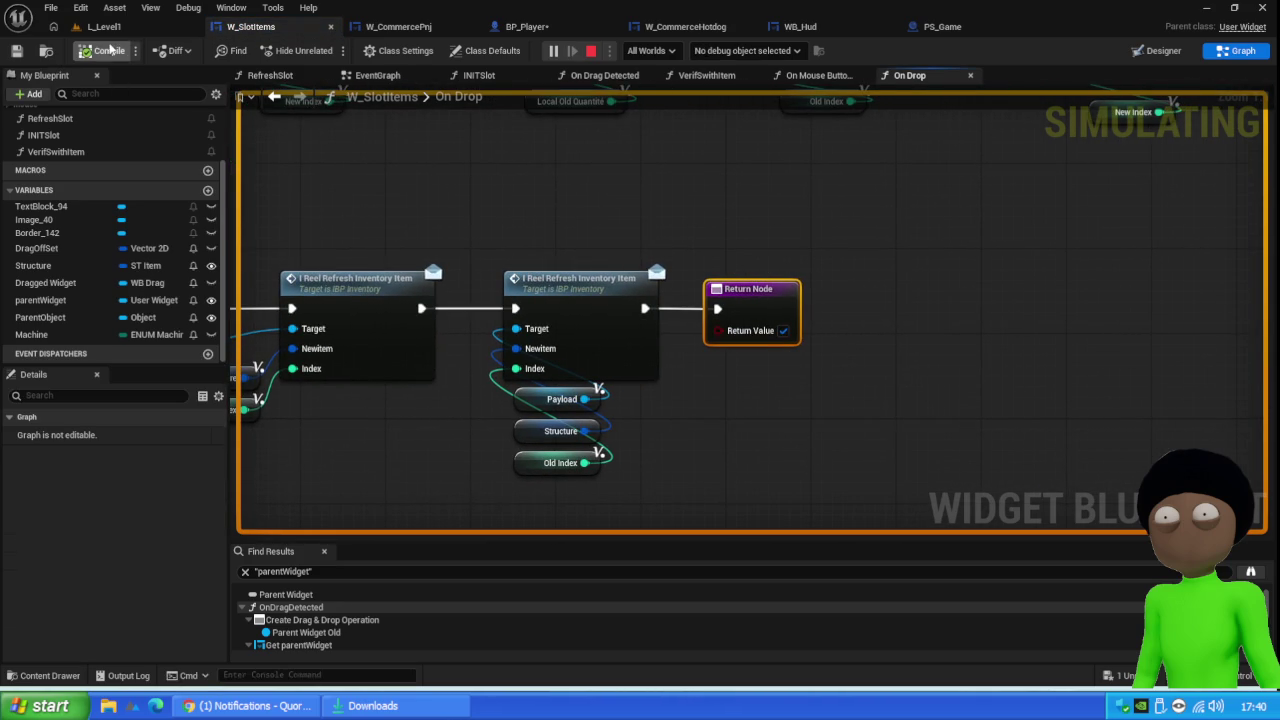
pyautogui.click(104, 27)
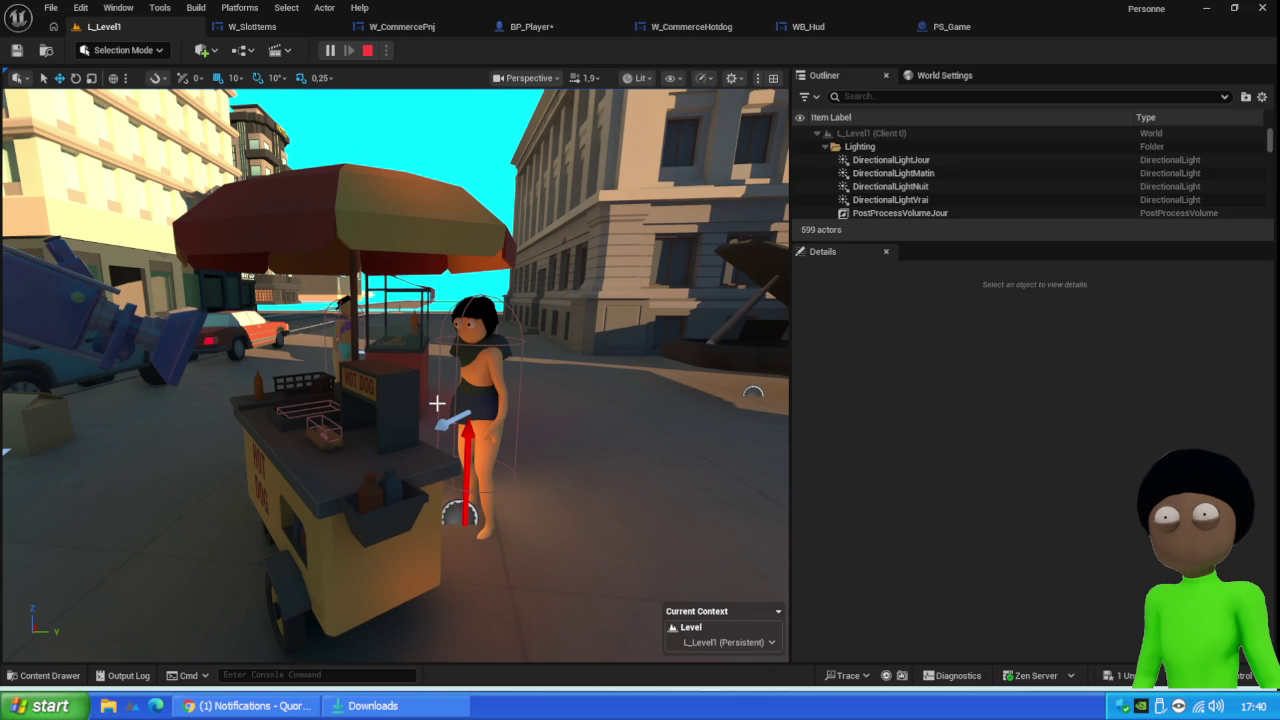
# Restart the client test and drop a sausage on the bar, removing the Verif Swith Item breakpoint
pyautogui.click(614, 437)
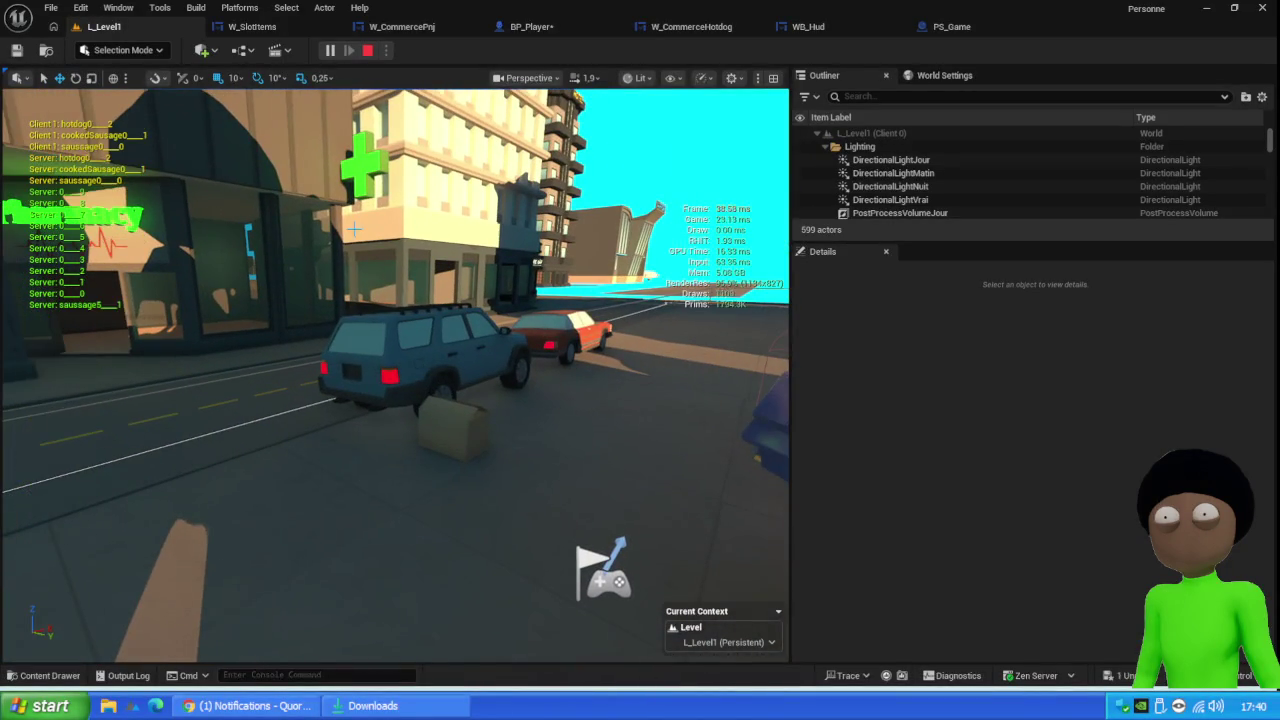
pyautogui.click(367, 50)
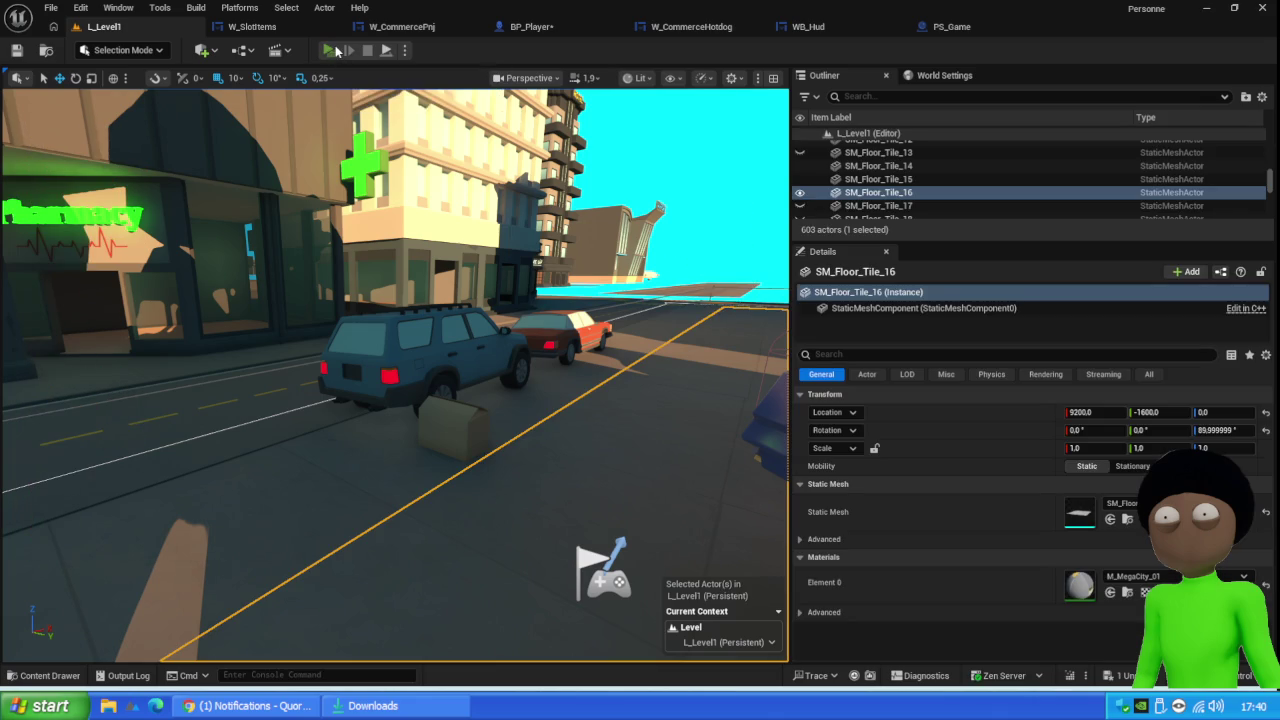
pyautogui.hotkey('alt', 'p')
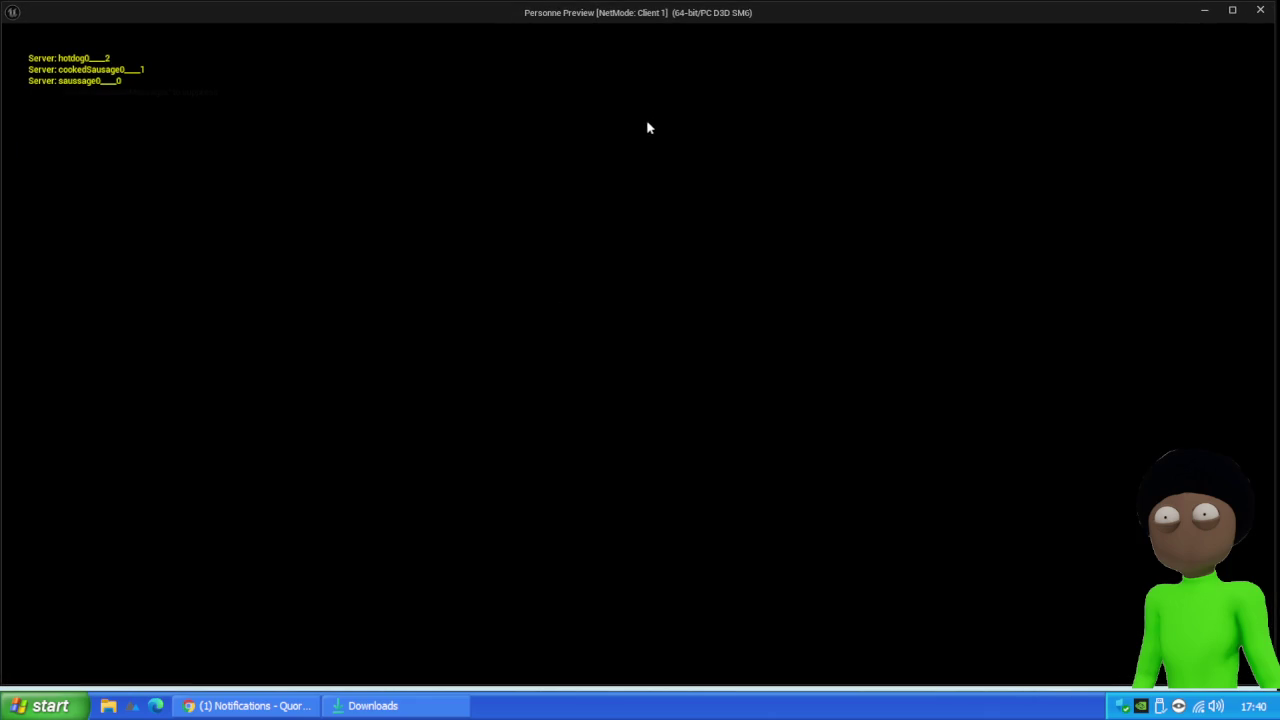
pyautogui.press('e')
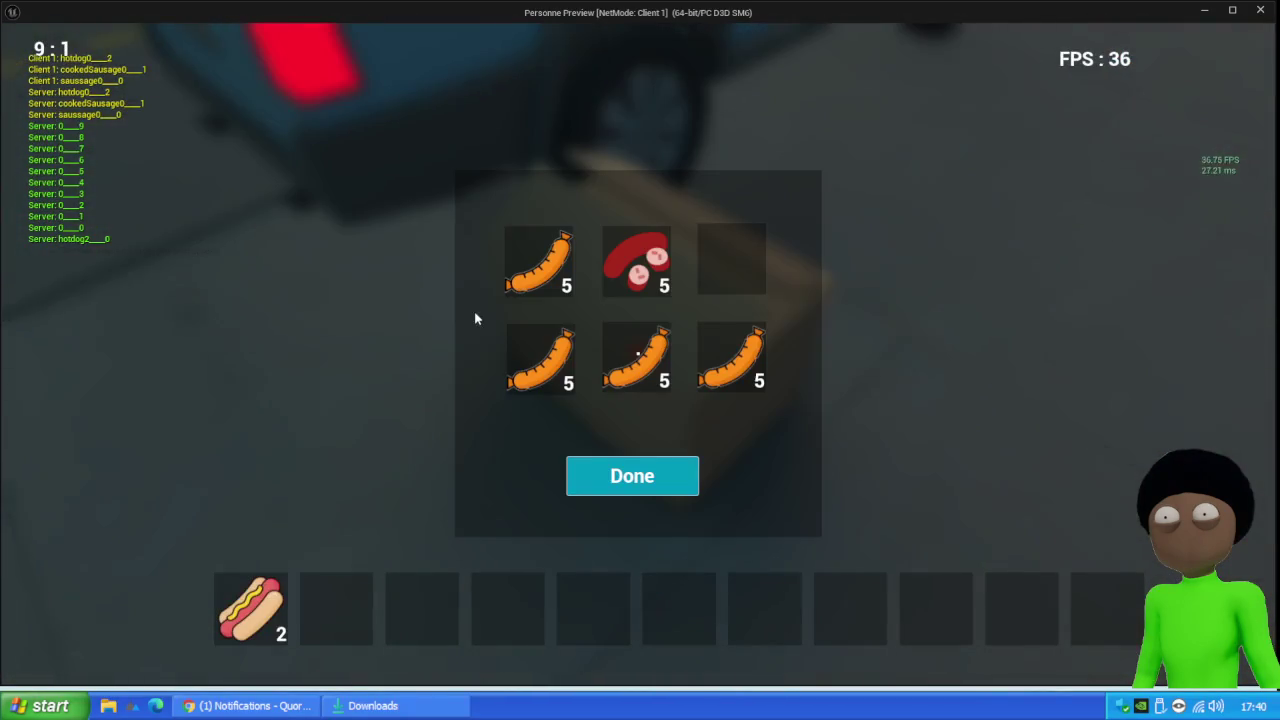
pyautogui.moveTo(602, 324); pyautogui.dragTo(354, 646)
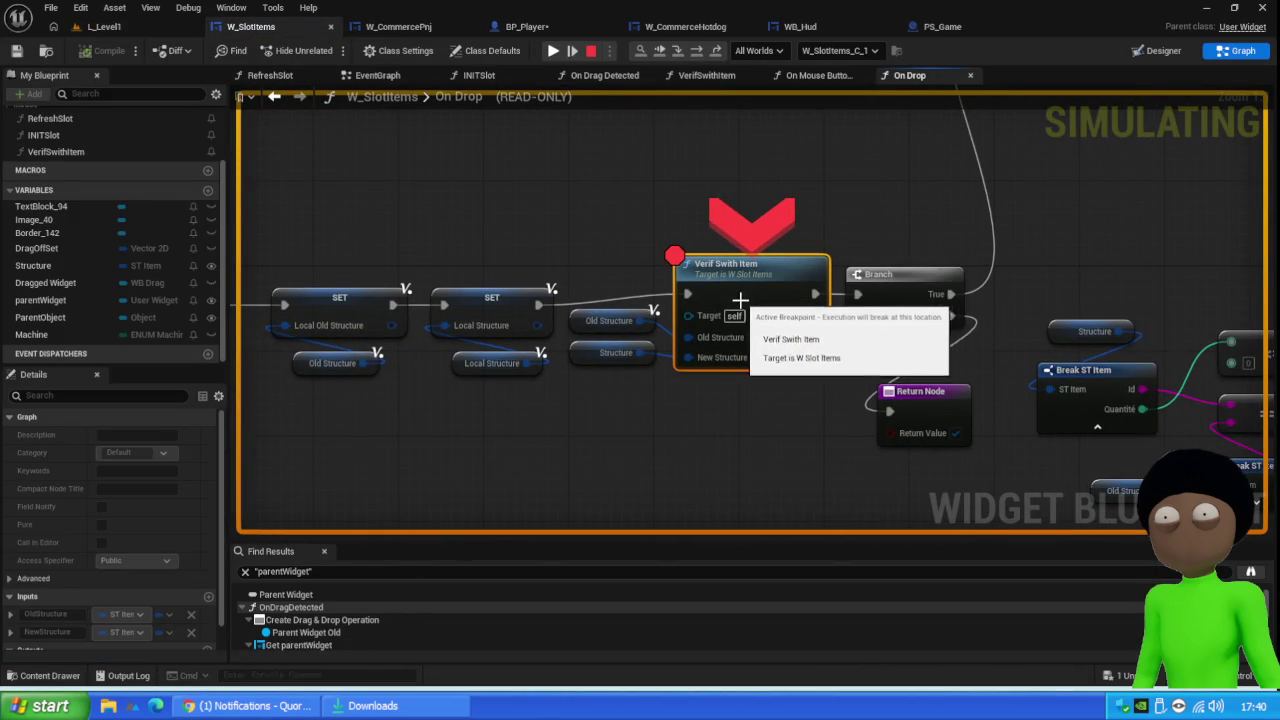
pyautogui.press('F9')
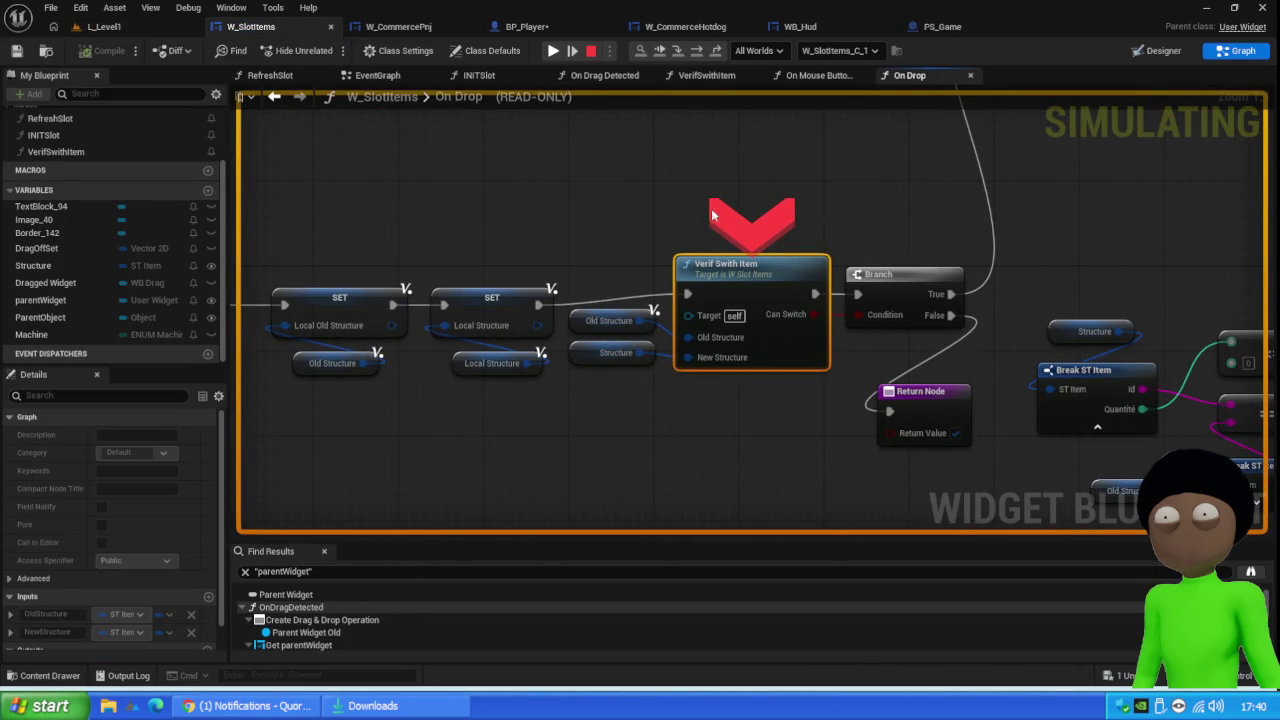
pyautogui.click(552, 52)
# Move the left, middle, cooked and remaining sausage stacks into the inventory bar, then stop
pyautogui.moveTo(529, 357)
pyautogui.mouseDown()
pyautogui.moveTo(268, 615)
pyautogui.moveTo(425, 622)
pyautogui.mouseUp()
pyautogui.moveTo(637, 358)
pyautogui.mouseDown()
pyautogui.moveTo(445, 620)
pyautogui.moveTo(512, 625)
pyautogui.mouseUp()
pyautogui.moveTo(731, 357)
pyautogui.mouseDown()
pyautogui.moveTo(512, 624)
pyautogui.moveTo(600, 624)
pyautogui.mouseUp()
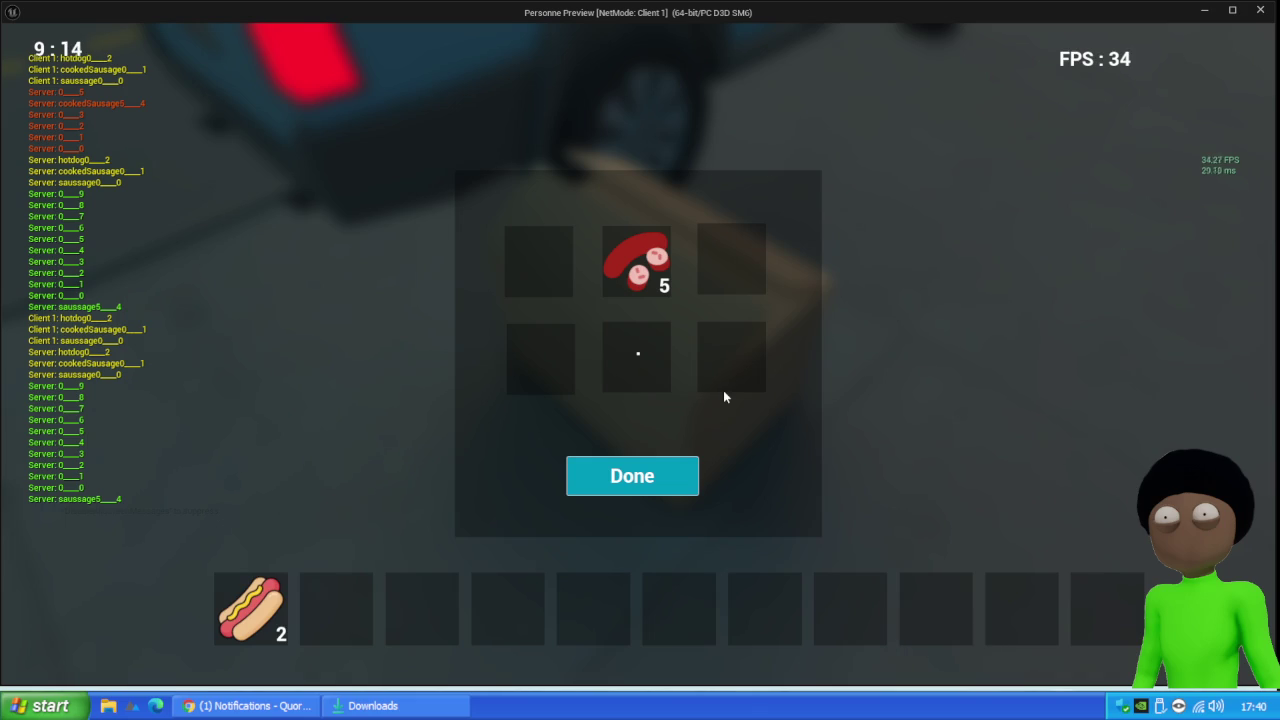
pyautogui.moveTo(636, 270)
pyautogui.mouseDown()
pyautogui.moveTo(443, 623)
pyautogui.moveTo(457, 571)
pyautogui.mouseUp()
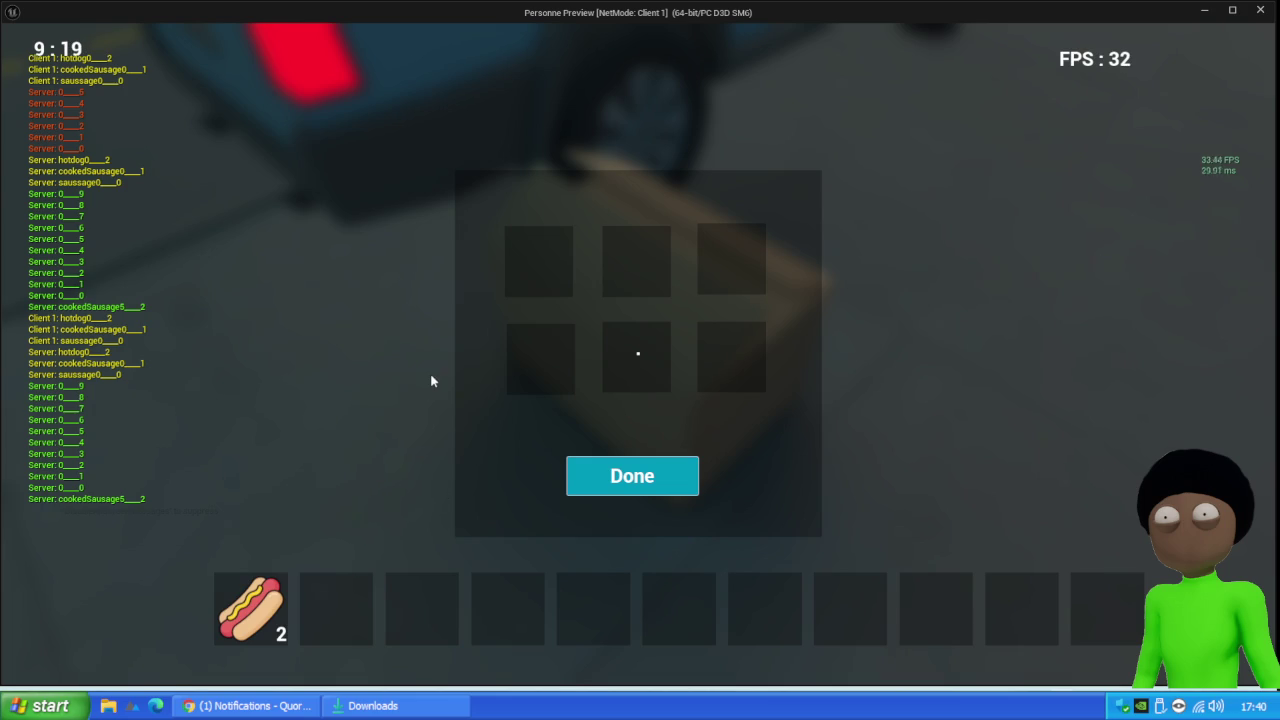
pyautogui.press('Escape')
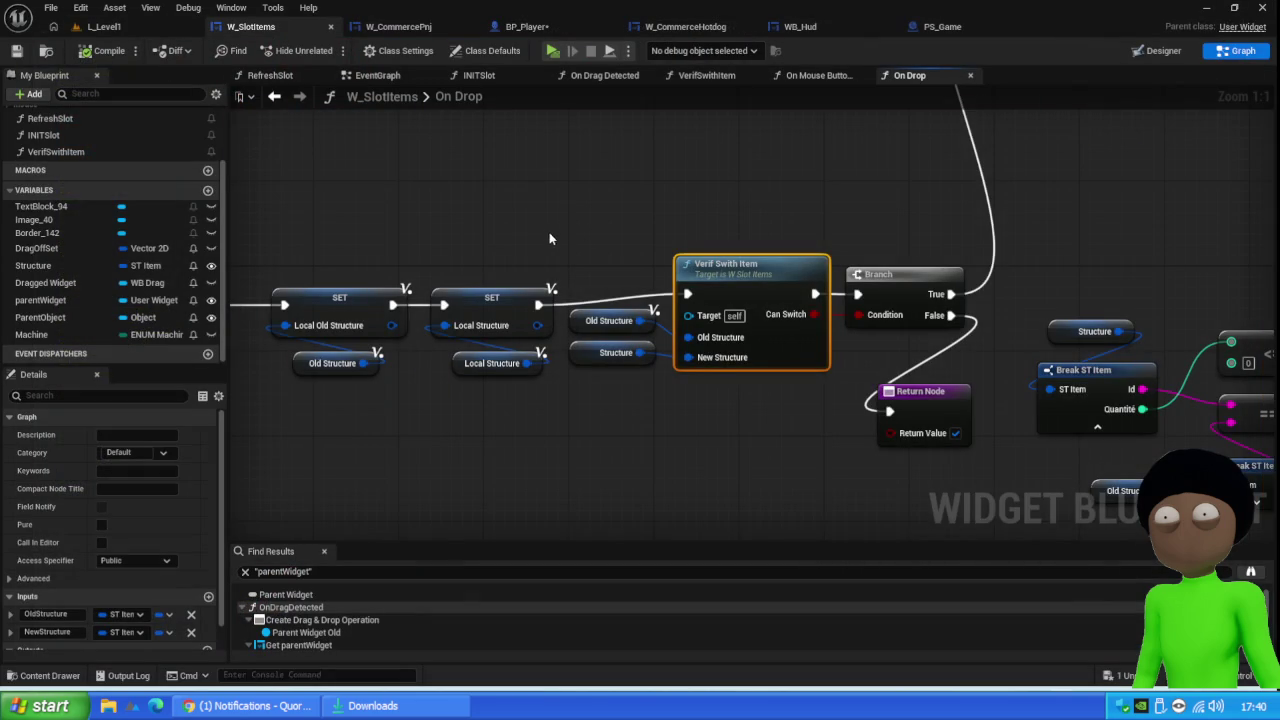
# Select the Verif Swith Item, branch and return nodes, nudge them lower, and save W_SlotItems
pyautogui.scroll(-4, 482, 234)
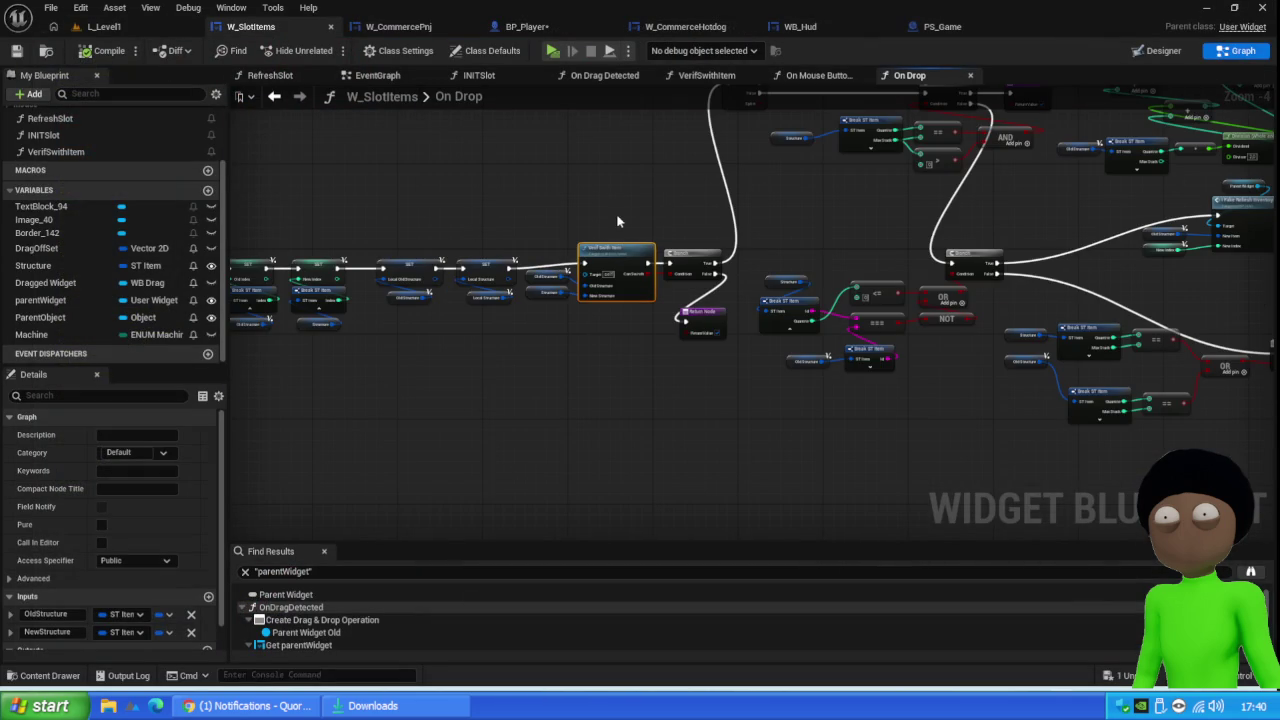
pyautogui.moveTo(632, 196); pyautogui.dragTo(582, 306)
pyautogui.moveTo(710, 215); pyautogui.dragTo(531, 421)
pyautogui.moveTo(614, 258); pyautogui.dragTo(615, 265)
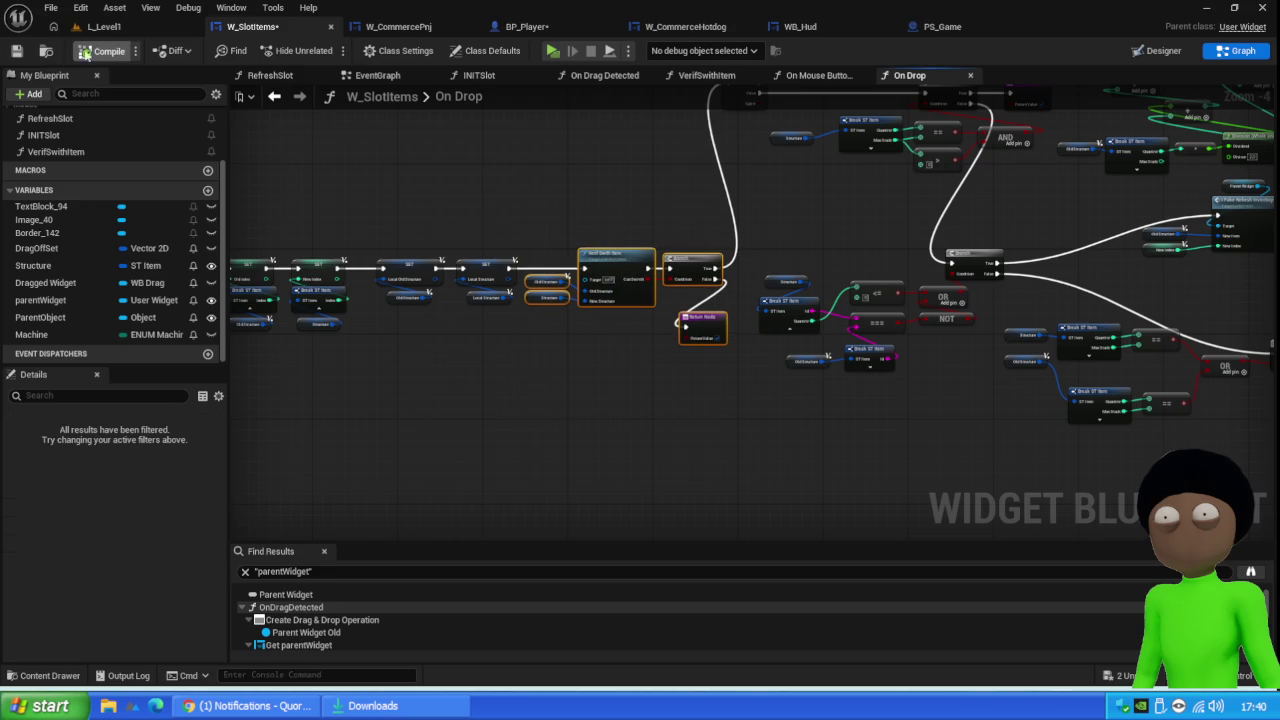
pyautogui.click(17, 50)
# Run a brief client play test from L_Level1, then switch to the Notepad notes
pyautogui.click(100, 27)
pyautogui.click(331, 50)
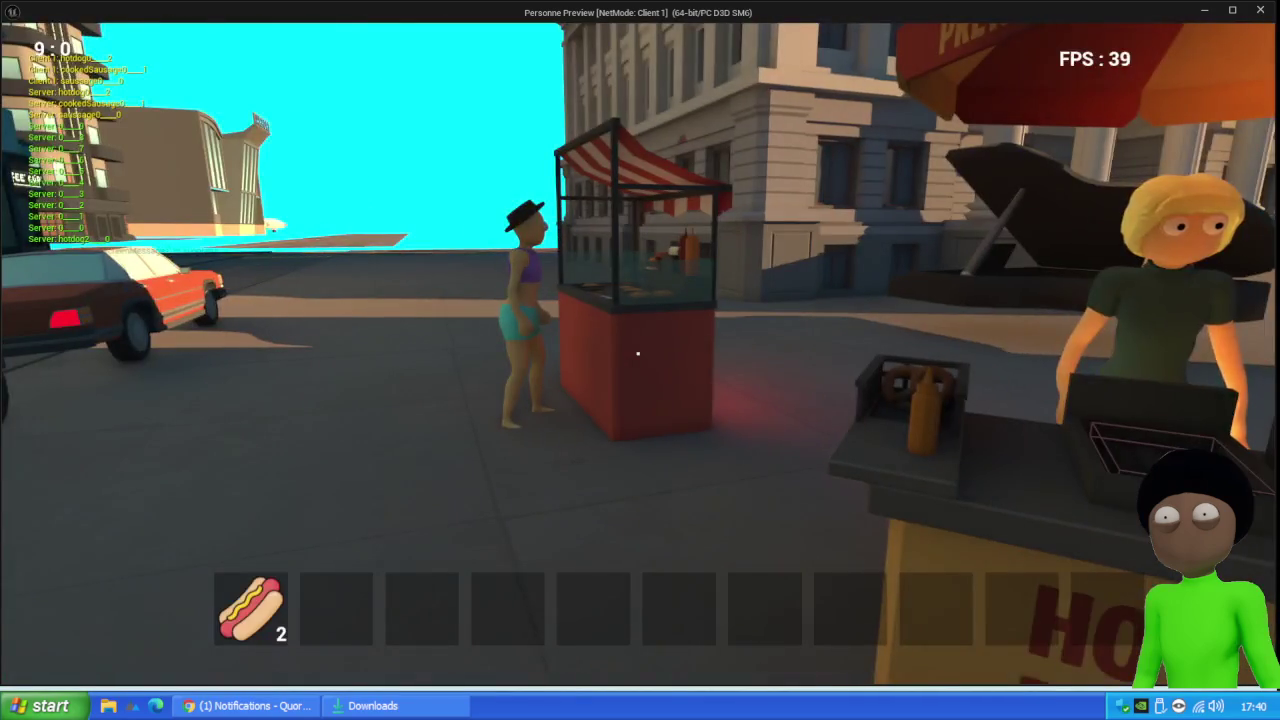
pyautogui.press('Escape')
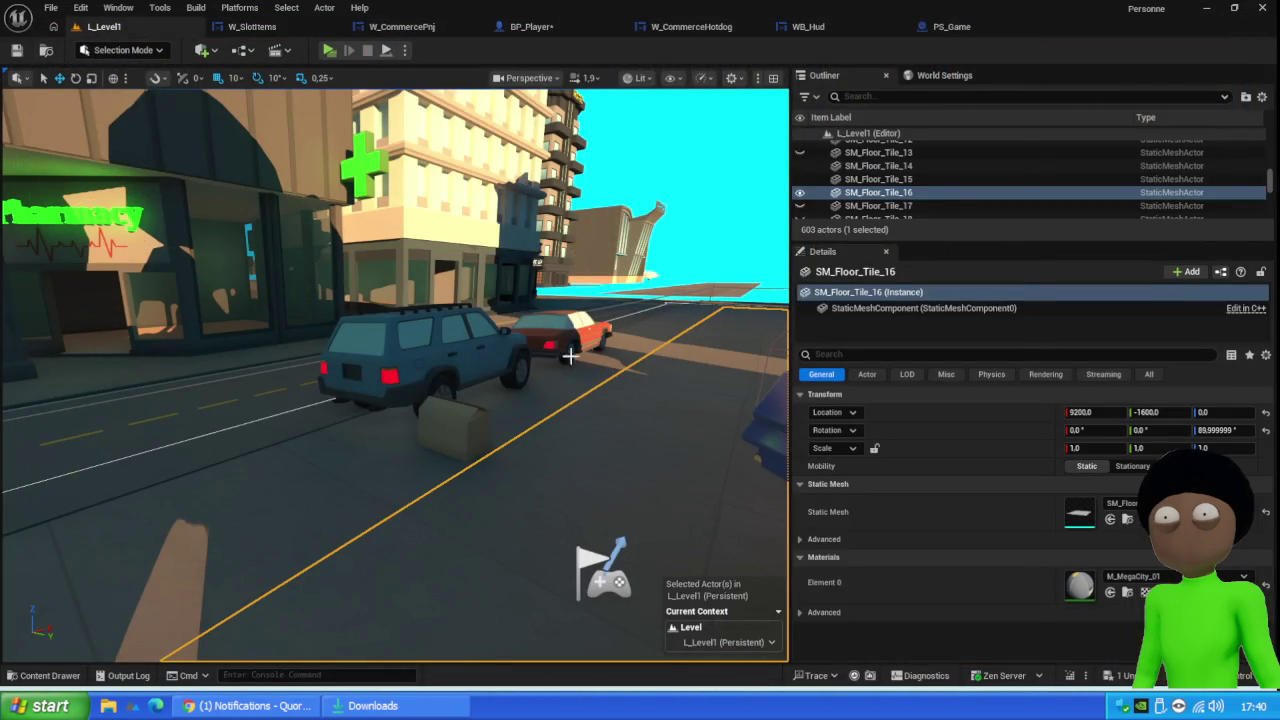
pyautogui.hotkey('alt', 'Tab')
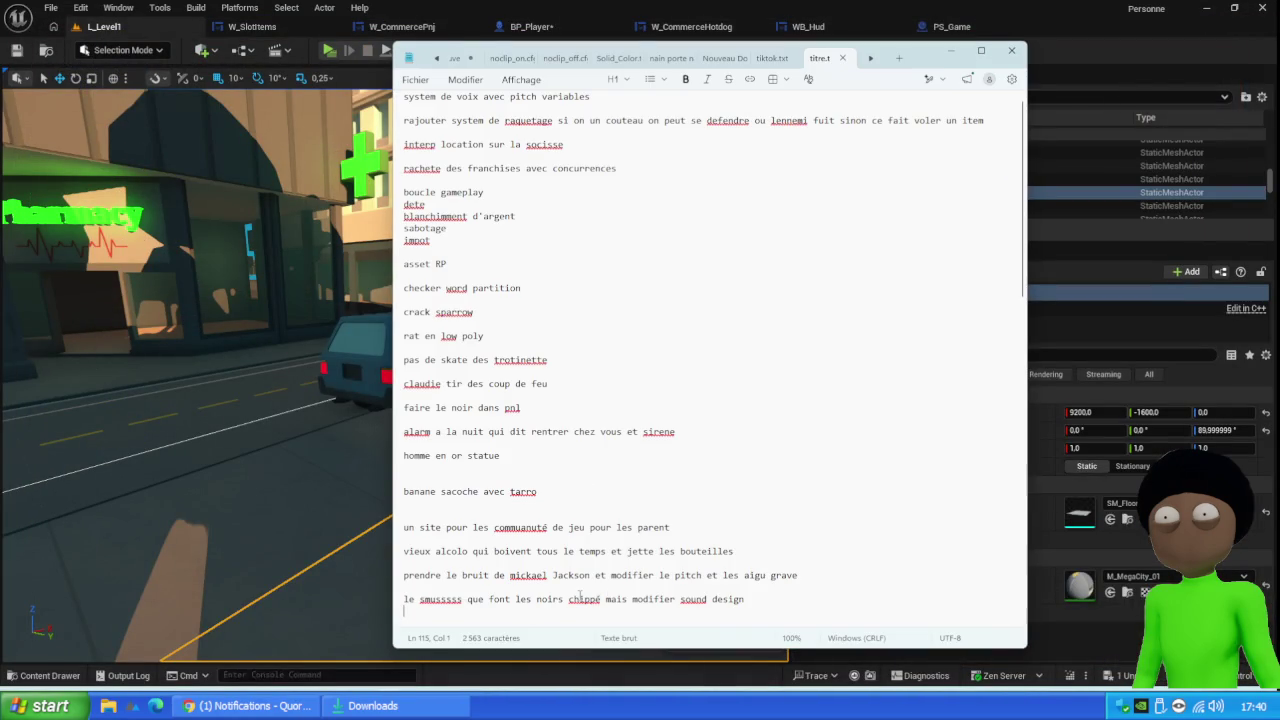
# Append the line 'faire un homme saussice' to the notes and return to Unreal
pyautogui.press('Return')
pyautogui.write('faire un homme saussice')
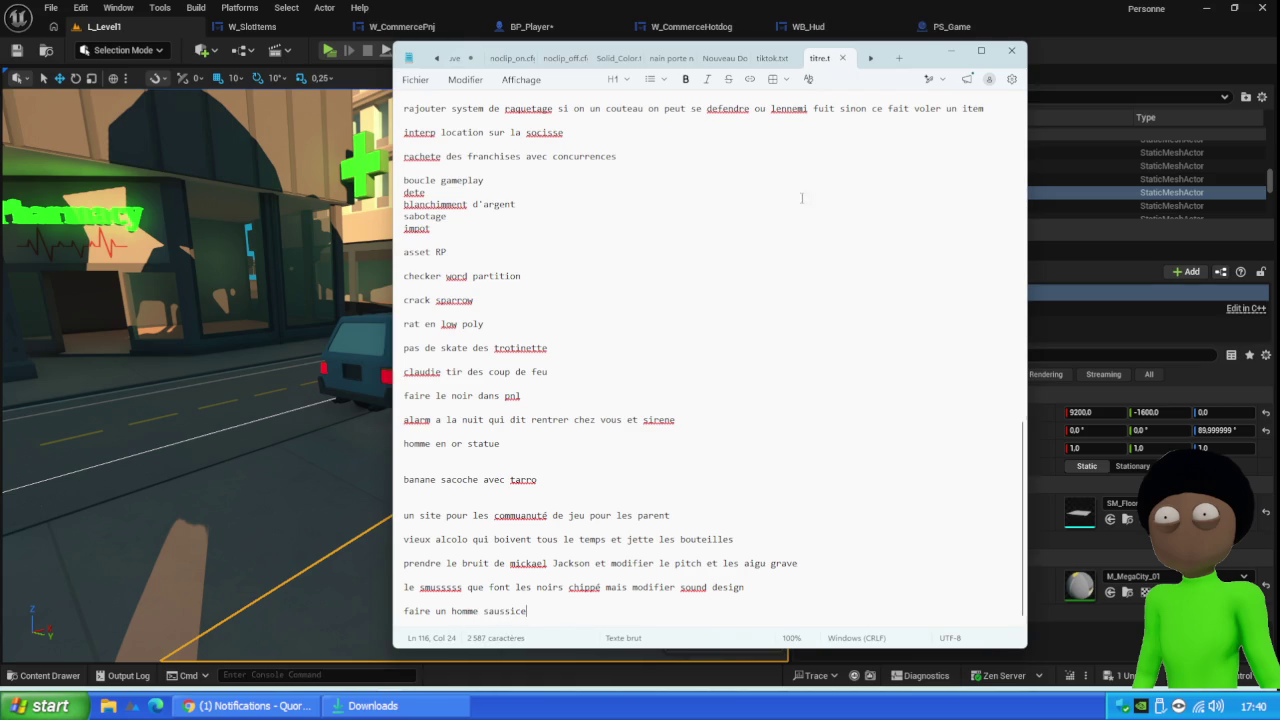
pyautogui.click(299, 427)
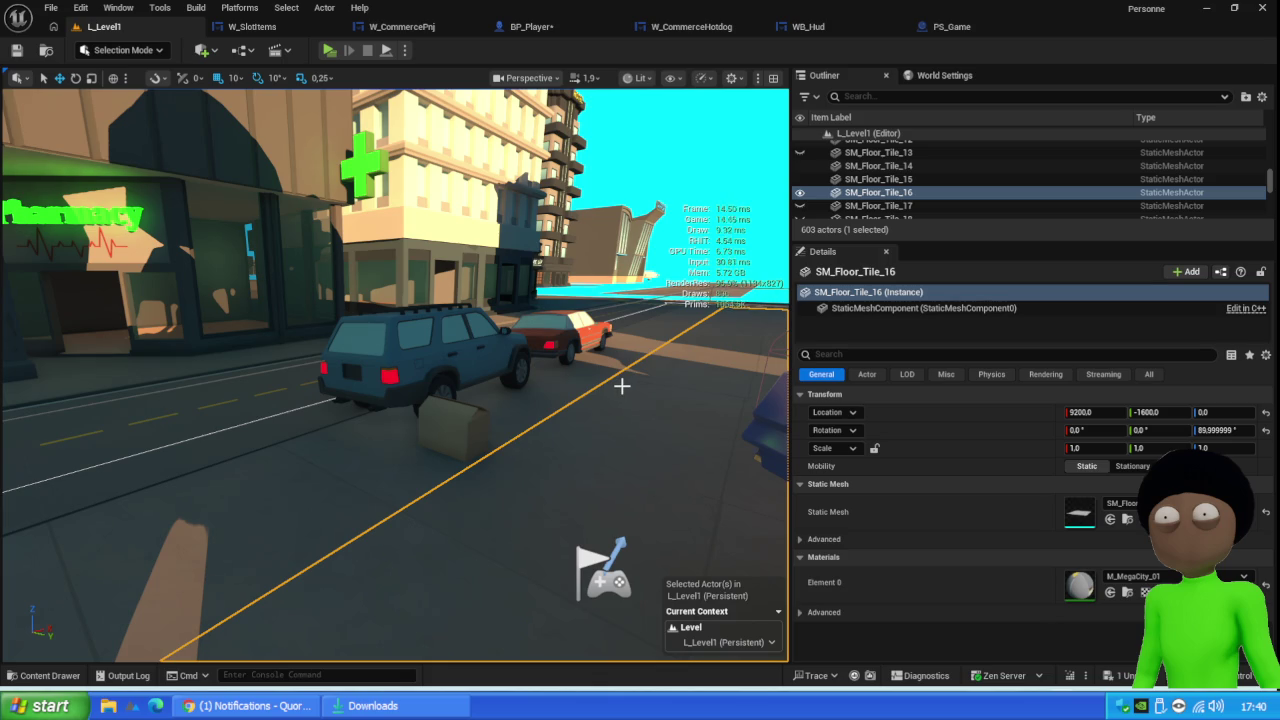
# In a client test, open the cardboard box and drag its top-left 5-sausage stack out, then stop
pyautogui.moveTo(577, 440)
pyautogui.mouseDown()
pyautogui.moveTo(520, 420)
pyautogui.moveTo(570, 400)
pyautogui.moveTo(588, 450)
pyautogui.moveTo(588, 426)
pyautogui.mouseUp()
pyautogui.click(340, 50)
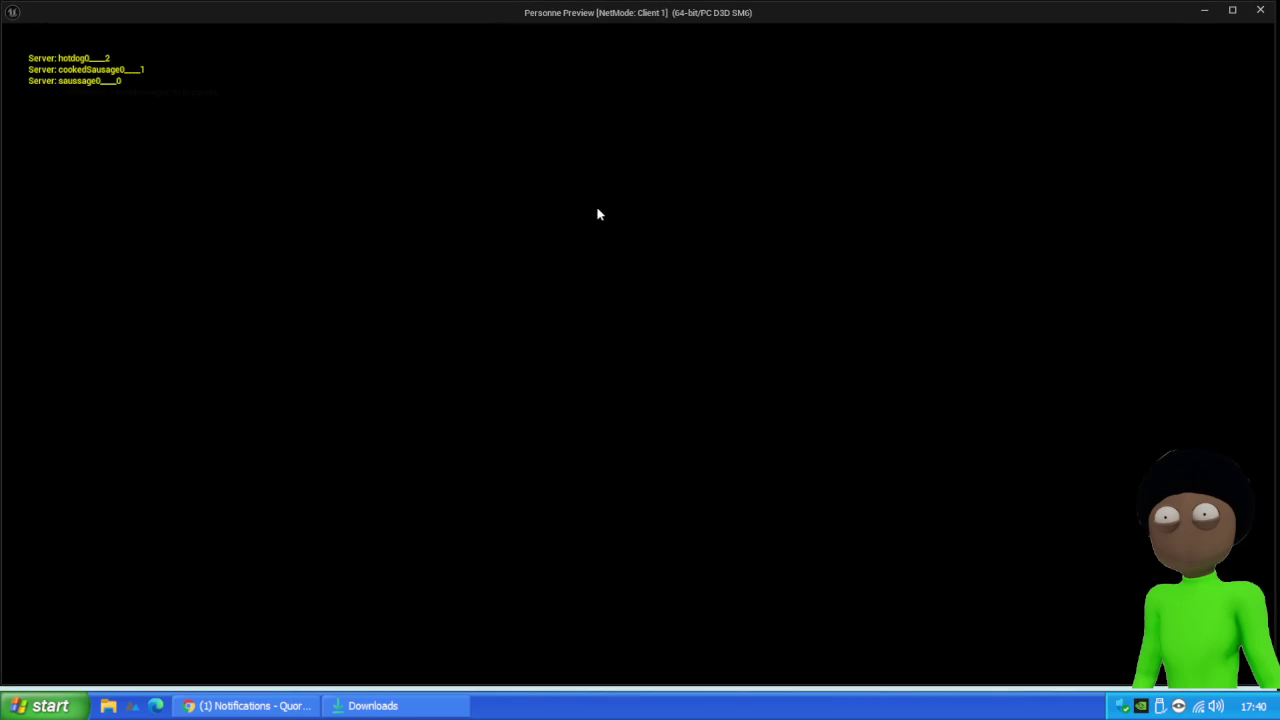
pyautogui.press('e')
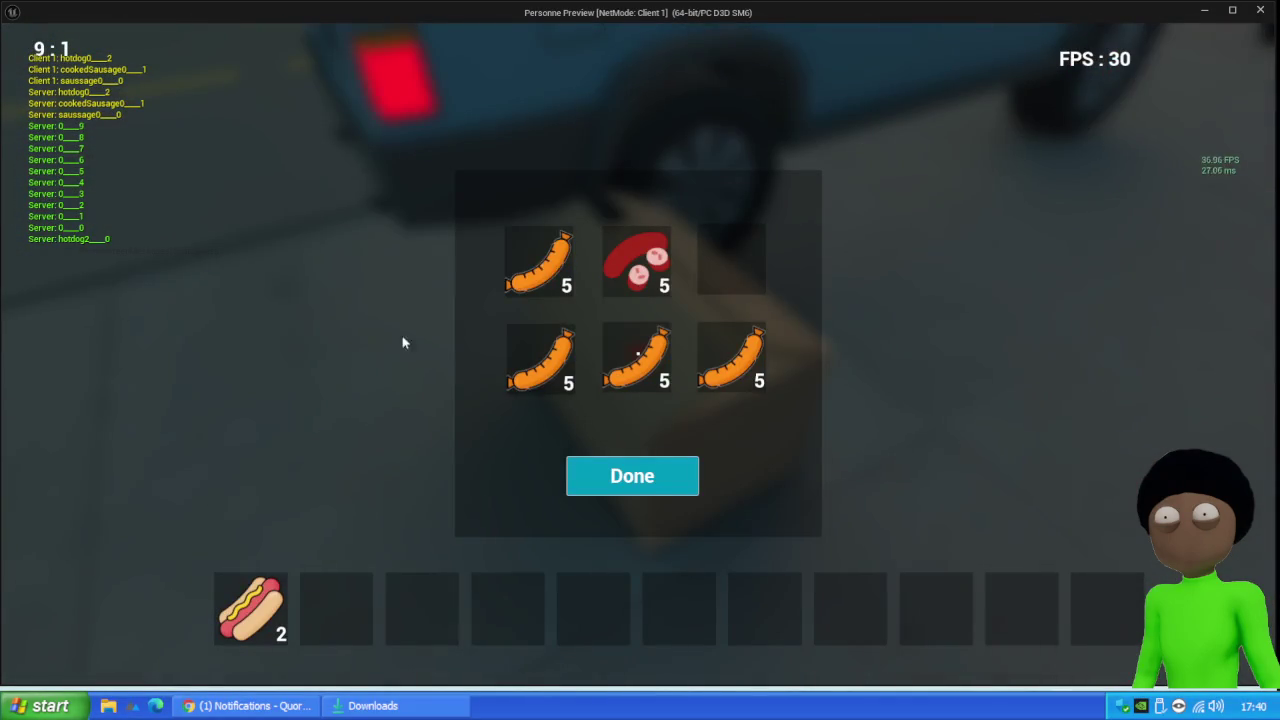
pyautogui.moveTo(551, 280)
pyautogui.mouseDown()
pyautogui.moveTo(336, 610)
pyautogui.moveTo(345, 623)
pyautogui.mouseUp()
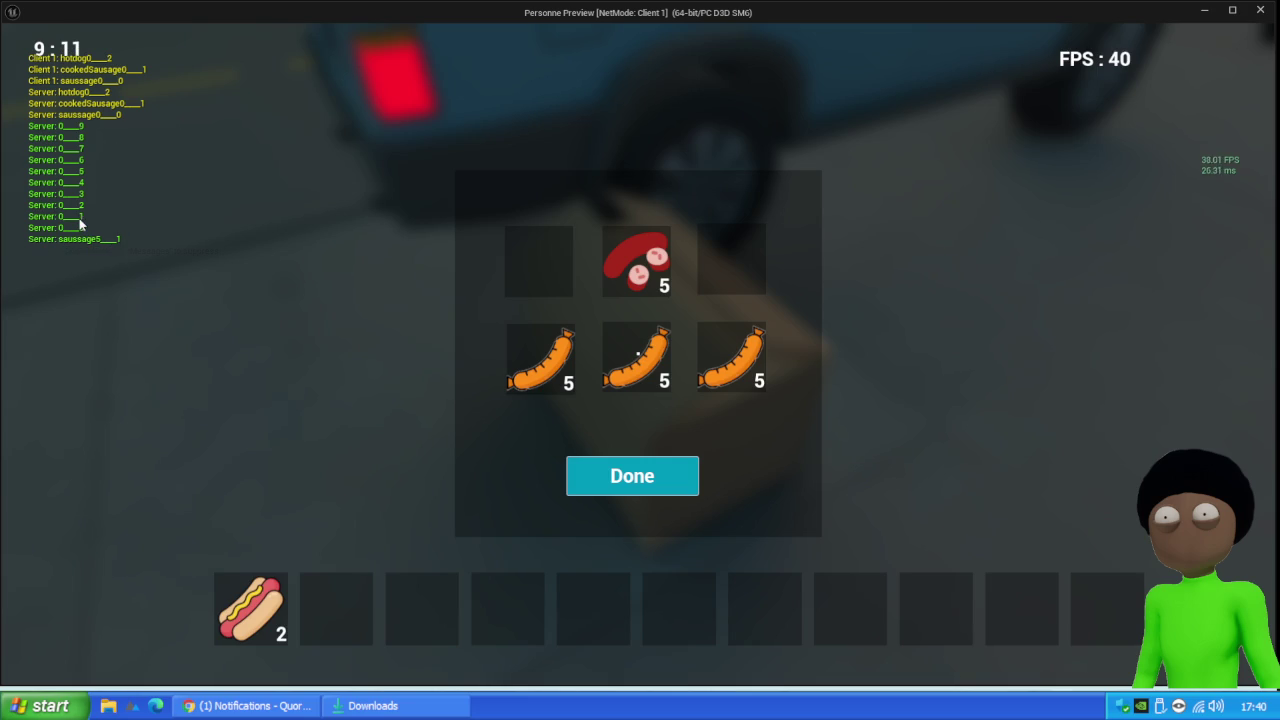
pyautogui.press('Escape')
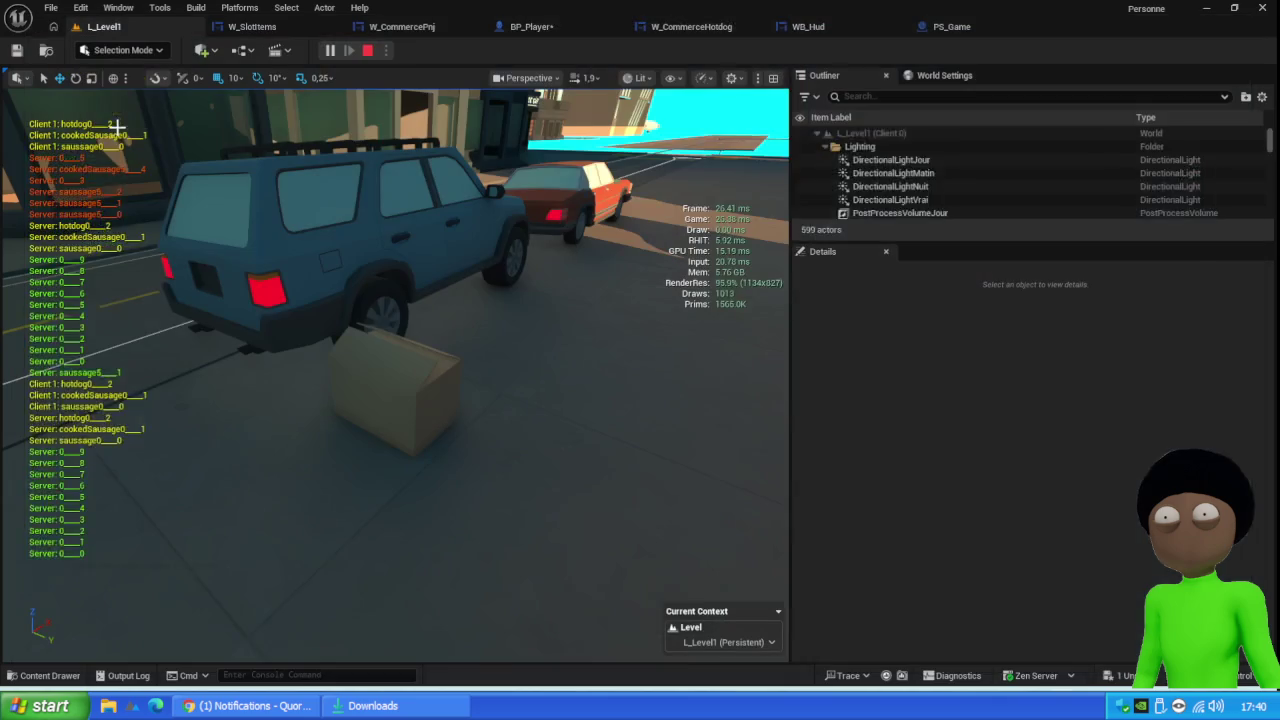
# Set PS_Game's Print String text colour to orange, save, and run a quick play test
pyautogui.click(944, 29)
pyautogui.click(711, 270)
pyautogui.moveTo(800, 385); pyautogui.dragTo(857, 380)
pyautogui.click(910, 595)
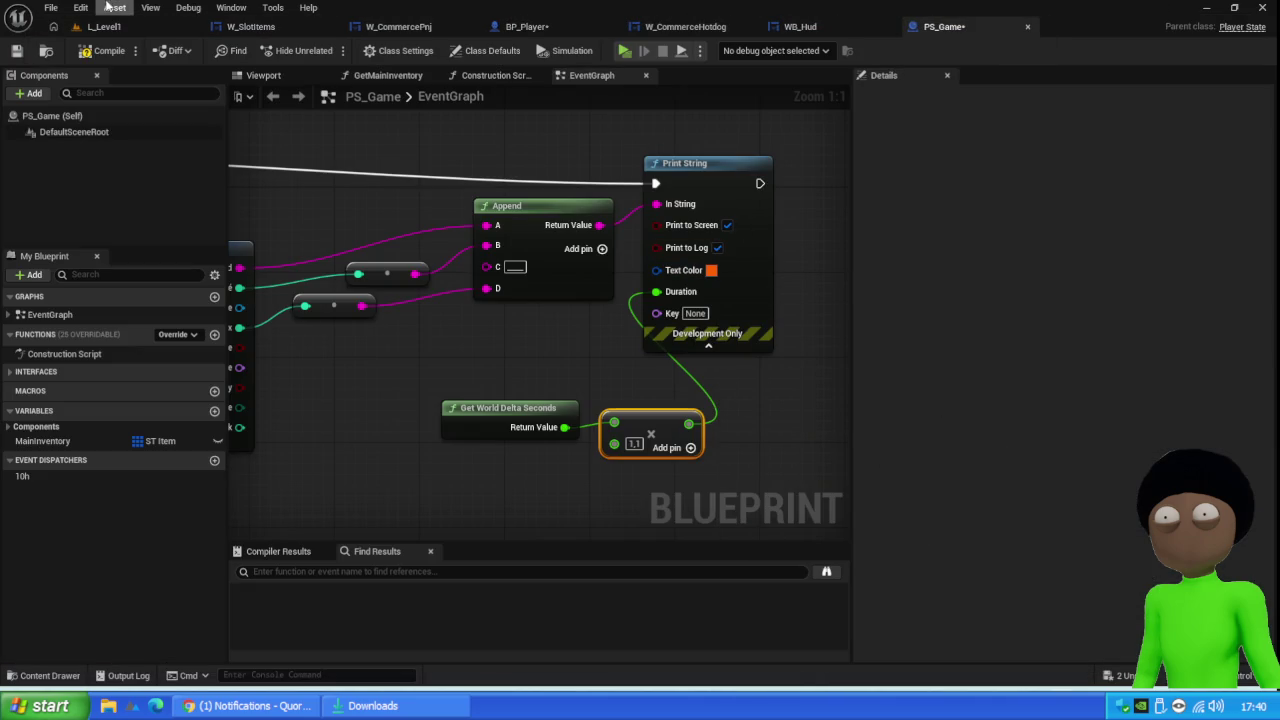
pyautogui.click(16, 51)
pyautogui.click(100, 26)
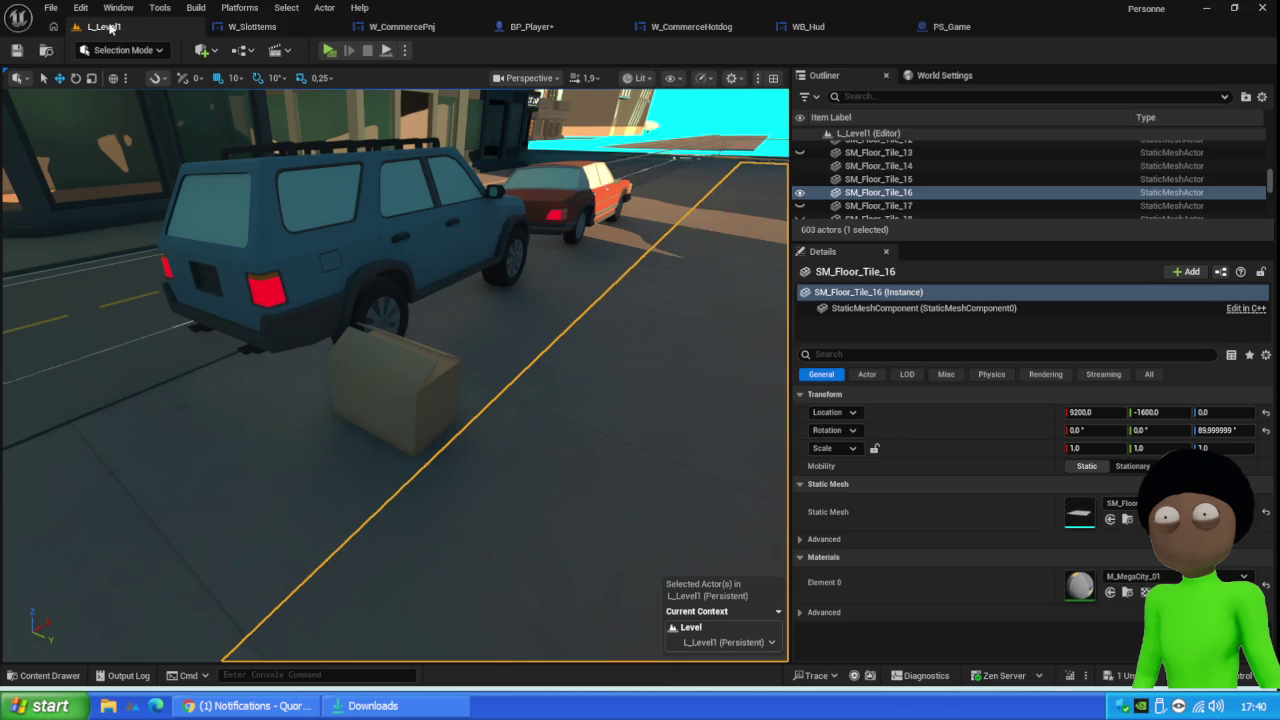
pyautogui.click(330, 52)
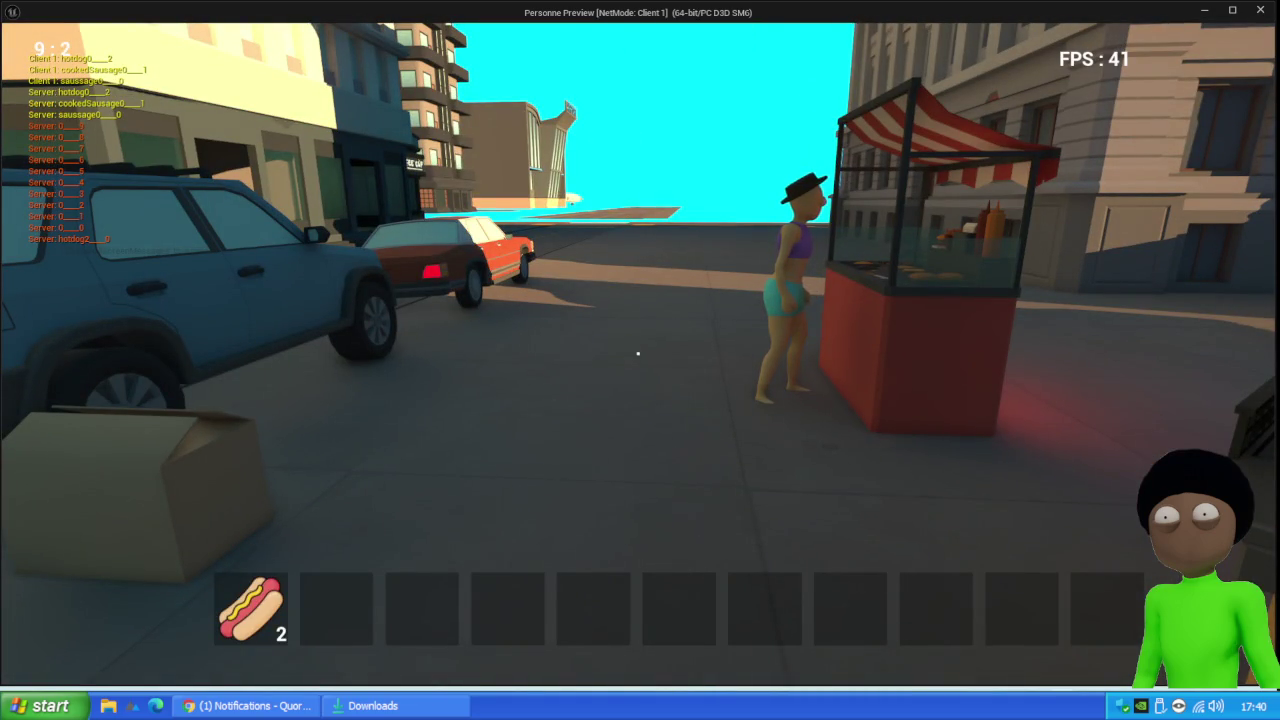
pyautogui.press('Escape')
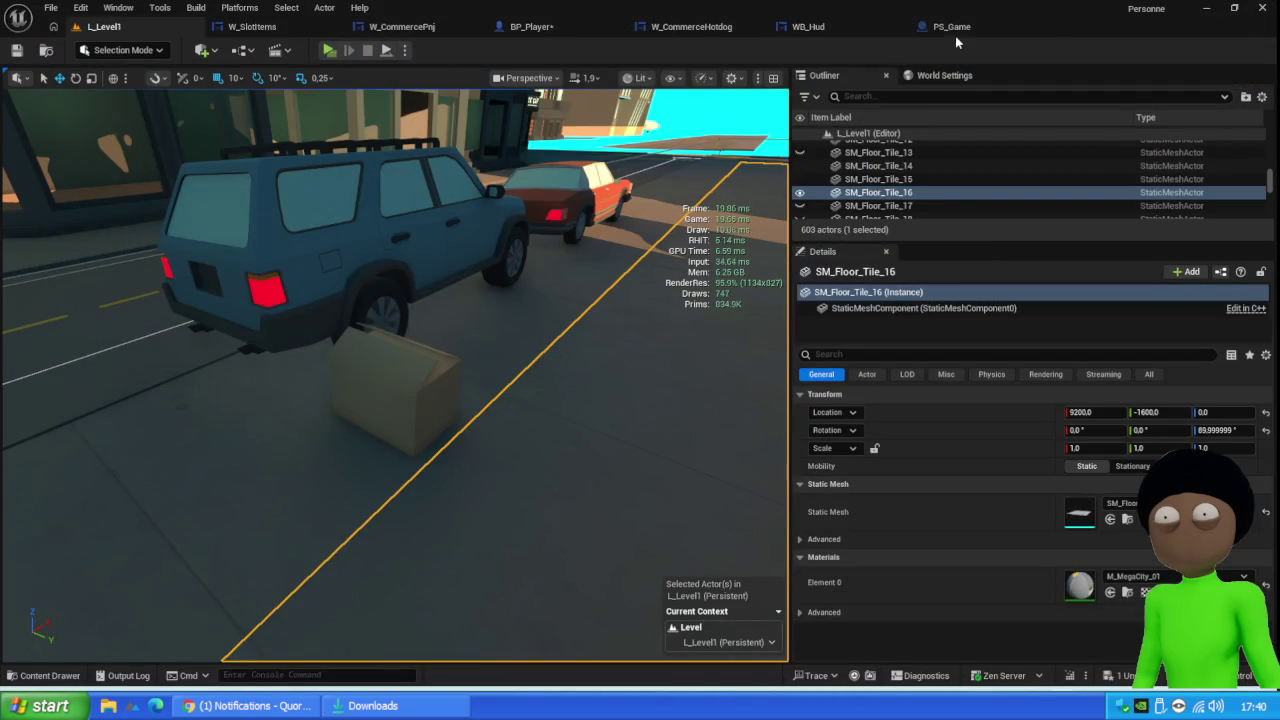
# Delete MainInventory's default array element and view the Construction Script's For Loop and ADD nodes
pyautogui.click(950, 32)
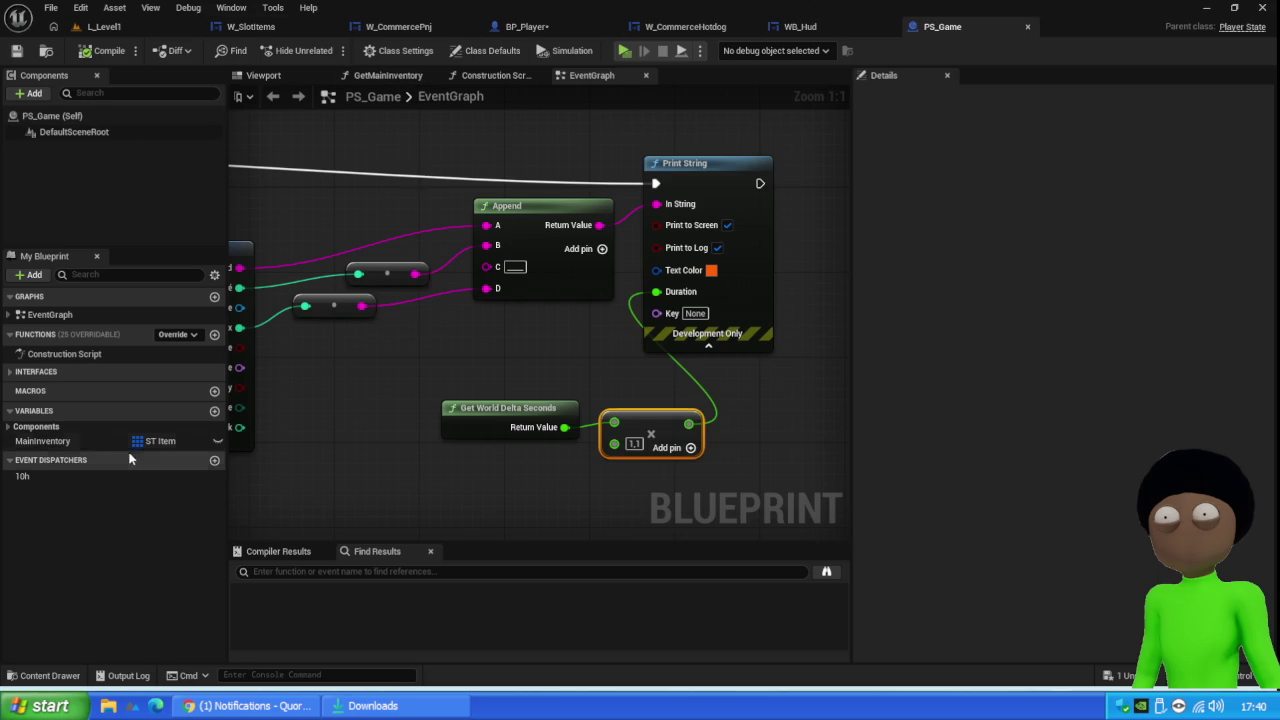
pyautogui.click(42, 441)
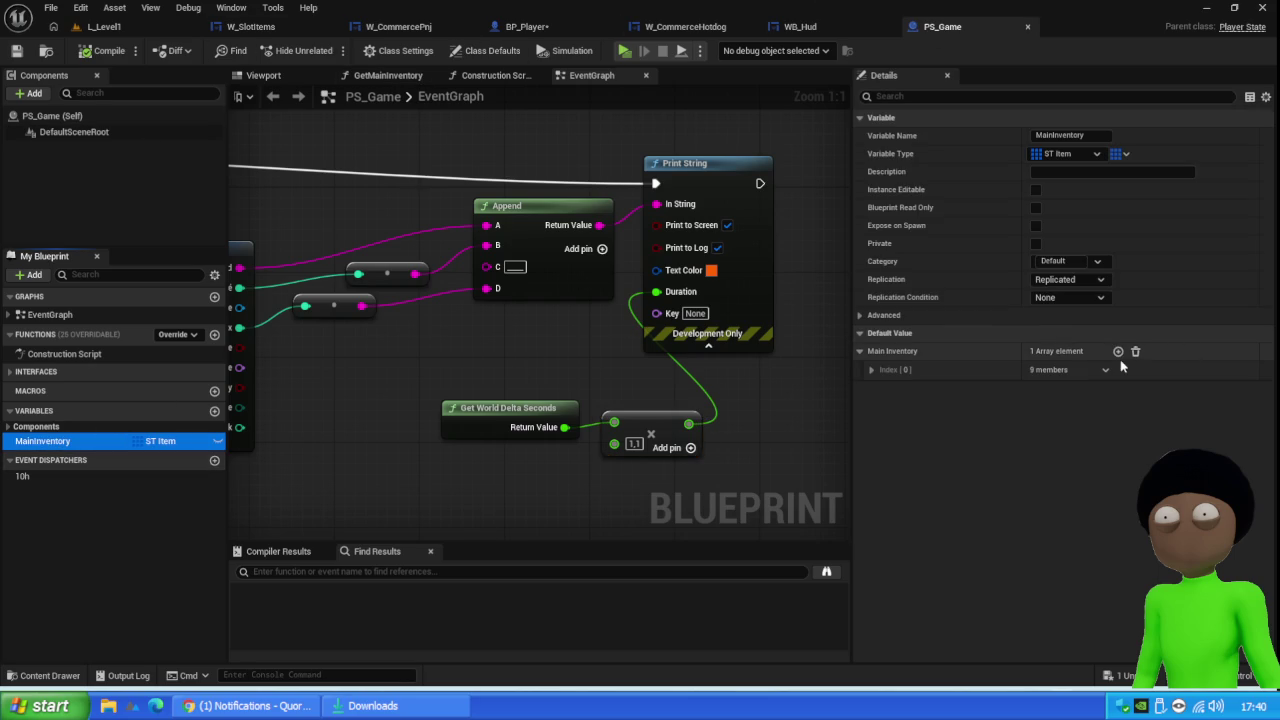
pyautogui.click(1137, 352)
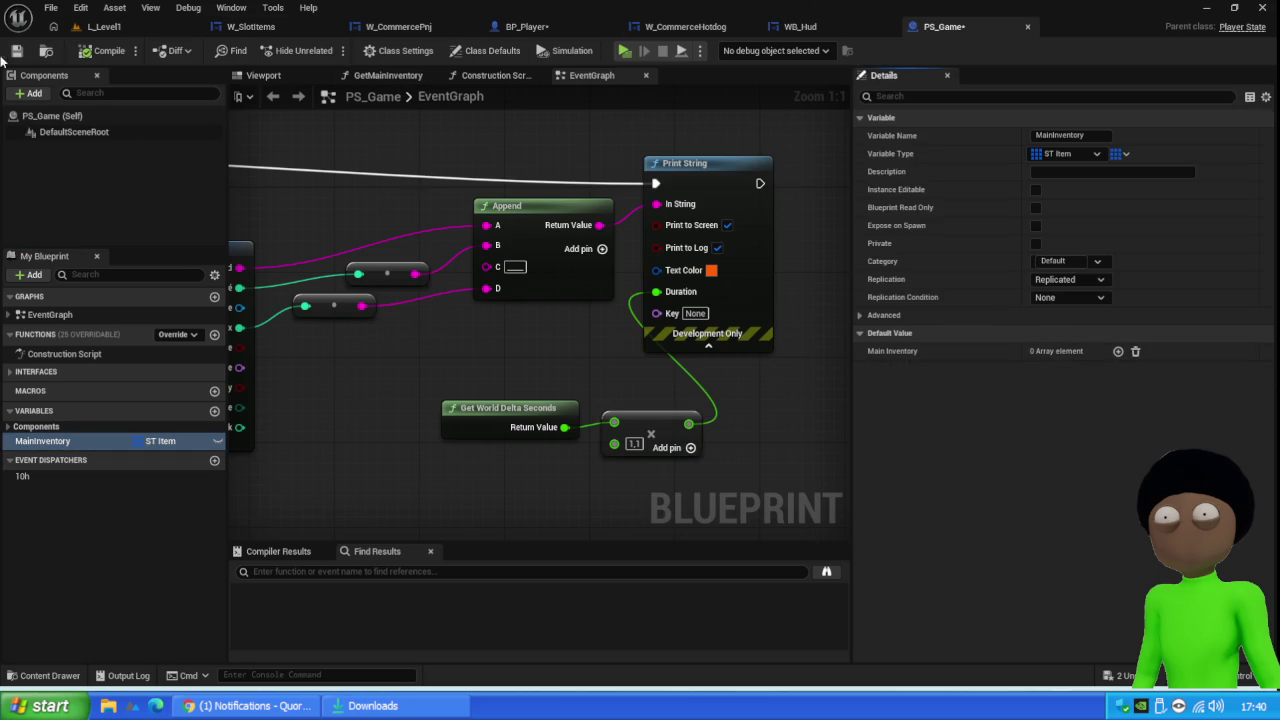
pyautogui.click(493, 76)
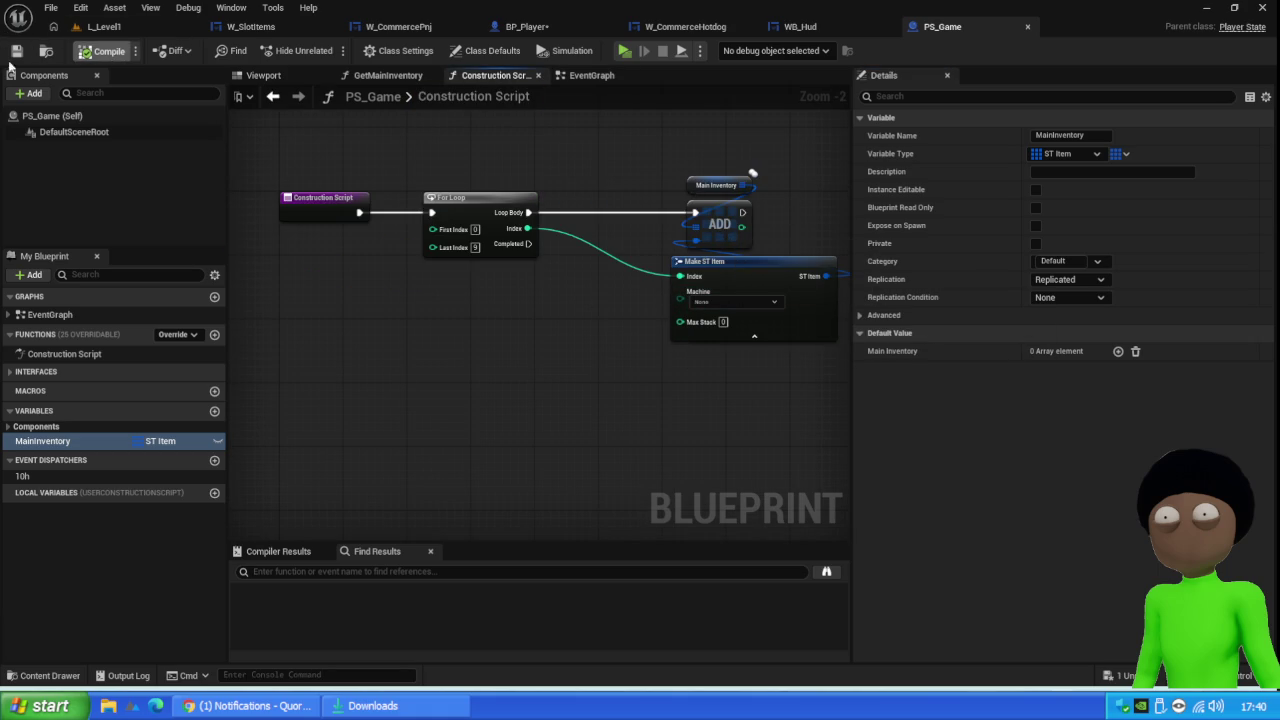
pyautogui.moveTo(810, 198); pyautogui.dragTo(657, 207)
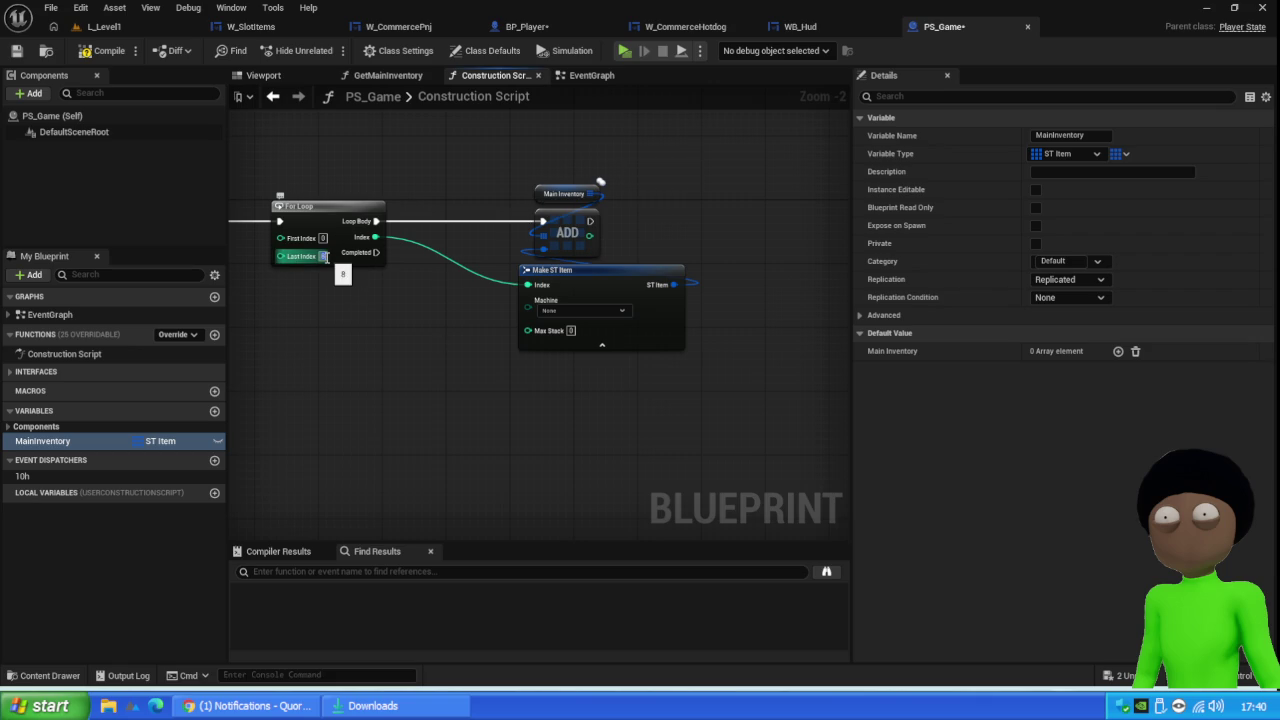
# Duplicate the Main Inventory ADD and Make ST Item nodes, wire For Loop Completed to them, and edit Index
pyautogui.moveTo(708, 160); pyautogui.dragTo(552, 304)
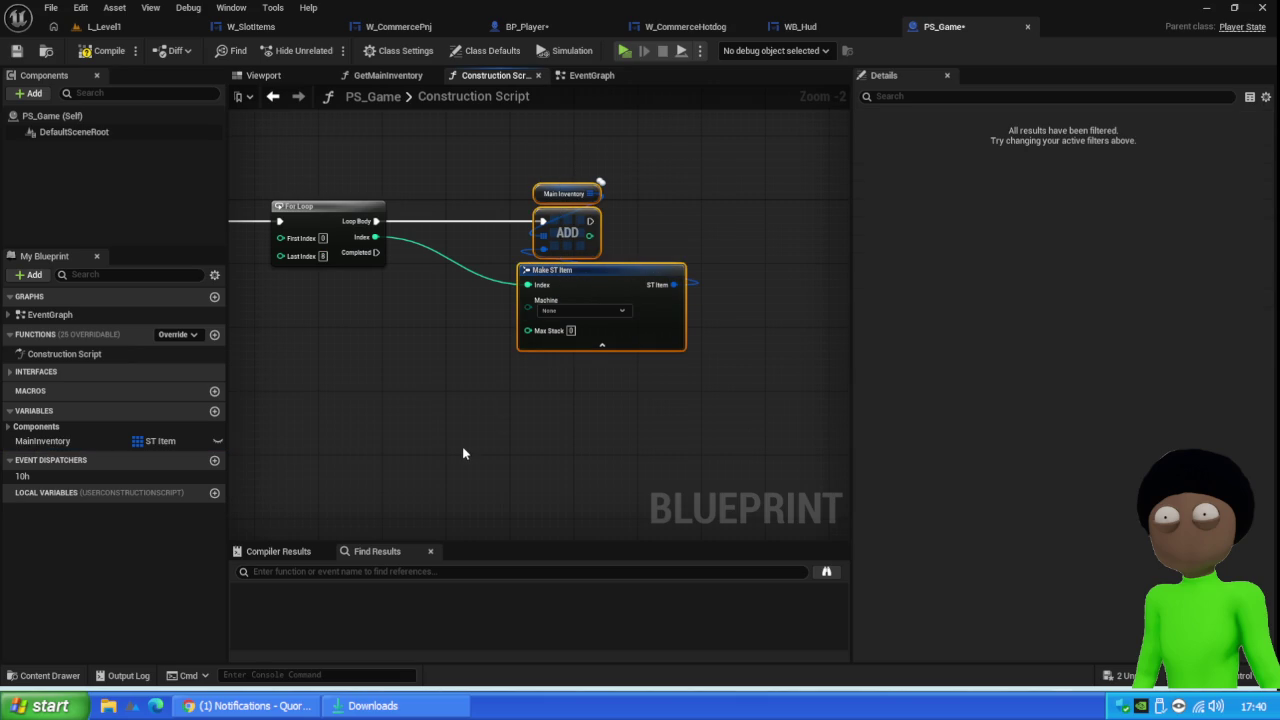
pyautogui.hotkey('ctrl', 'c')
pyautogui.hotkey('ctrl', 'v')
pyautogui.moveTo(543, 500)
pyautogui.mouseDown()
pyautogui.moveTo(585, 420)
pyautogui.moveTo(529, 444)
pyautogui.mouseUp()
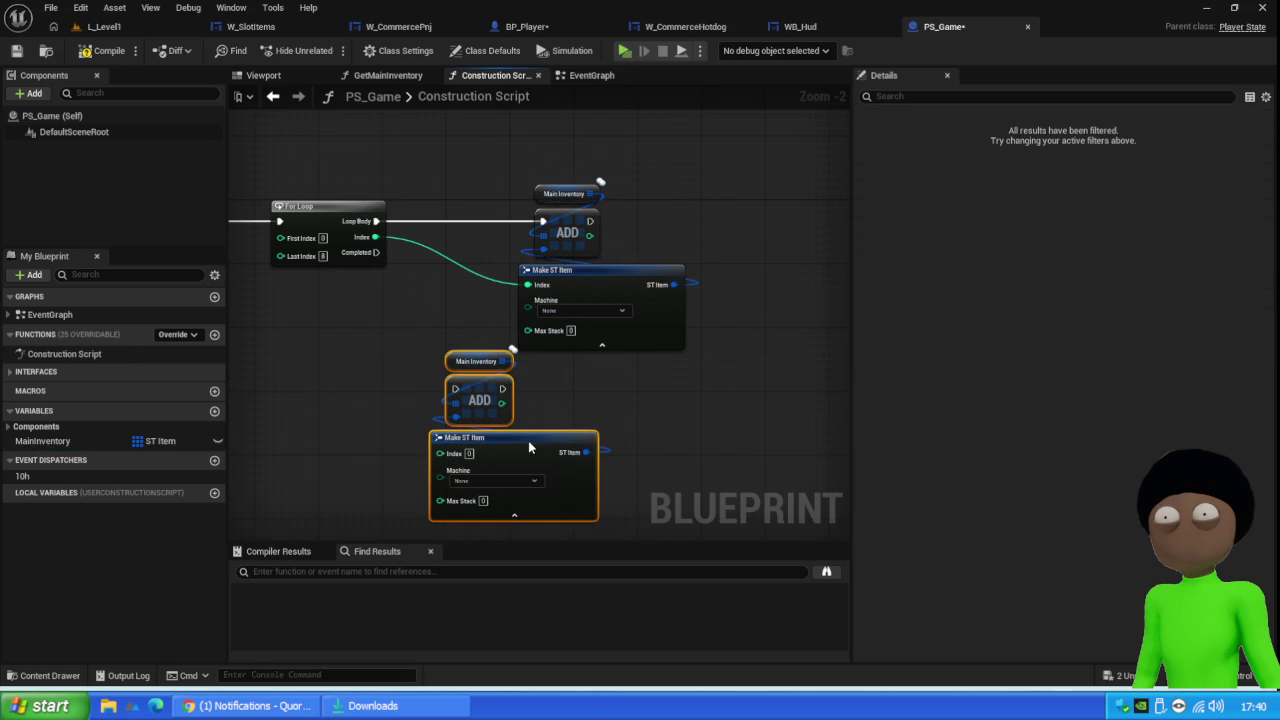
pyautogui.moveTo(376, 252)
pyautogui.mouseDown()
pyautogui.moveTo(446, 503)
pyautogui.moveTo(458, 390)
pyautogui.mouseUp()
pyautogui.moveTo(530, 364); pyautogui.dragTo(636, 300)
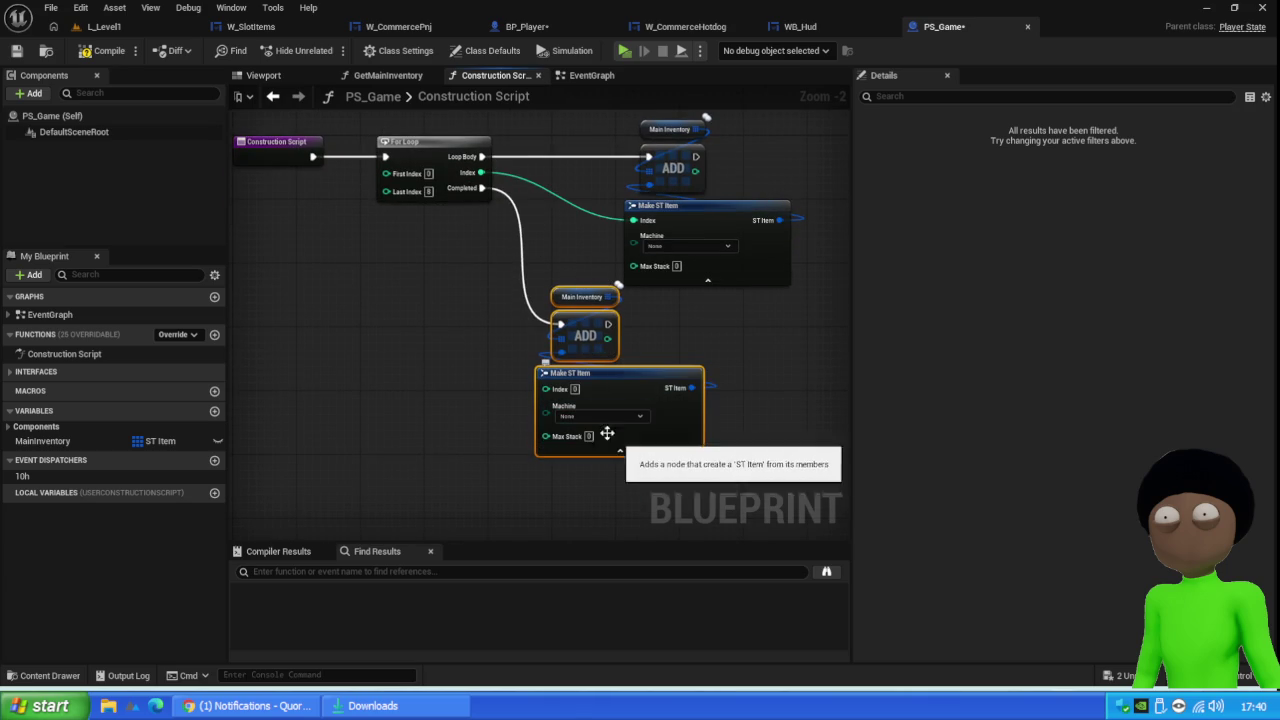
pyautogui.click(575, 389)
pyautogui.write('9')
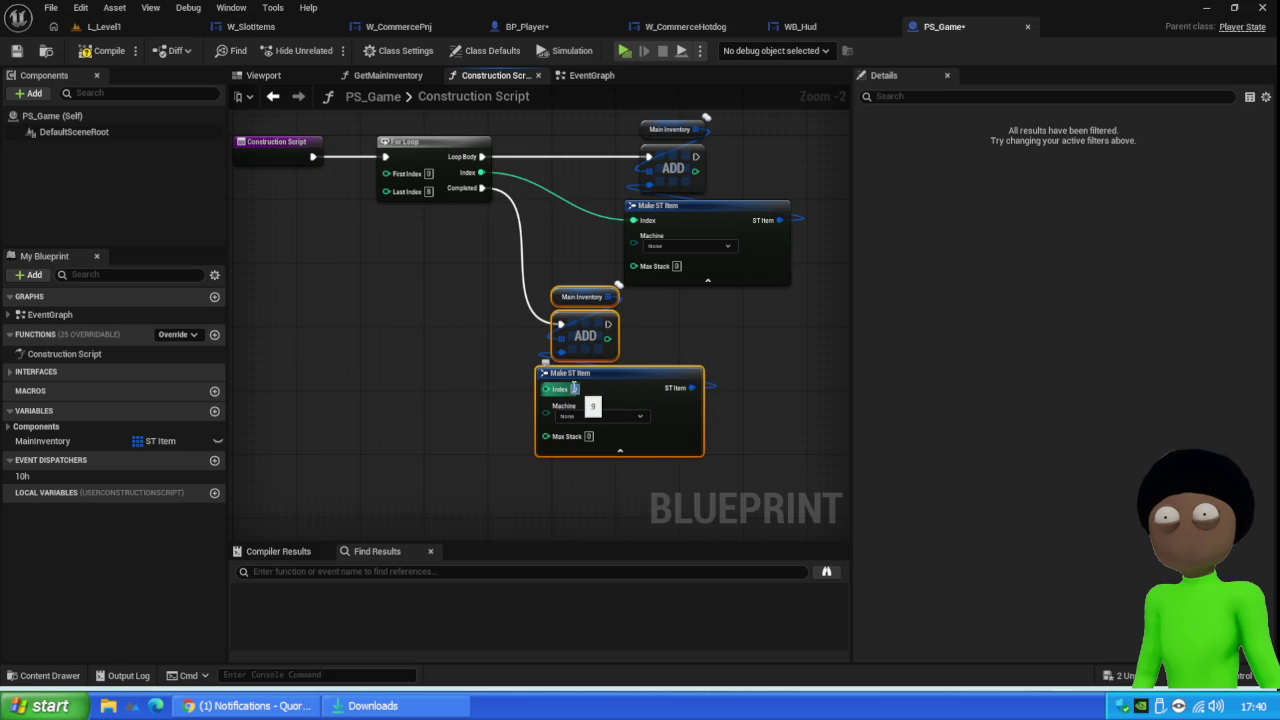
pyautogui.click(130, 26)
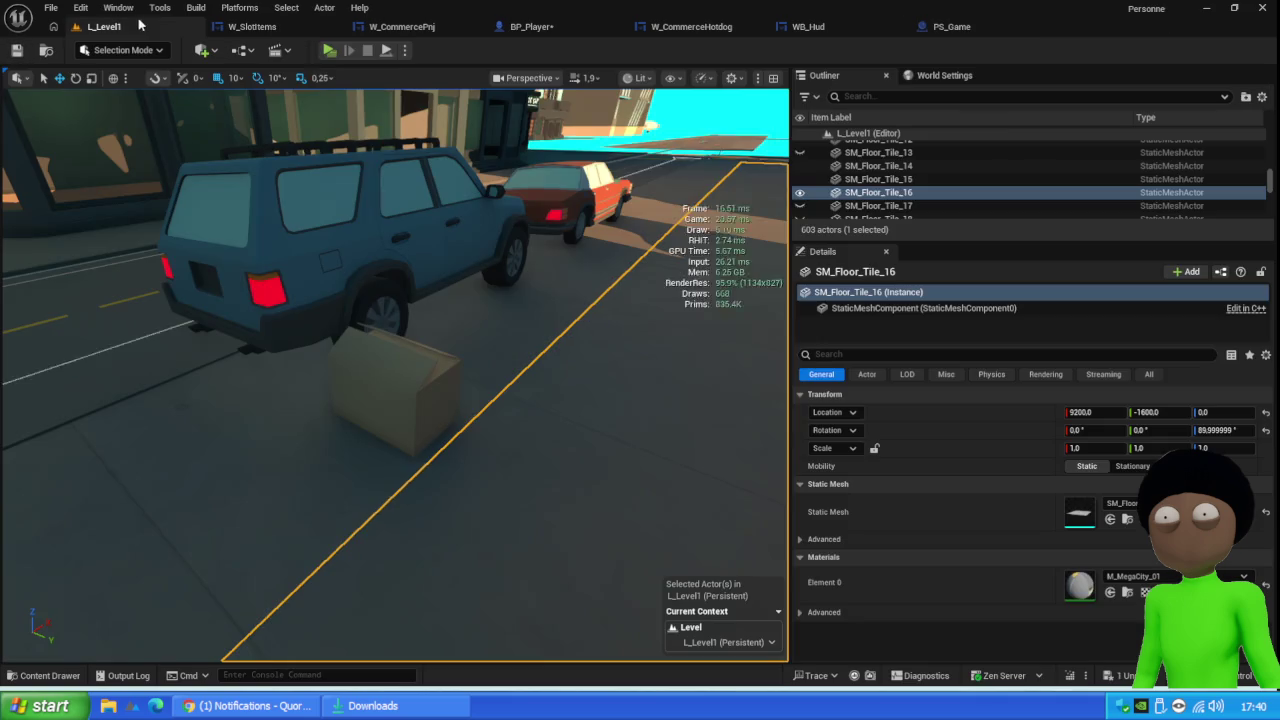
# Run a brief client play test, then bring up the W_SlotItems On Drop graph
pyautogui.click(329, 50)
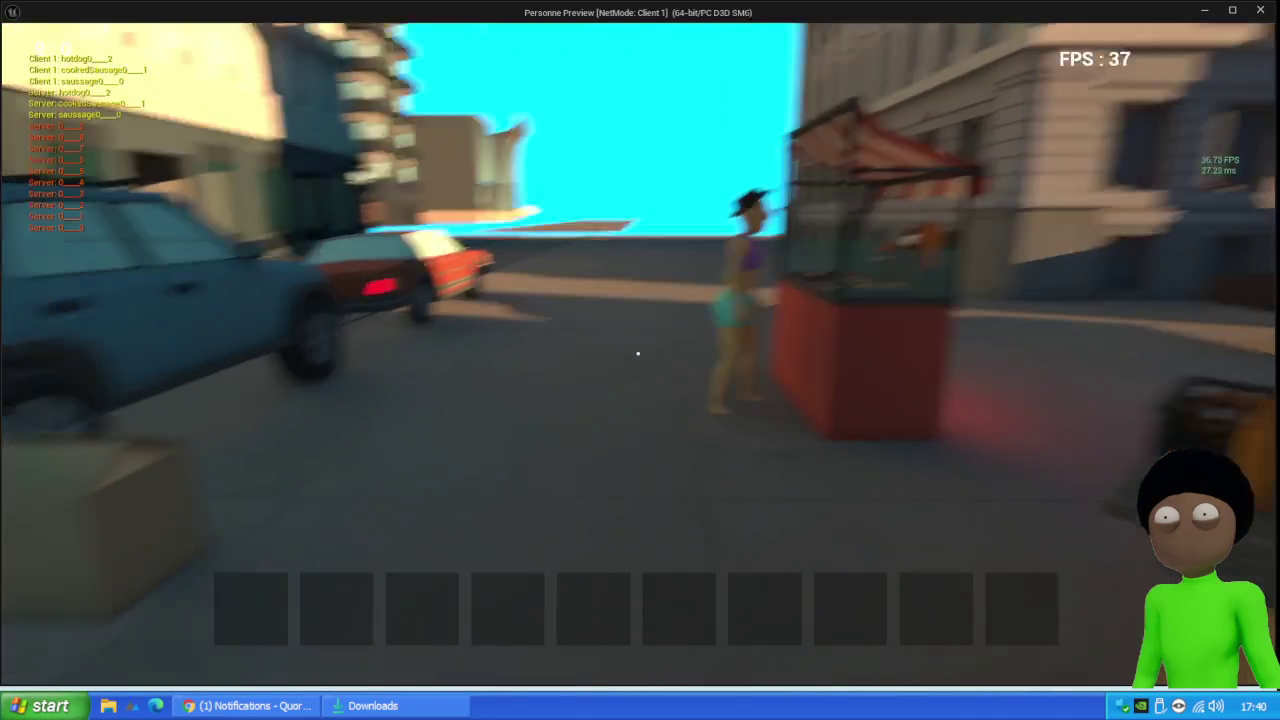
pyautogui.moveTo(638, 353)
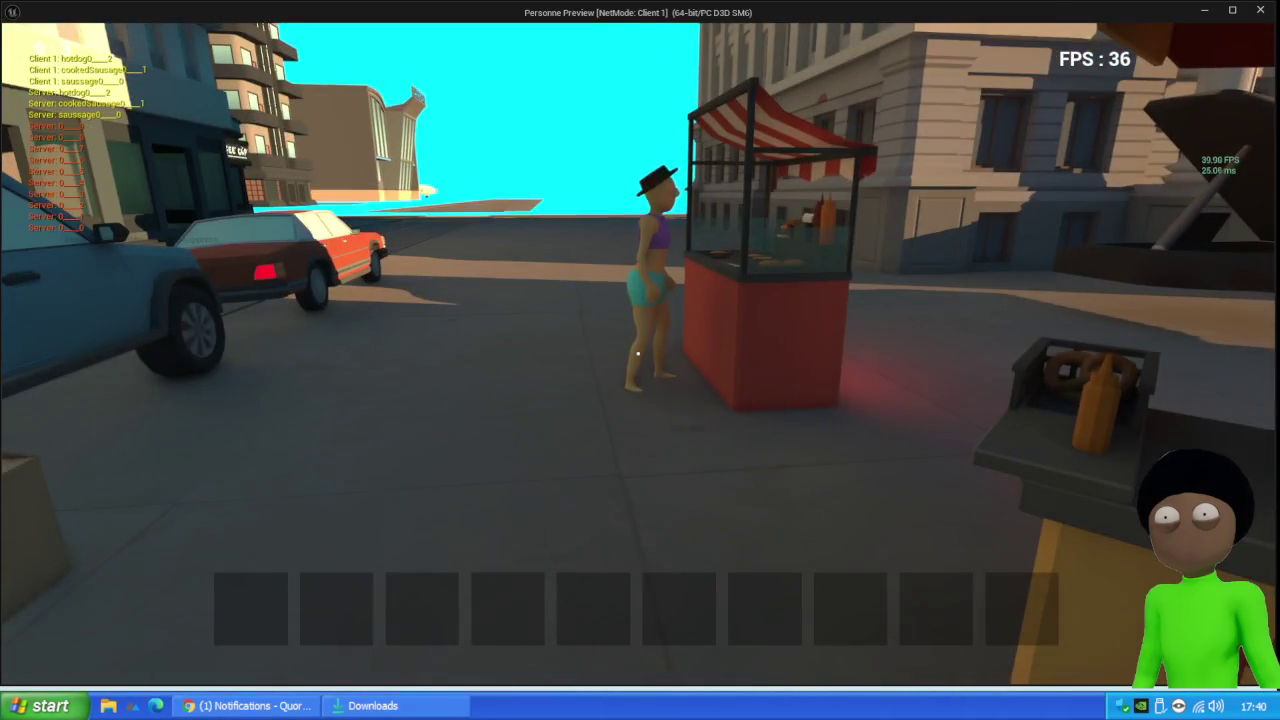
pyautogui.press('Escape')
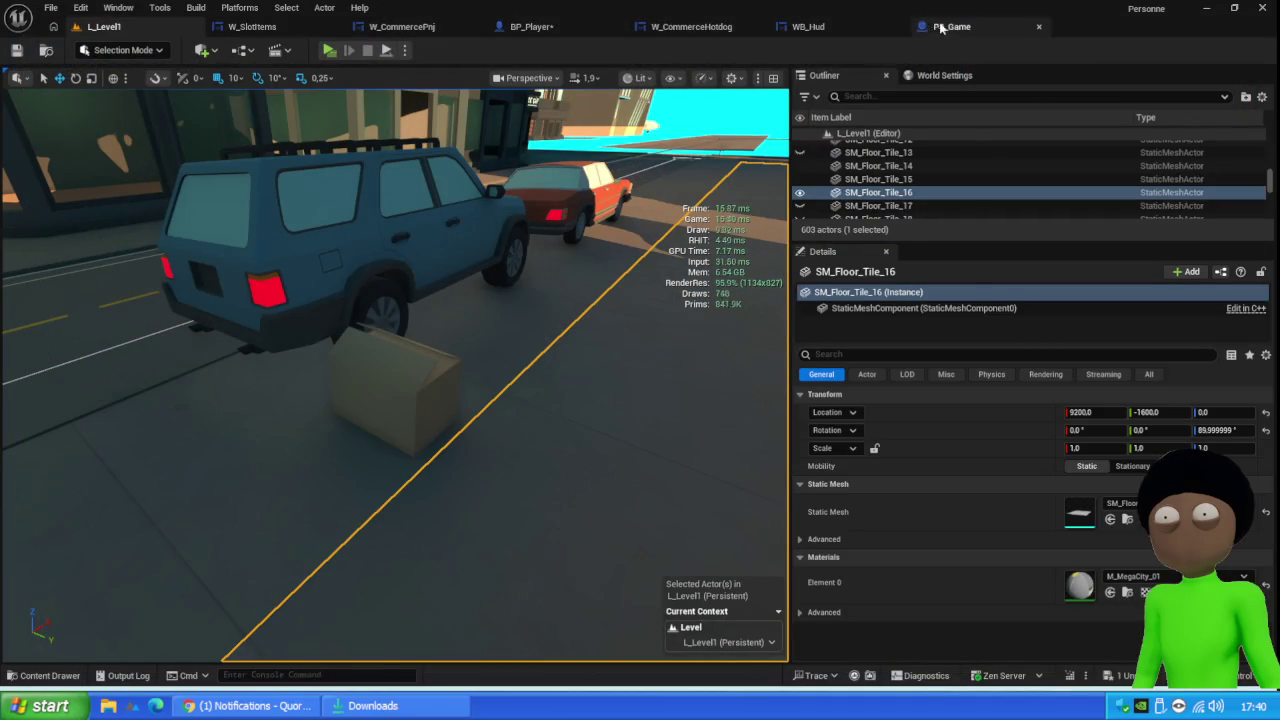
pyautogui.click(250, 27)
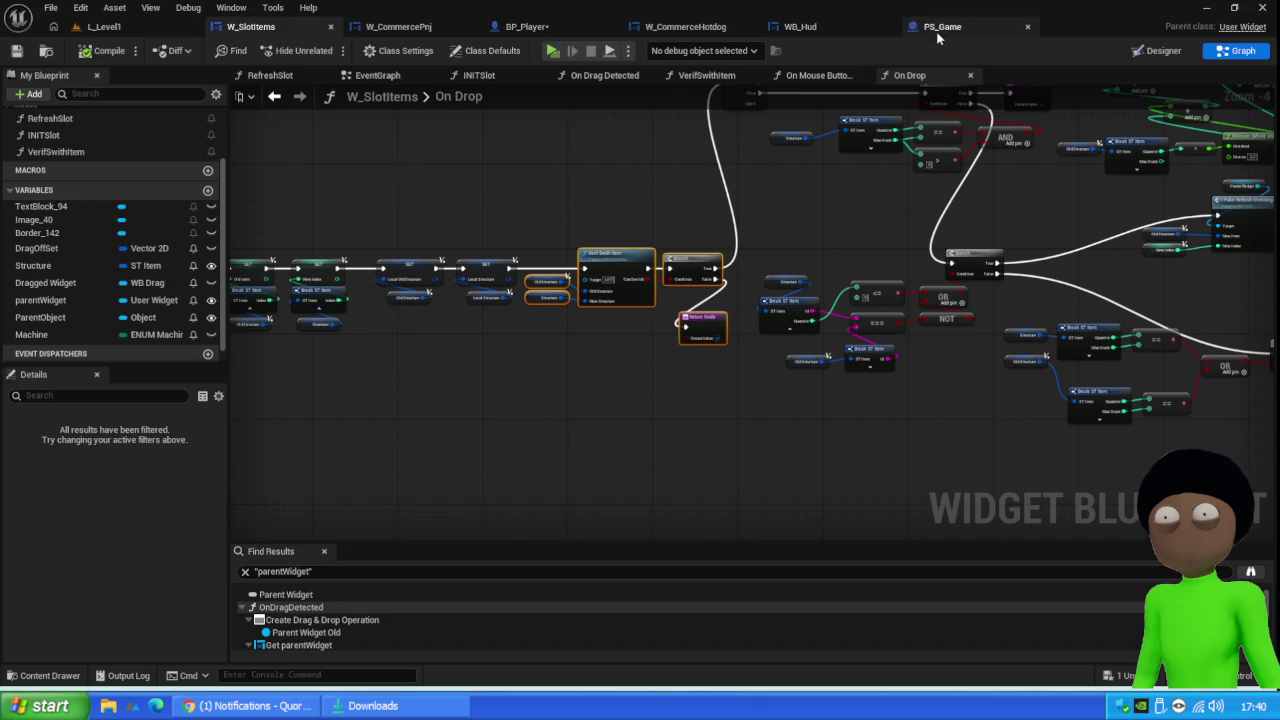
# Look through the WB_Hud, W_SlotItems and W_CommercePnj graphs, then save BP_Player
pyautogui.click(826, 27)
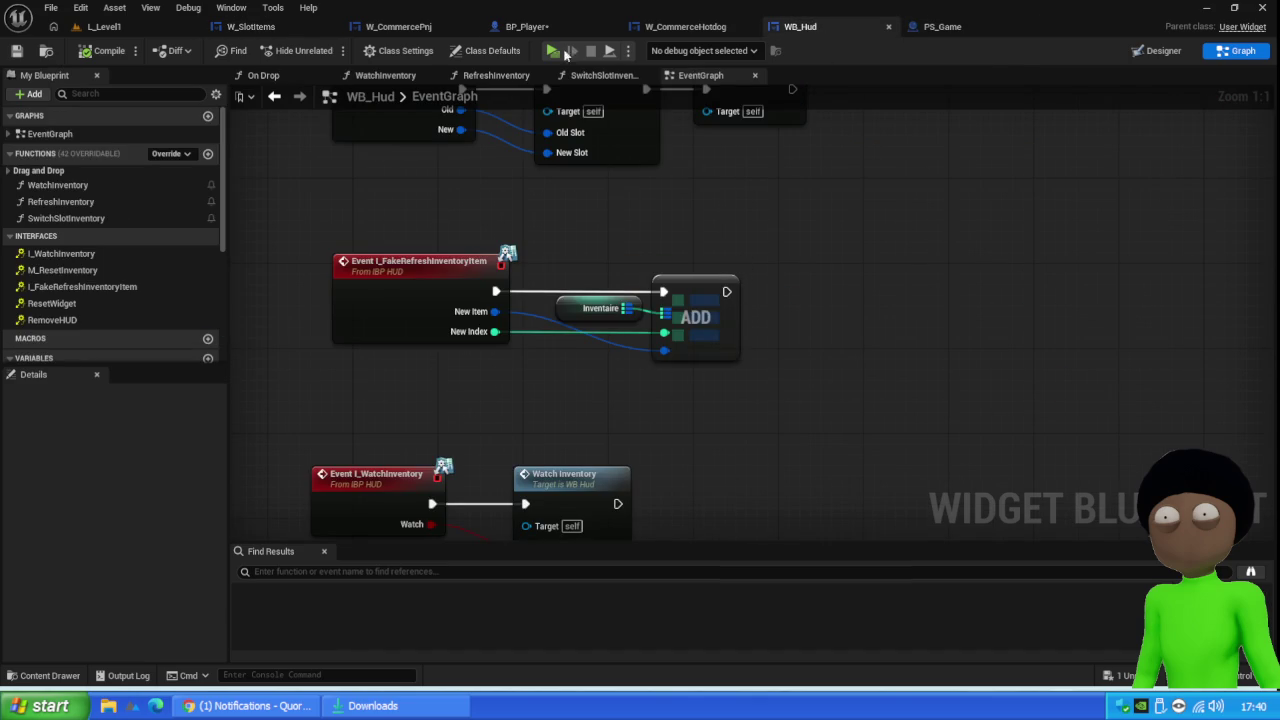
pyautogui.click(250, 27)
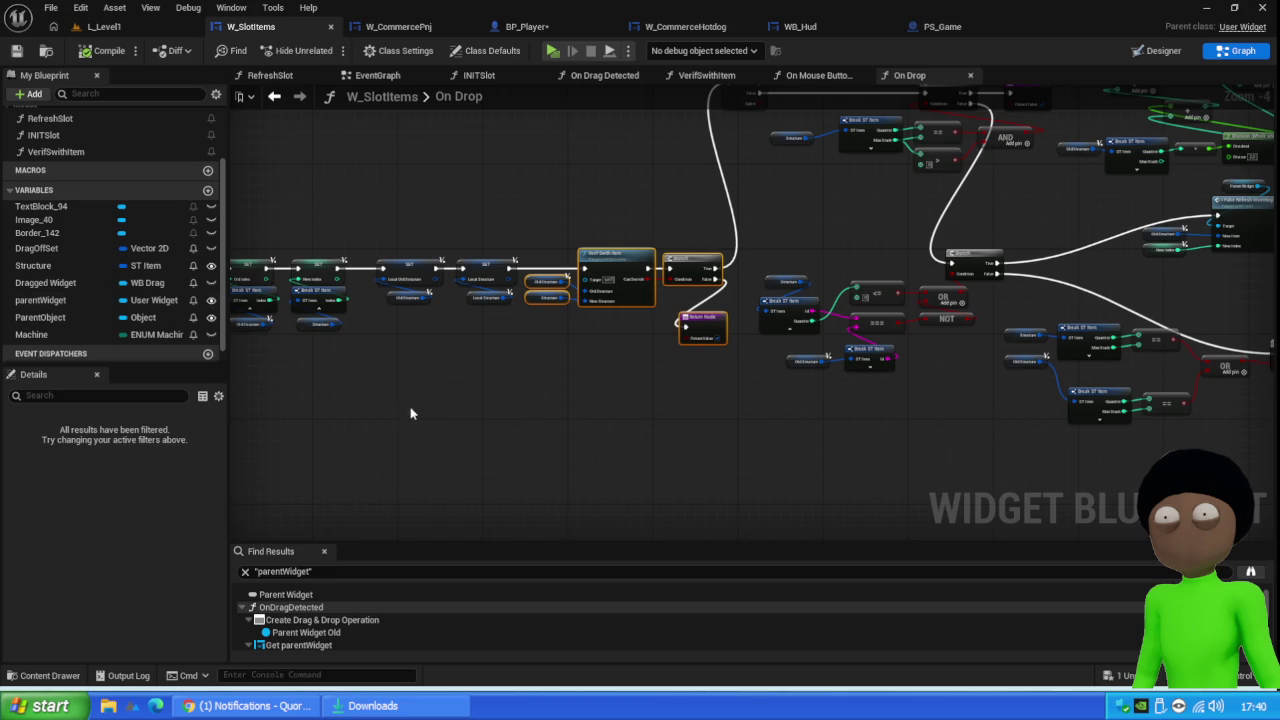
pyautogui.click(396, 27)
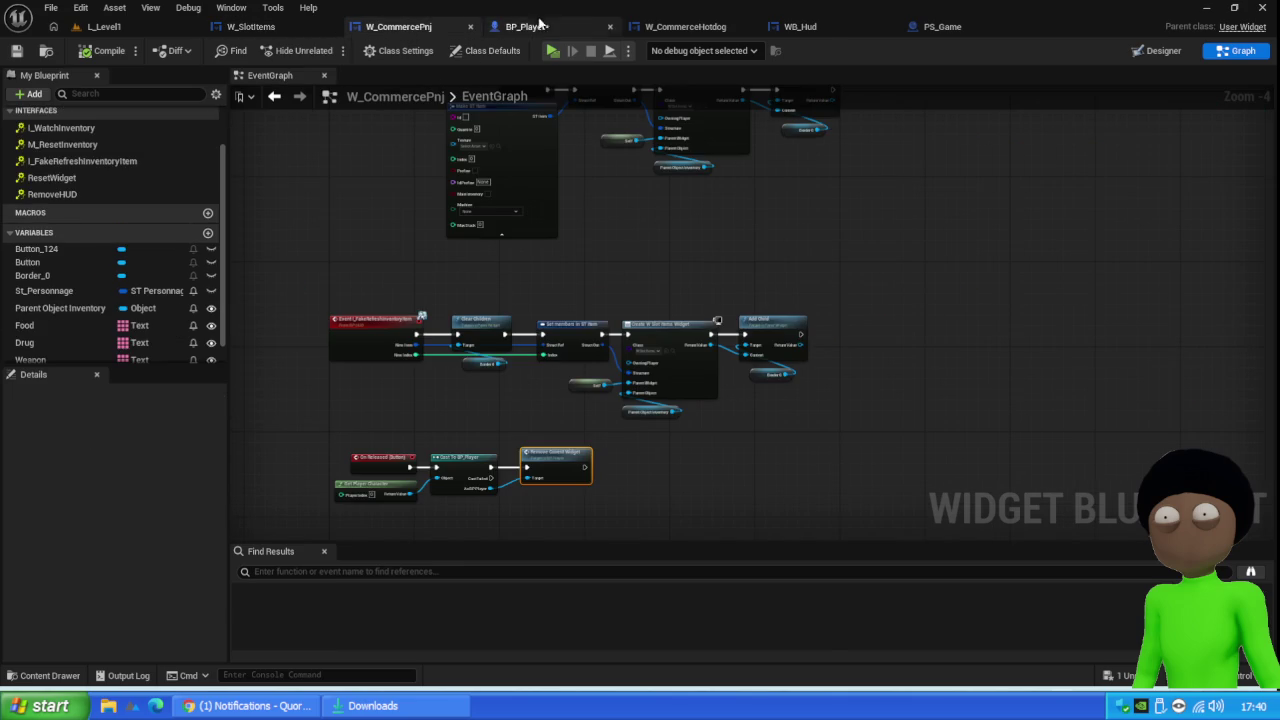
pyautogui.click(525, 27)
pyautogui.click(16, 50)
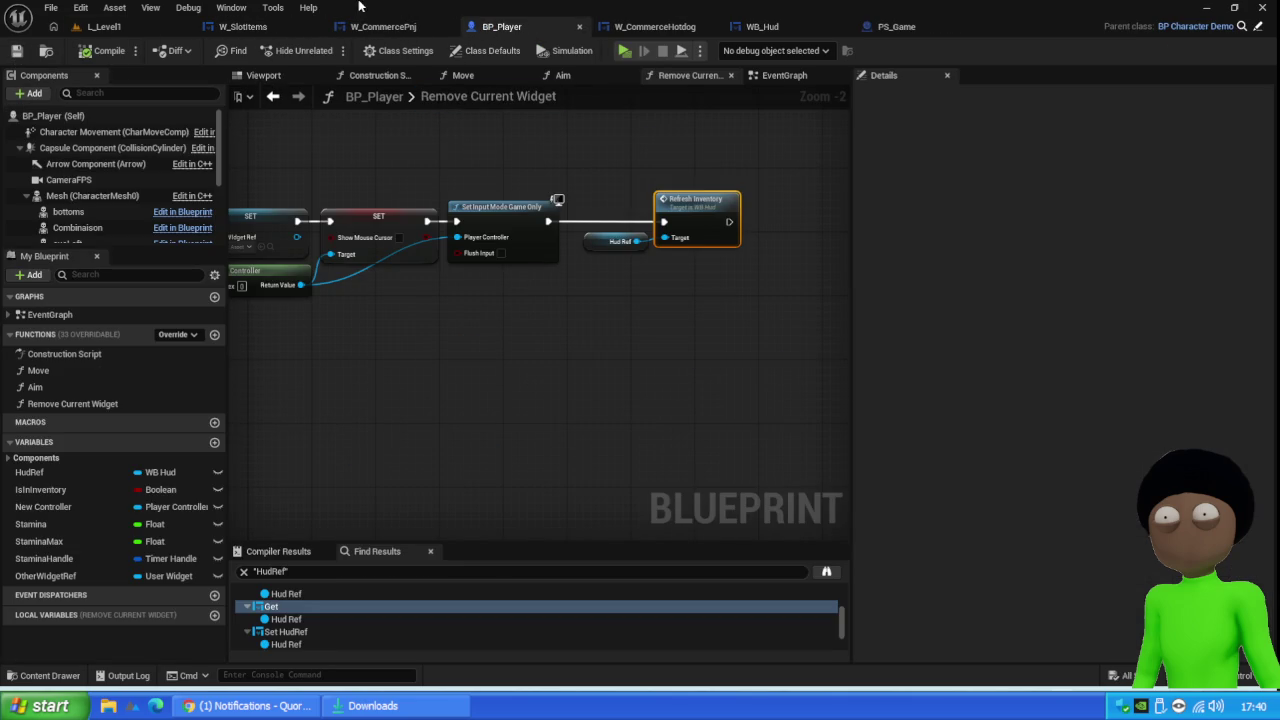
# Expose the id, Quantité and texture fields as pins on PS_Game's second Make ST Item node
pyautogui.click(897, 27)
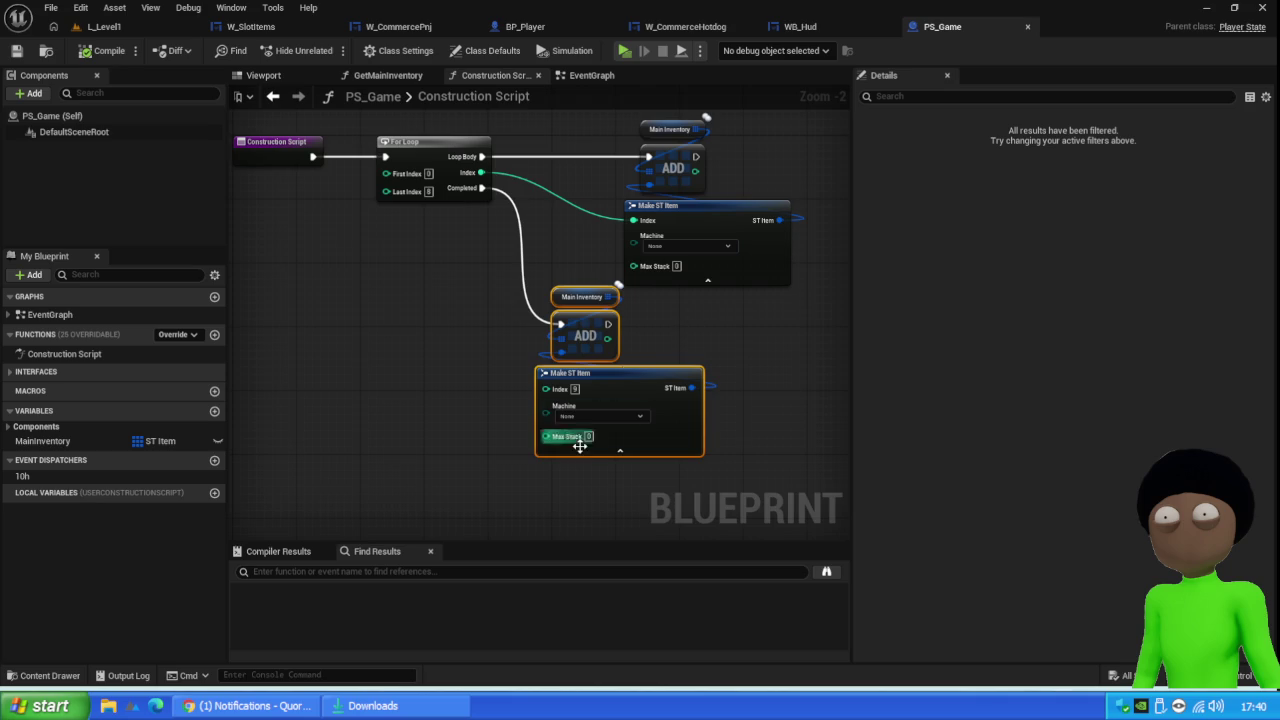
pyautogui.scroll(2, 580, 446)
pyautogui.click(651, 360)
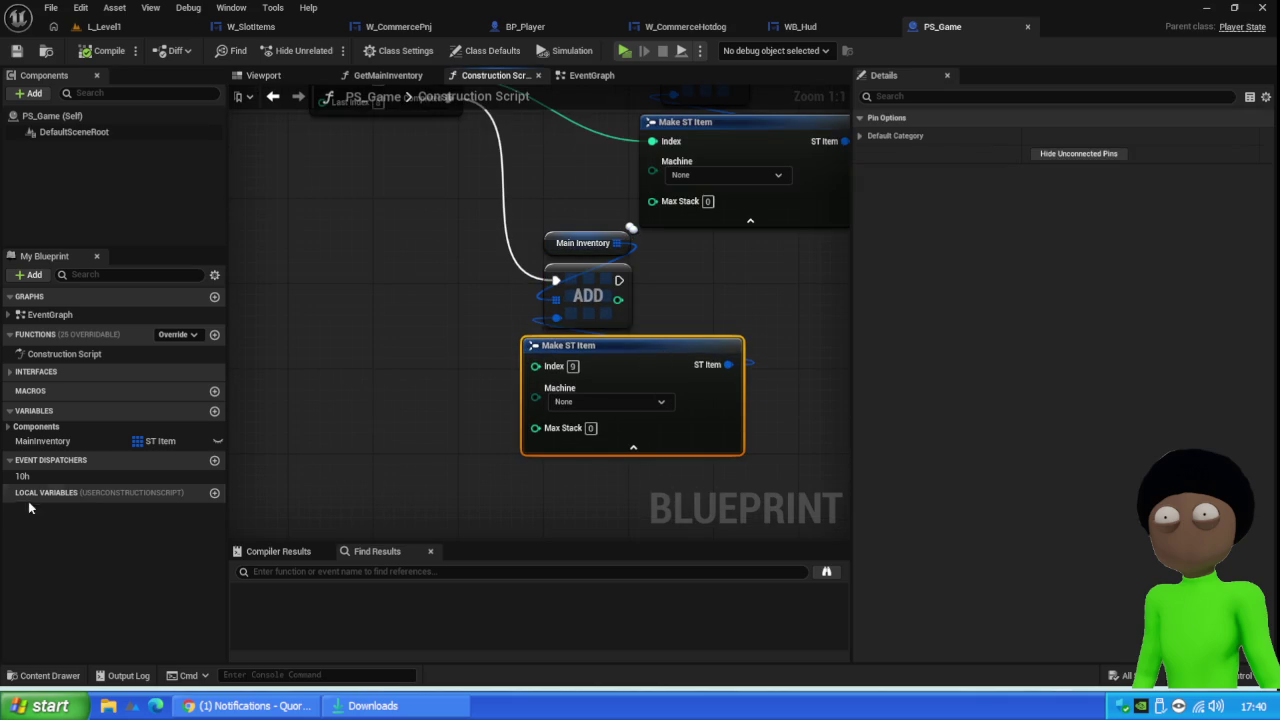
pyautogui.click(626, 454)
pyautogui.click(861, 136)
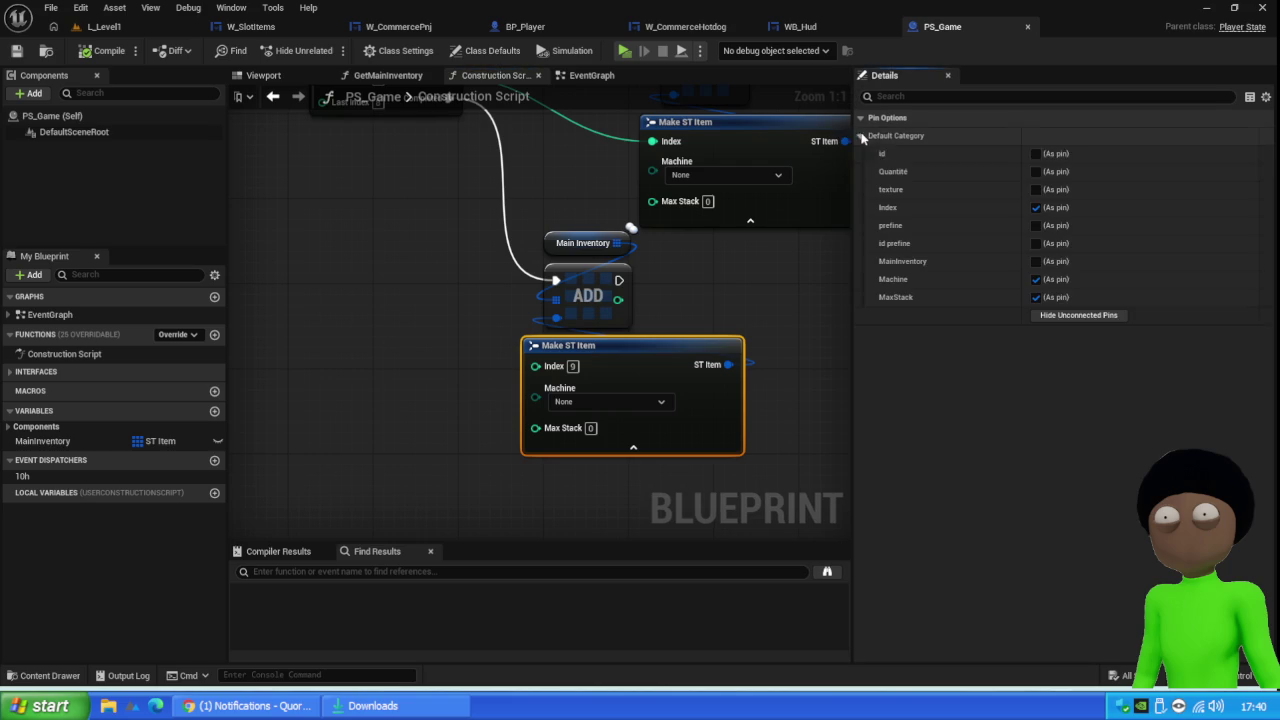
pyautogui.click(1035, 154)
pyautogui.click(1035, 171)
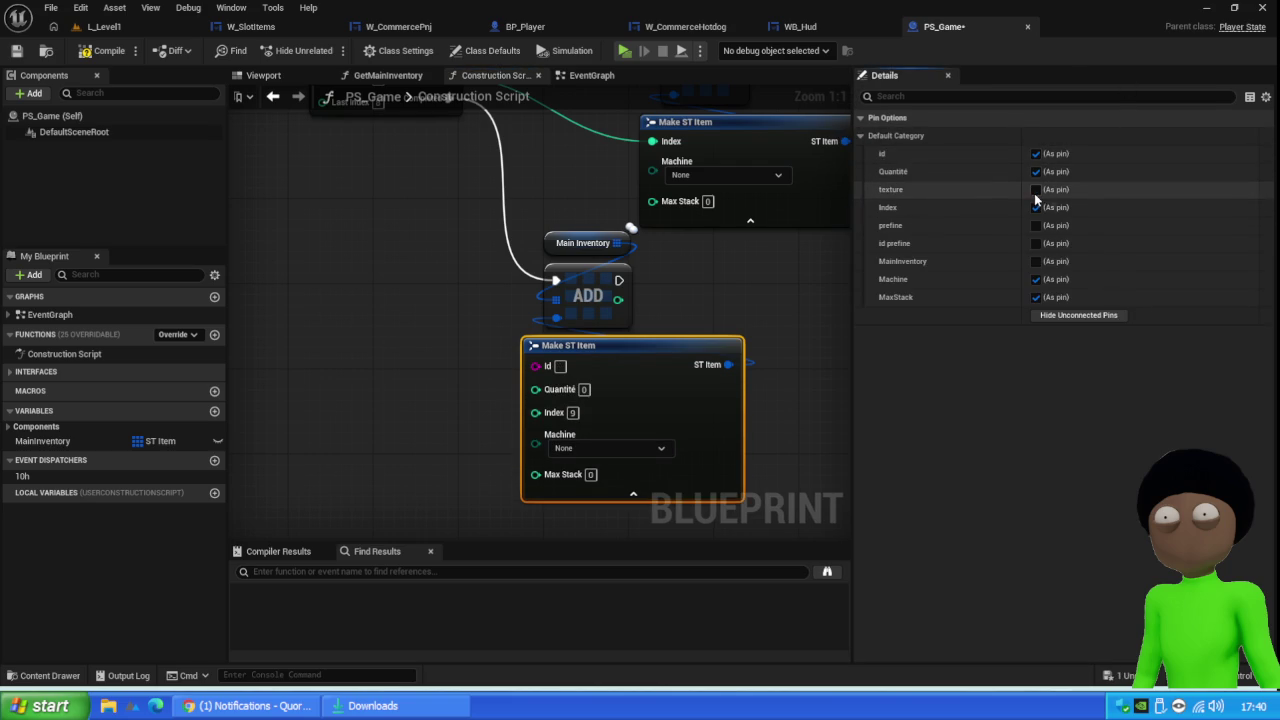
pyautogui.click(1035, 189)
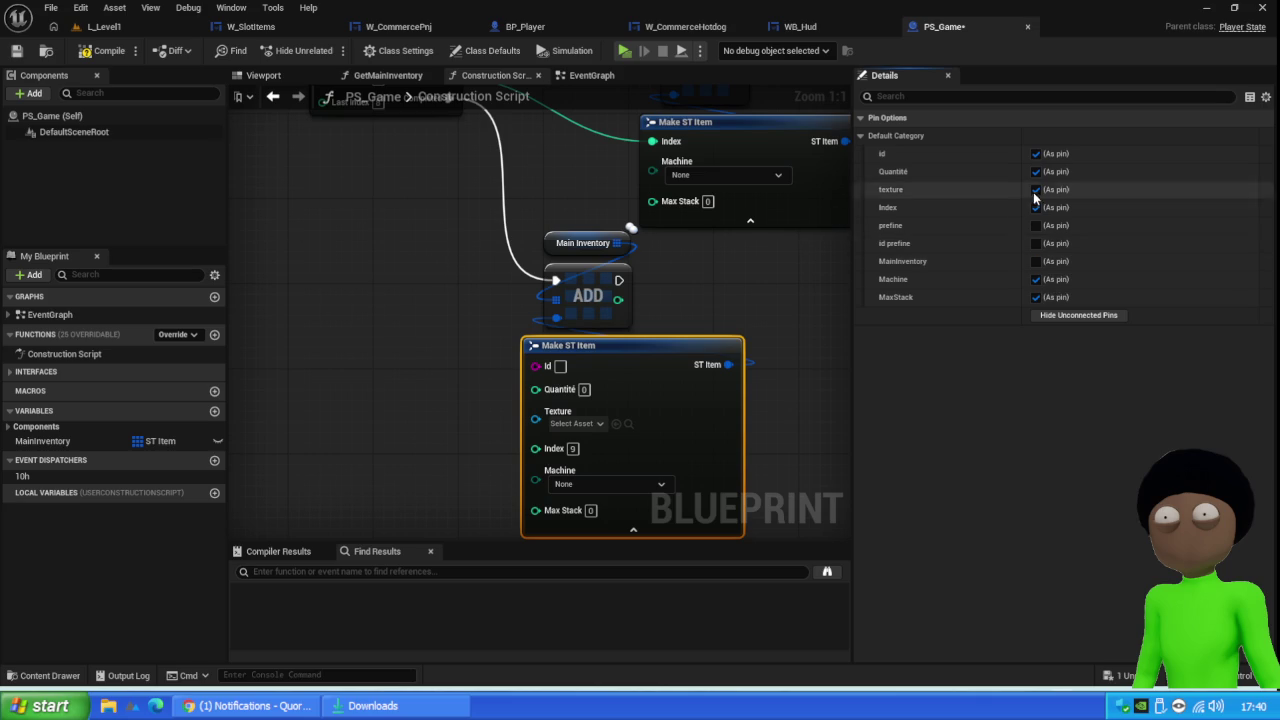
pyautogui.scroll(-1, 545, 300)
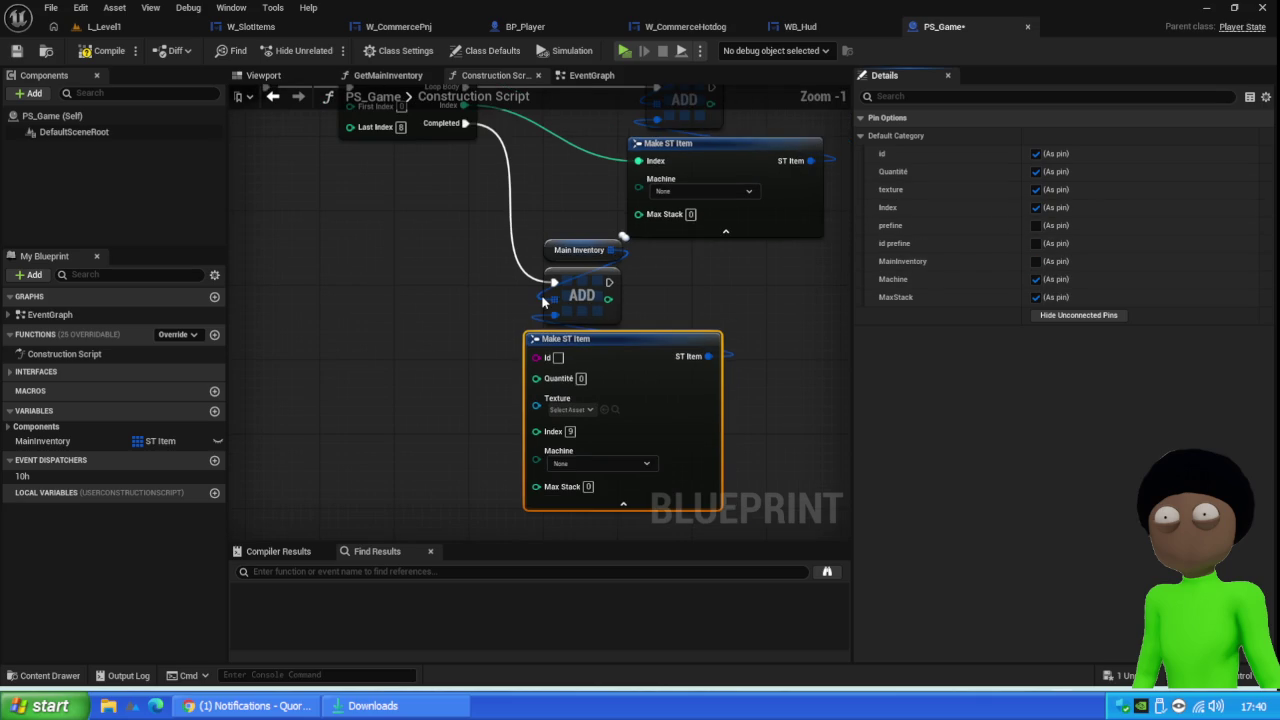
pyautogui.moveTo(729, 222)
pyautogui.mouseDown()
pyautogui.moveTo(713, 272)
pyautogui.moveTo(744, 183)
pyautogui.mouseUp()
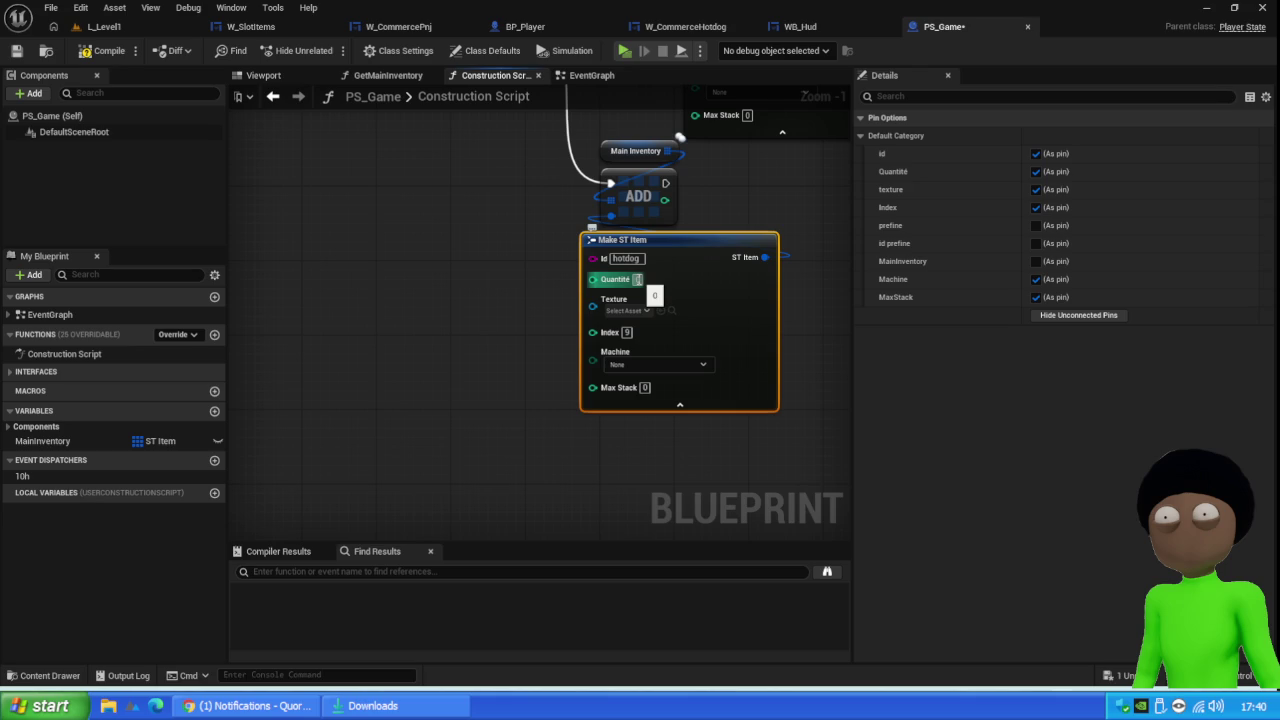
# Set the item's Quantité to 5, texture to the hot-dog image, Max Stack 5, then play-test
pyautogui.click(634, 280)
pyautogui.write('5')
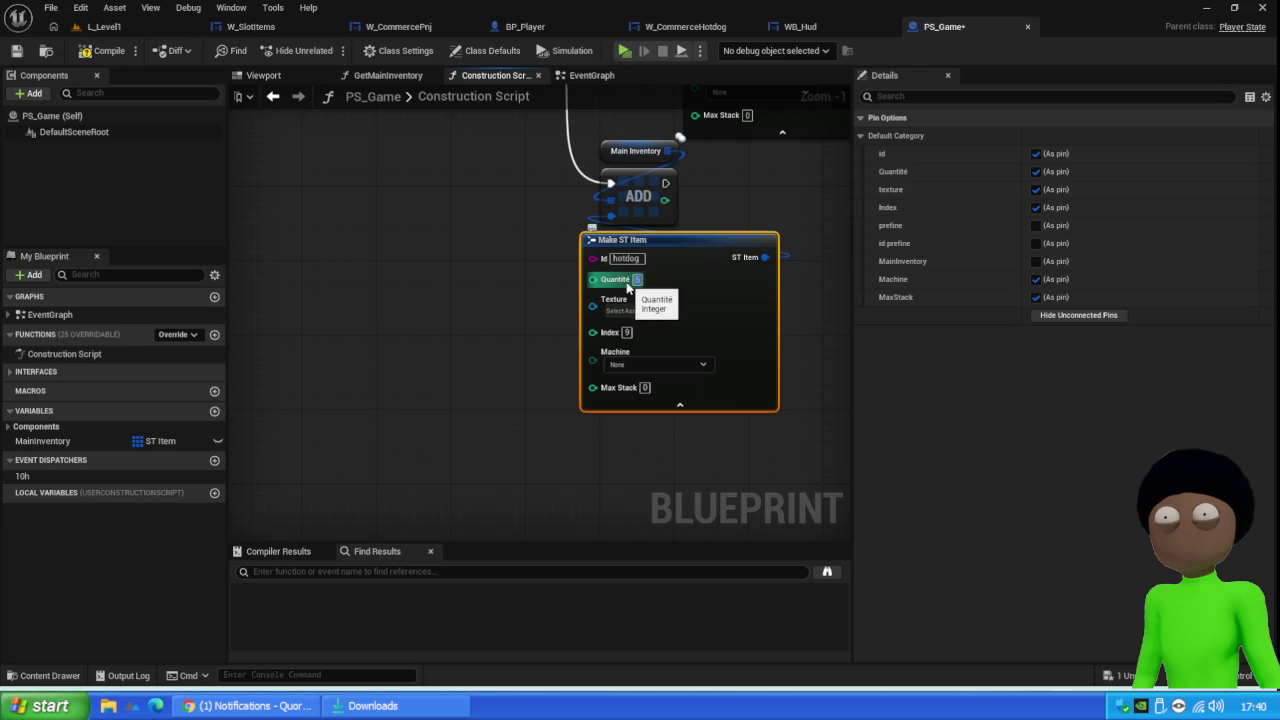
pyautogui.click(628, 310)
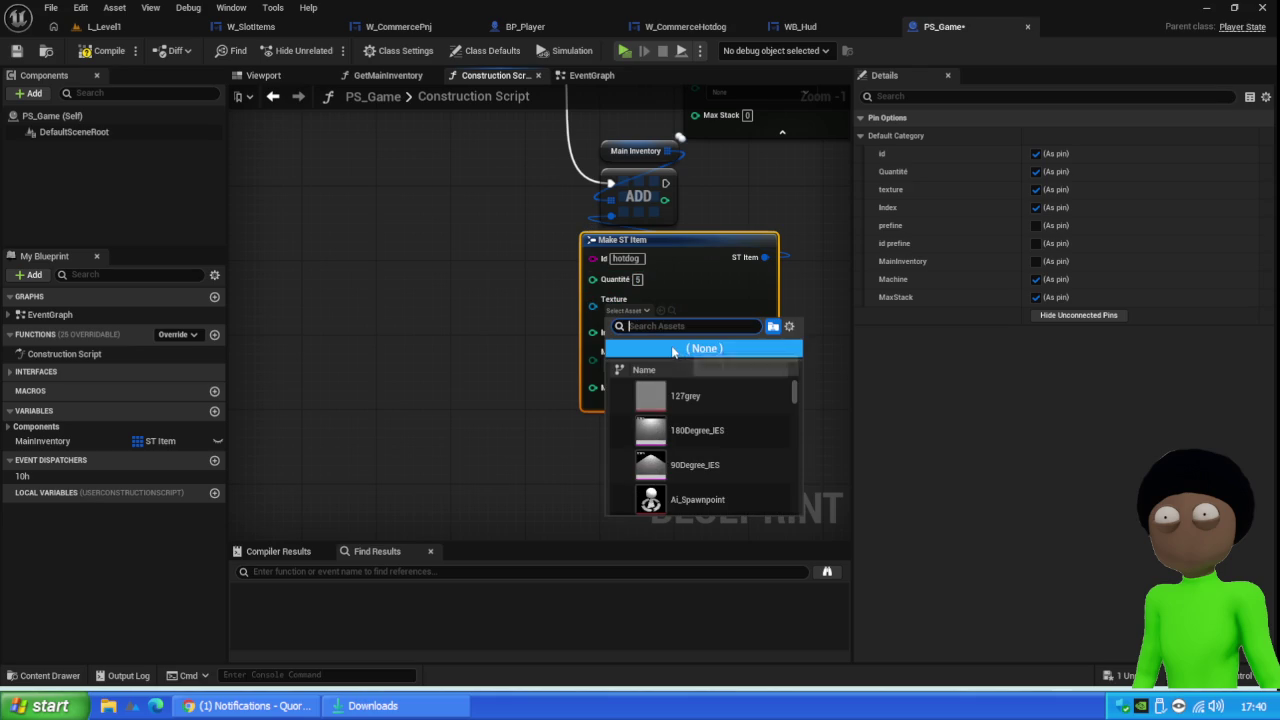
pyautogui.write('hotdog')
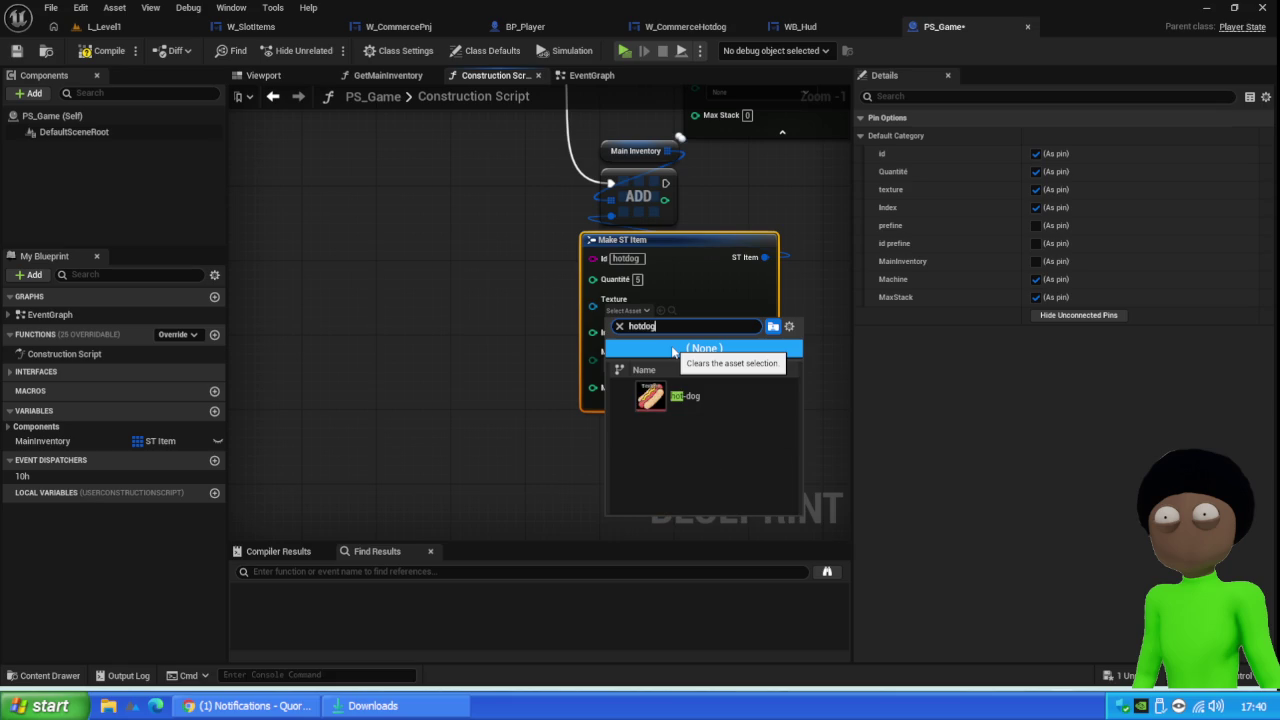
pyautogui.press('BackSpace')
pyautogui.press('BackSpace')
pyautogui.press('BackSpace')
pyautogui.press('BackSpace')
pyautogui.click(690, 395)
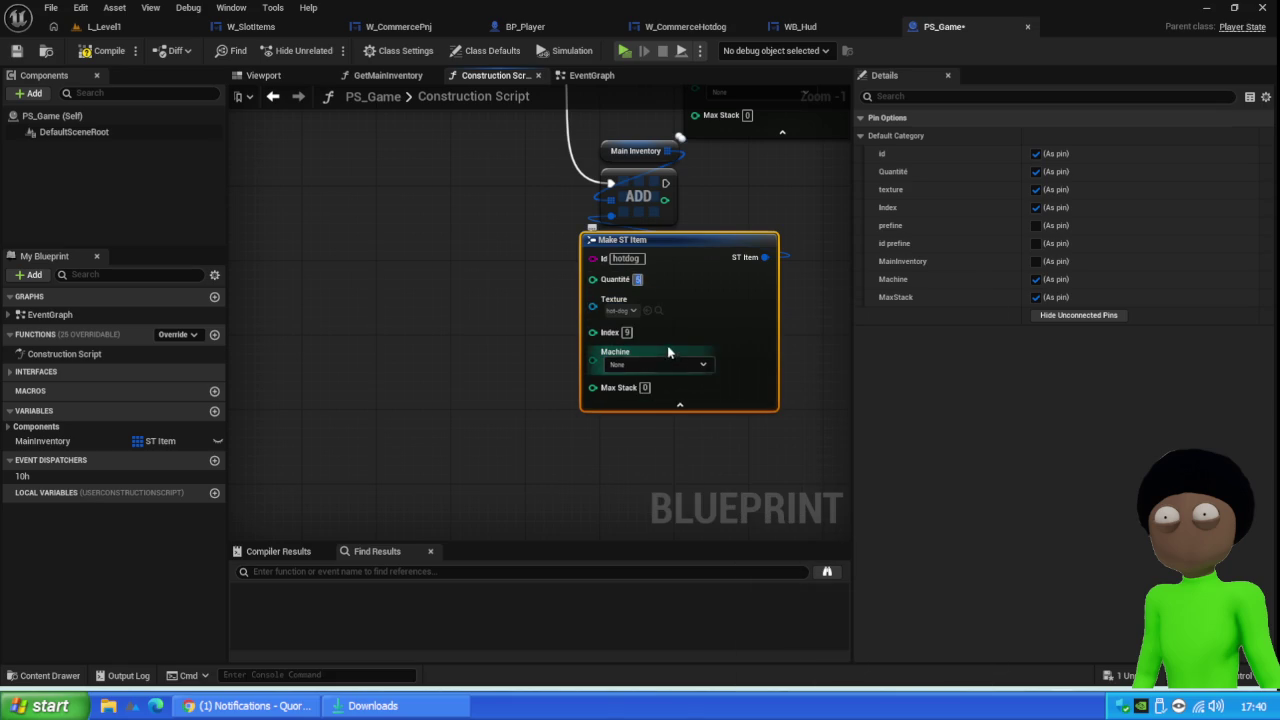
pyautogui.click(644, 387)
pyautogui.write('5')
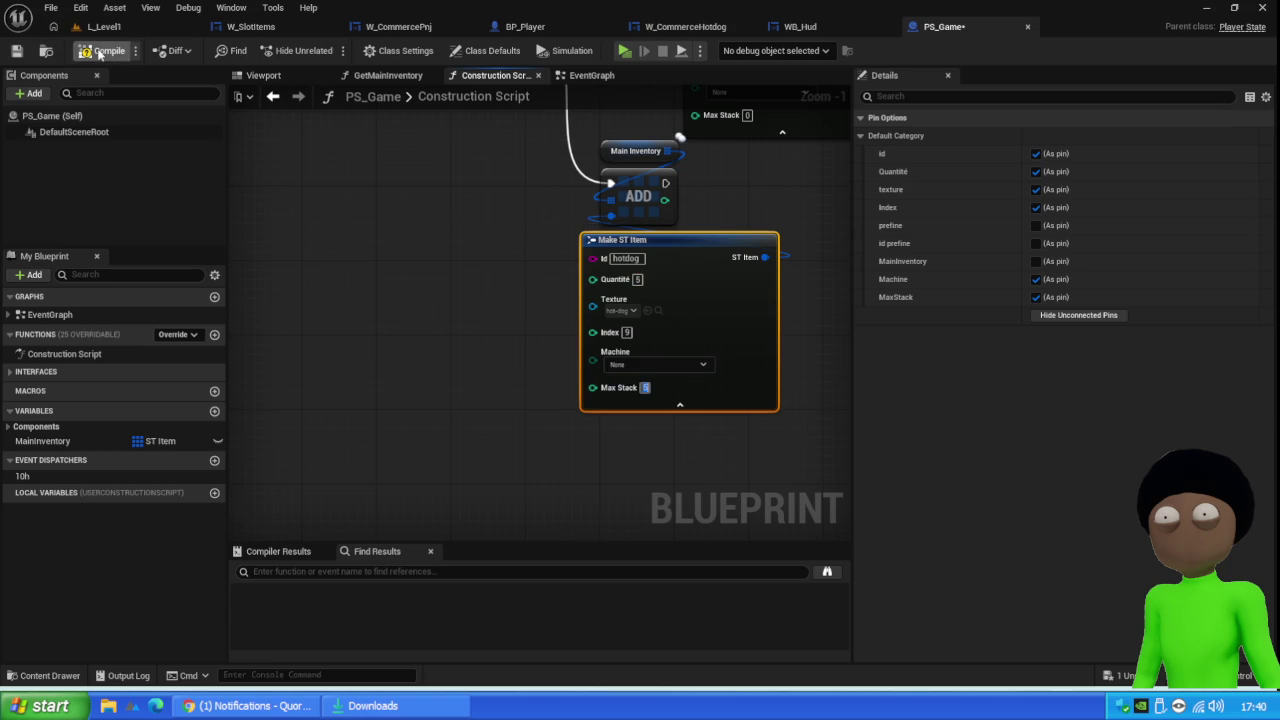
pyautogui.click(100, 26)
pyautogui.click(329, 50)
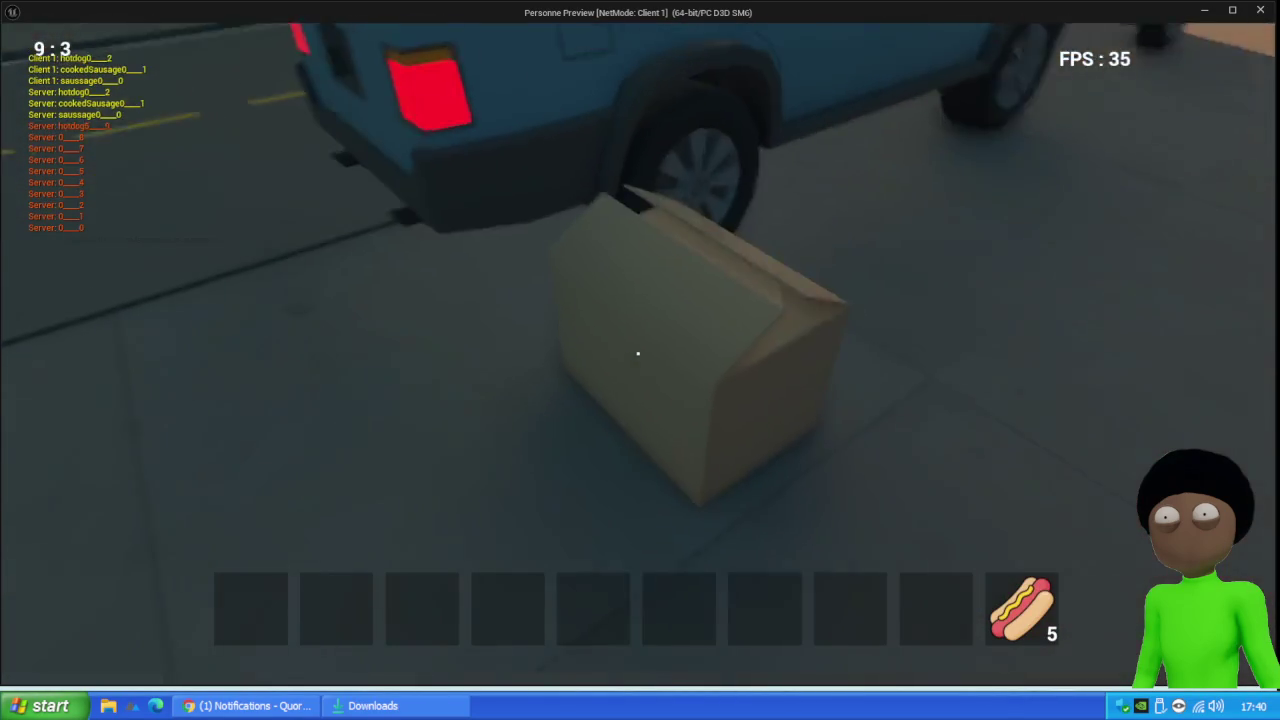
# Open the cardboard box in-game, drag a sausage onto the hotbar, and stop the test
pyautogui.press('e')
pyautogui.moveTo(535, 355); pyautogui.dragTo(330, 605)
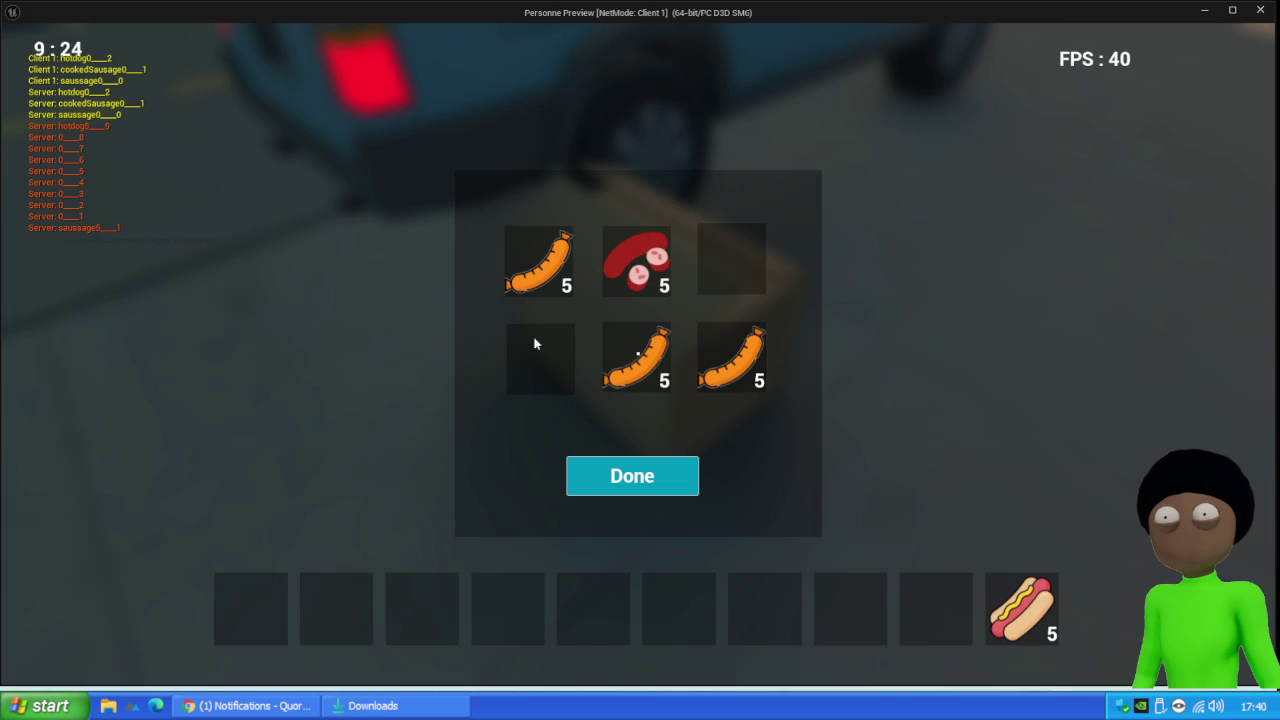
pyautogui.press('Escape')
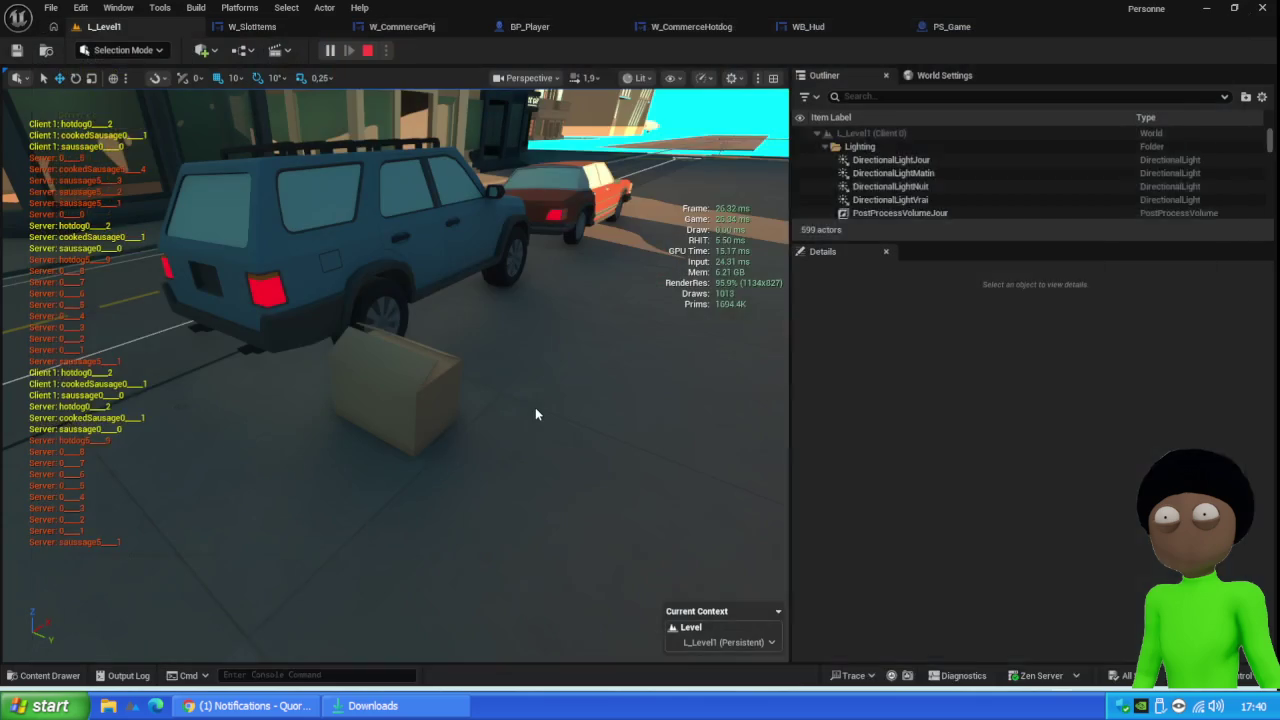
# Restart and stop a play session, then select the Verif Swith Item node in W_SlotItems
pyautogui.click(535, 407)
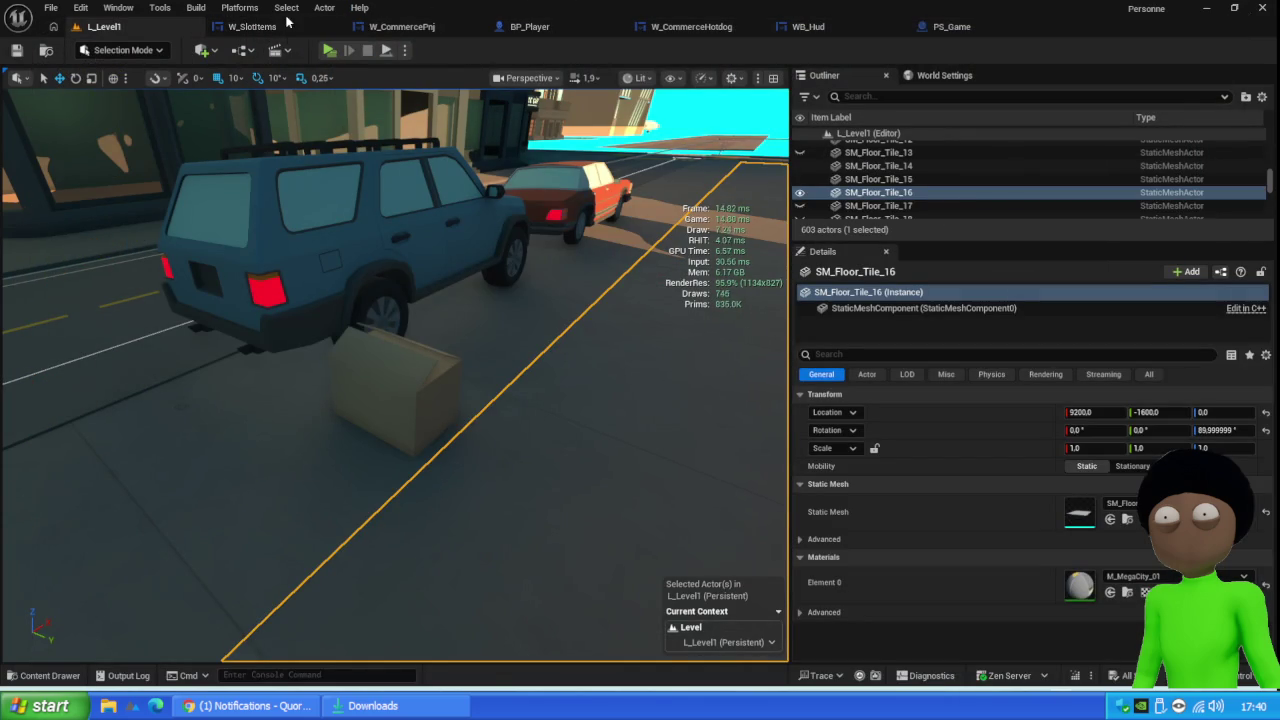
pyautogui.click(332, 52)
pyautogui.press('Escape')
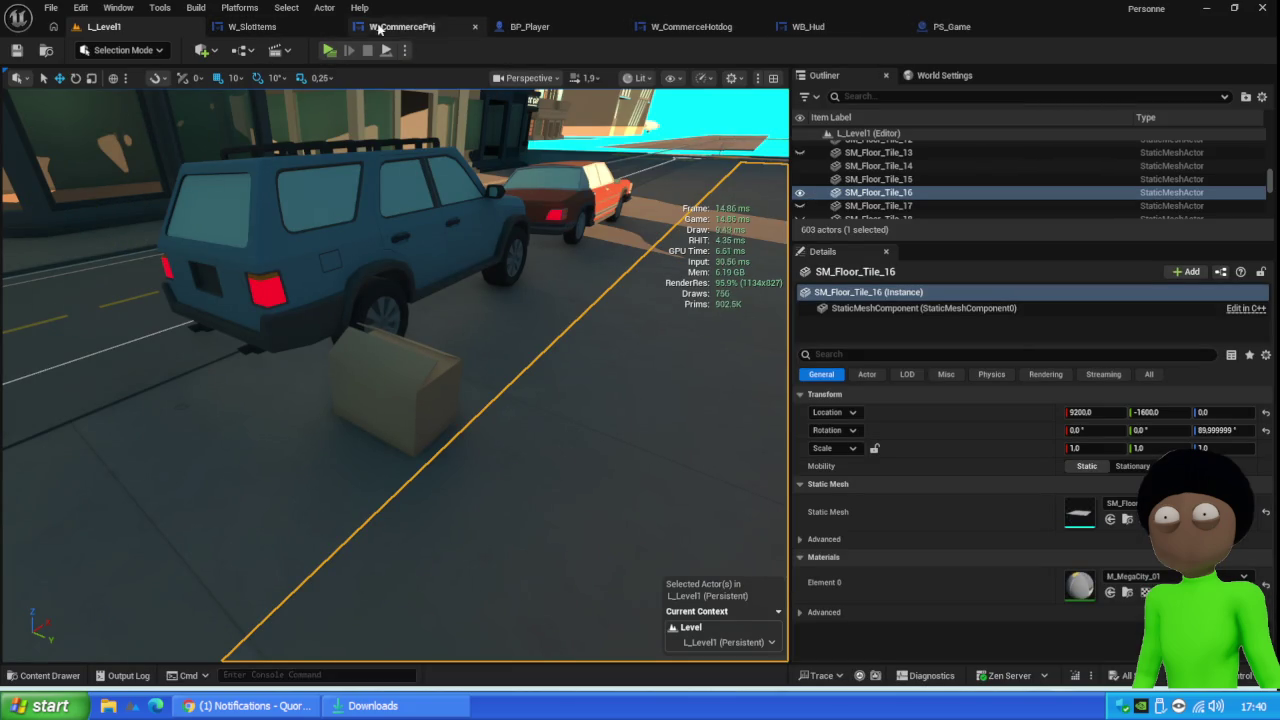
pyautogui.click(259, 27)
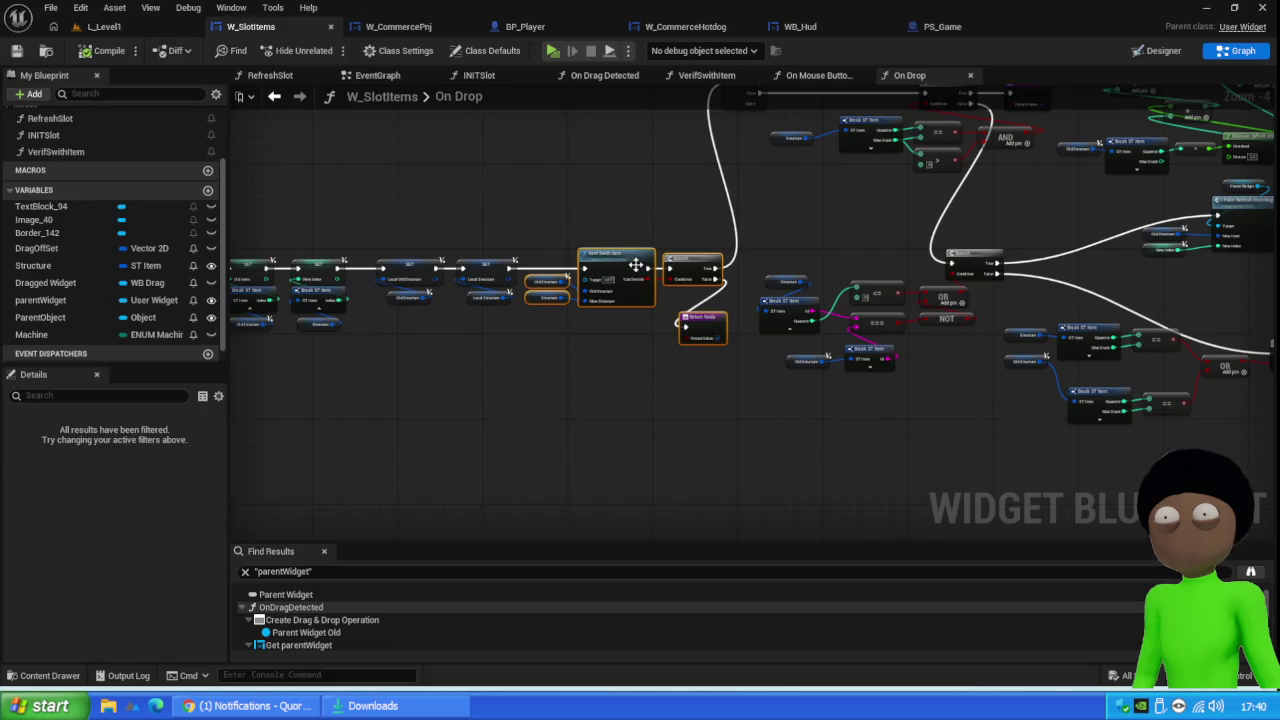
pyautogui.click(633, 258)
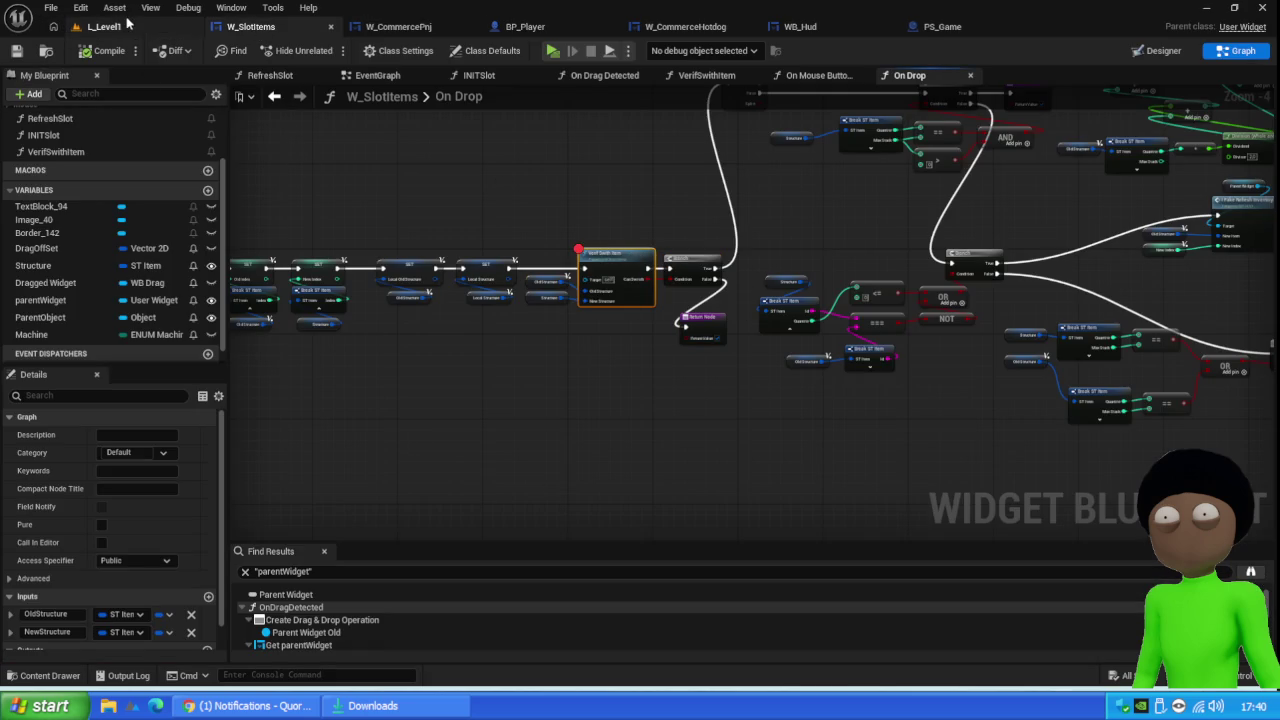
pyautogui.click(102, 27)
# Play-test, drop a sausage into the second hotbar slot, step through the drop logic, then stop
pyautogui.click(334, 52)
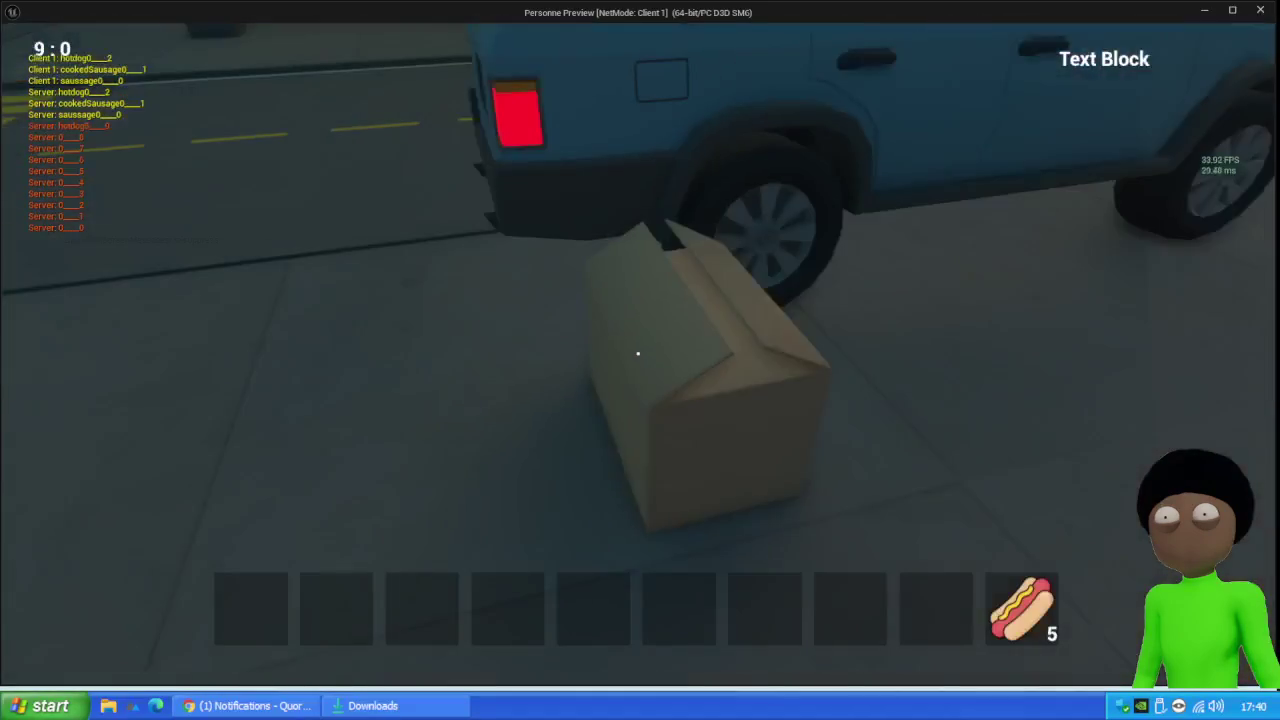
pyautogui.press('e')
pyautogui.moveTo(558, 356); pyautogui.dragTo(315, 600)
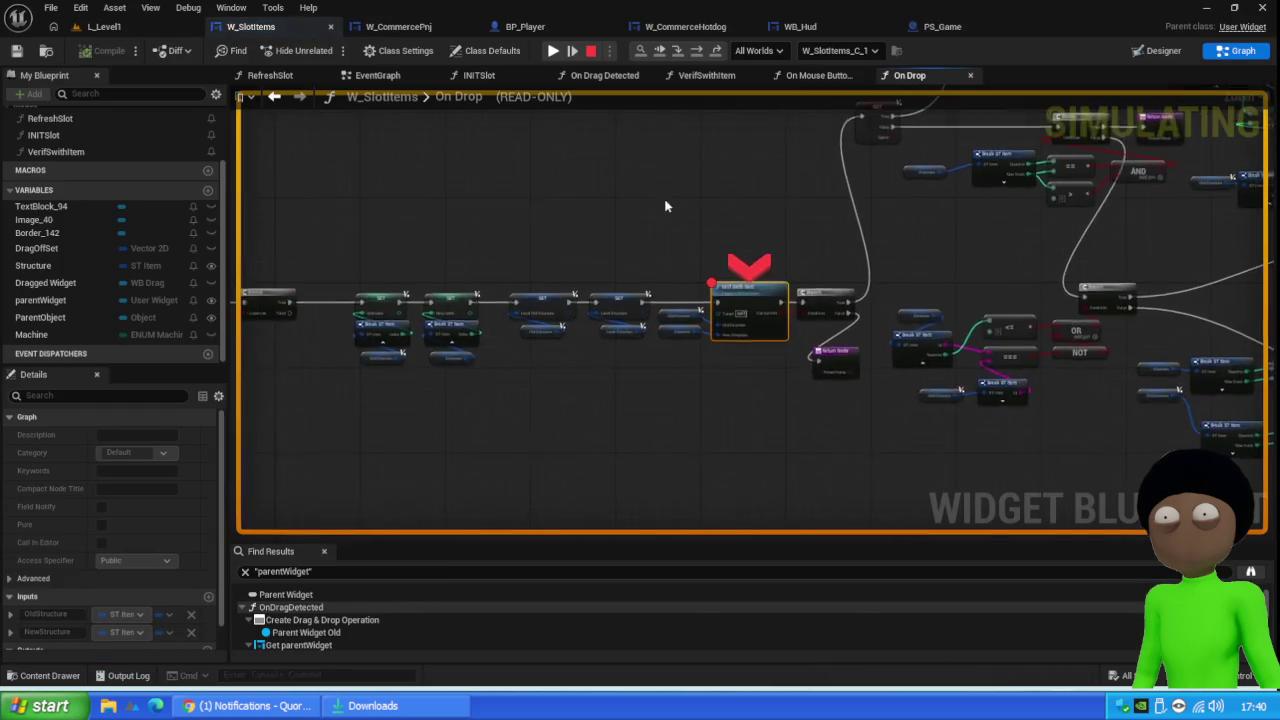
pyautogui.press('F10')
pyautogui.press('F10')
pyautogui.press('F10')
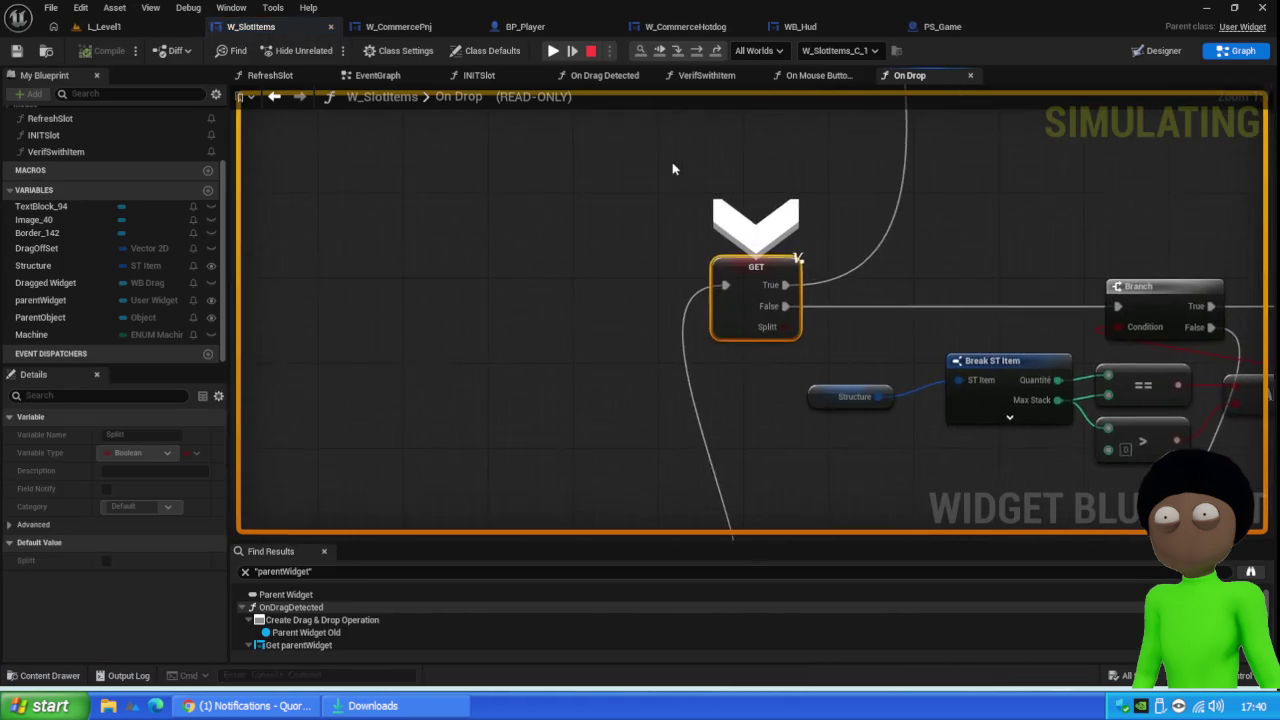
pyautogui.press('F10')
pyautogui.press('F10')
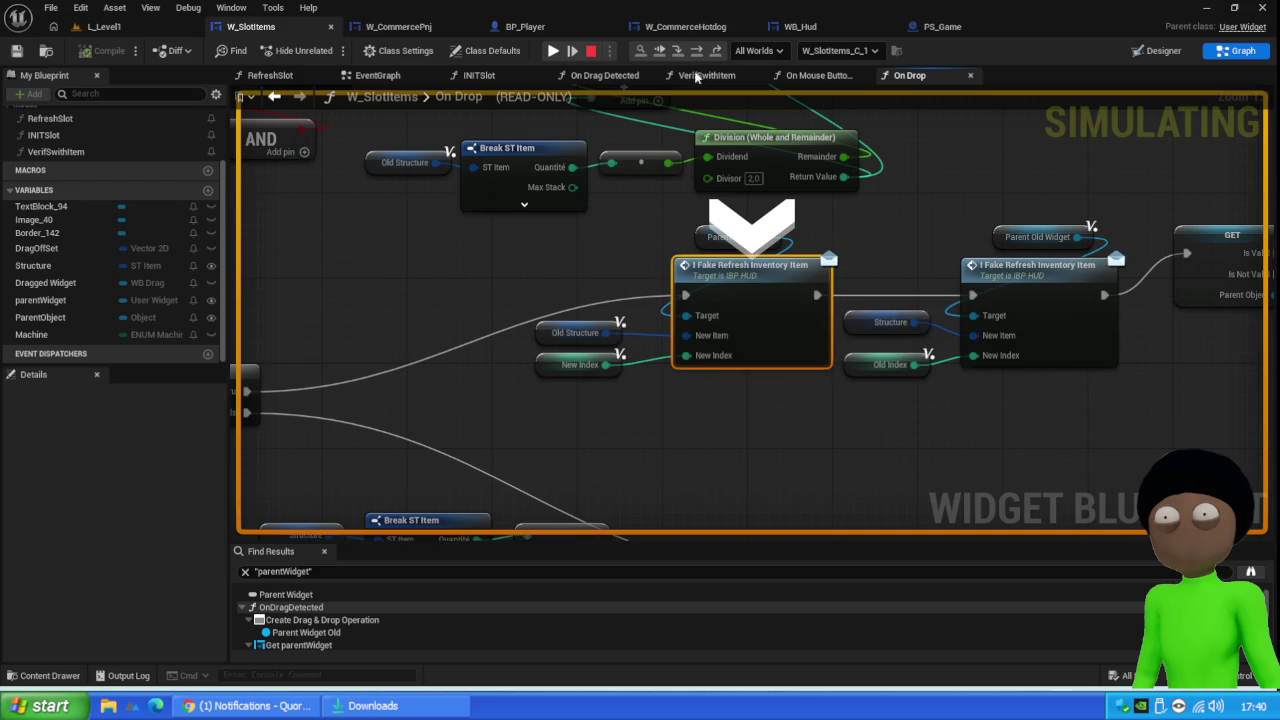
pyautogui.click(593, 51)
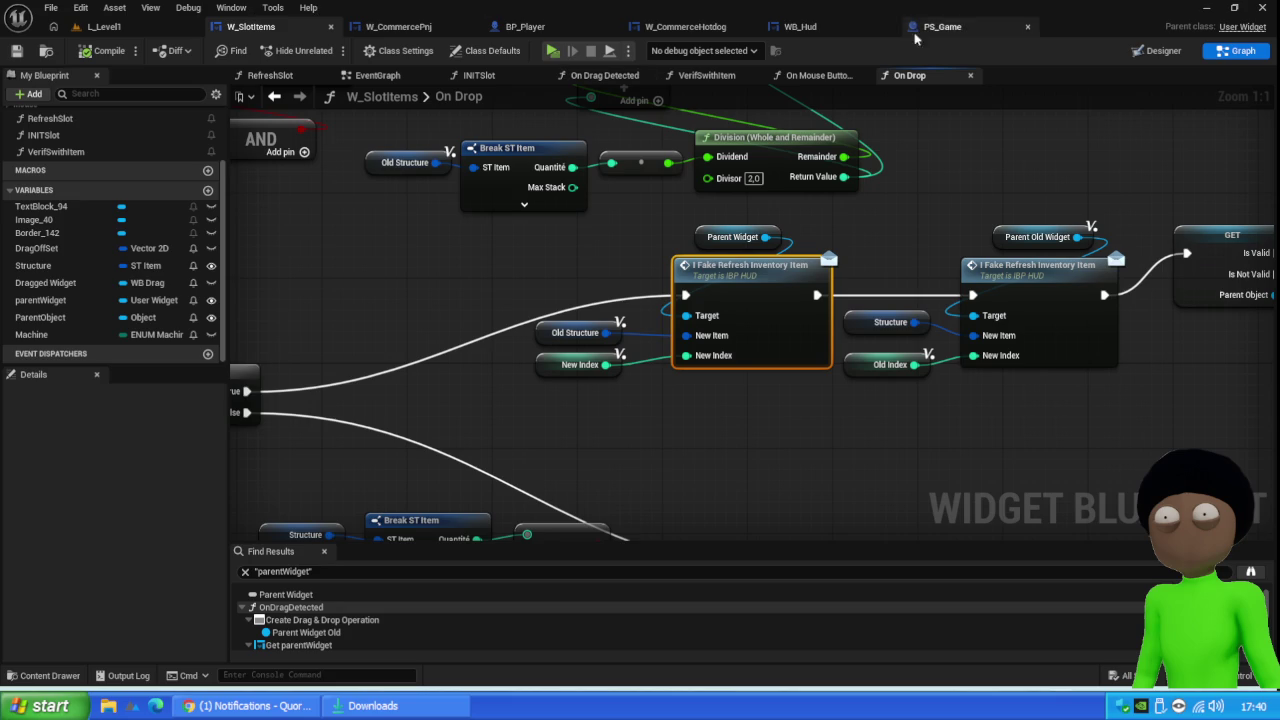
# Select the I_FakeRefreshInventoryItem ADD nodes and the refresh-inventory chain above in WB_Hud's EventGraph
pyautogui.click(798, 27)
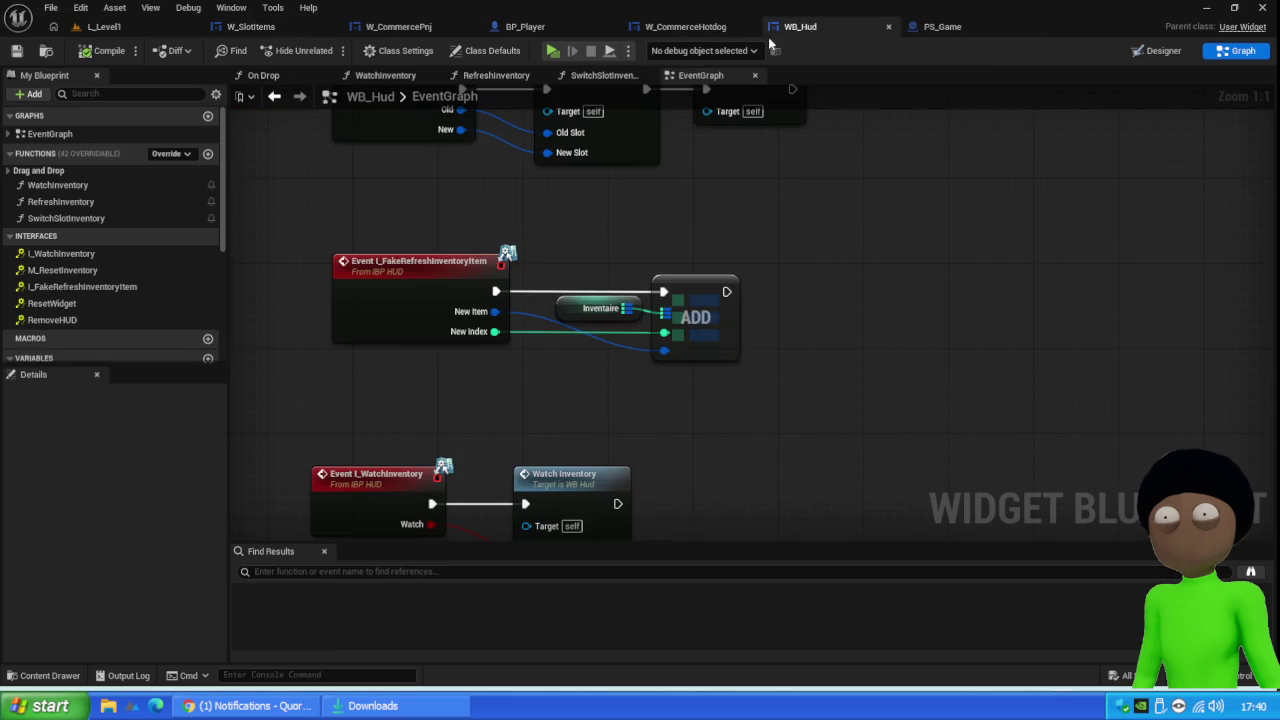
pyautogui.moveTo(540, 222); pyautogui.dragTo(346, 388)
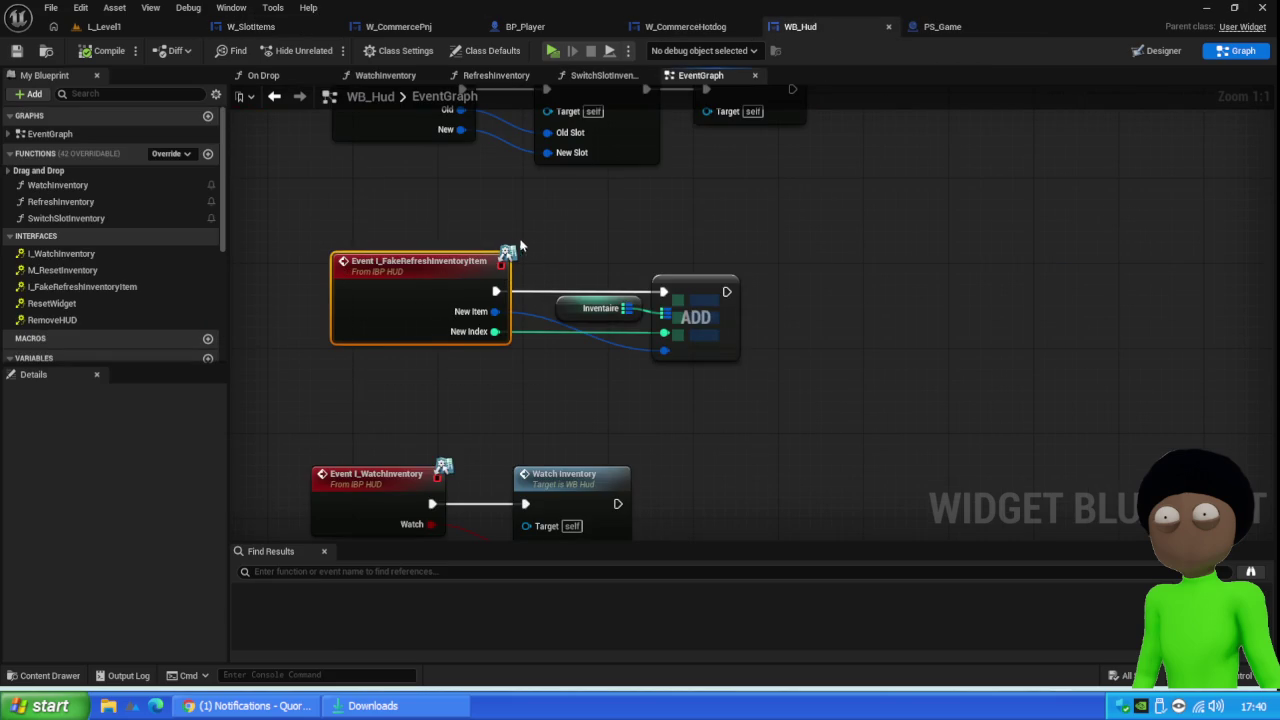
pyautogui.scroll(-2, 573, 240)
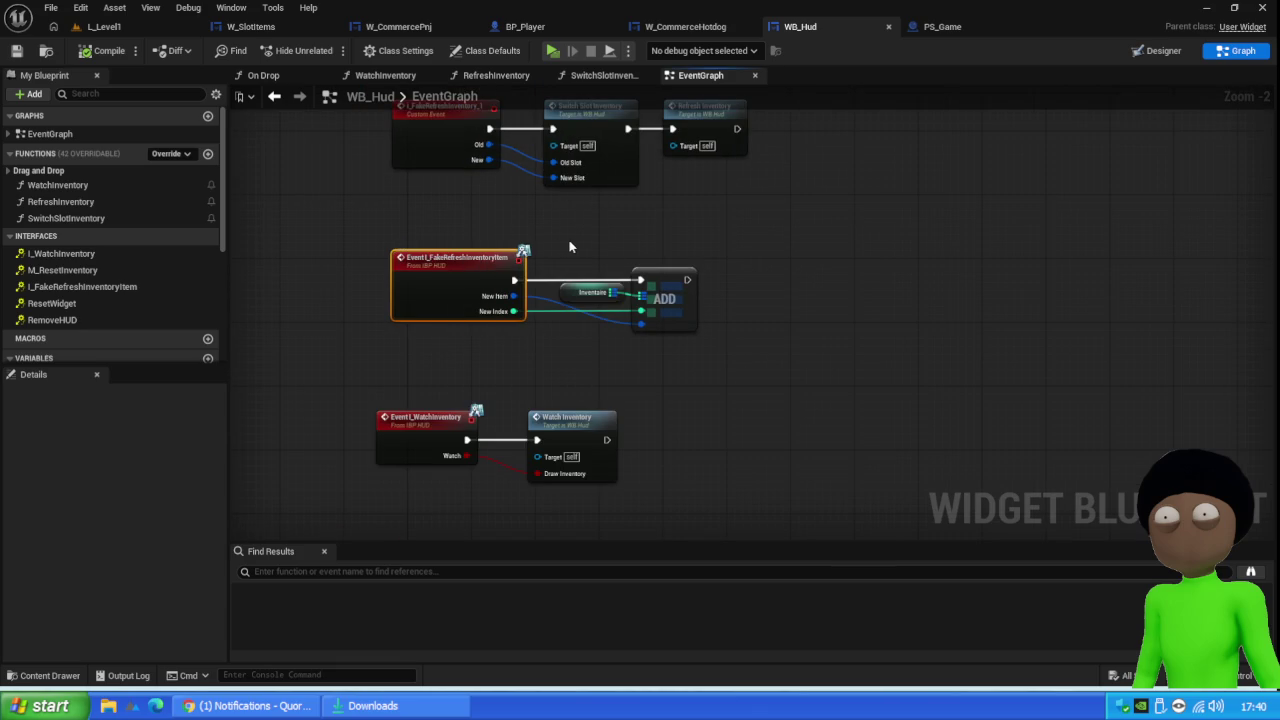
pyautogui.moveTo(566, 247)
pyautogui.mouseDown()
pyautogui.moveTo(557, 389)
pyautogui.moveTo(594, 286)
pyautogui.mouseUp()
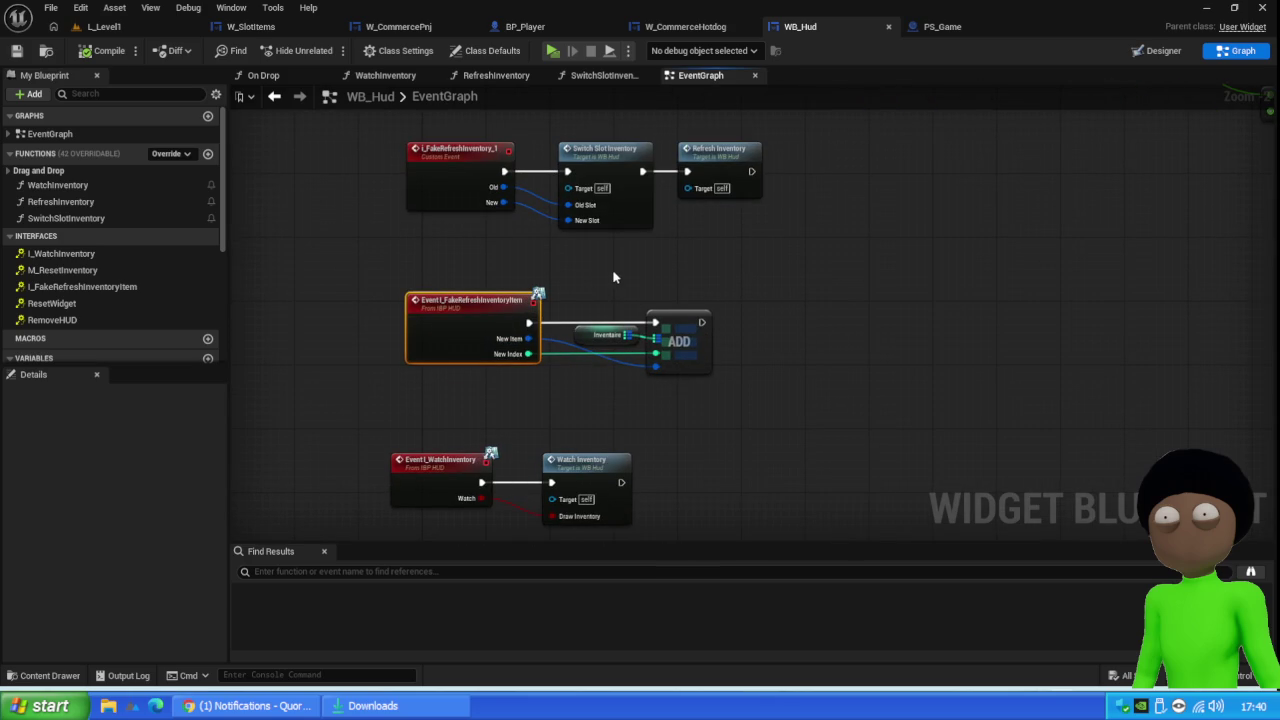
pyautogui.moveTo(696, 277); pyautogui.dragTo(481, 400)
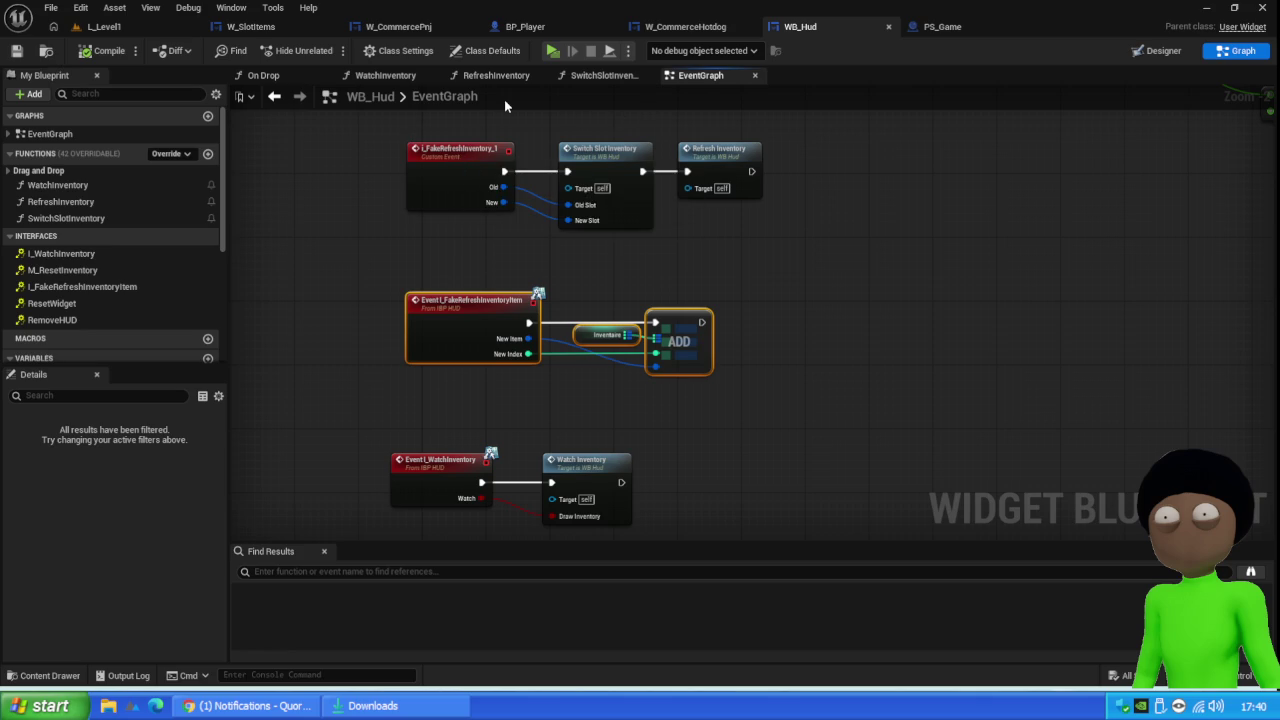
pyautogui.moveTo(543, 262); pyautogui.dragTo(527, 351)
pyautogui.moveTo(702, 172)
pyautogui.mouseDown()
pyautogui.moveTo(454, 321)
pyautogui.moveTo(399, 330)
pyautogui.mouseUp()
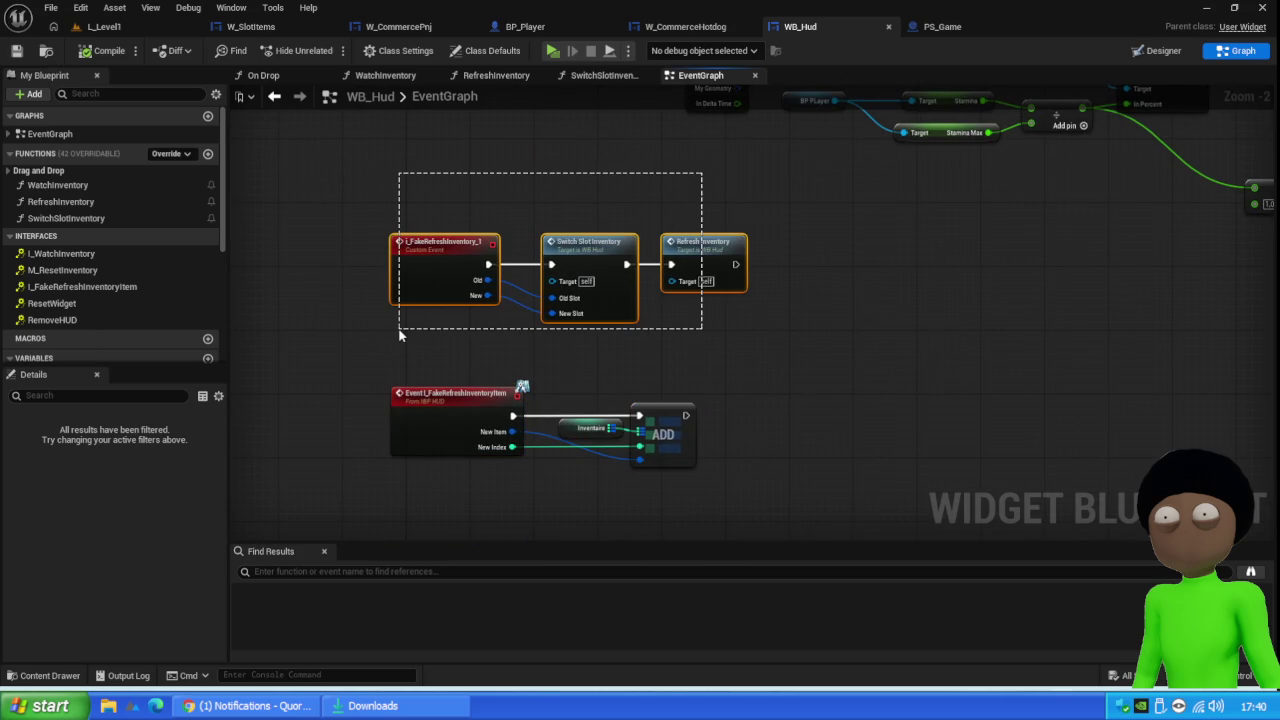
# Select the Refresh Inventory node, unlink it from Switch Slot Inventory, and place it beside ADD
pyautogui.moveTo(399, 330); pyautogui.dragTo(400, 330)
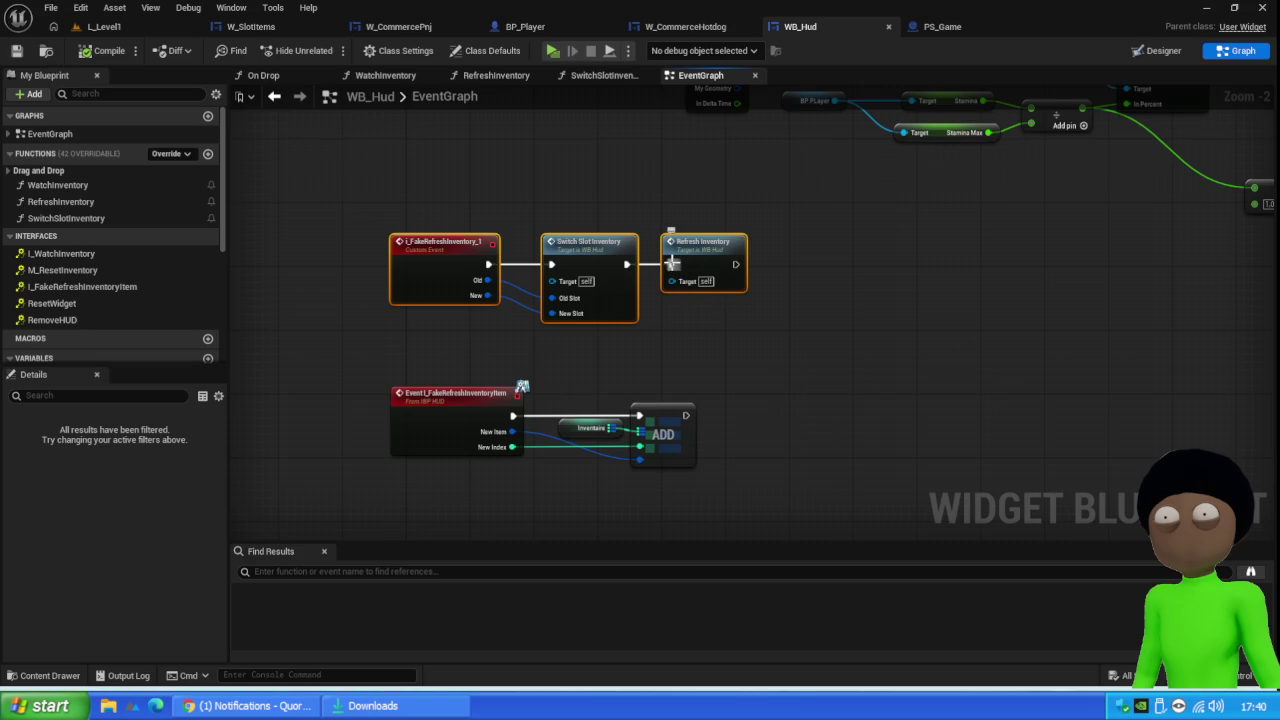
pyautogui.moveTo(665, 231)
pyautogui.mouseDown()
pyautogui.moveTo(780, 423)
pyautogui.moveTo(716, 265)
pyautogui.moveTo(789, 422)
pyautogui.moveTo(781, 414)
pyautogui.mouseUp()
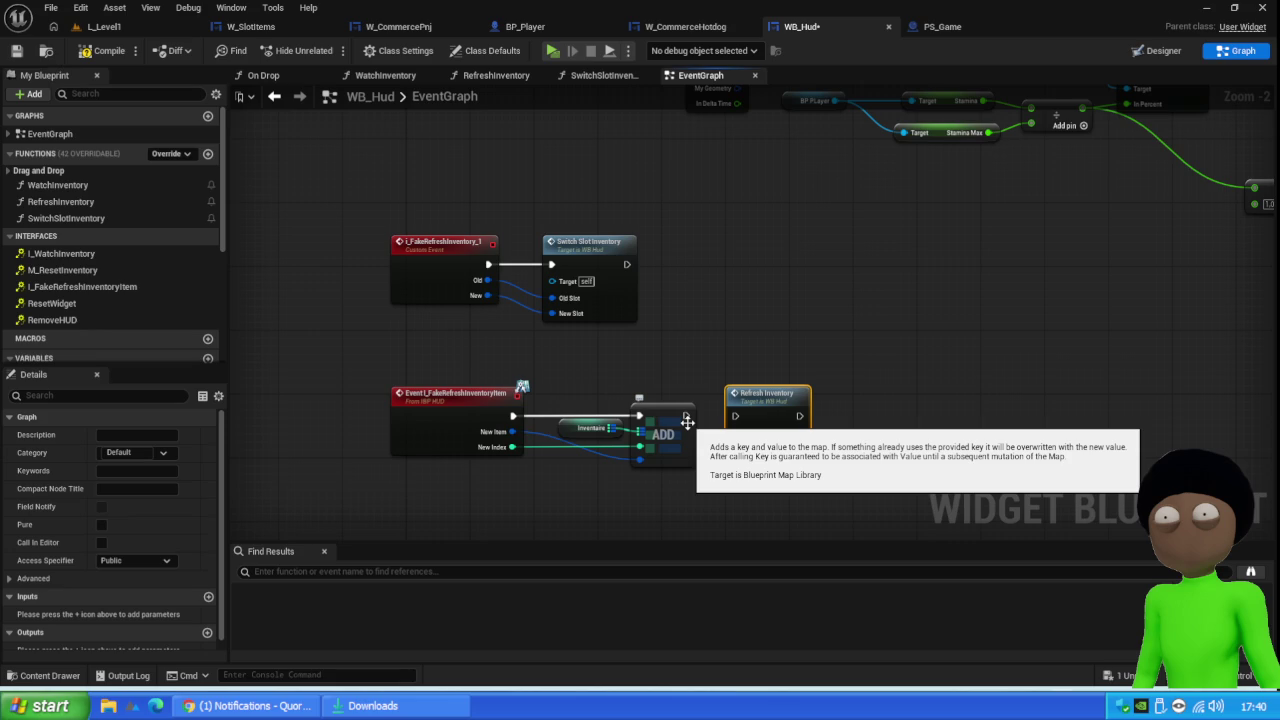
pyautogui.scroll(1, 687, 422)
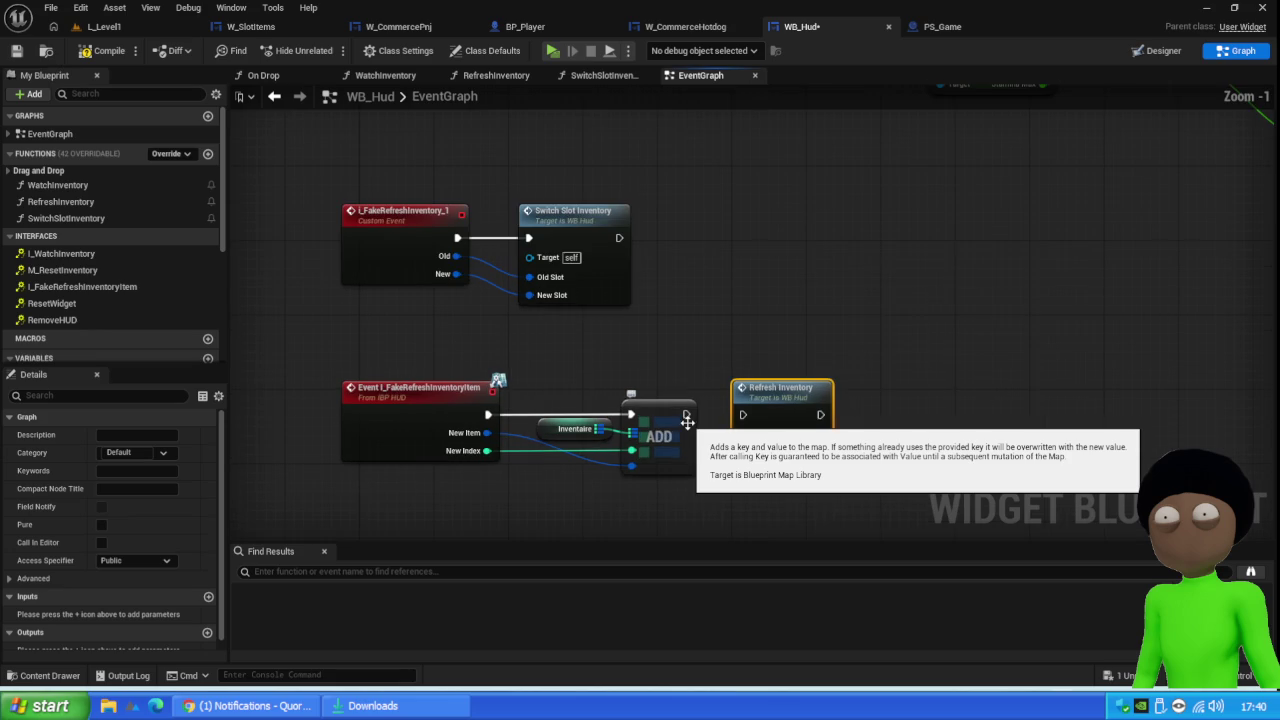
# Bring Chrome forward and load fab.com in a new tab
pyautogui.moveTo(245, 705)
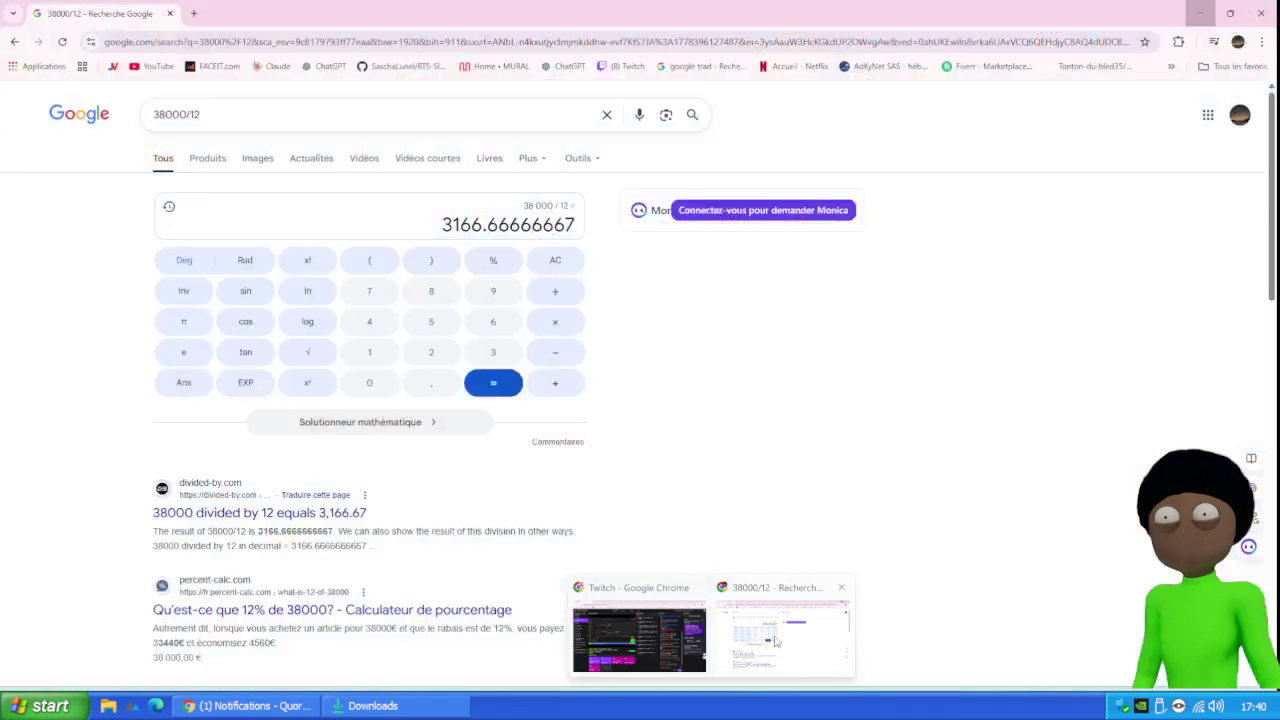
pyautogui.click(783, 620)
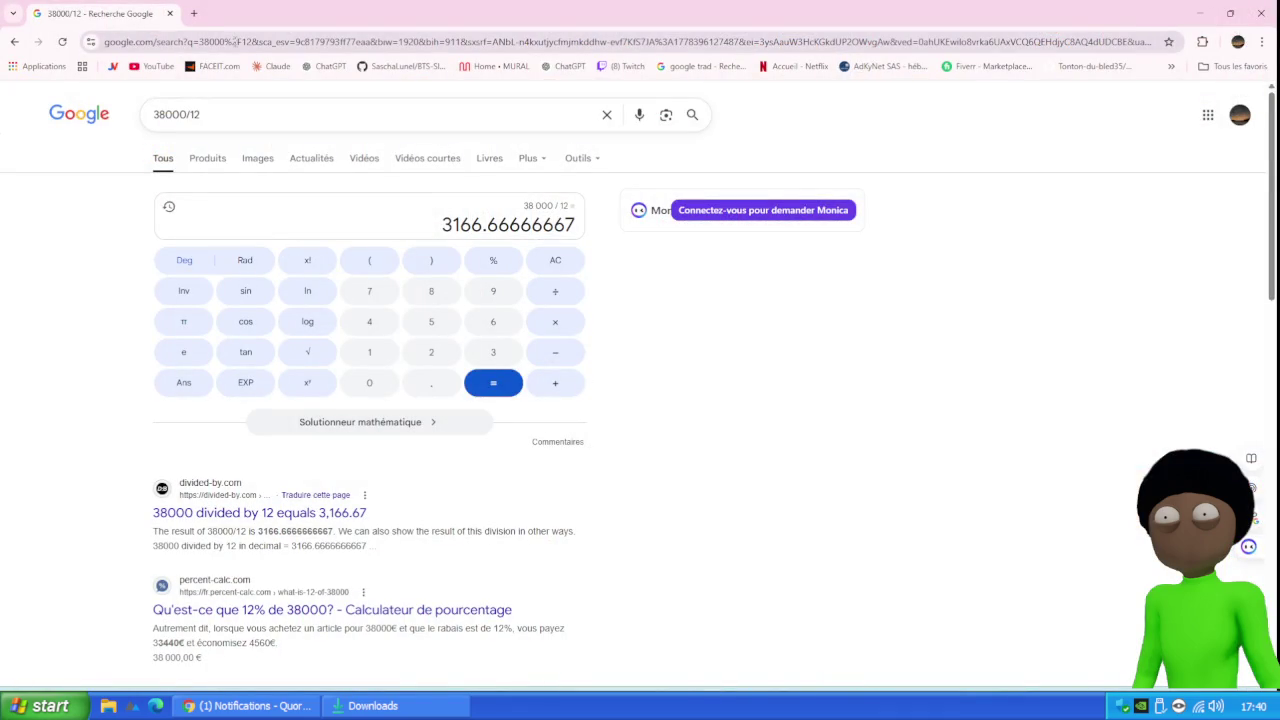
pyautogui.click(197, 14)
pyautogui.write('fab.com')
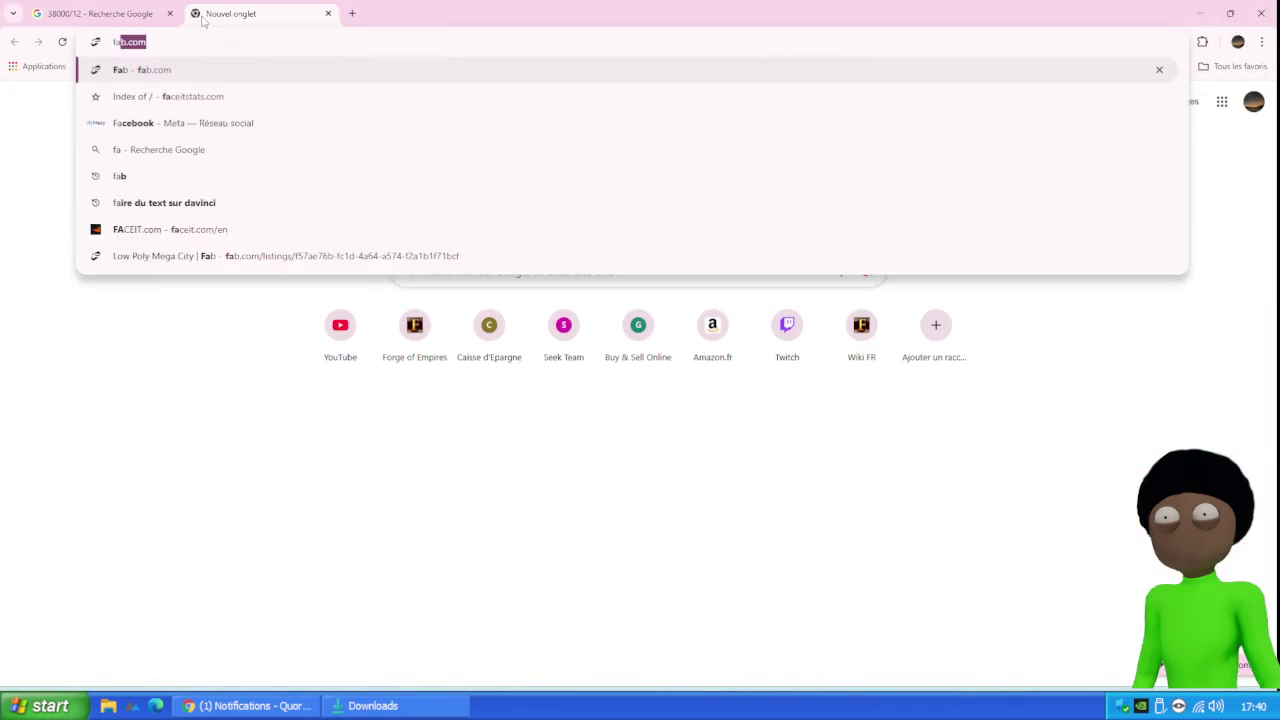
pyautogui.press('Return')
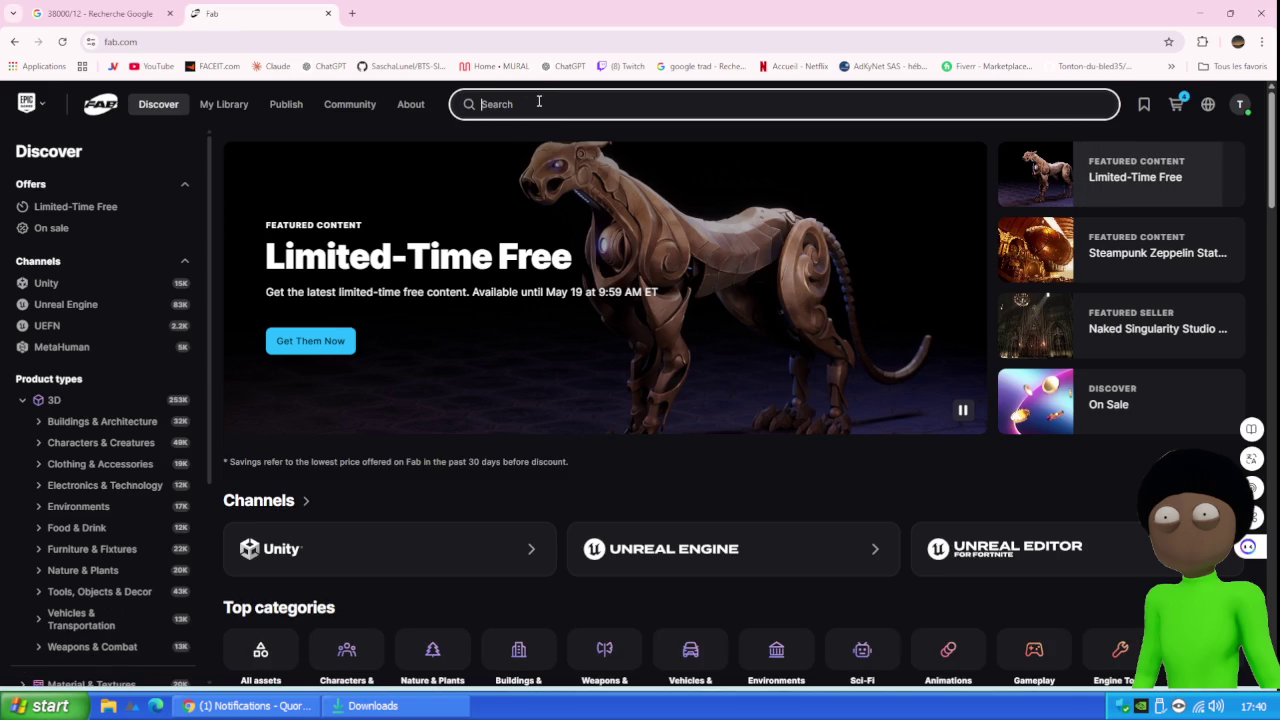
# Search Fab for 'inventaire', then replace the query with 'invotory'
pyautogui.write('inventaire')
pyautogui.press('Return')
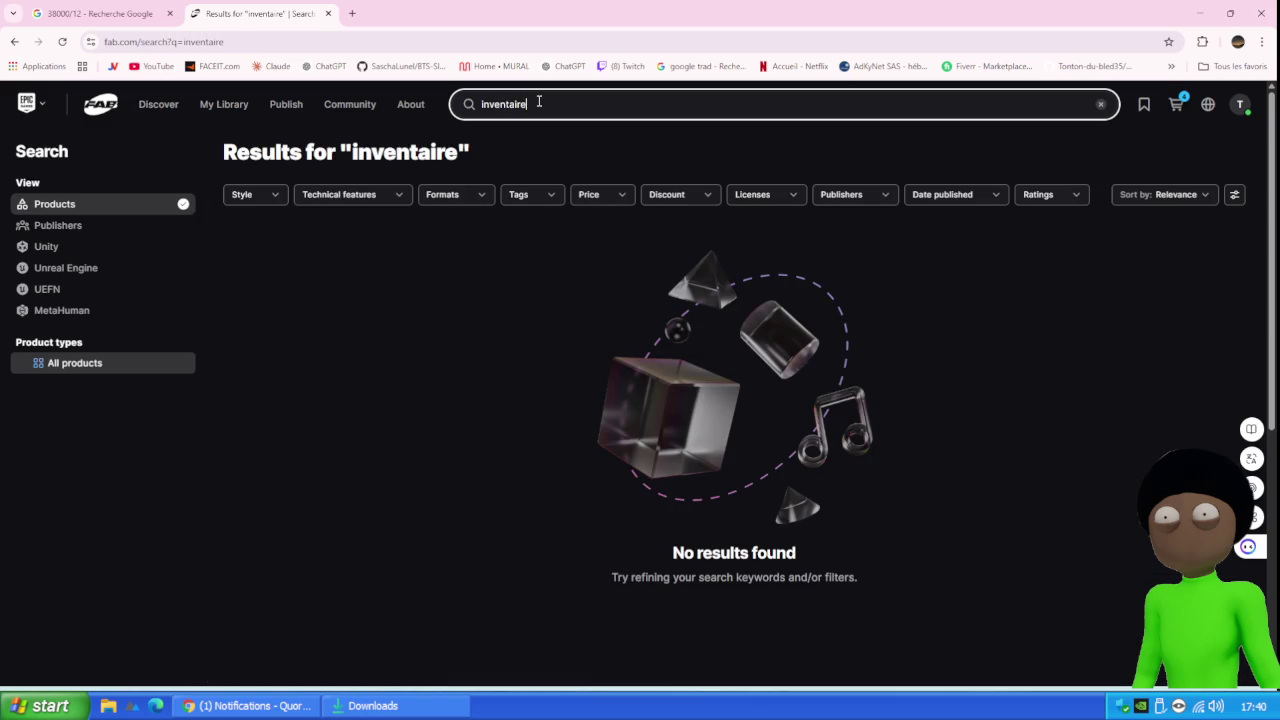
pyautogui.moveTo(547, 101); pyautogui.dragTo(424, 94)
pyautogui.write('invoto')
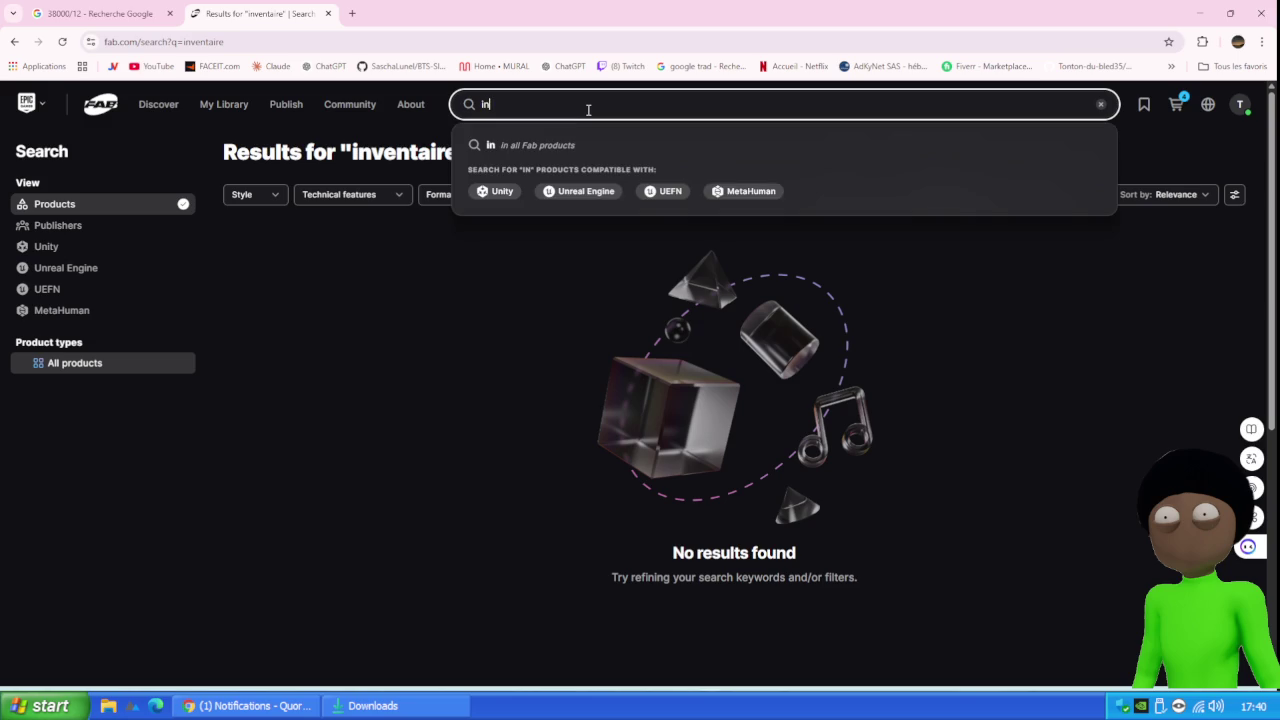
pyautogui.write('ry')
pyautogui.press('Return')
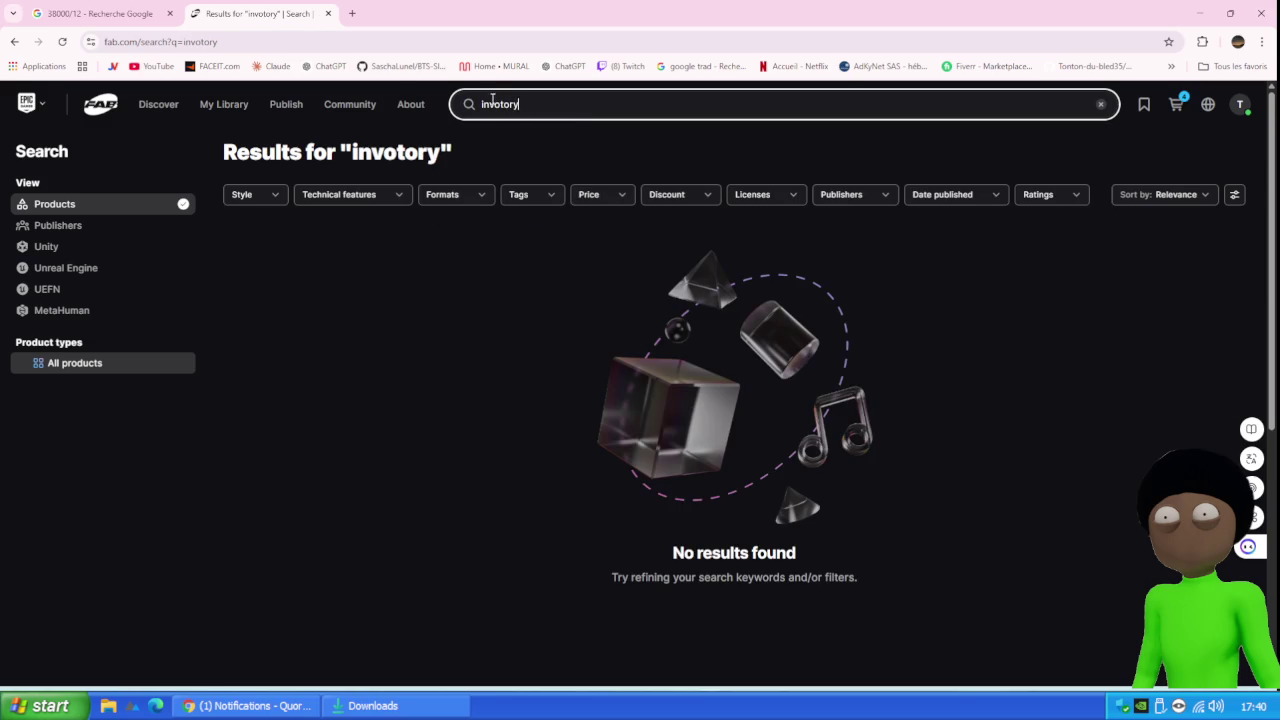
# Open another tab briefly, then return to the Fab results to fix the misspelled query
pyautogui.click(351, 13)
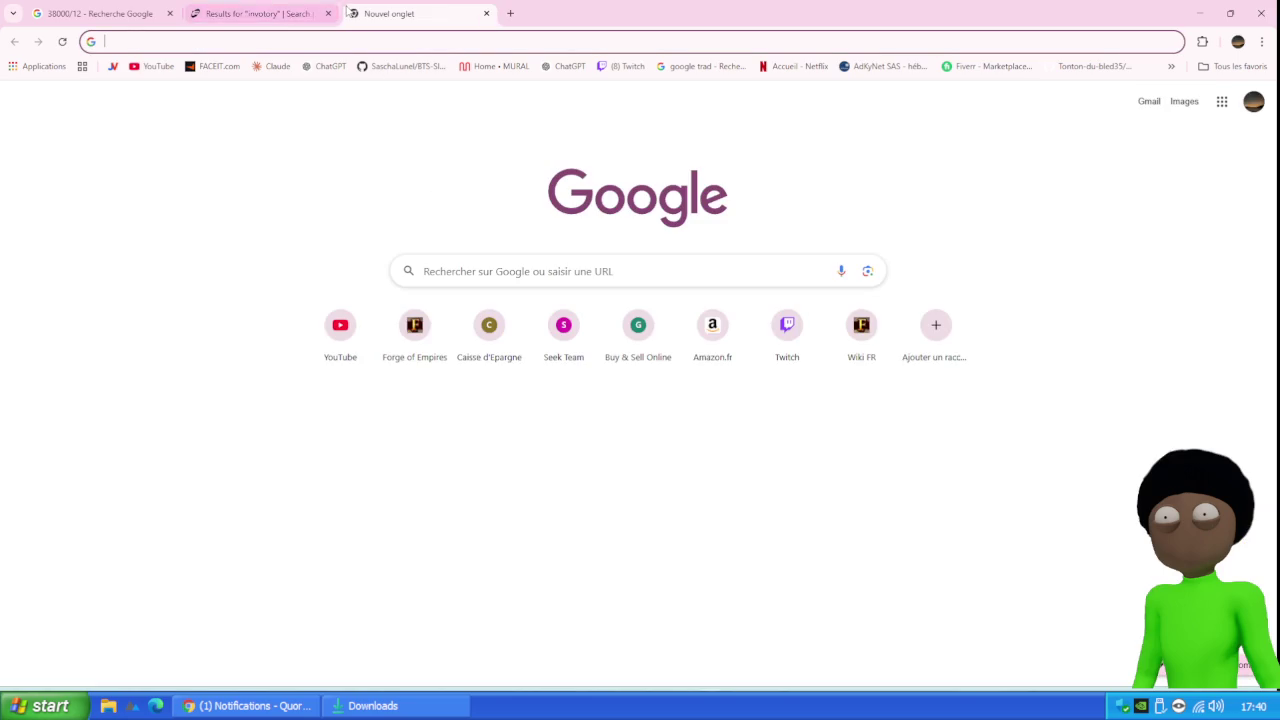
pyautogui.write('in')
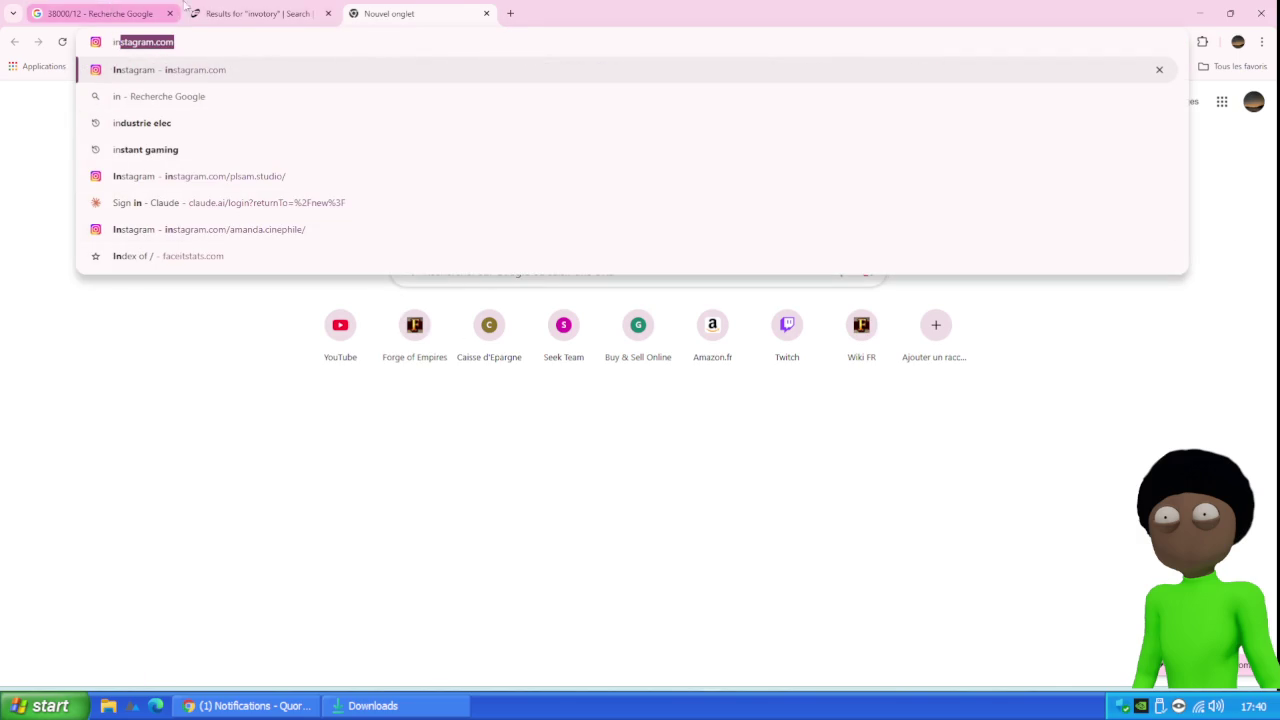
pyautogui.hotkey('ctrl', 'shift', 'Tab')
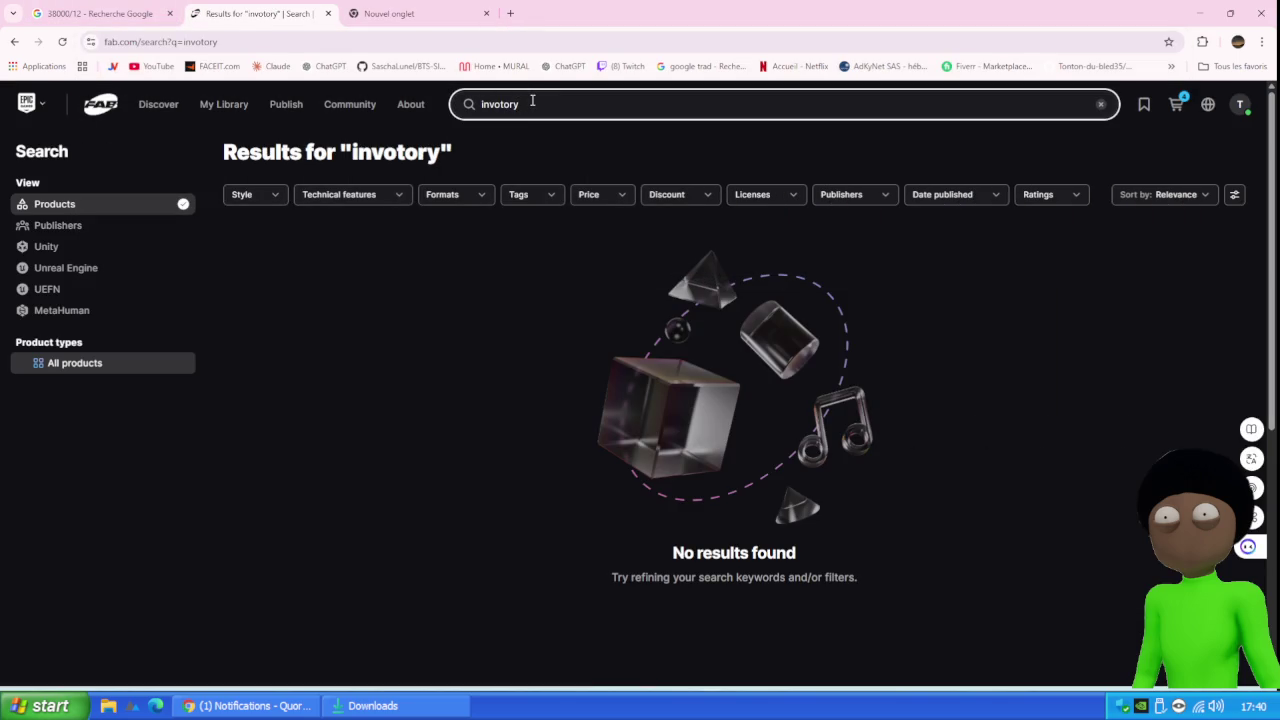
pyautogui.click(500, 103)
# Correct the search to 'inventory' and scroll through the results
pyautogui.press('BackSpace')
pyautogui.write('en')
pyautogui.press('Return')
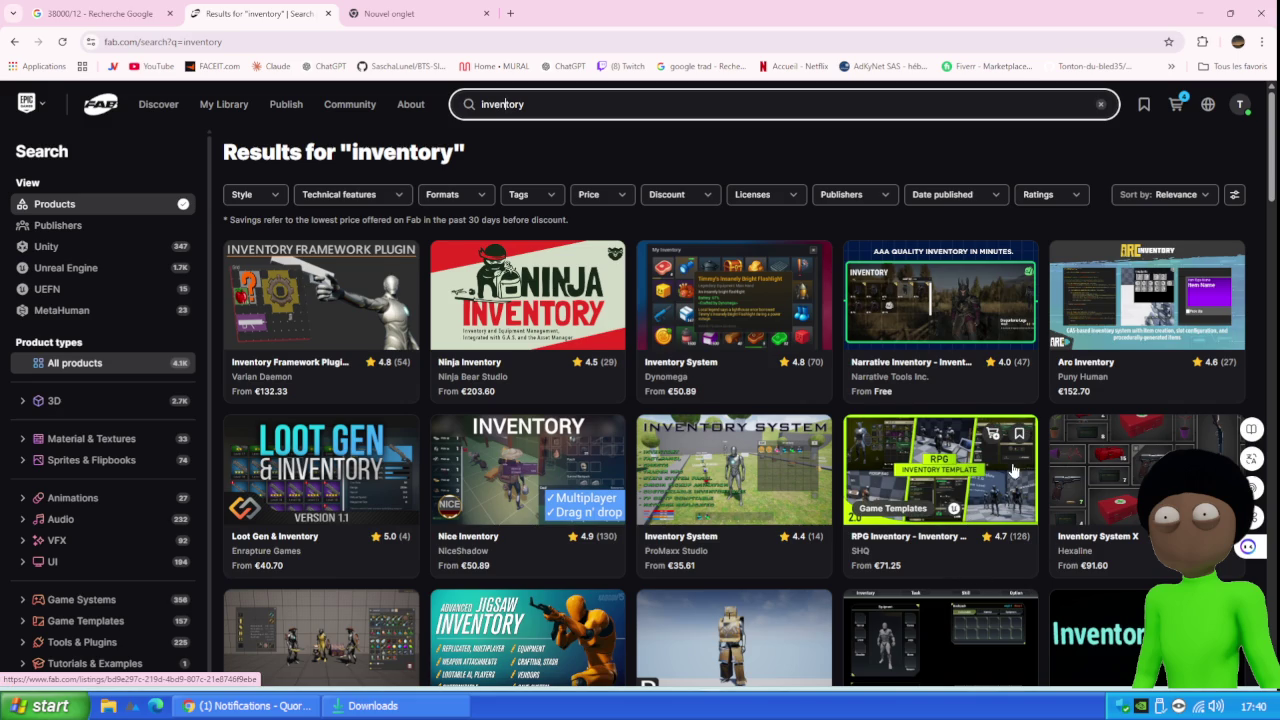
pyautogui.scroll(-2, 1067, 410)
pyautogui.scroll(-1, 1067, 410)
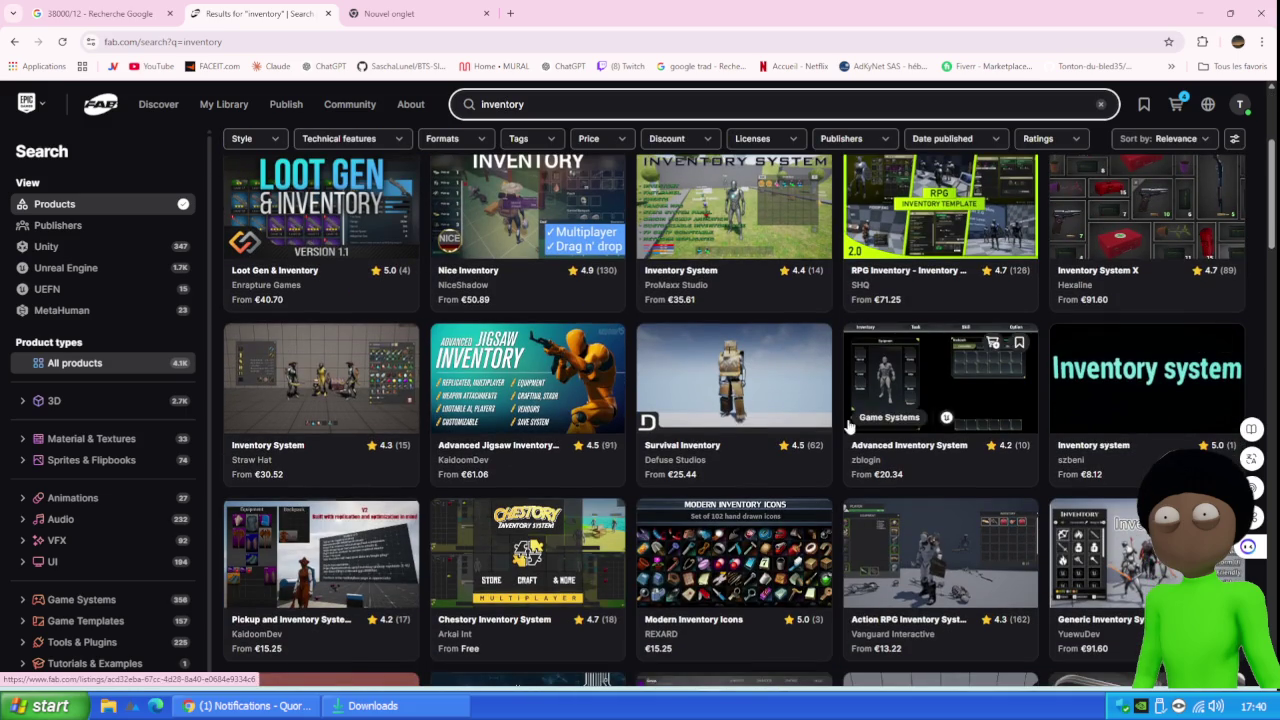
# Browse the Advanced Jigsaw Inventory product screenshots, then go back to the results
pyautogui.click(528, 378)
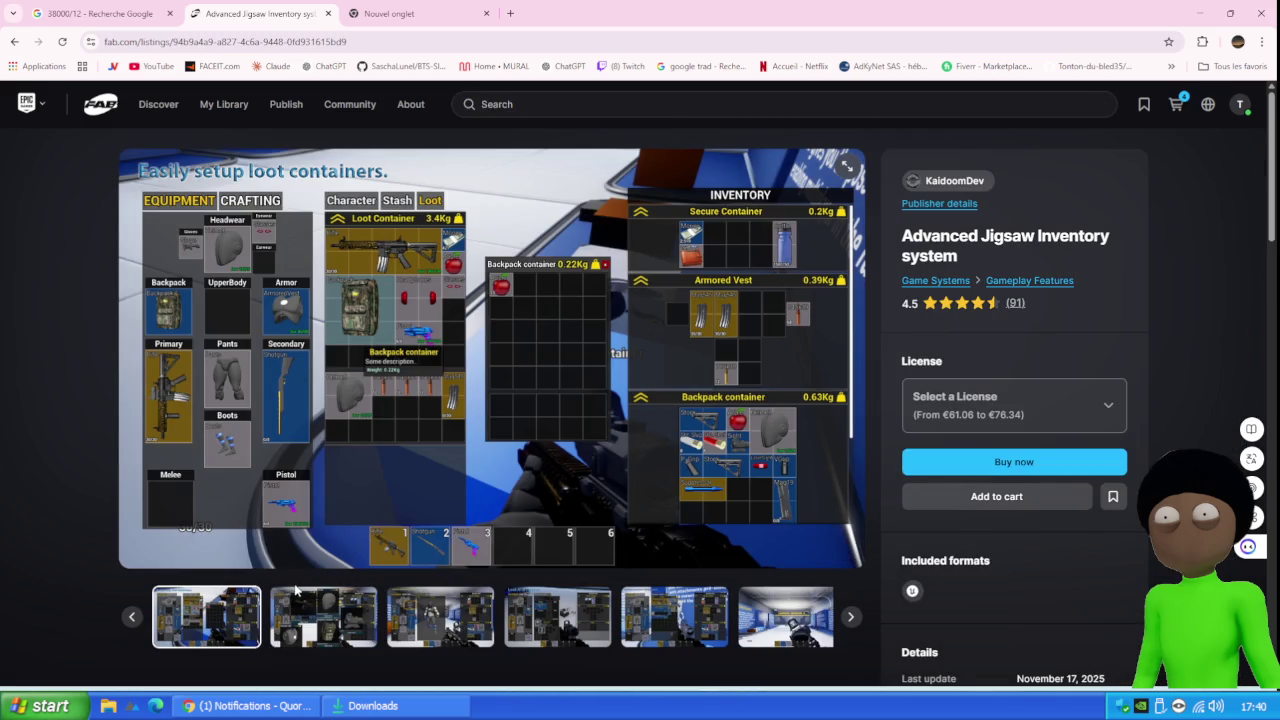
pyautogui.click(322, 608)
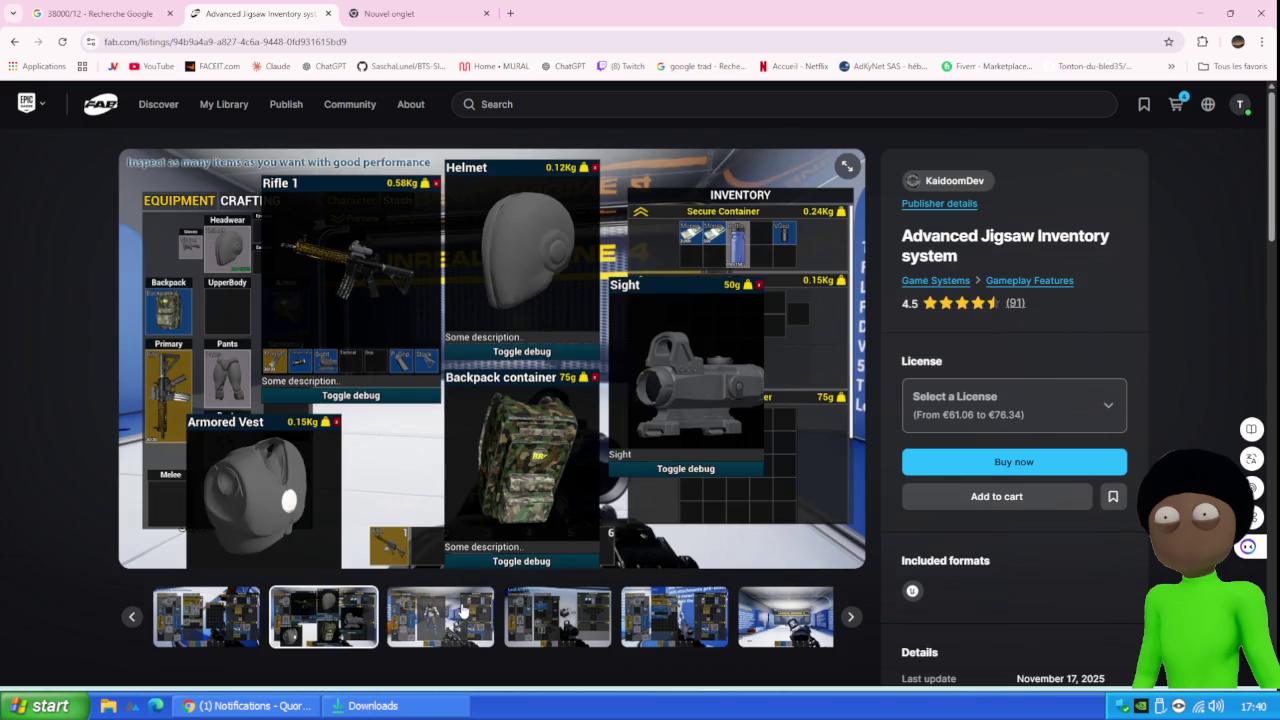
pyautogui.click(463, 612)
pyautogui.click(585, 632)
pyautogui.click(597, 622)
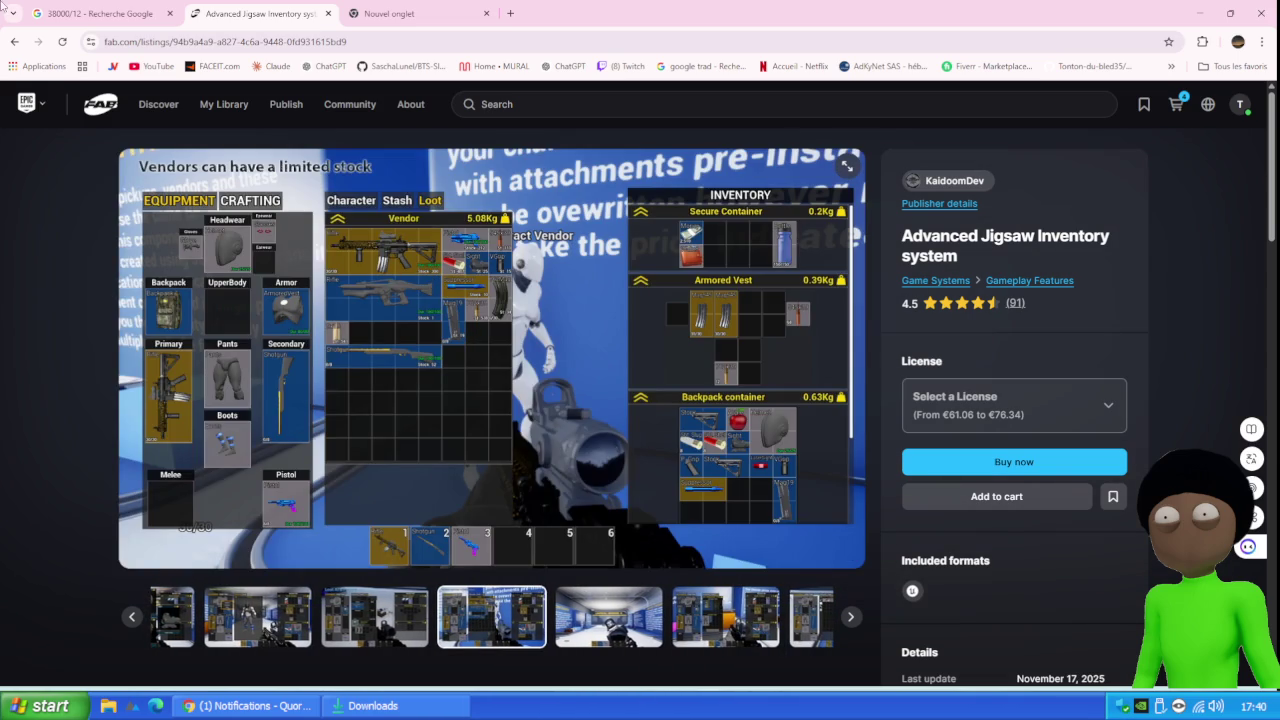
pyautogui.click(20, 43)
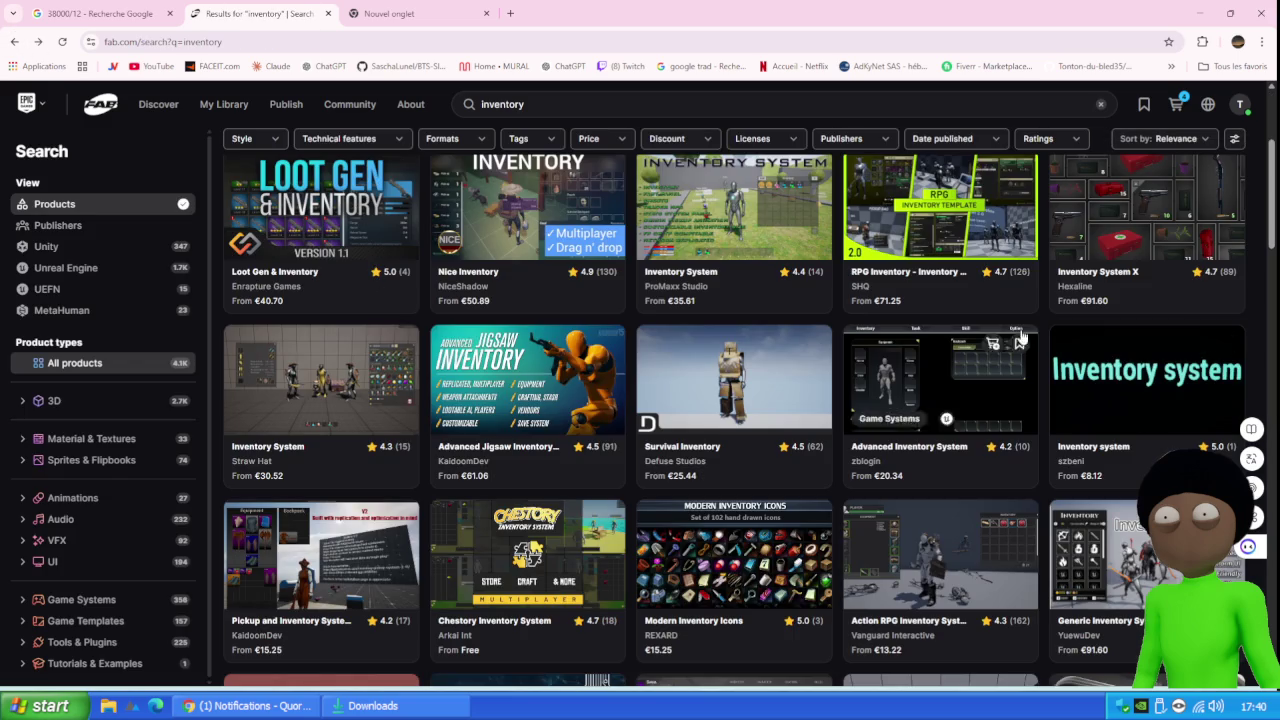
# Filter the inventory results by Price to only free products
pyautogui.scroll(-3, 926, 296)
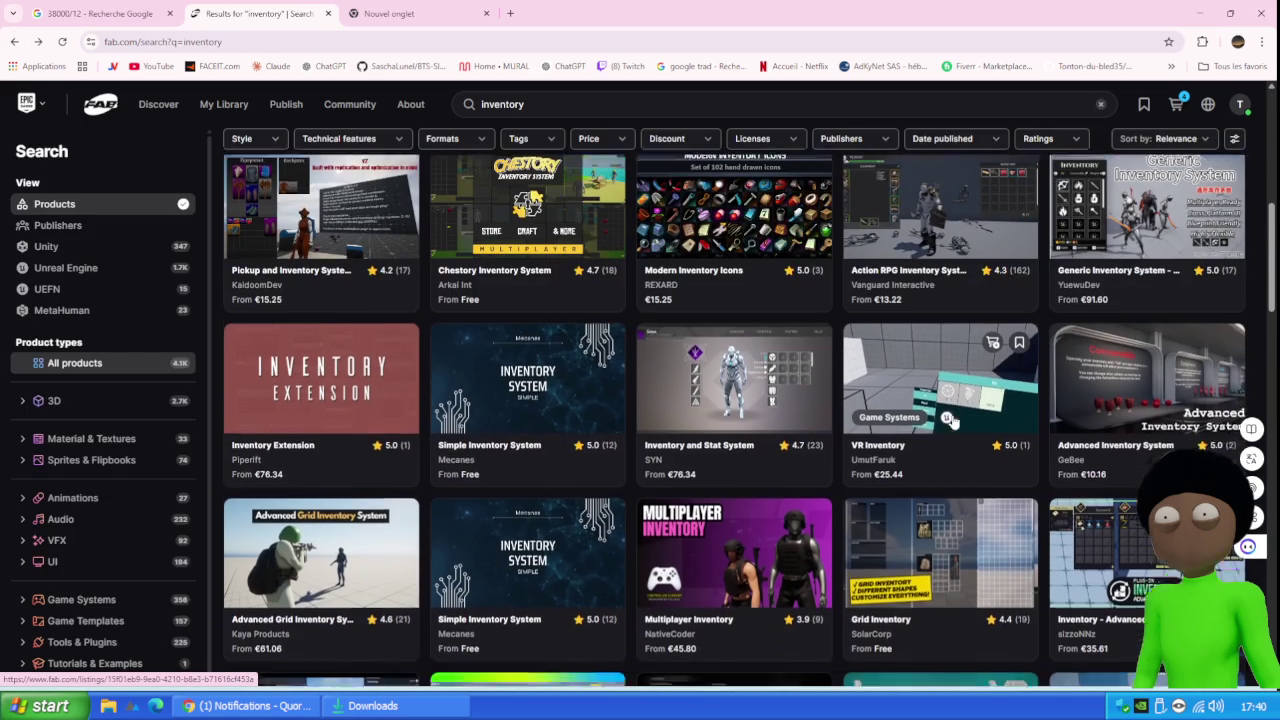
pyautogui.scroll(-2, 950, 415)
pyautogui.scroll(5, 909, 380)
pyautogui.scroll(2, 909, 380)
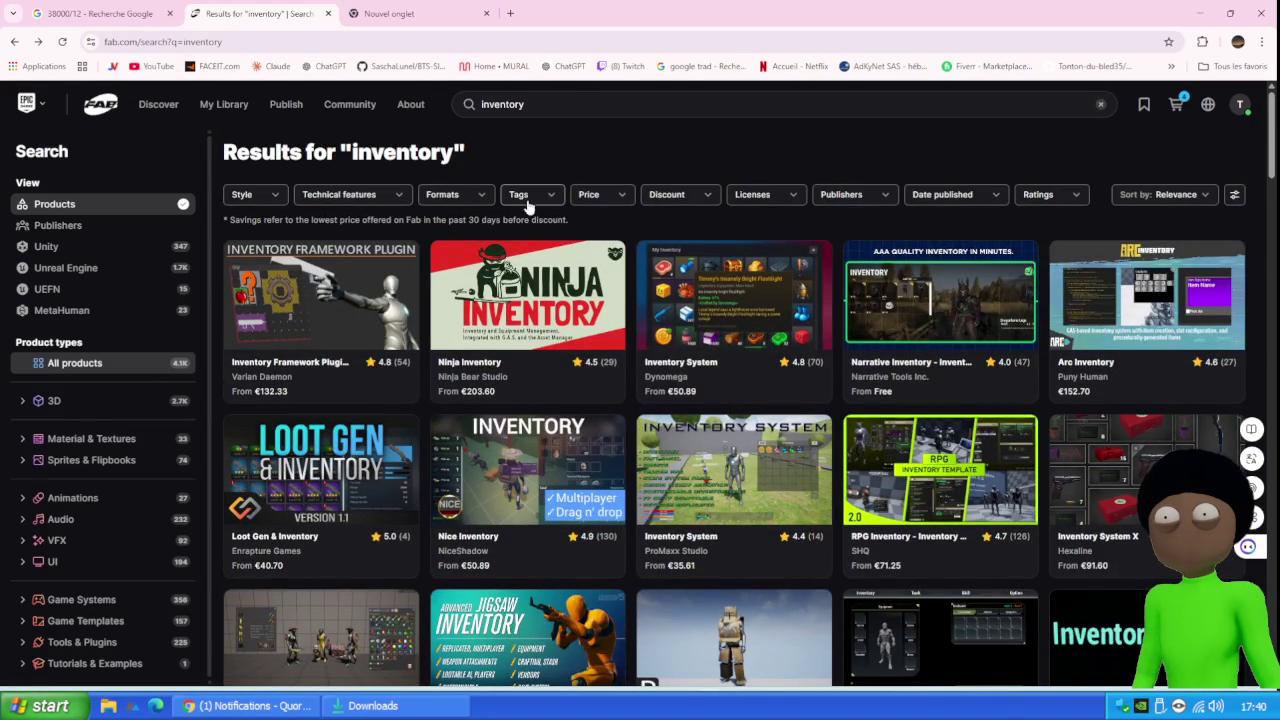
pyautogui.click(618, 200)
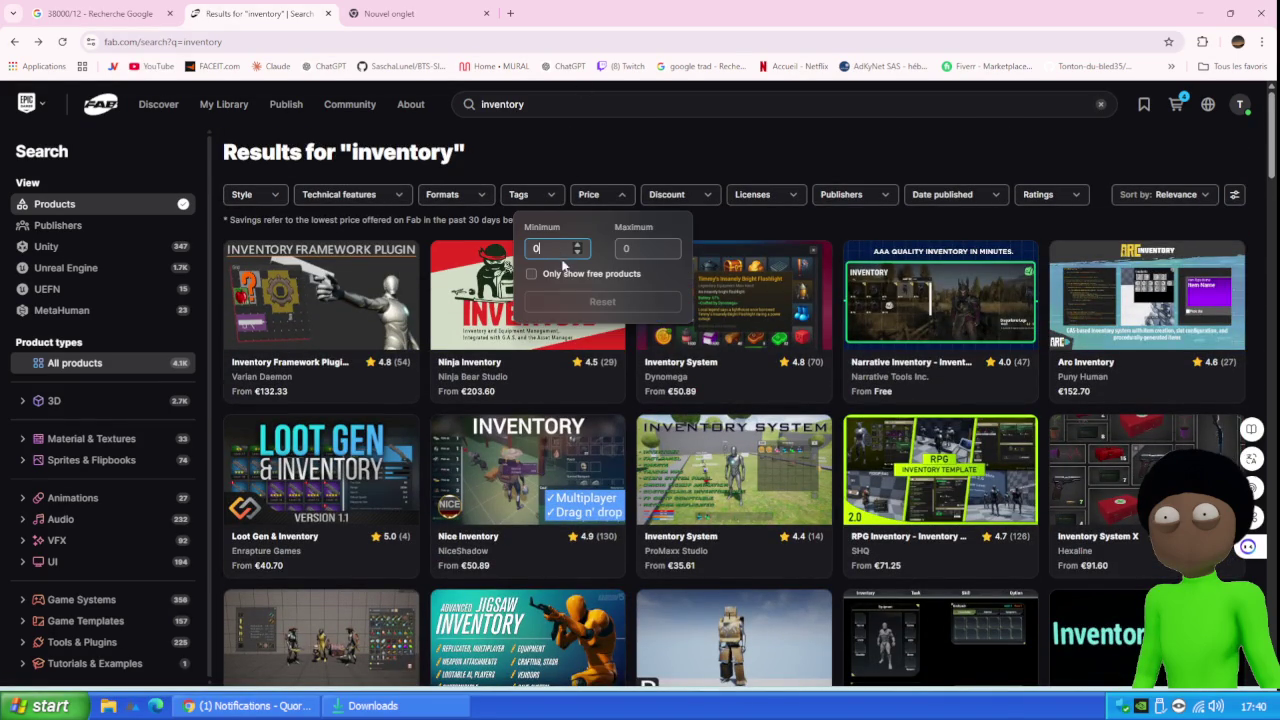
pyautogui.click(552, 274)
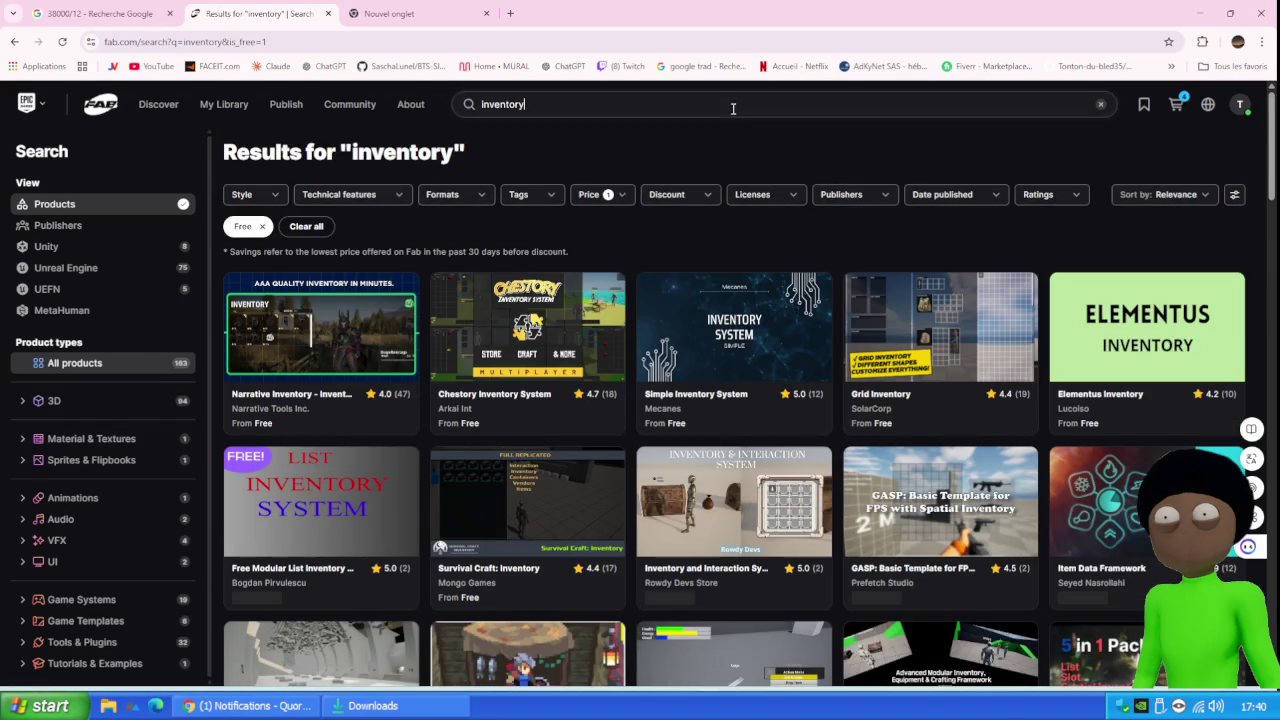
pyautogui.click(729, 105)
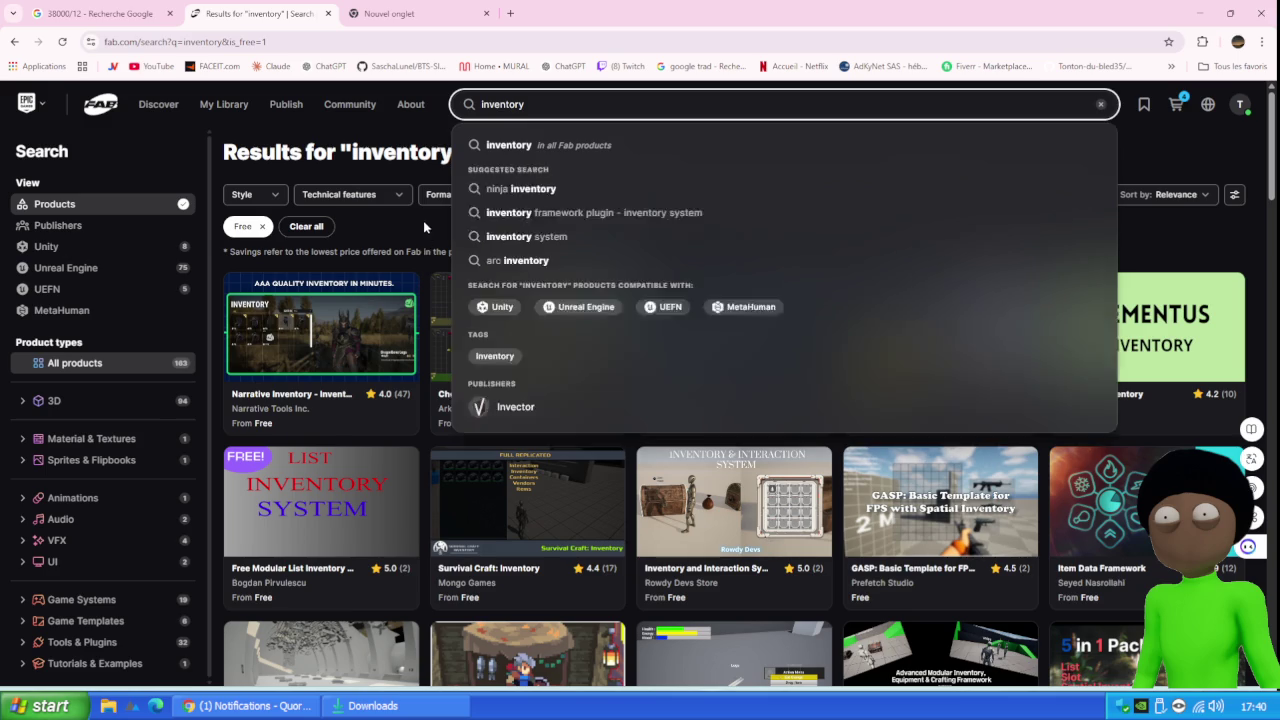
pyautogui.click(423, 219)
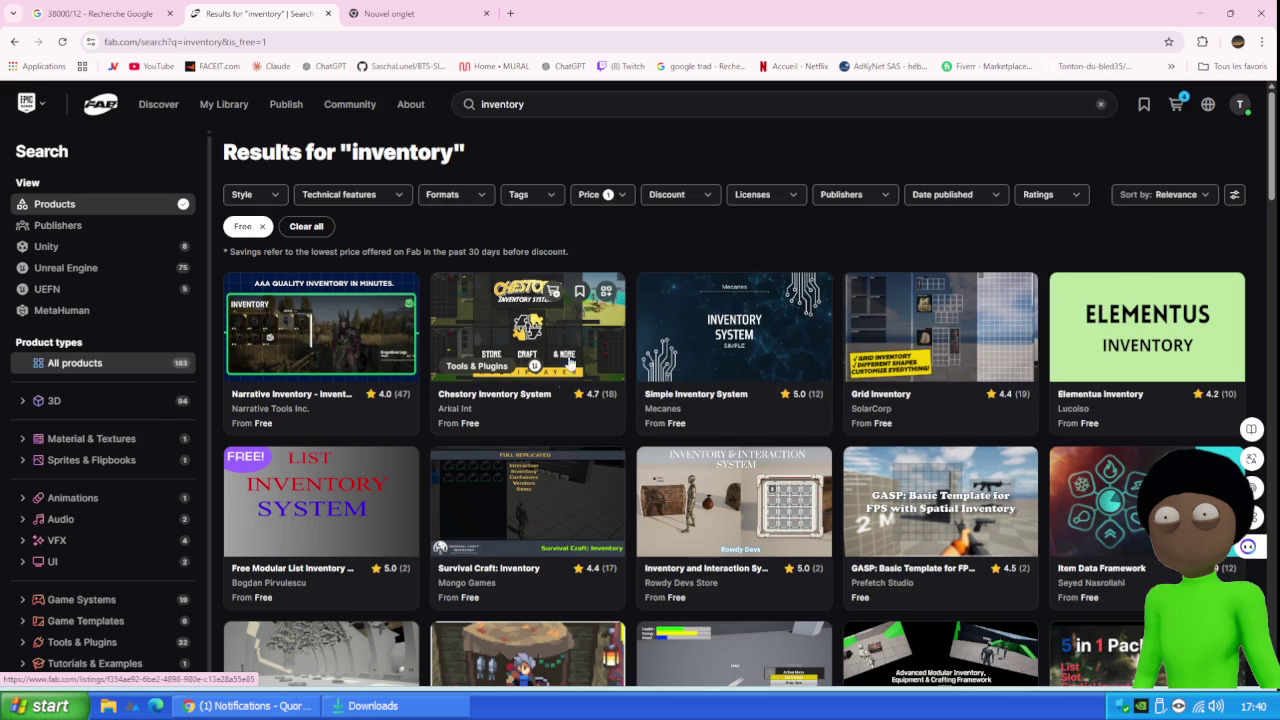
# Browse the Simple Inventory System gallery screenshots, then return to the results
pyautogui.click(748, 320)
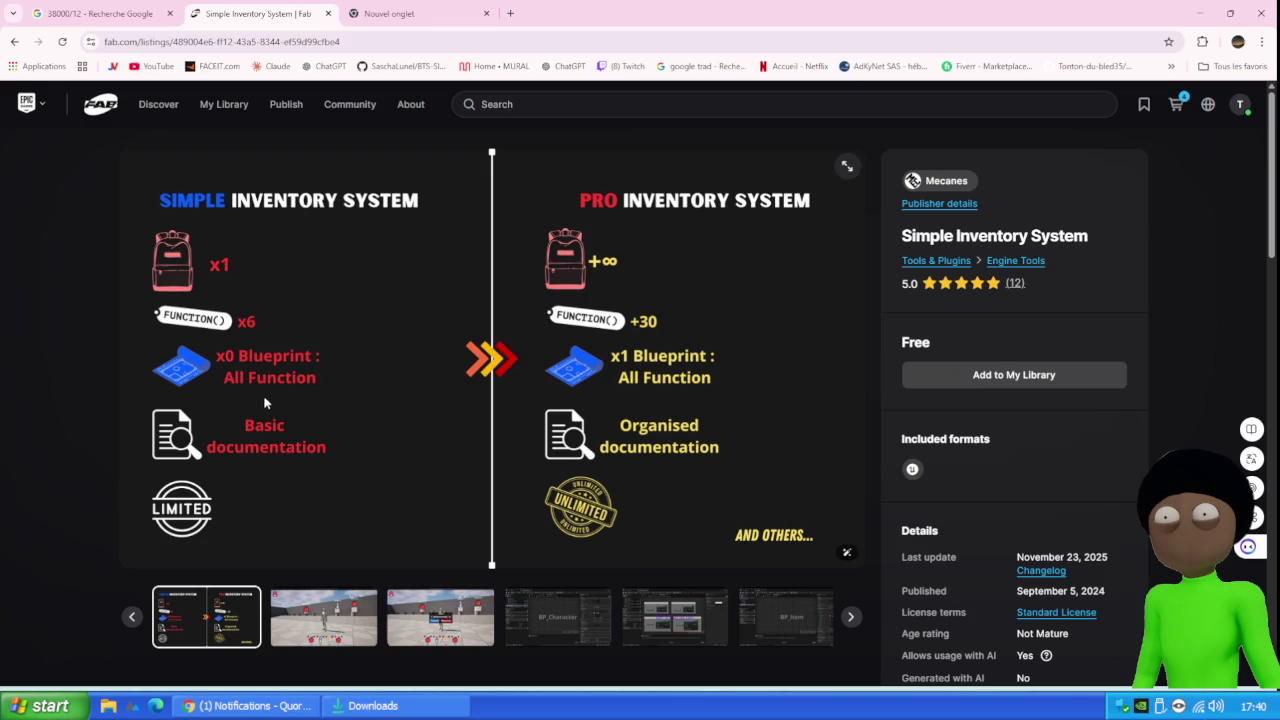
pyautogui.click(280, 614)
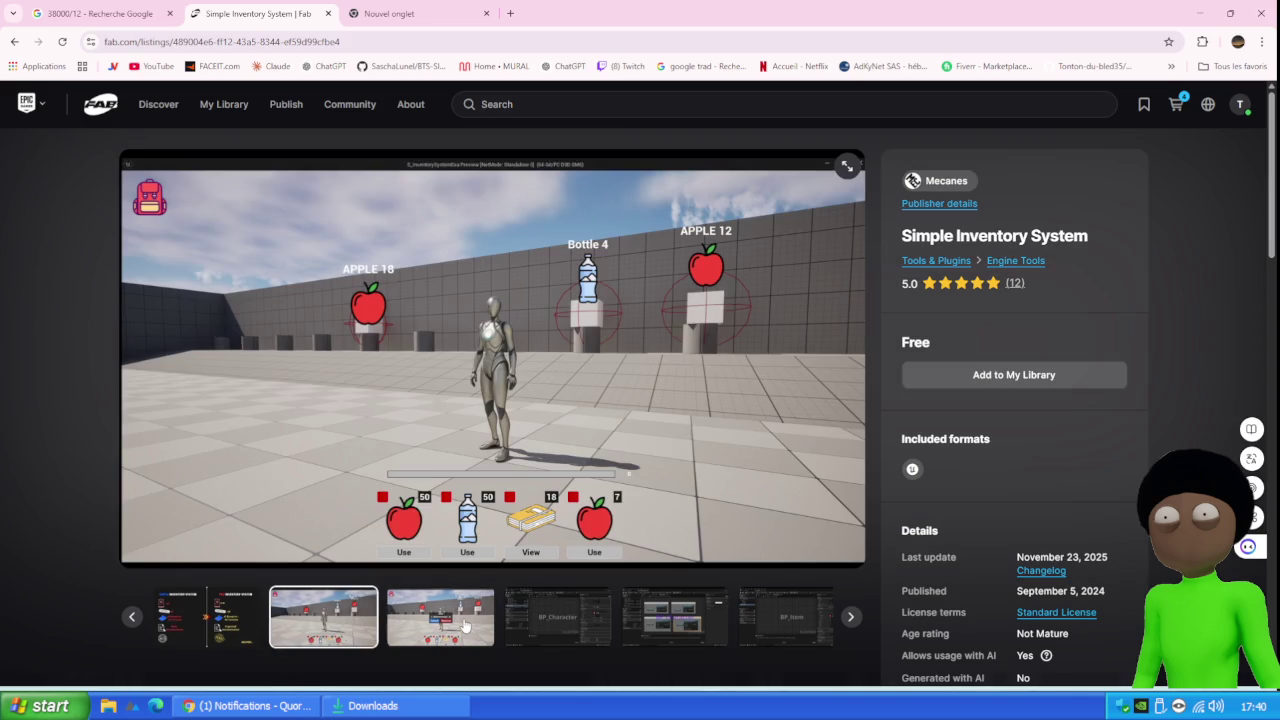
pyautogui.rightClick(459, 621)
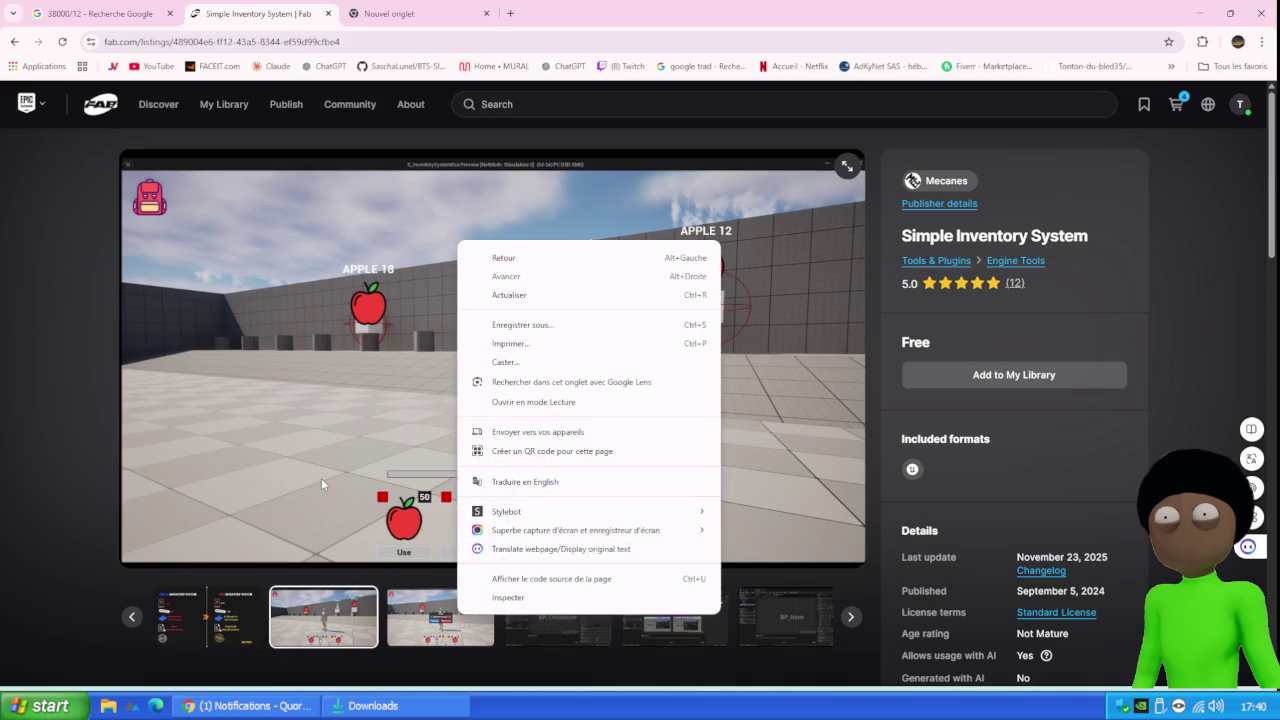
pyautogui.click(320, 485)
pyautogui.click(478, 611)
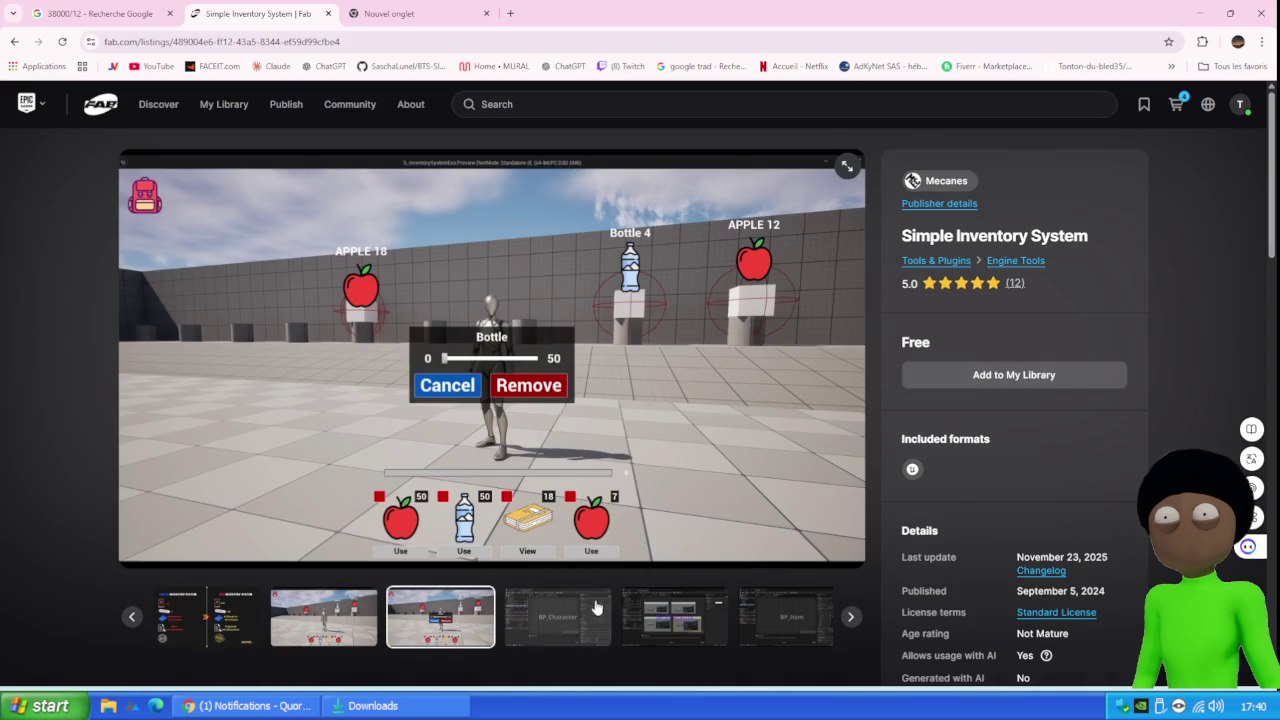
pyautogui.click(577, 607)
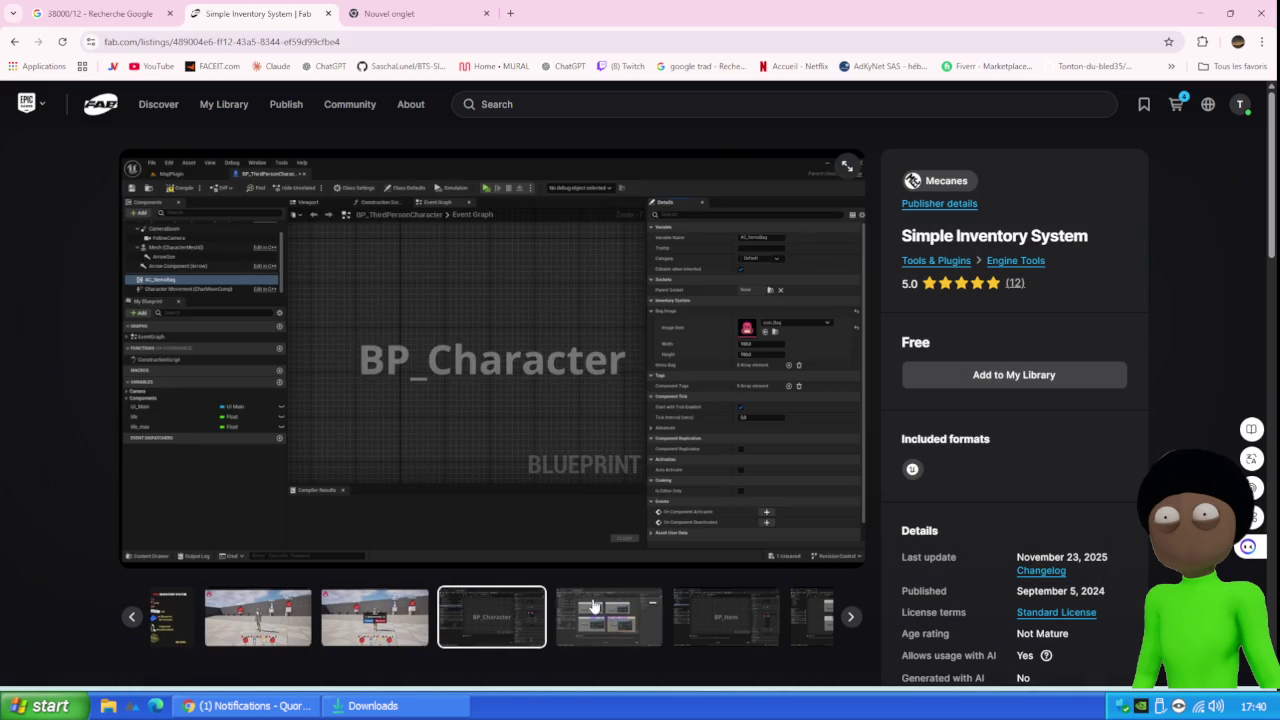
pyautogui.click(595, 607)
pyautogui.rightClick(598, 605)
pyautogui.click(451, 507)
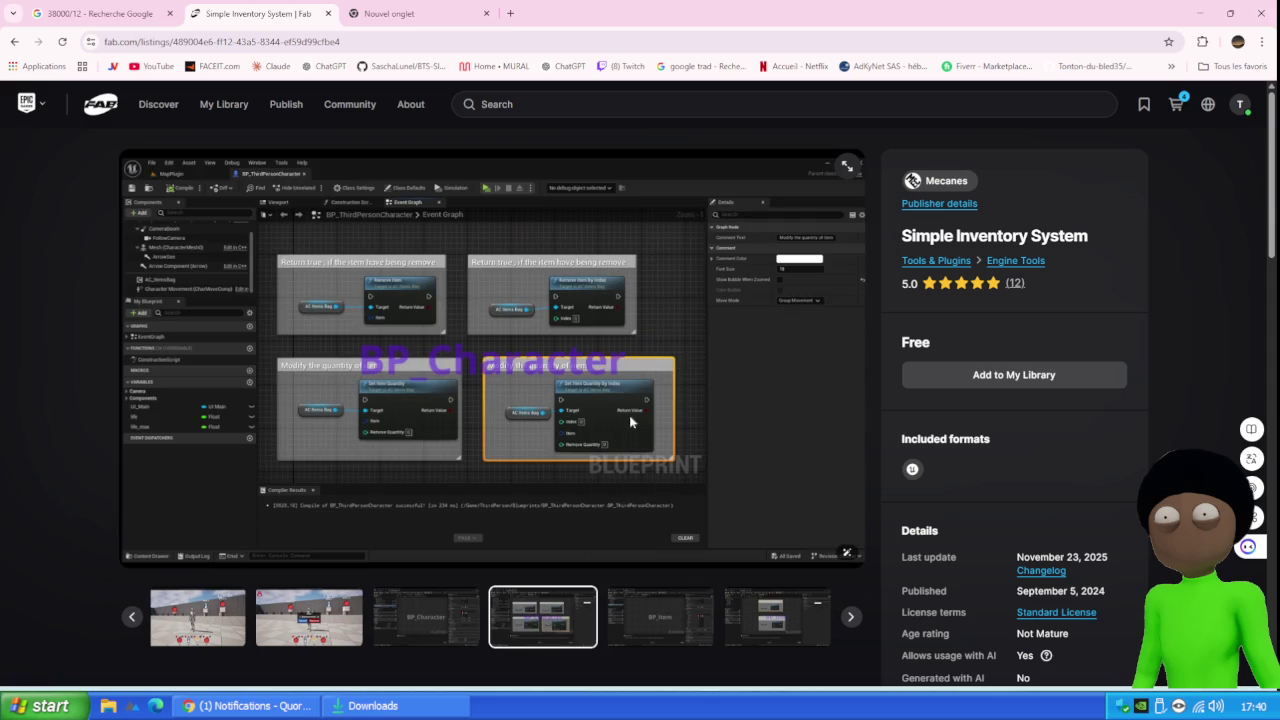
pyautogui.click(648, 622)
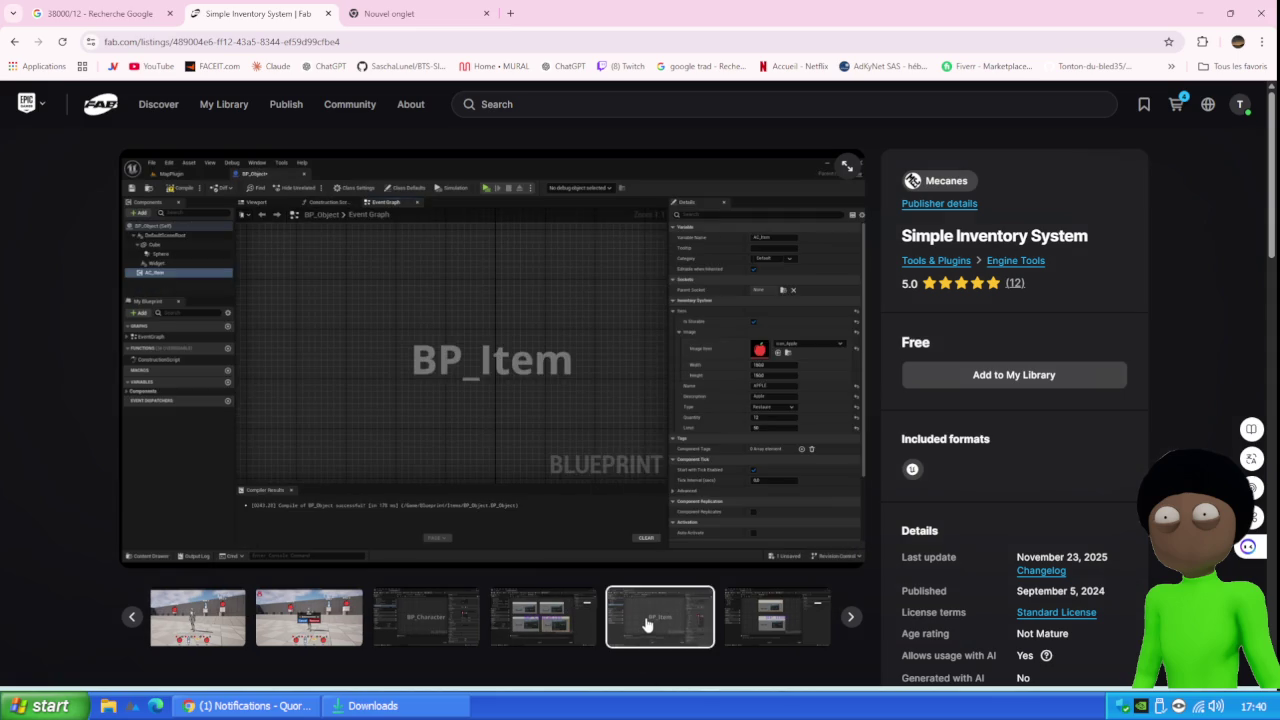
pyautogui.click(790, 610)
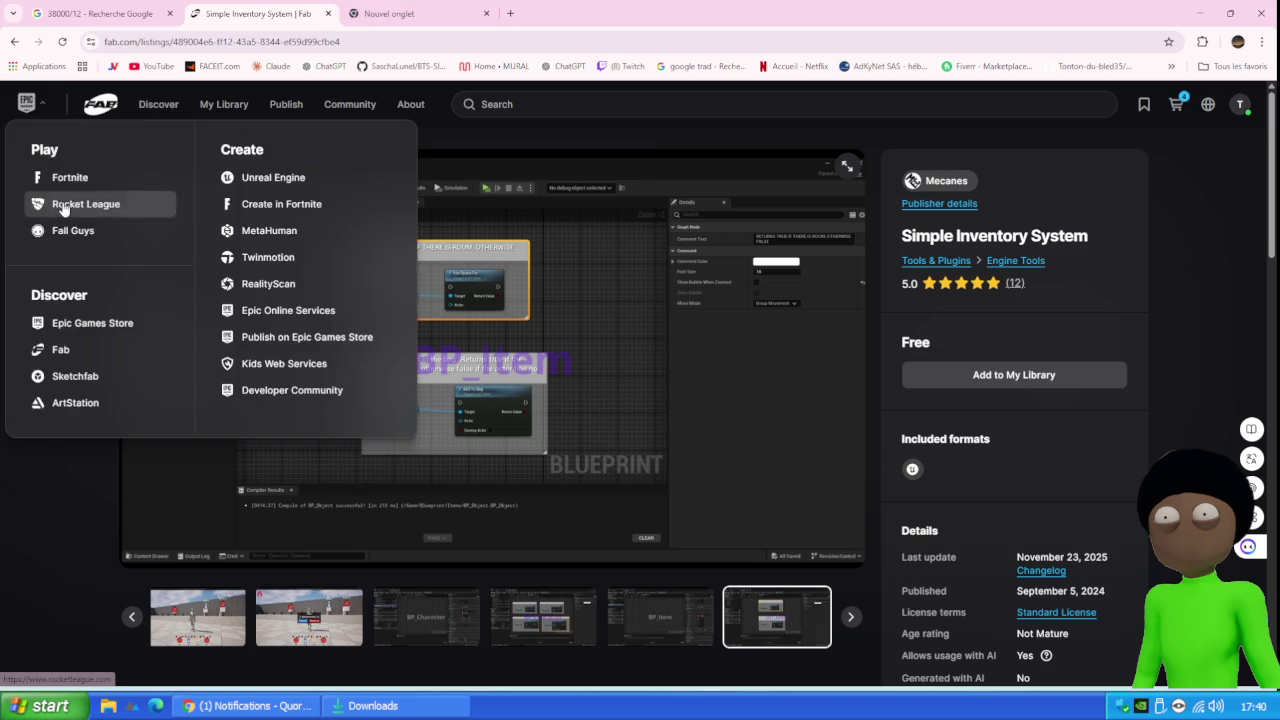
pyautogui.click(14, 42)
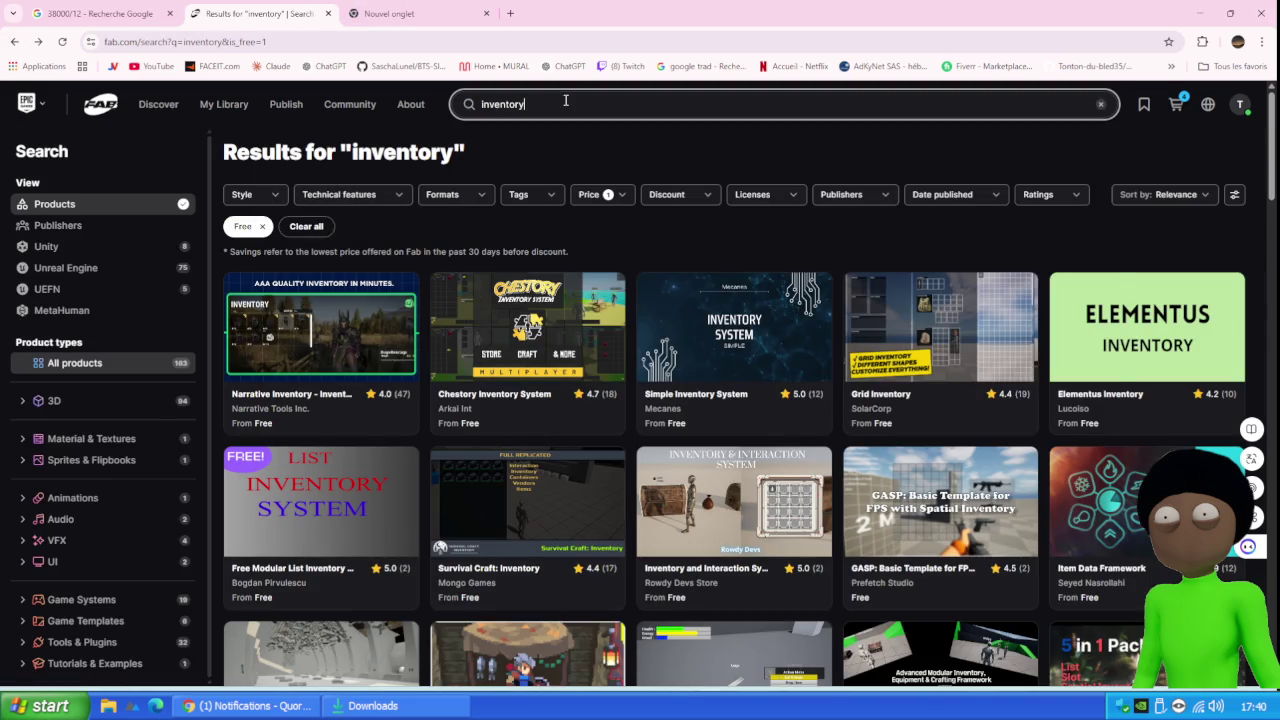
# Refine the Fab search to 'inventory multy'
pyautogui.click(565, 101)
pyautogui.write('mult')
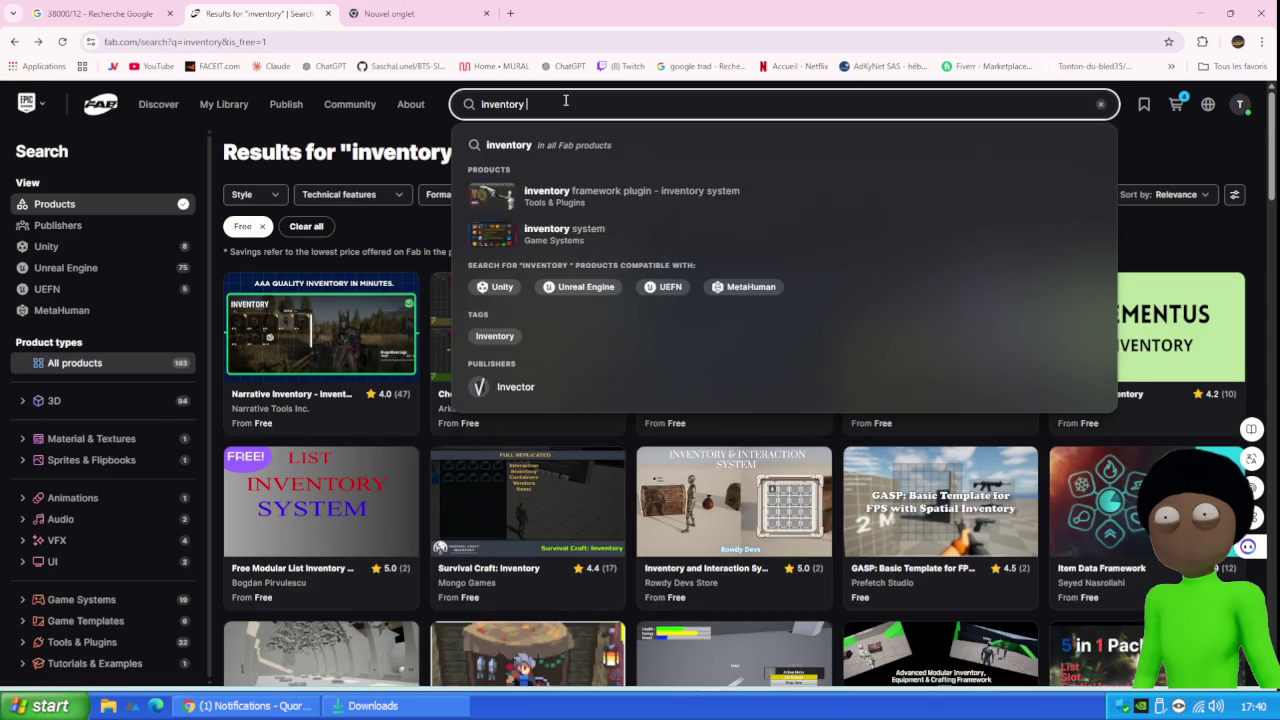
pyautogui.write('y')
pyautogui.press('Return')
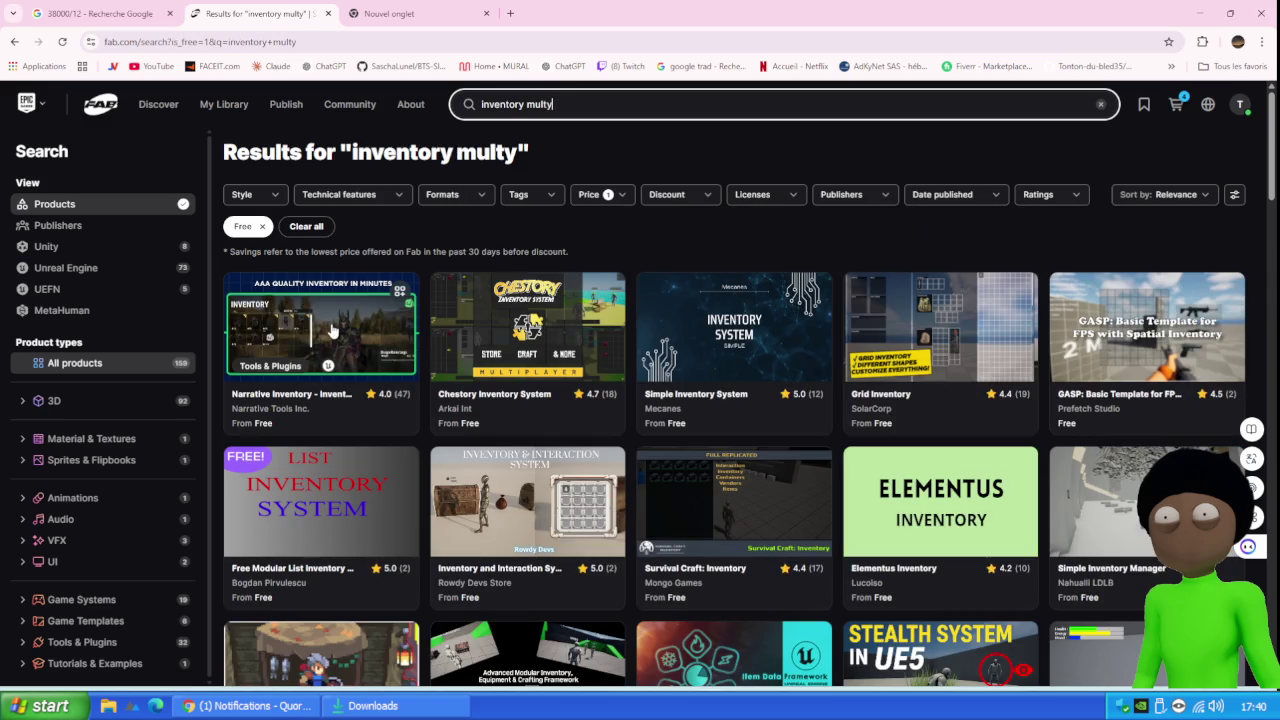
# Browse the Narrative Inventory gallery images, then minimize the browser
pyautogui.click(331, 329)
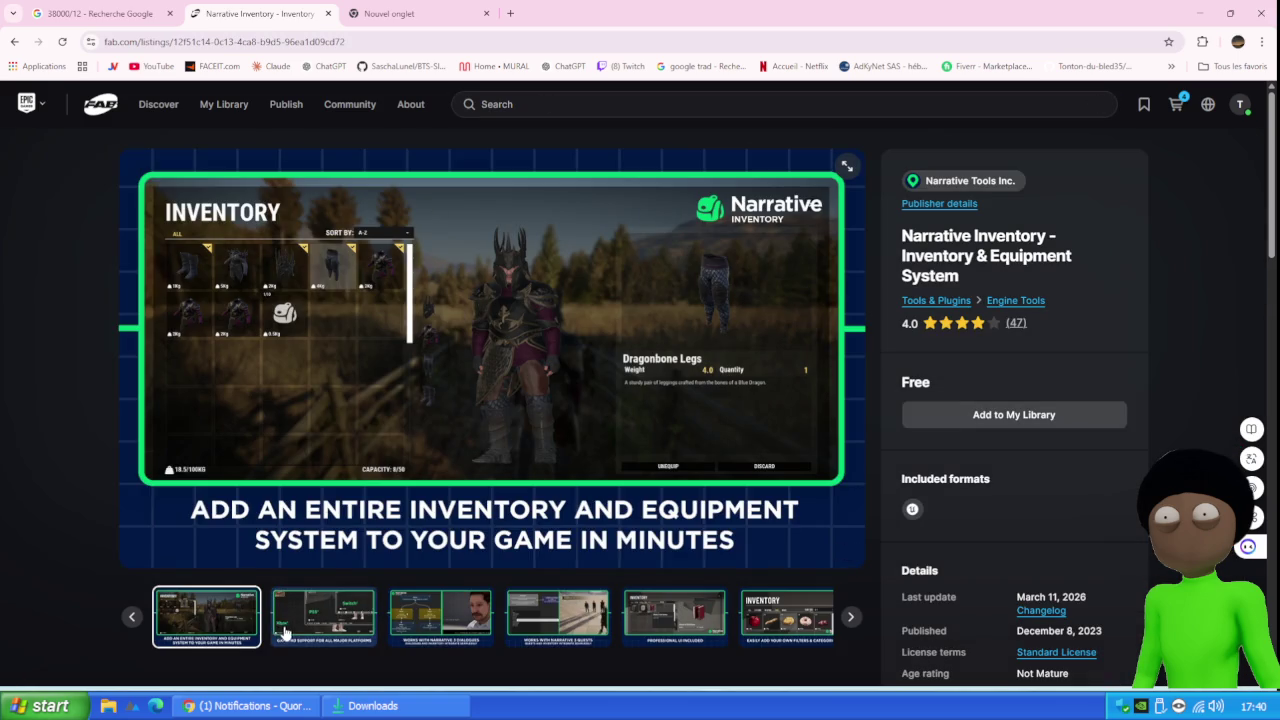
pyautogui.click(289, 620)
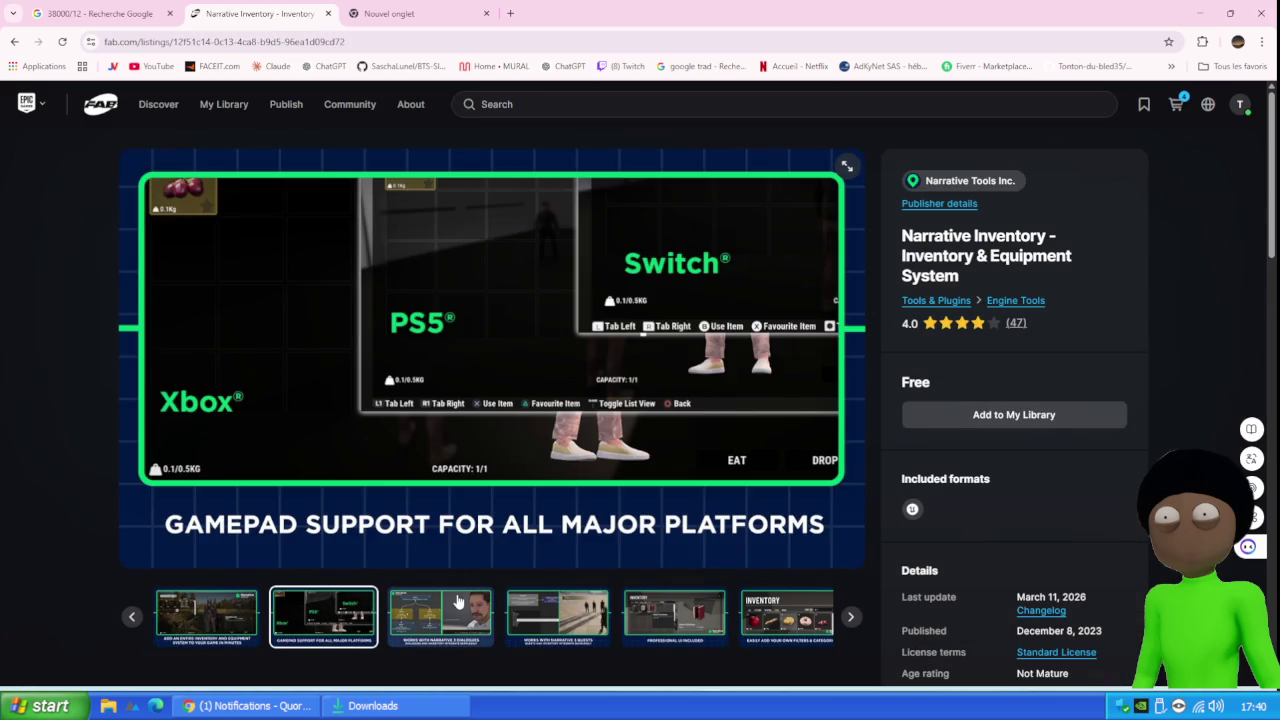
pyautogui.click(458, 600)
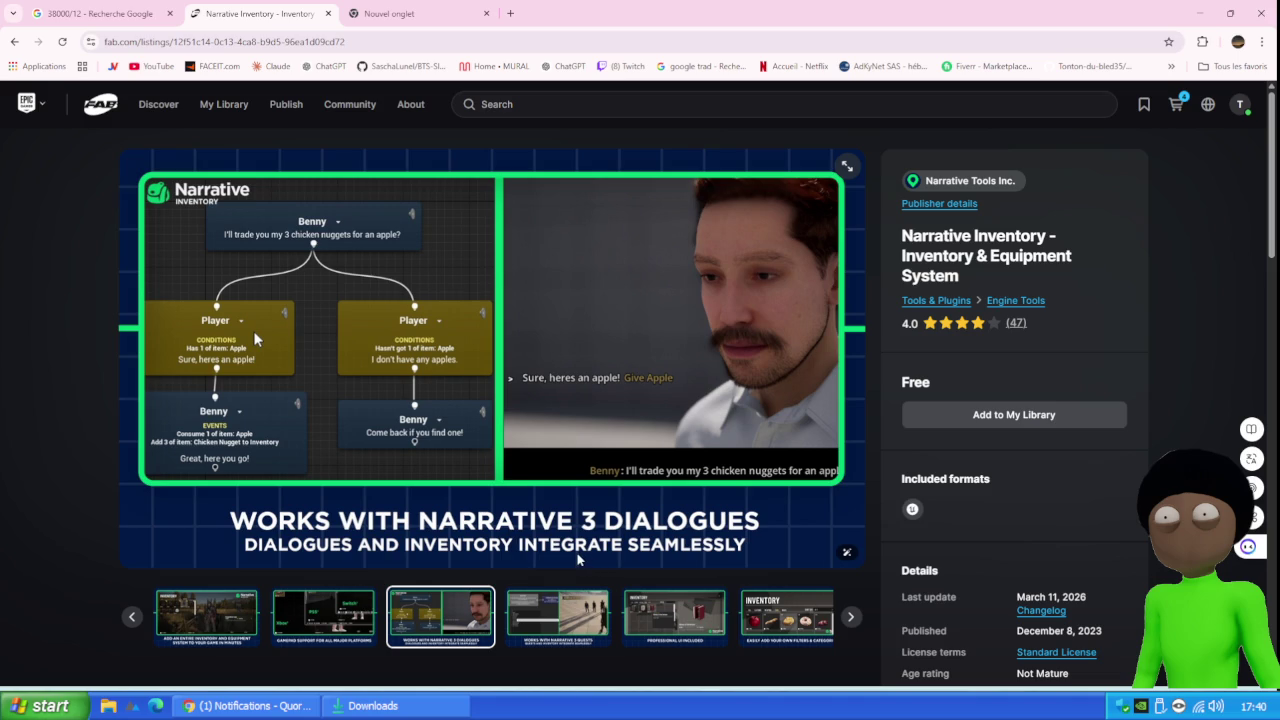
pyautogui.click(576, 614)
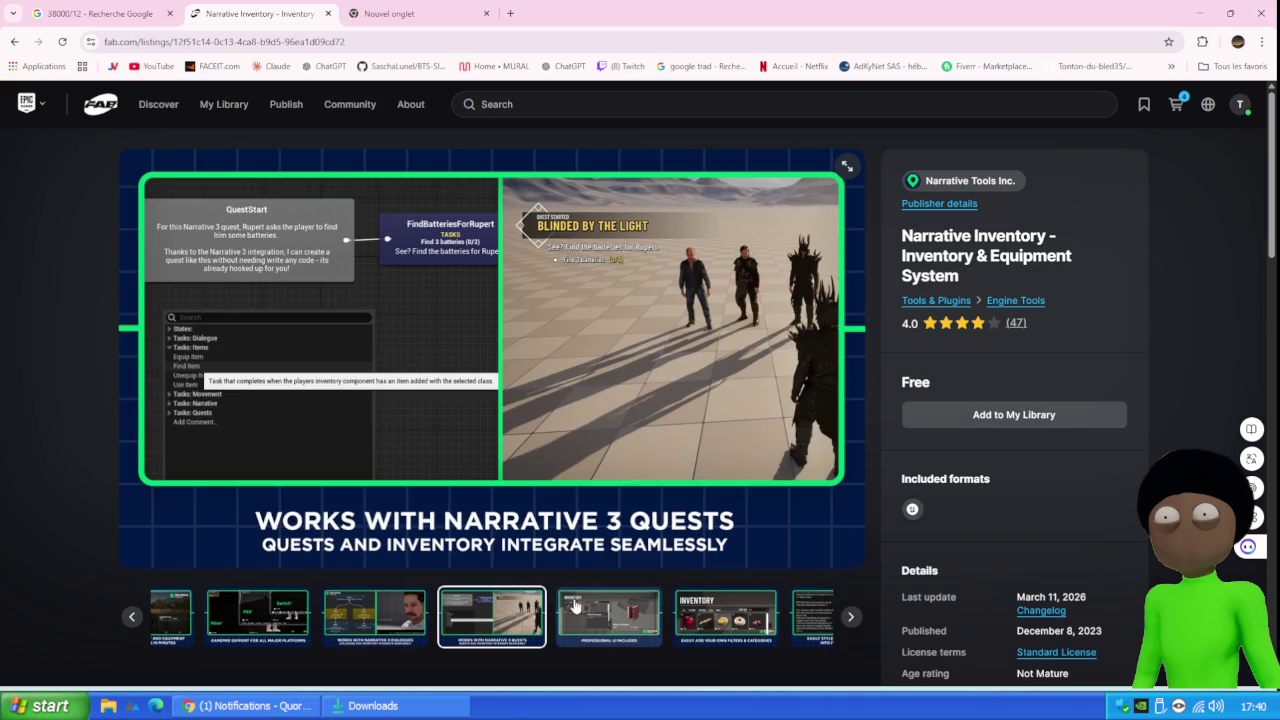
pyautogui.click(638, 618)
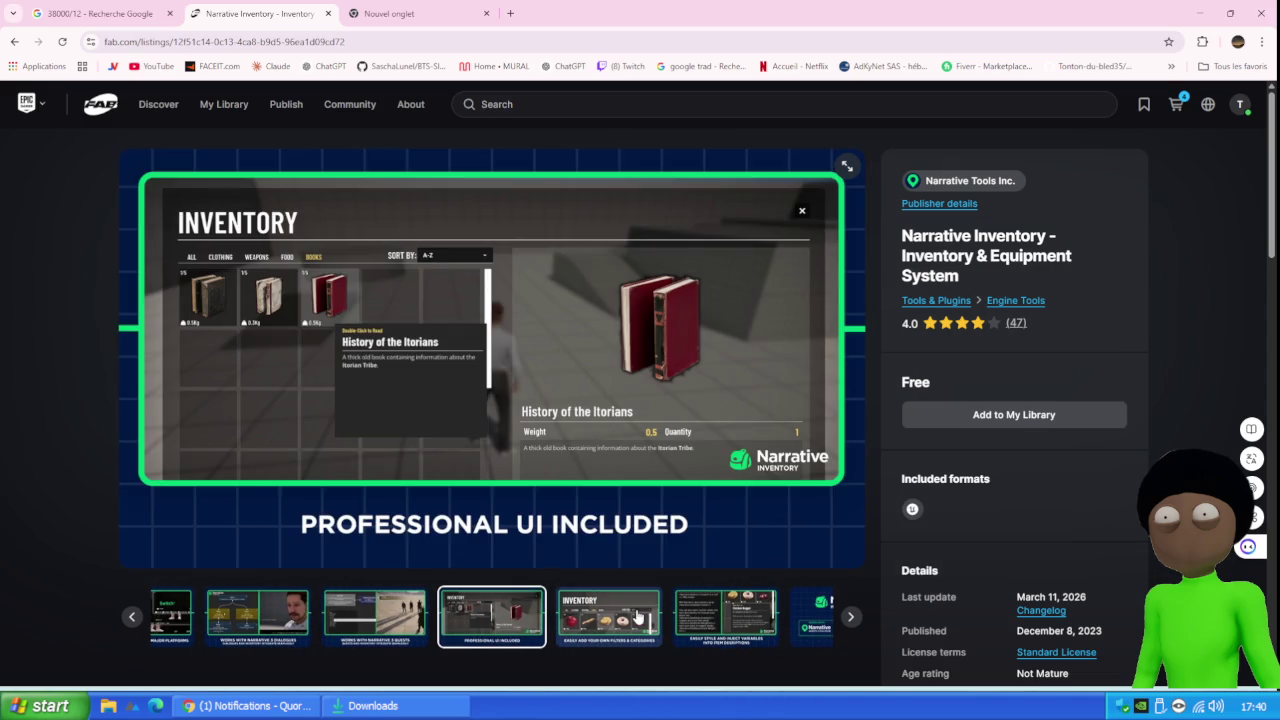
pyautogui.click(638, 618)
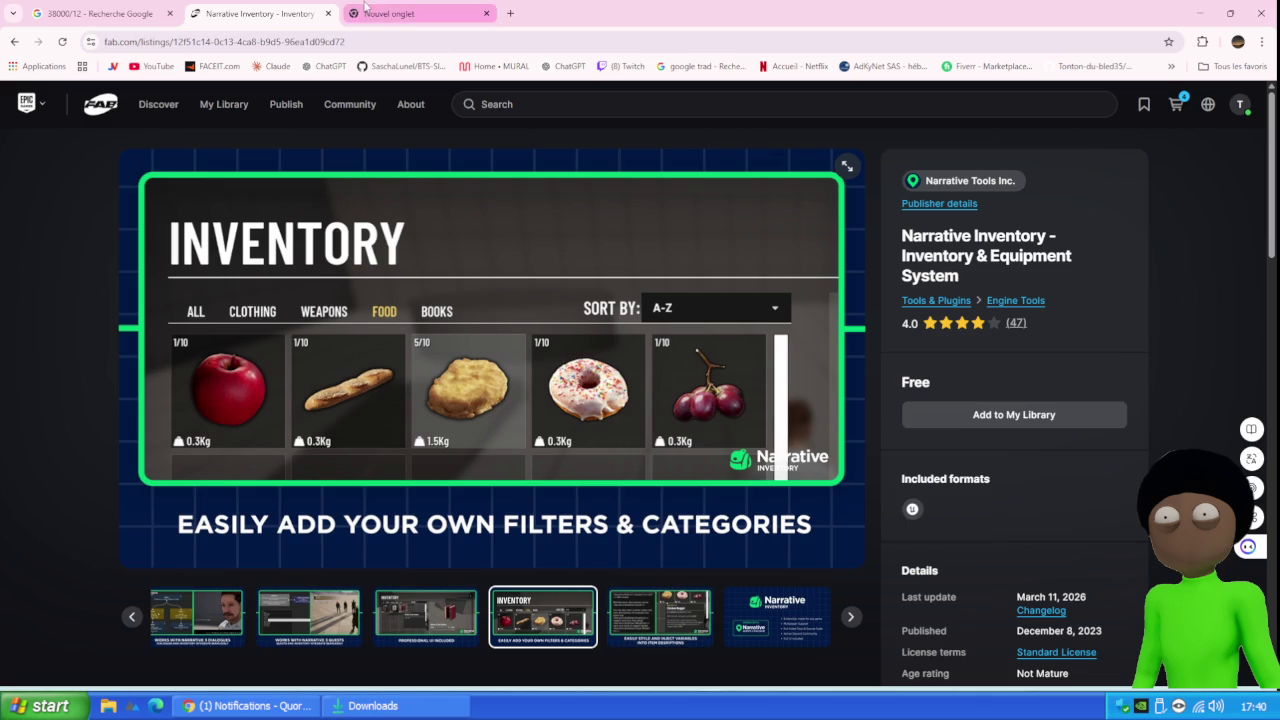
pyautogui.click(1199, 13)
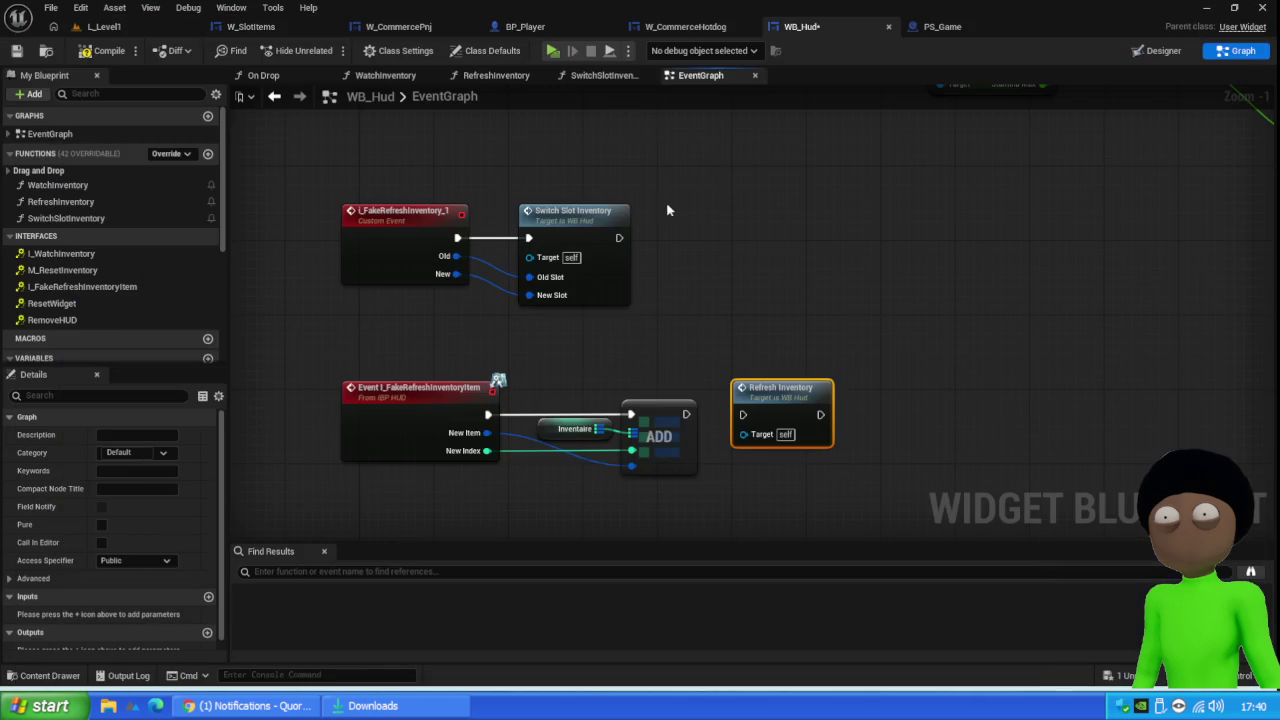
# Wire ADD's exec output into Refresh Inventory, compile and save WB_Hud, then play from L_Level1
pyautogui.click(16, 50)
pyautogui.moveTo(686, 414); pyautogui.dragTo(745, 416)
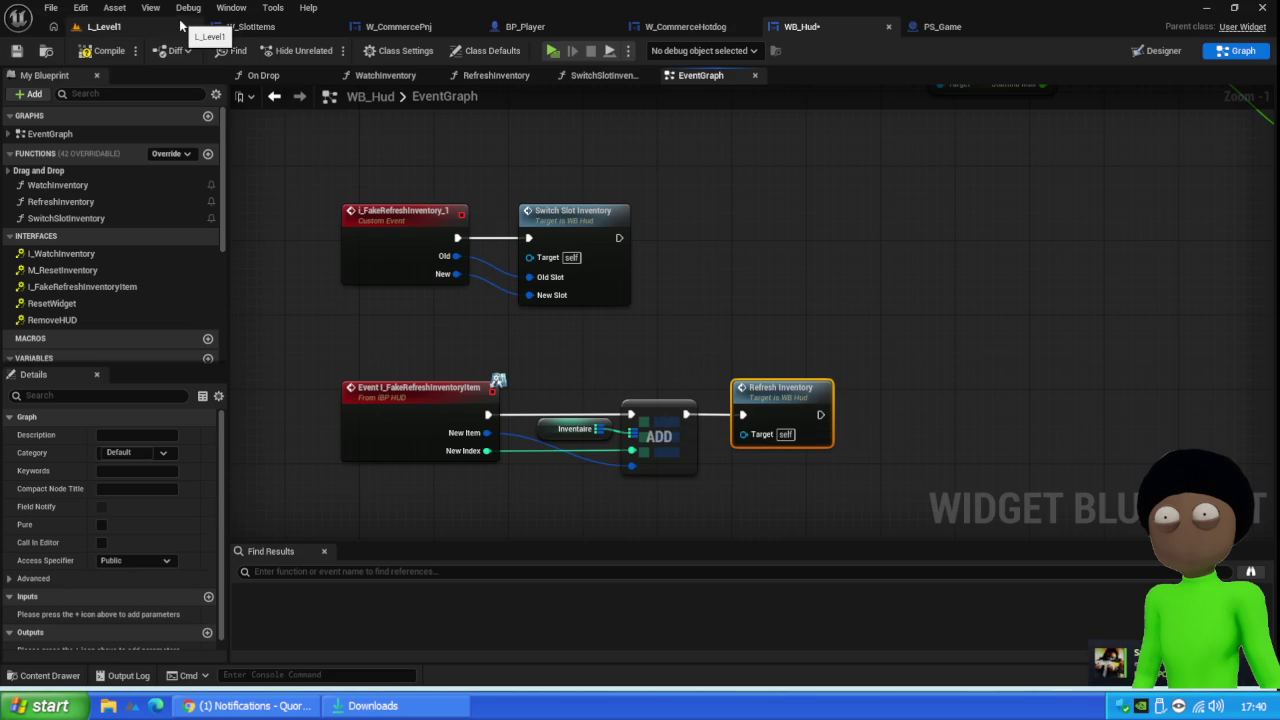
pyautogui.click(95, 51)
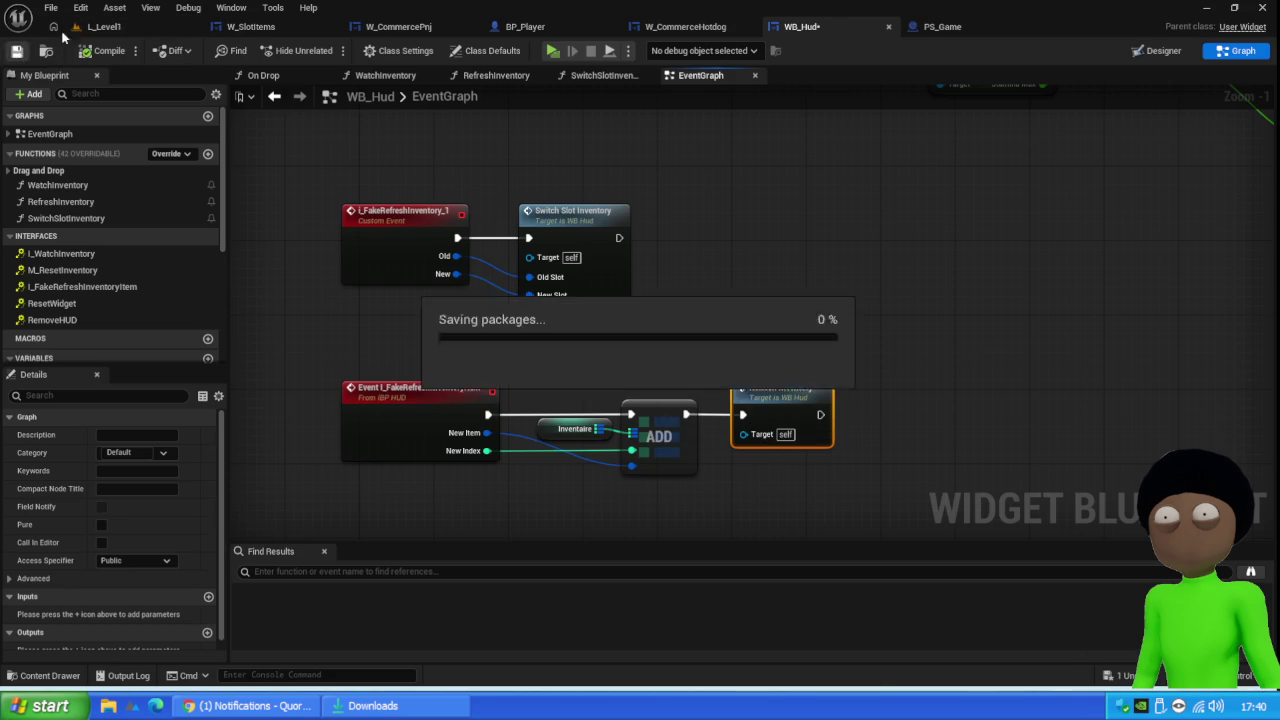
pyautogui.click(125, 32)
pyautogui.click(329, 50)
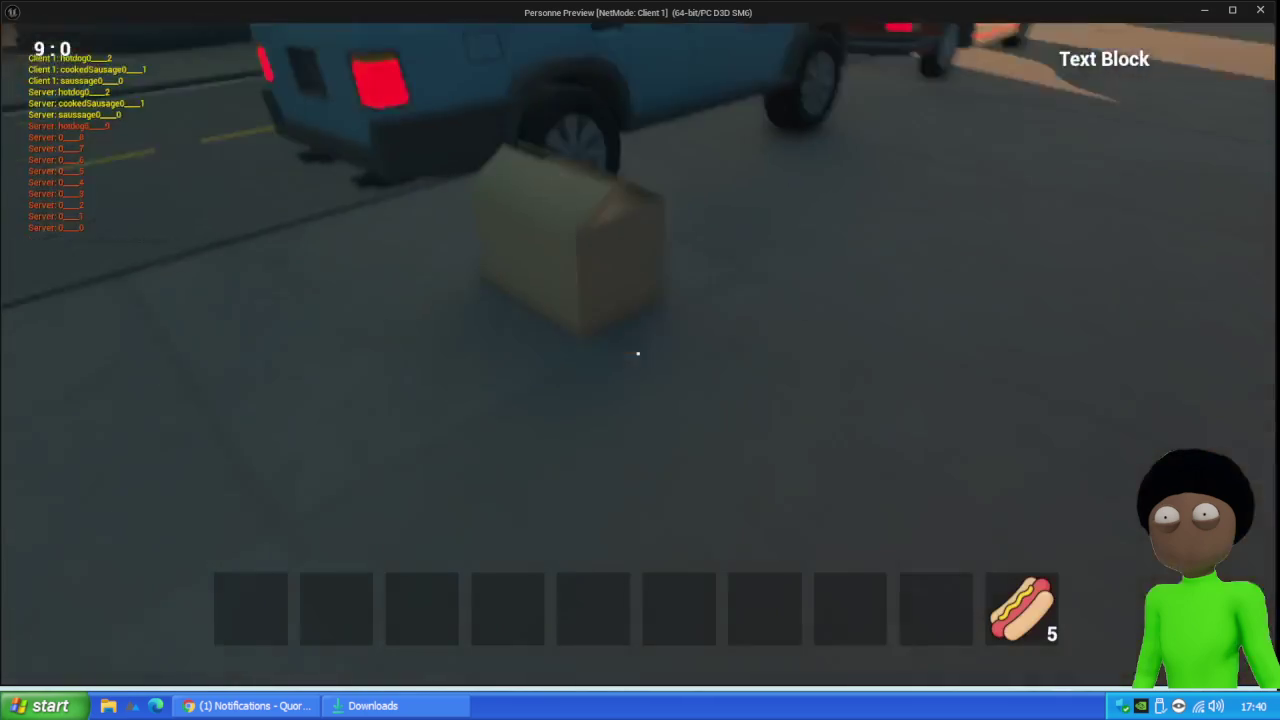
# Test twice in game by dragging a sausage from the box into the hotbar
pyautogui.press('e')
pyautogui.moveTo(553, 369); pyautogui.dragTo(268, 640)
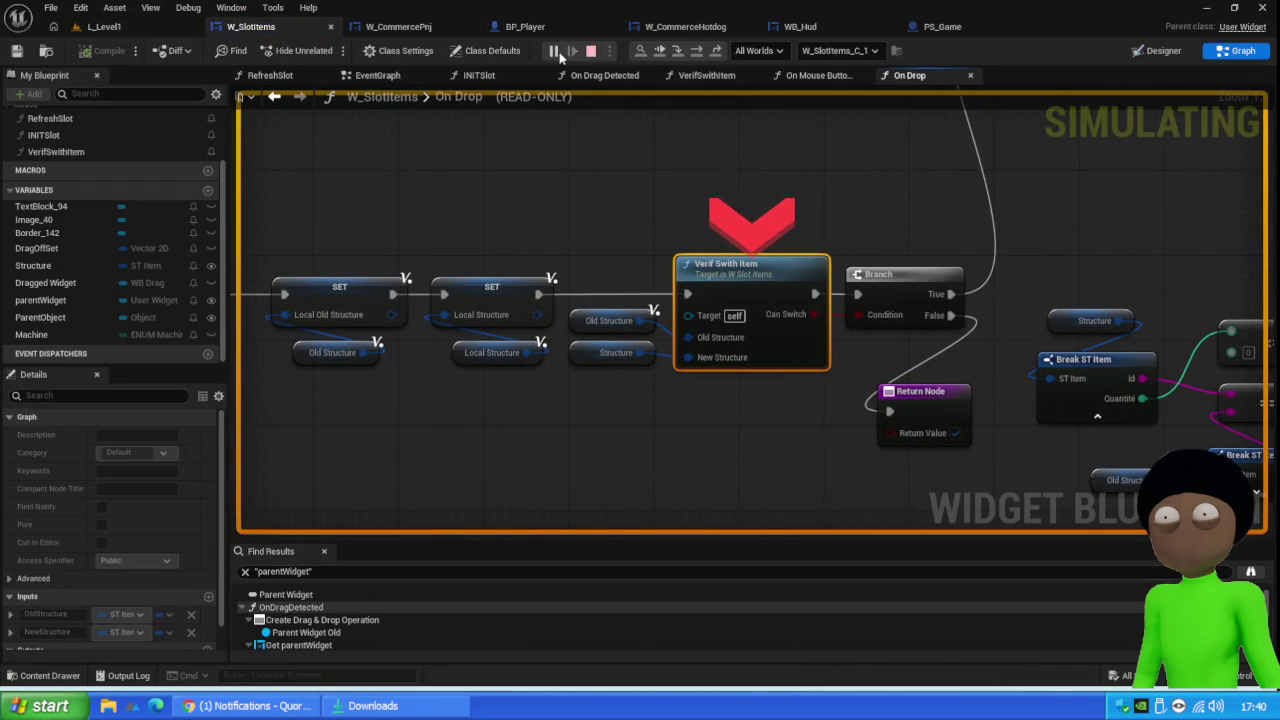
pyautogui.press('Escape')
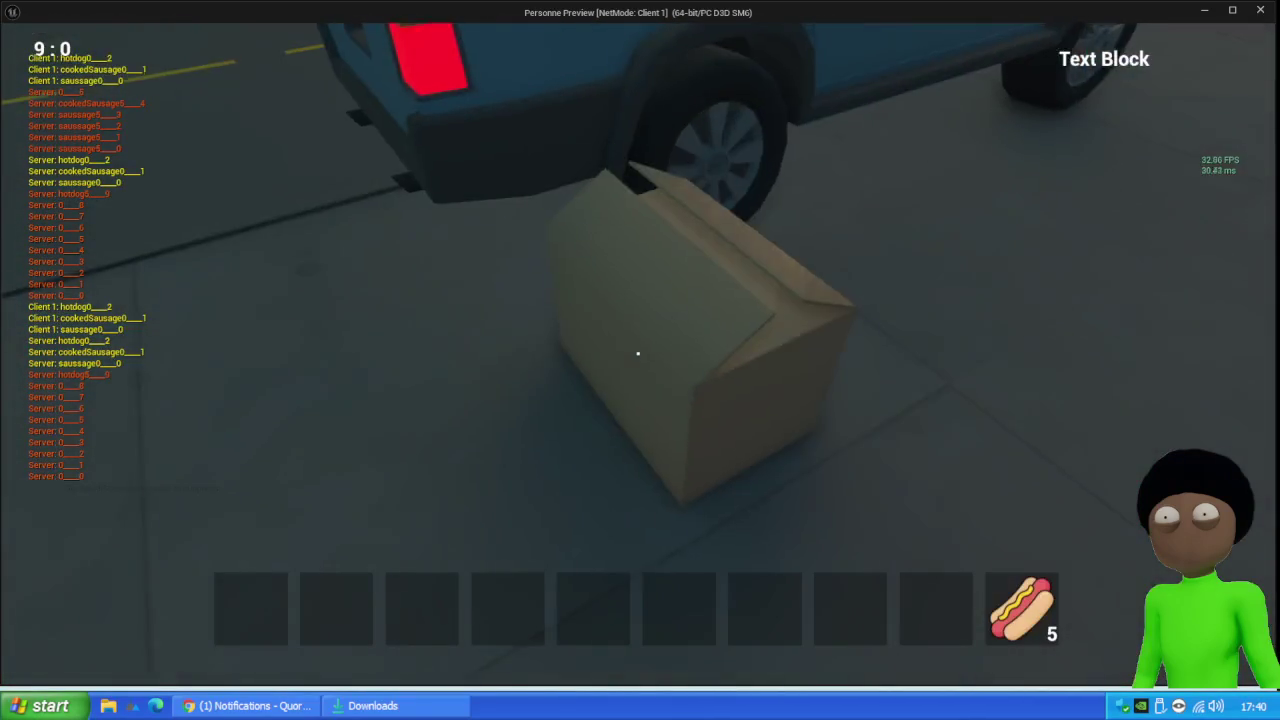
pyautogui.press('e')
pyautogui.moveTo(537, 265)
pyautogui.mouseDown()
pyautogui.moveTo(386, 631)
pyautogui.moveTo(411, 623)
pyautogui.mouseUp()
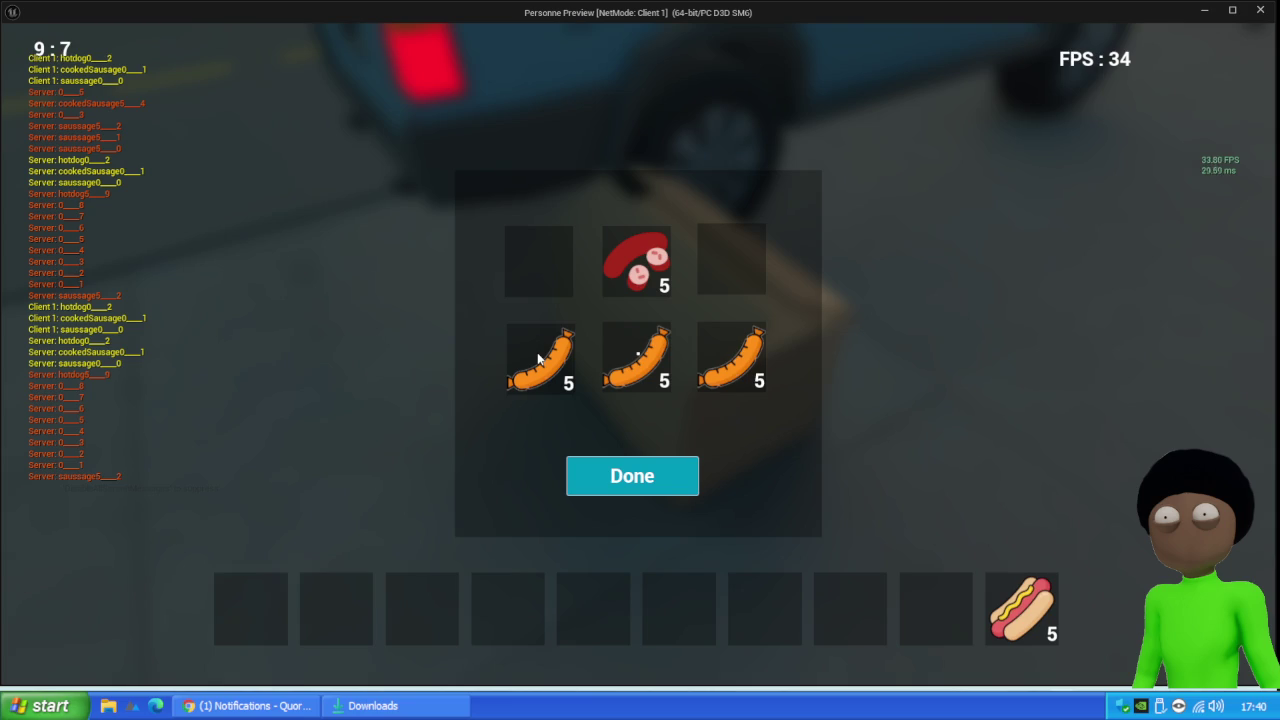
pyautogui.press('Escape')
# Switch Net Mode to Play As Listen Server and drag a sausage into the inventory bar
pyautogui.click(629, 51)
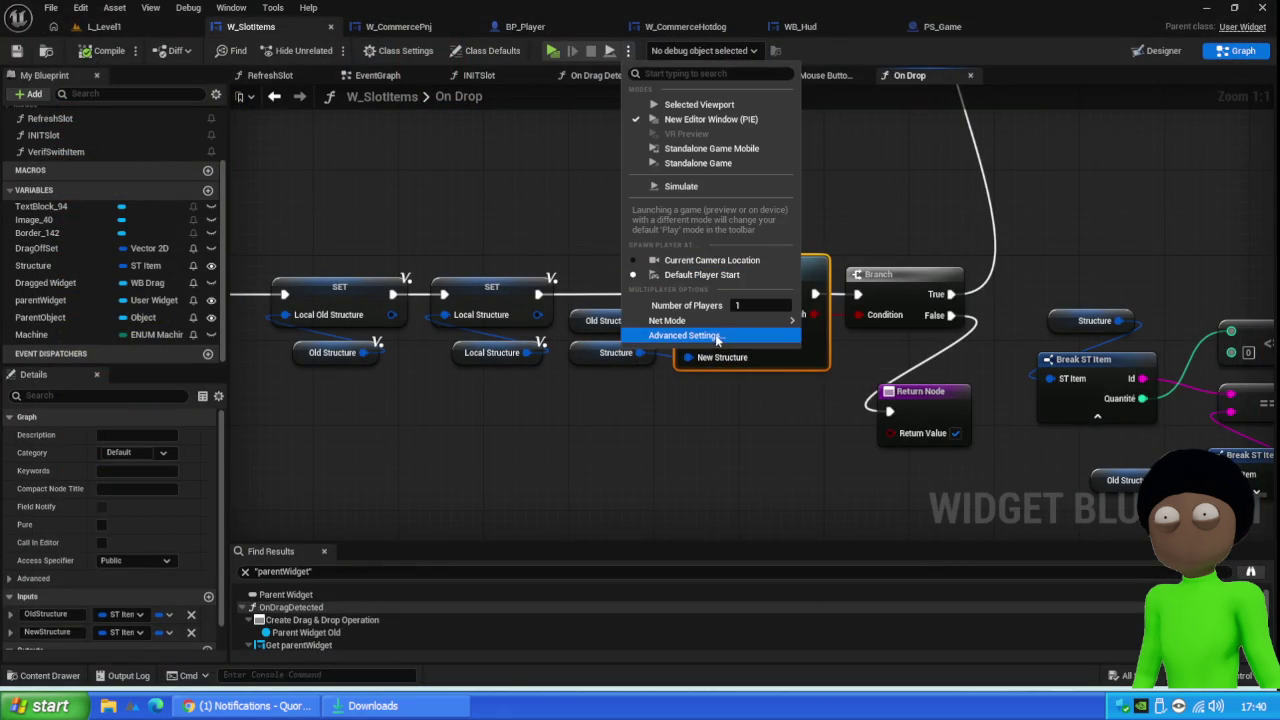
pyautogui.moveTo(722, 321)
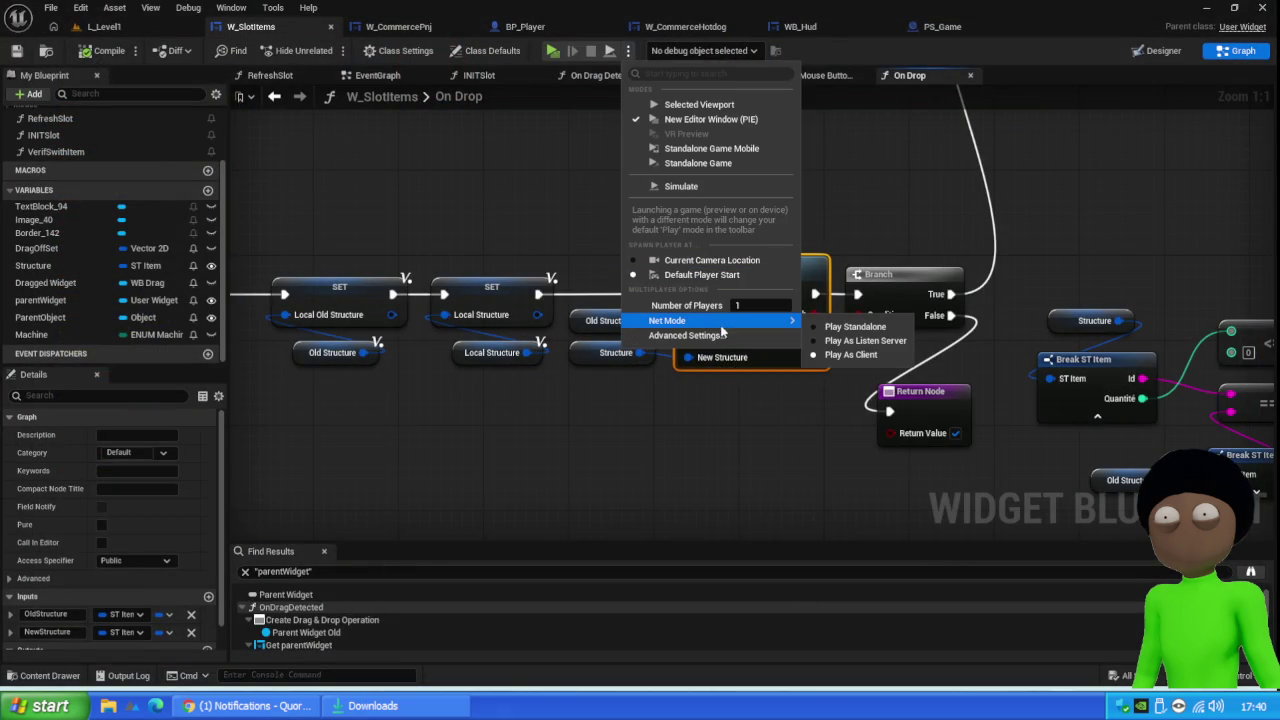
pyautogui.click(848, 341)
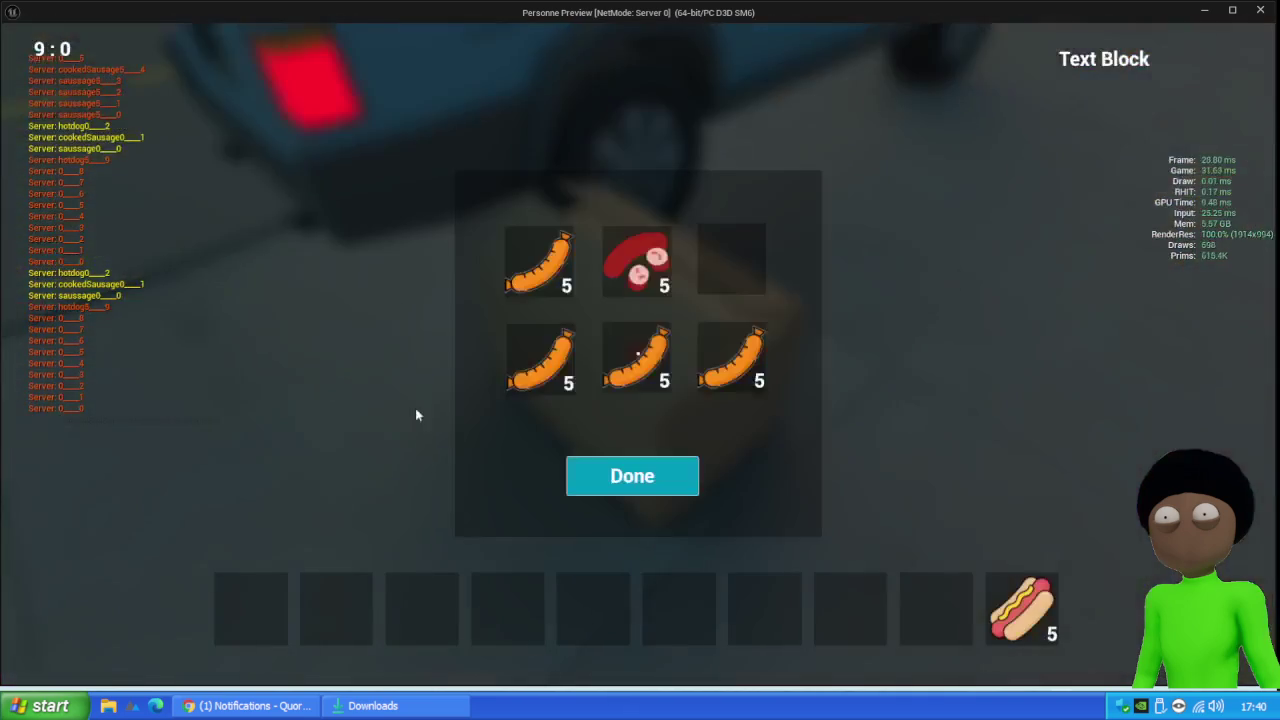
pyautogui.moveTo(568, 383)
pyautogui.mouseDown()
pyautogui.moveTo(380, 571)
pyautogui.moveTo(362, 608)
pyautogui.mouseUp()
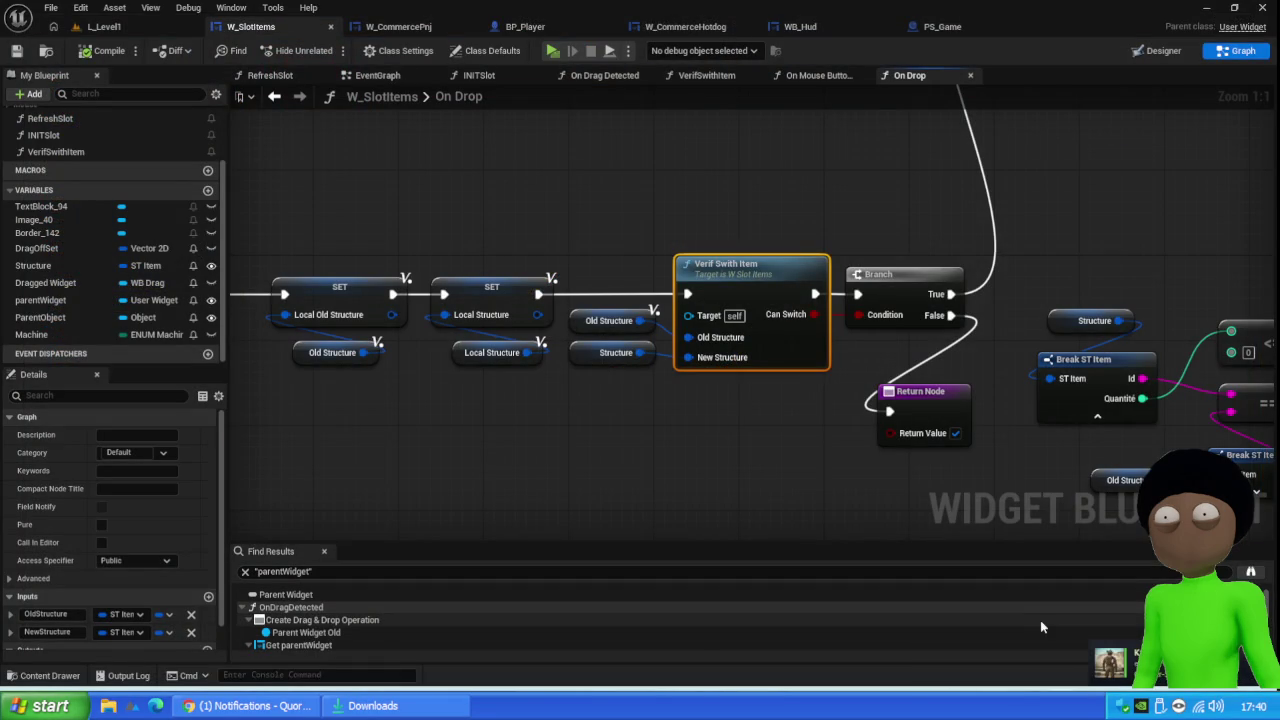
# Put a breakpoint on the Verif Swith Item node in On Drop
pyautogui.scroll(-4, 532, 242)
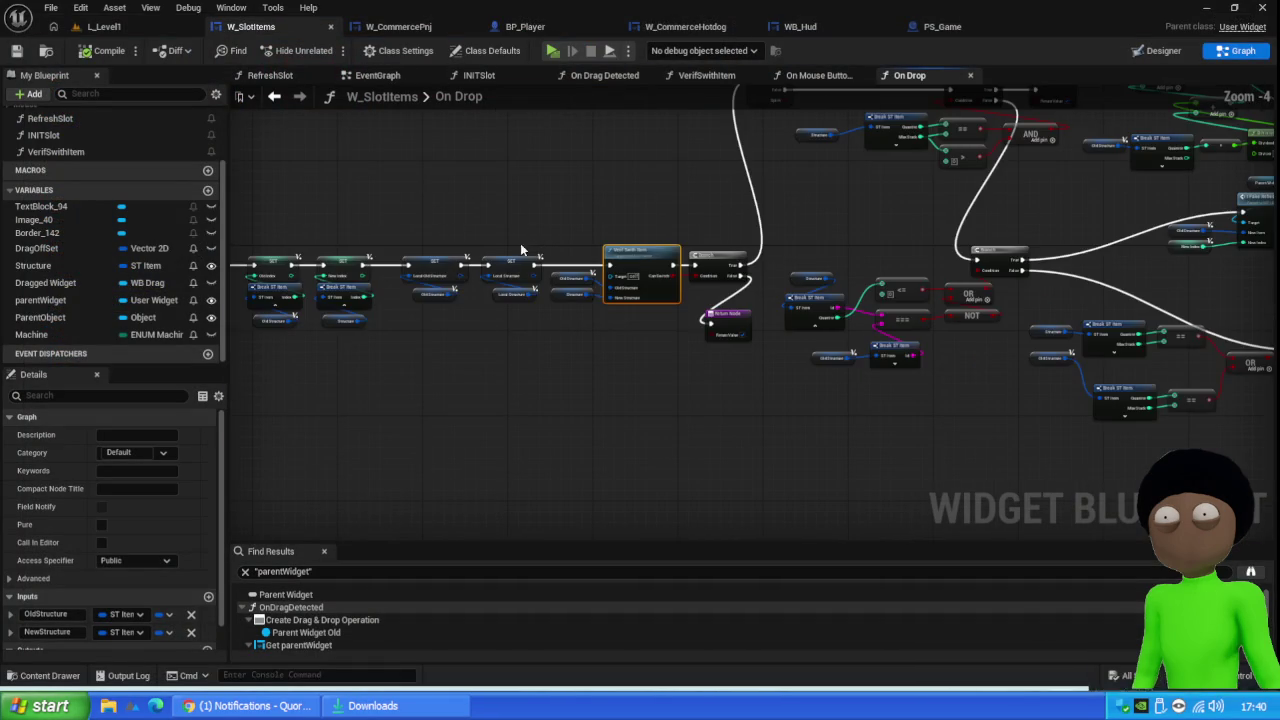
pyautogui.moveTo(560, 380)
pyautogui.mouseDown()
pyautogui.moveTo(837, 323)
pyautogui.moveTo(490, 381)
pyautogui.mouseUp()
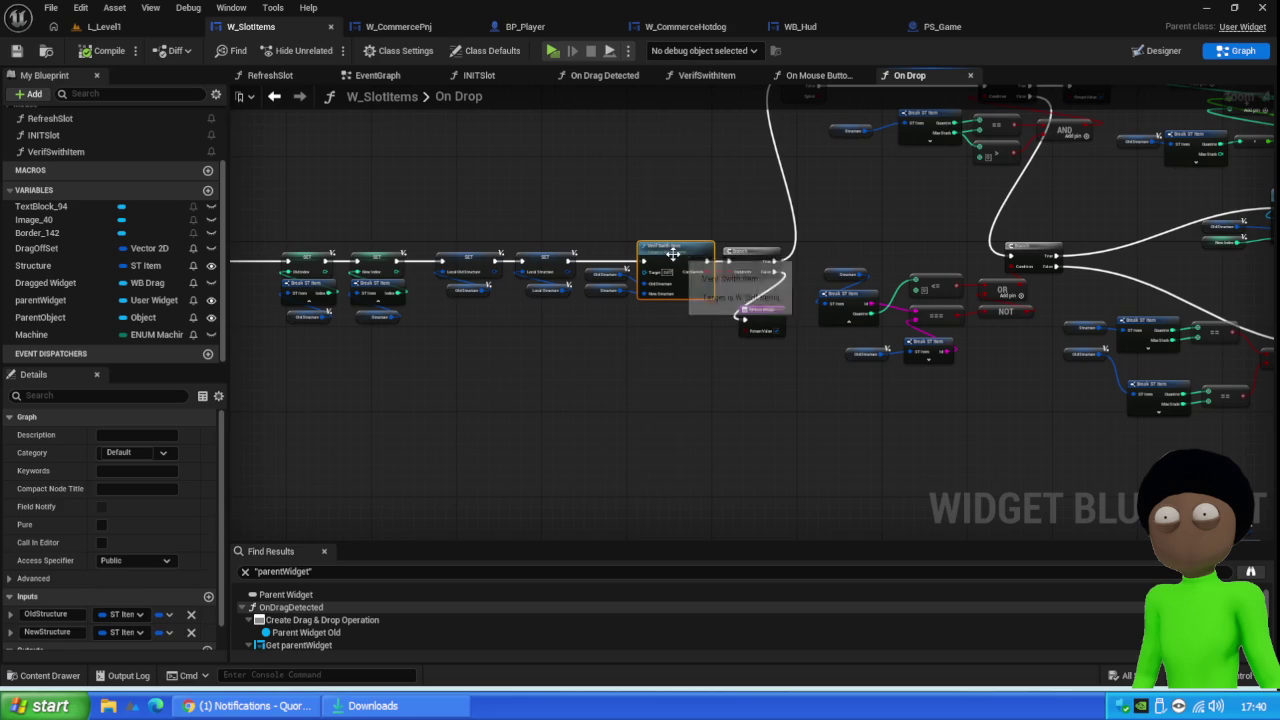
pyautogui.press('F9')
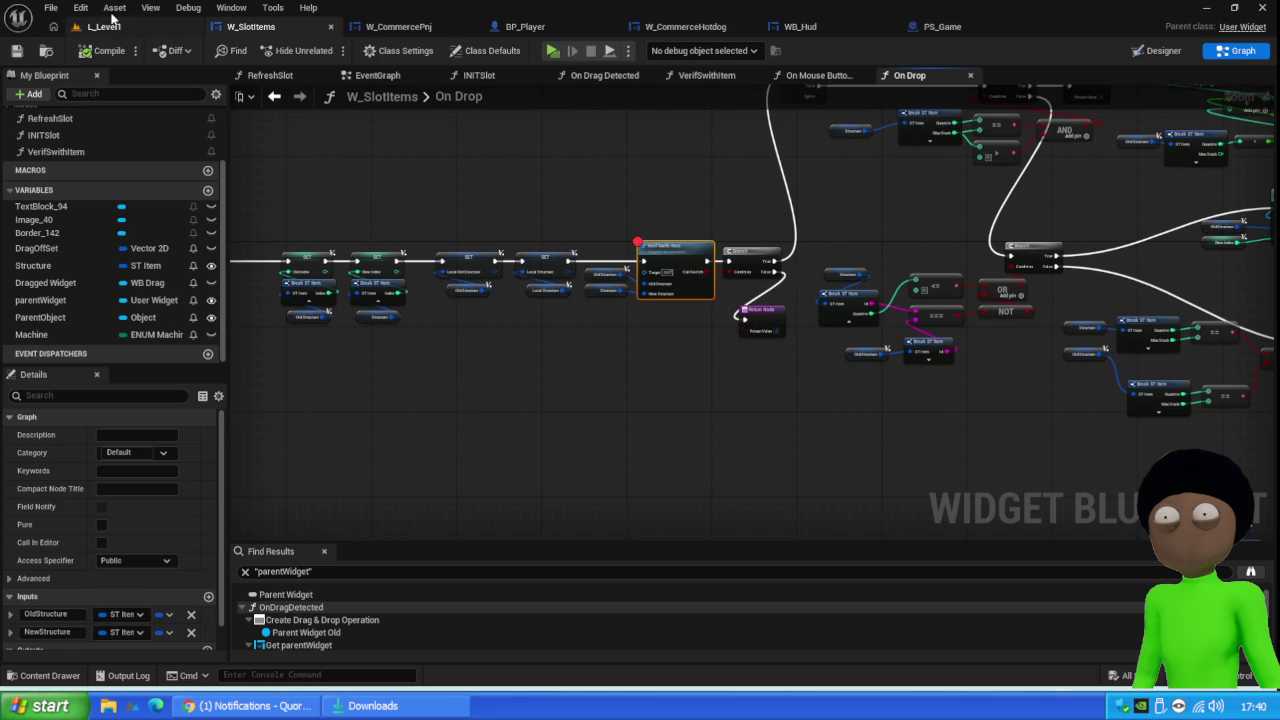
# Play from L_Level1 and drop a sausage from the box into the second inventory slot
pyautogui.click(120, 28)
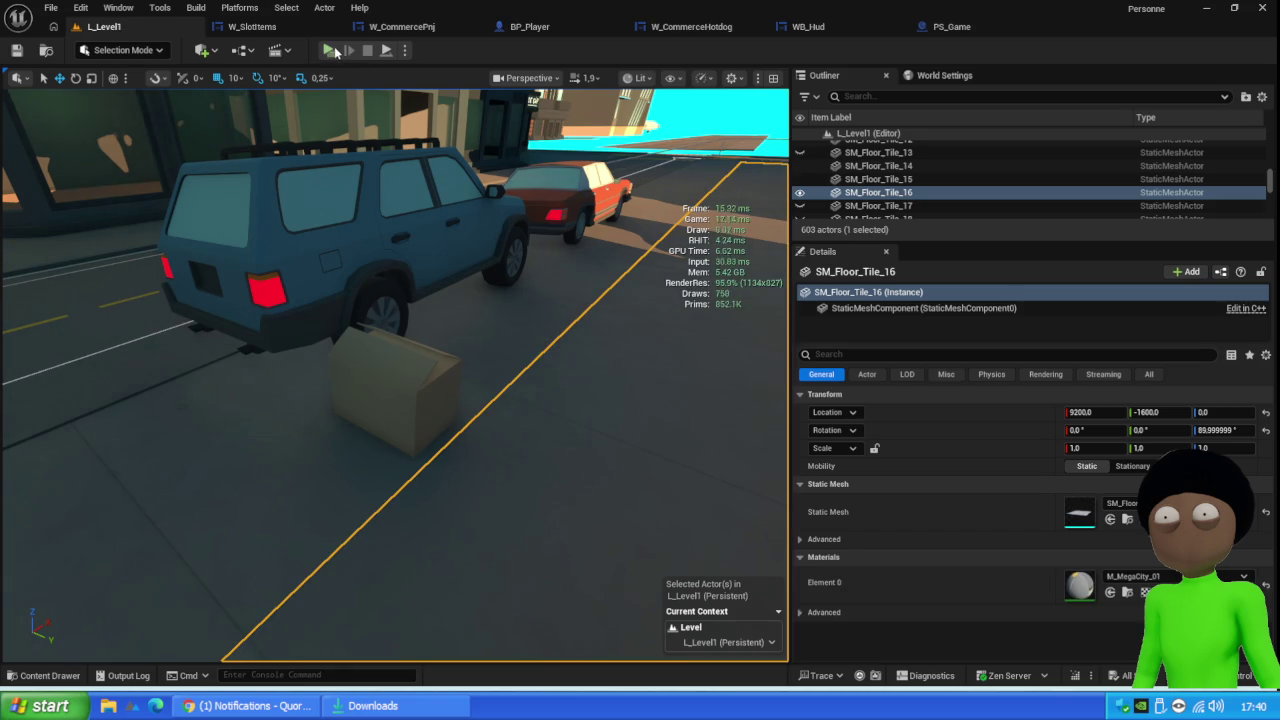
pyautogui.hotkey('alt', 'p')
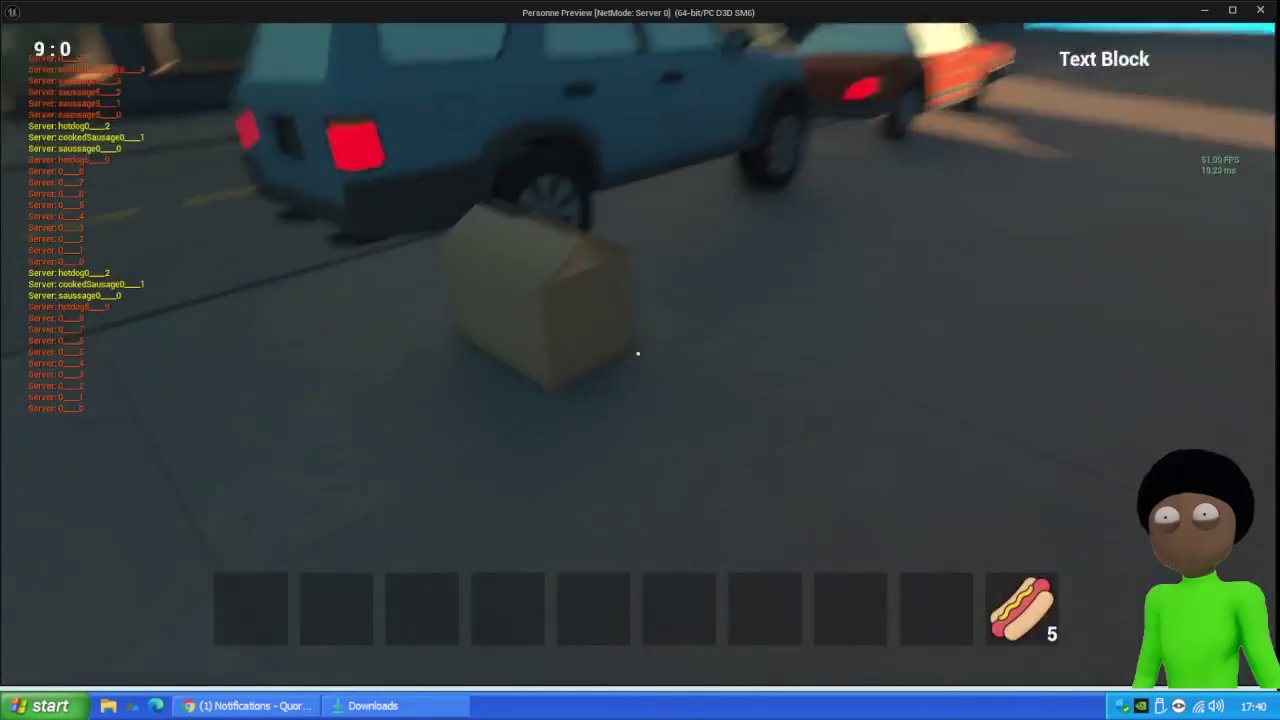
pyautogui.press('e')
pyautogui.moveTo(523, 357); pyautogui.dragTo(350, 600)
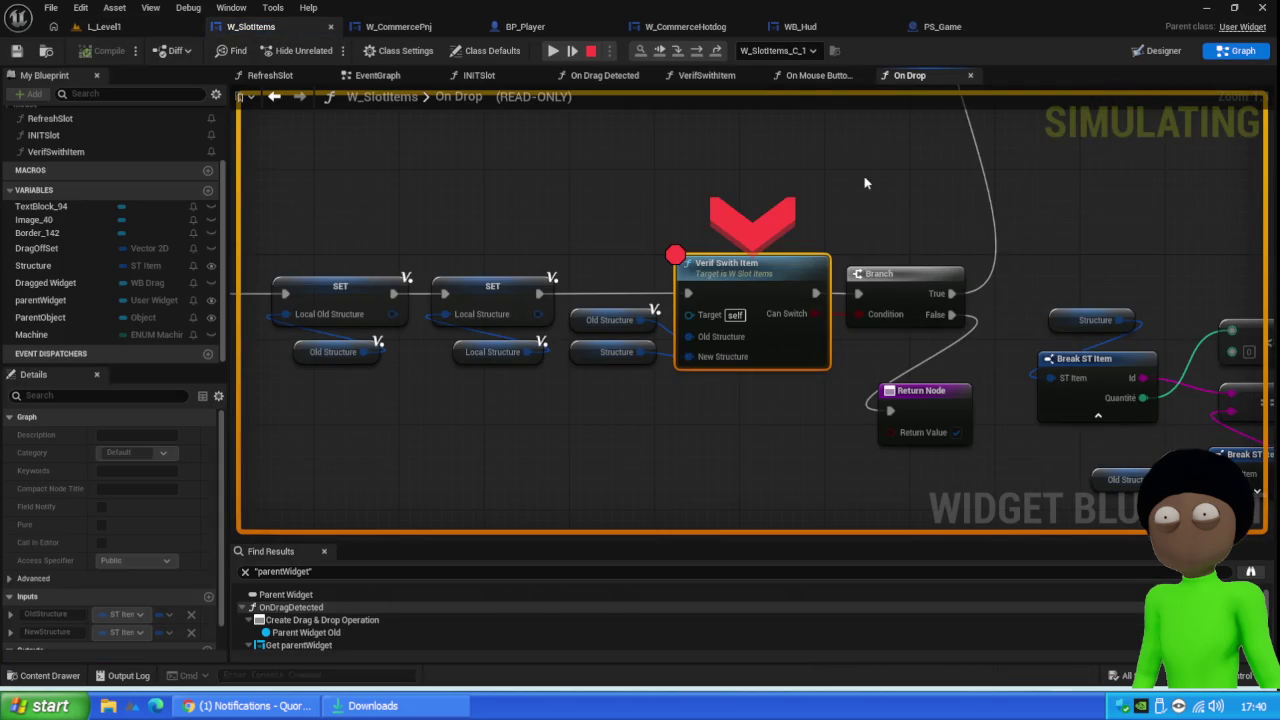
# Step with F10 through both Reel Refresh Inventory Item calls to the Return Node, then resume
pyautogui.press('F10')
pyautogui.press('F10')
pyautogui.press('F10')
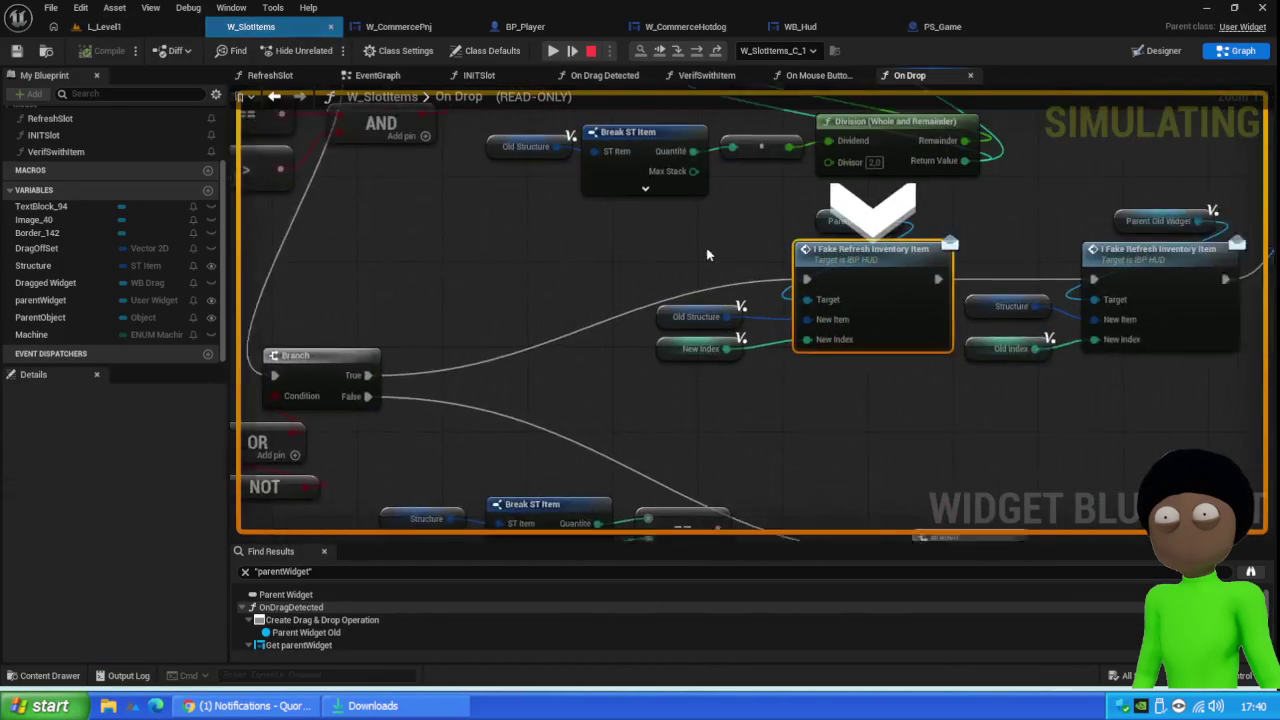
pyautogui.moveTo(707, 316)
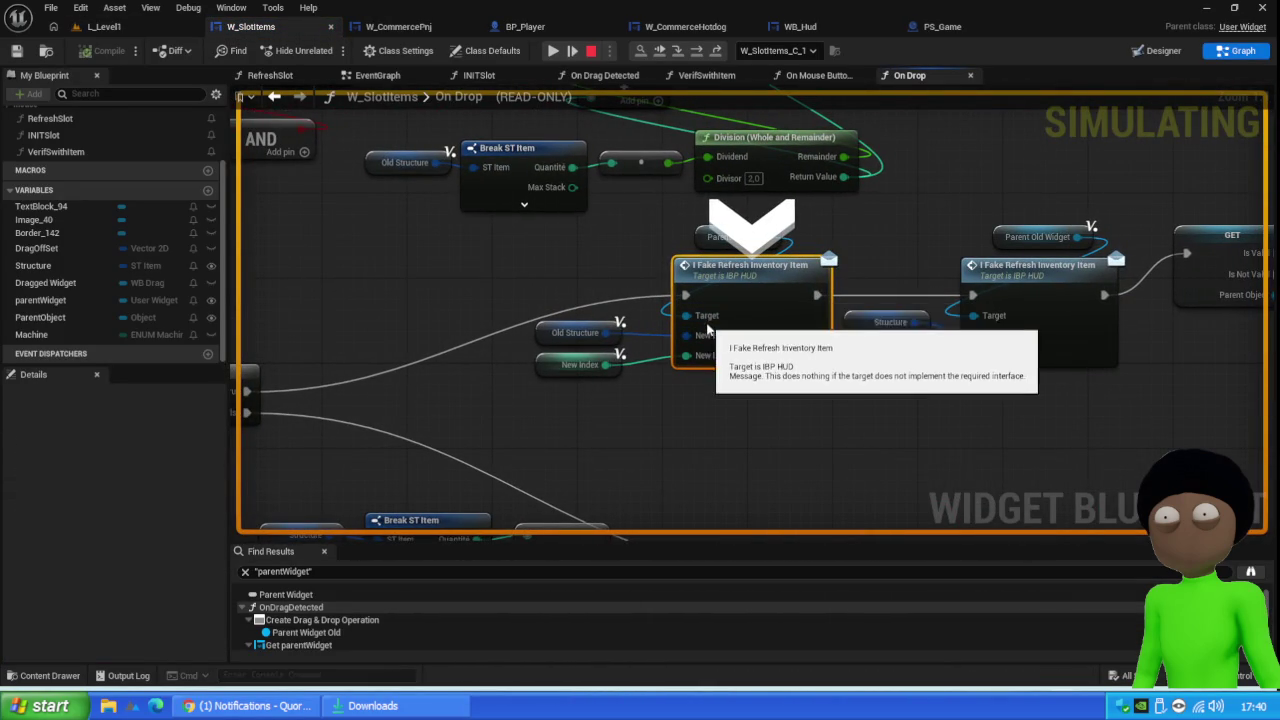
pyautogui.press('F10')
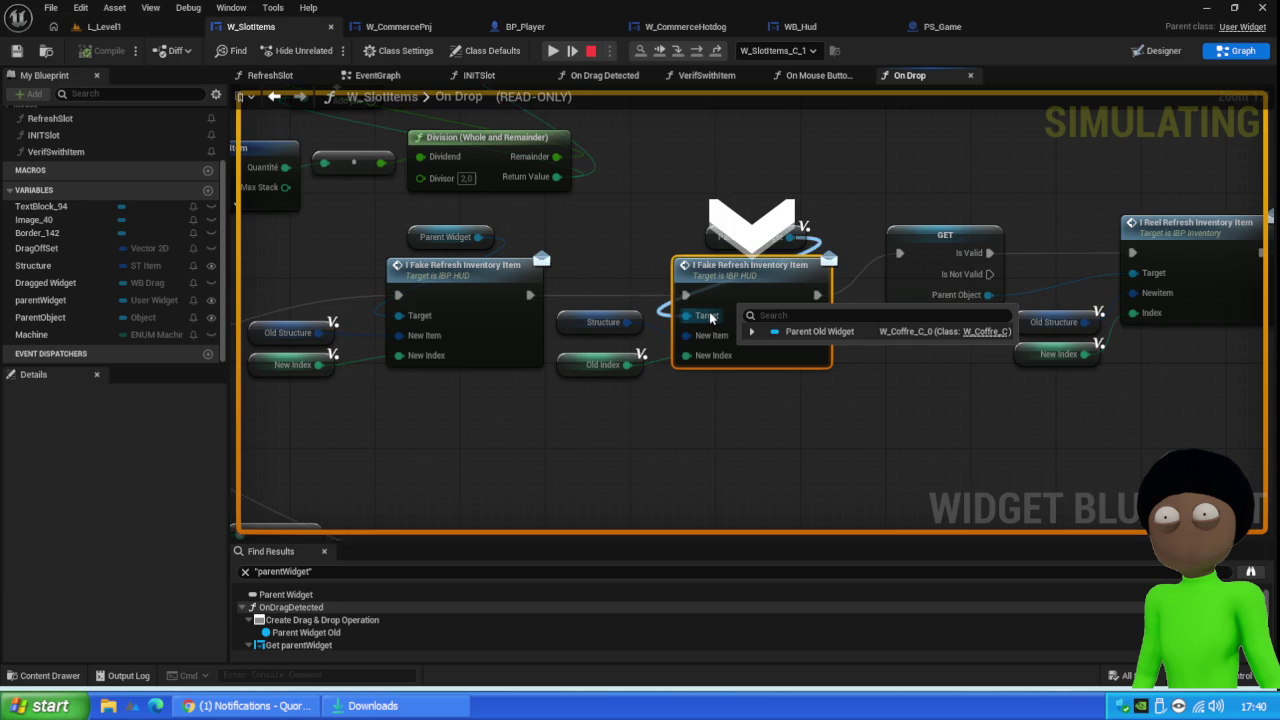
pyautogui.press('F10')
pyautogui.moveTo(797, 346)
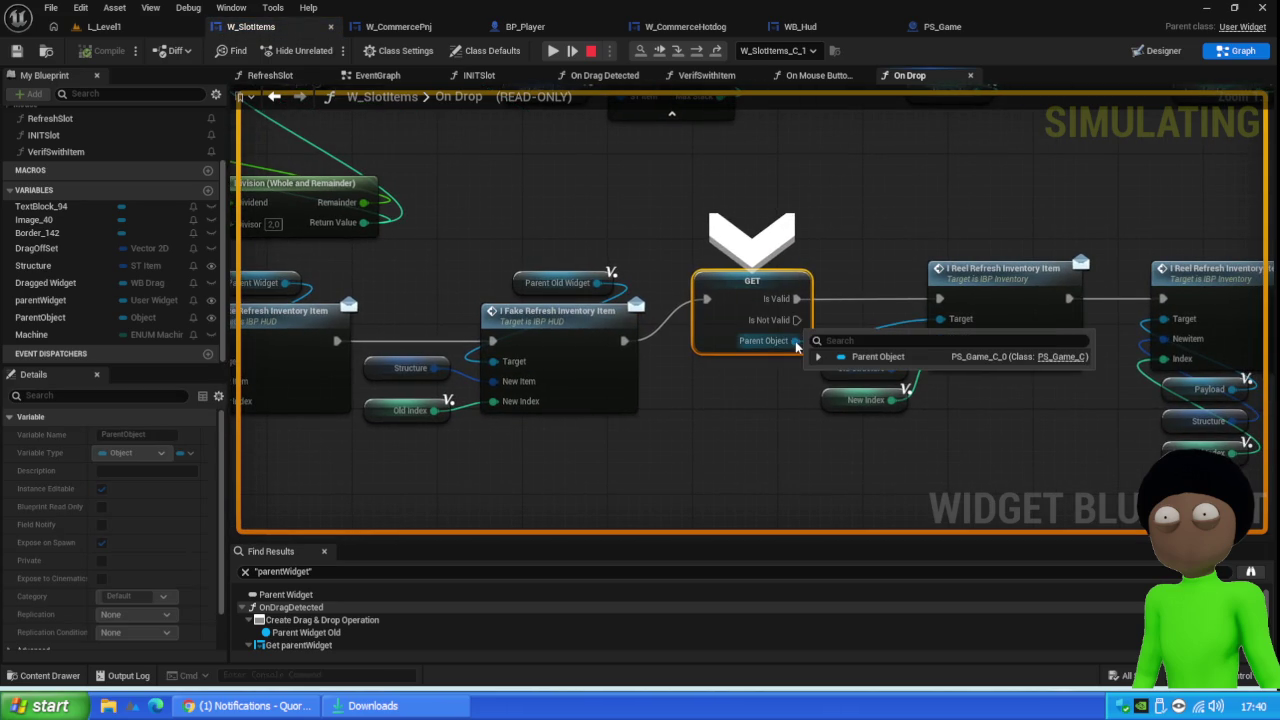
pyautogui.press('F10')
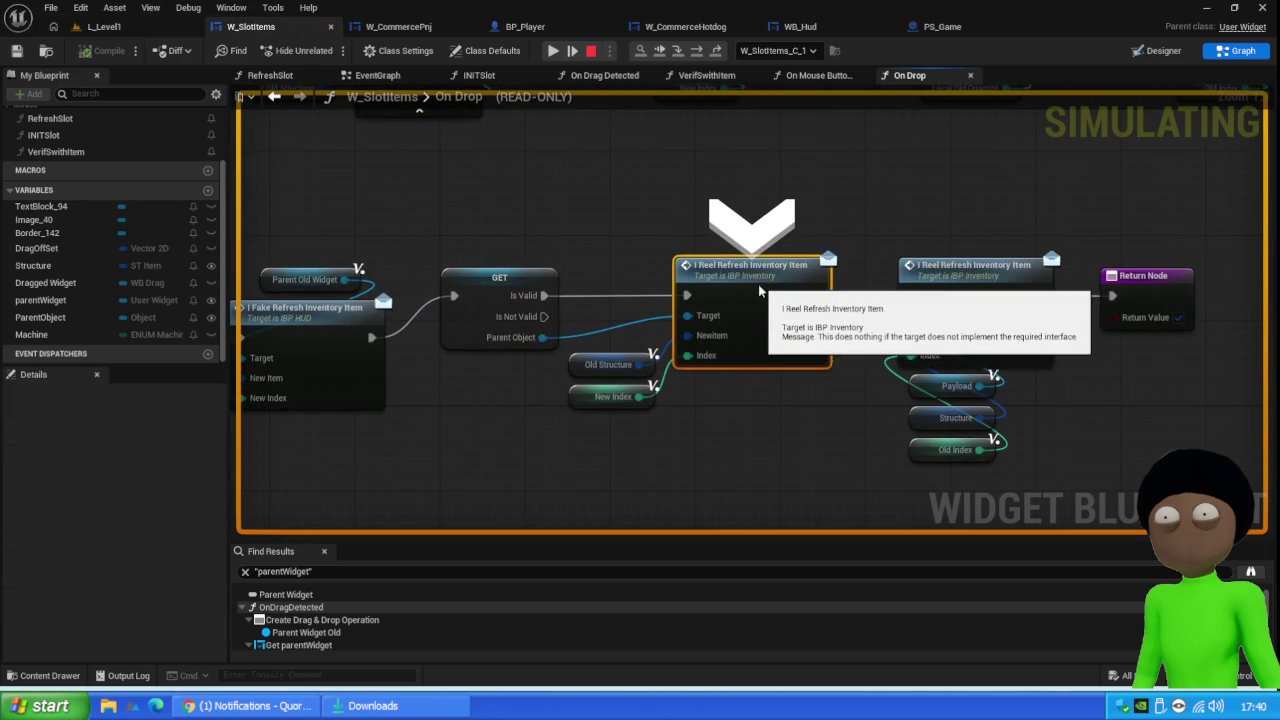
pyautogui.press('F10')
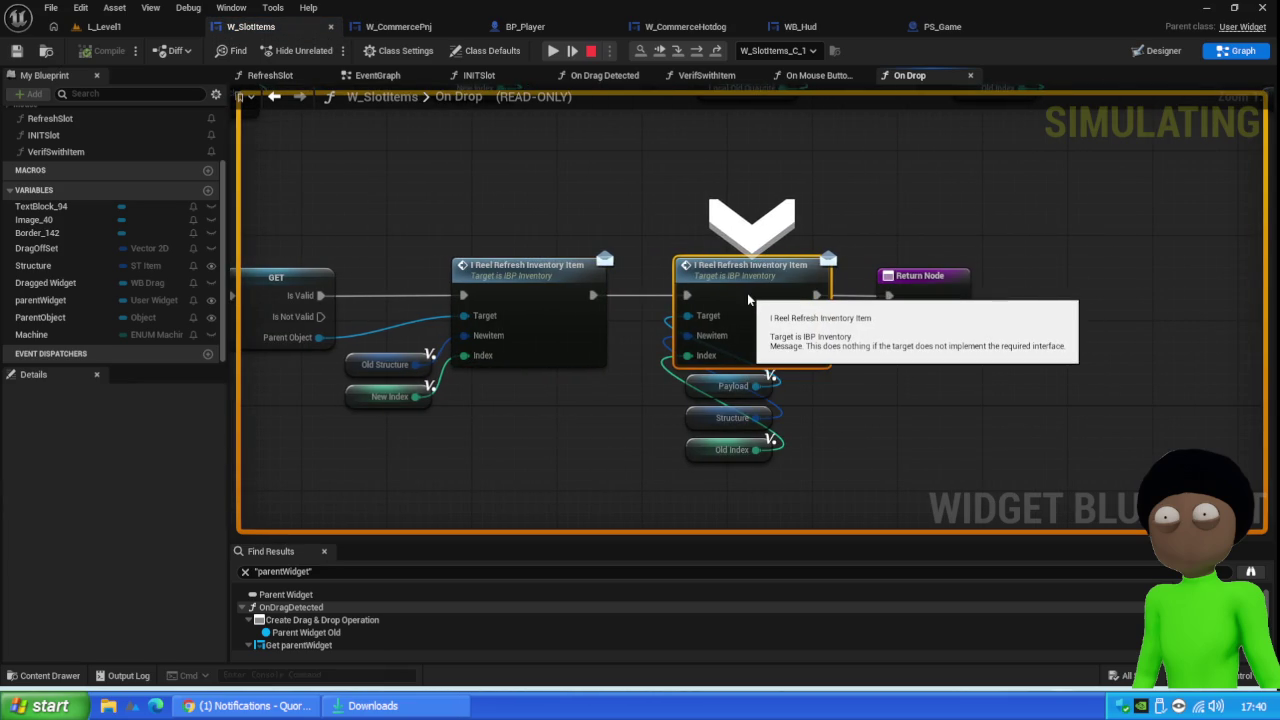
pyautogui.press('F10')
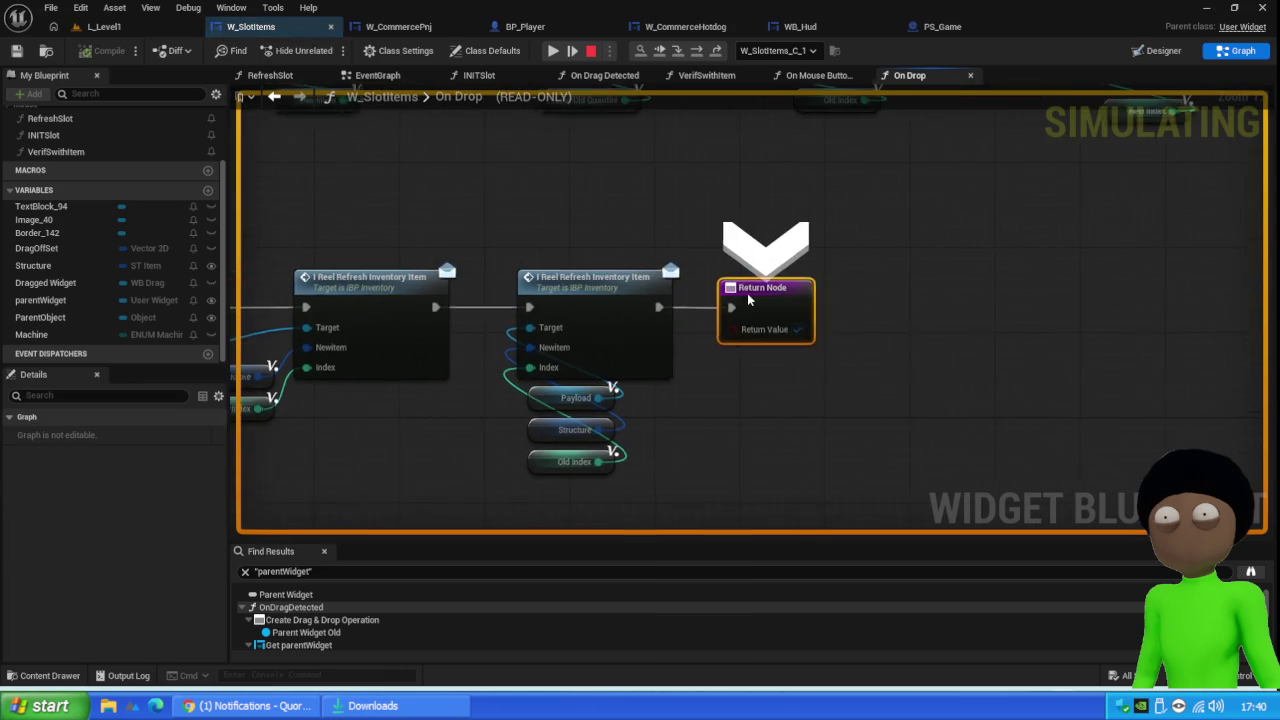
pyautogui.press('F10')
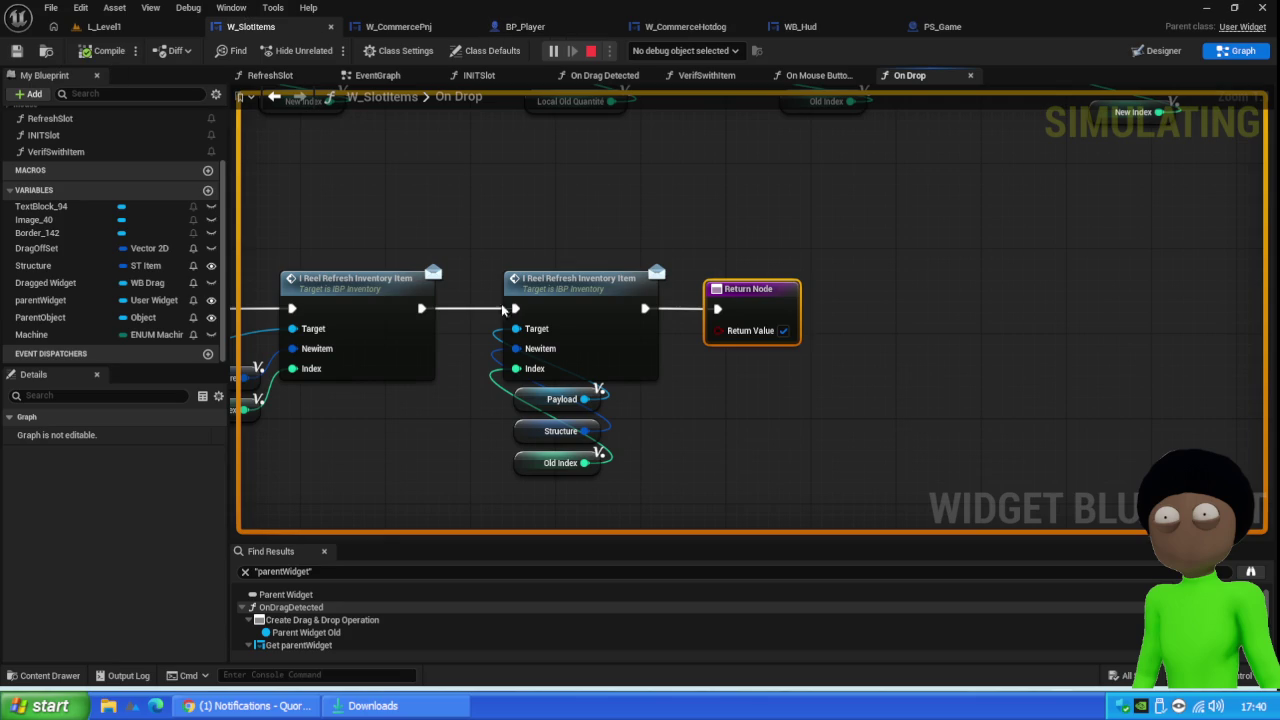
pyautogui.scroll(-5, 500, 262)
pyautogui.scroll(5, 500, 262)
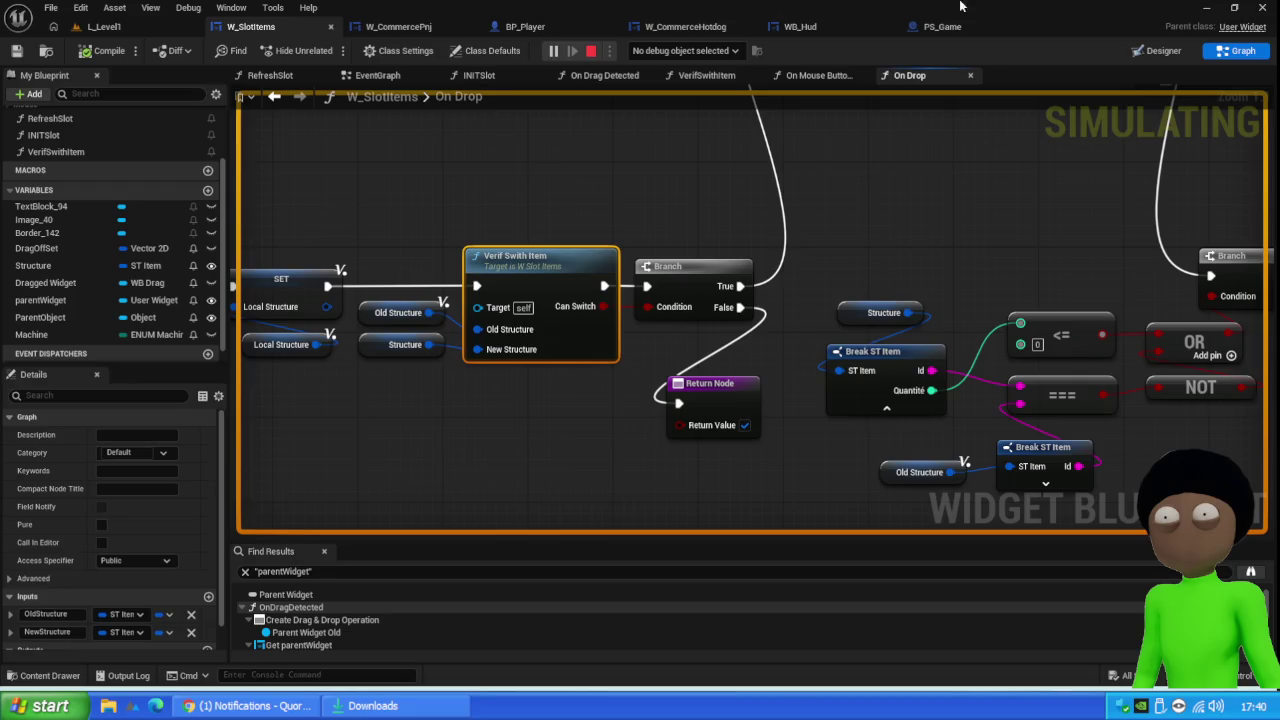
# Set PS_Game's MainInventory variable replication to RepNotify
pyautogui.click(945, 28)
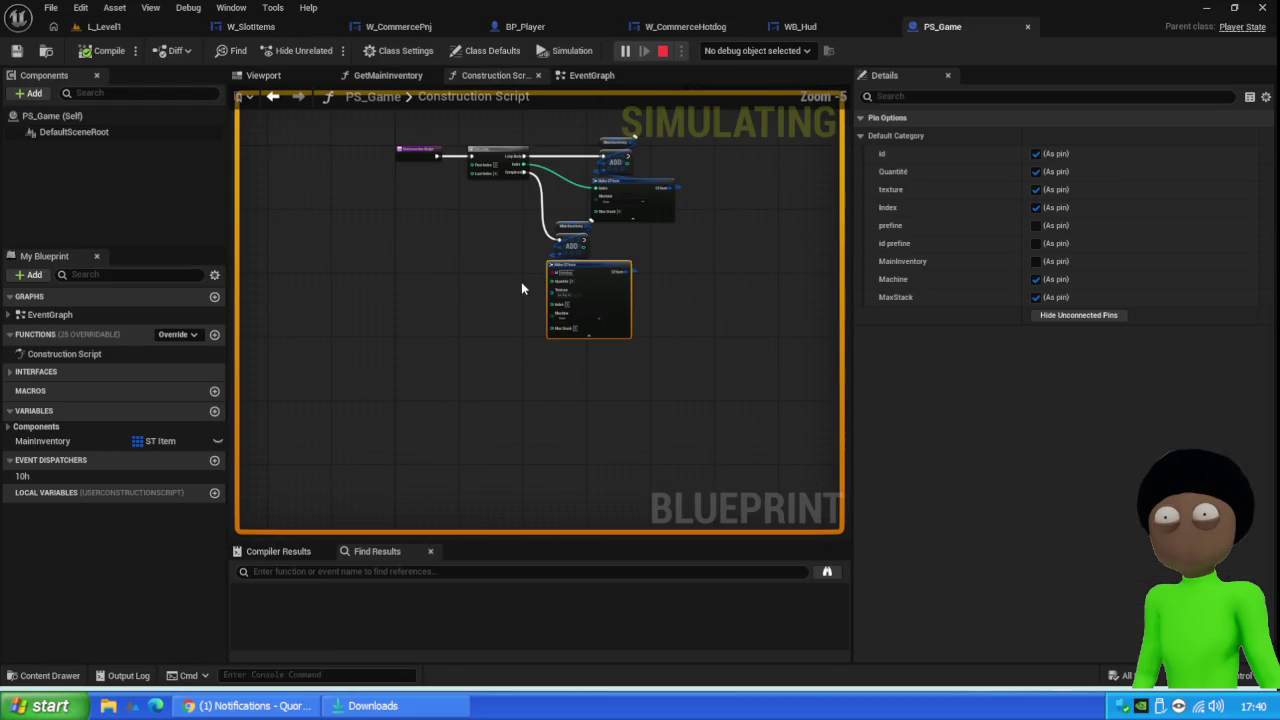
pyautogui.click(590, 75)
pyautogui.click(35, 441)
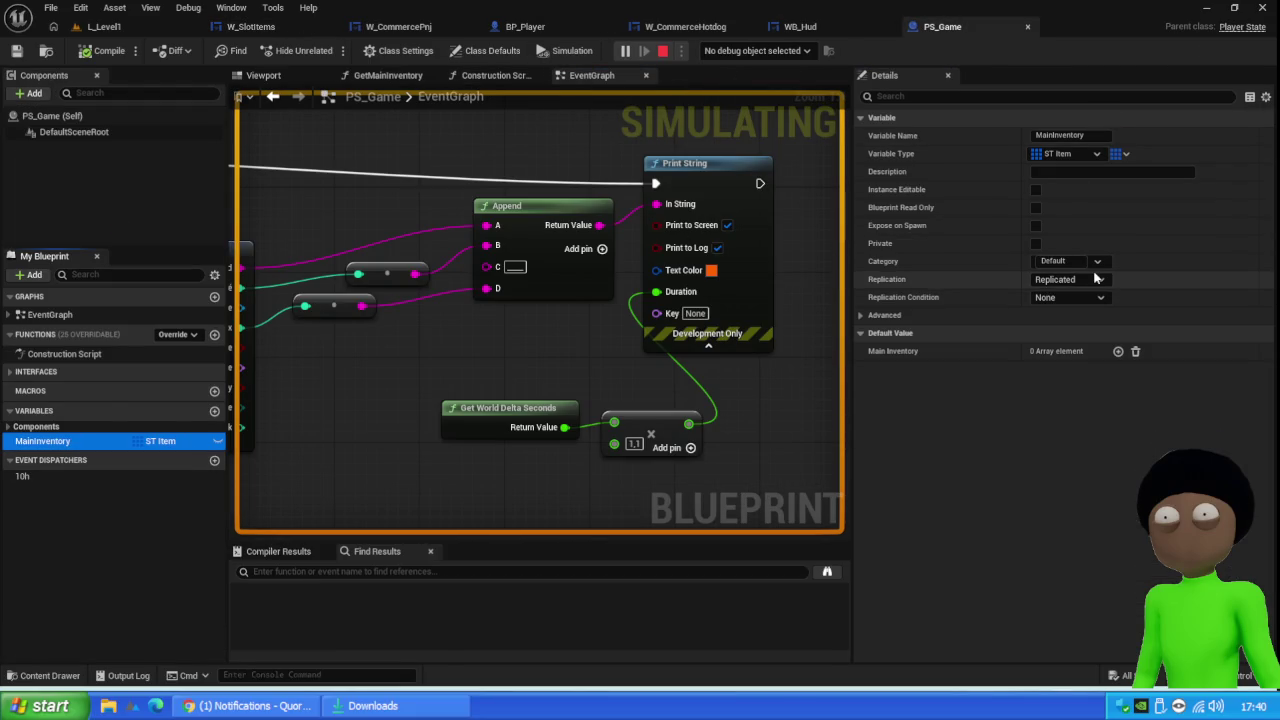
pyautogui.click(1095, 279)
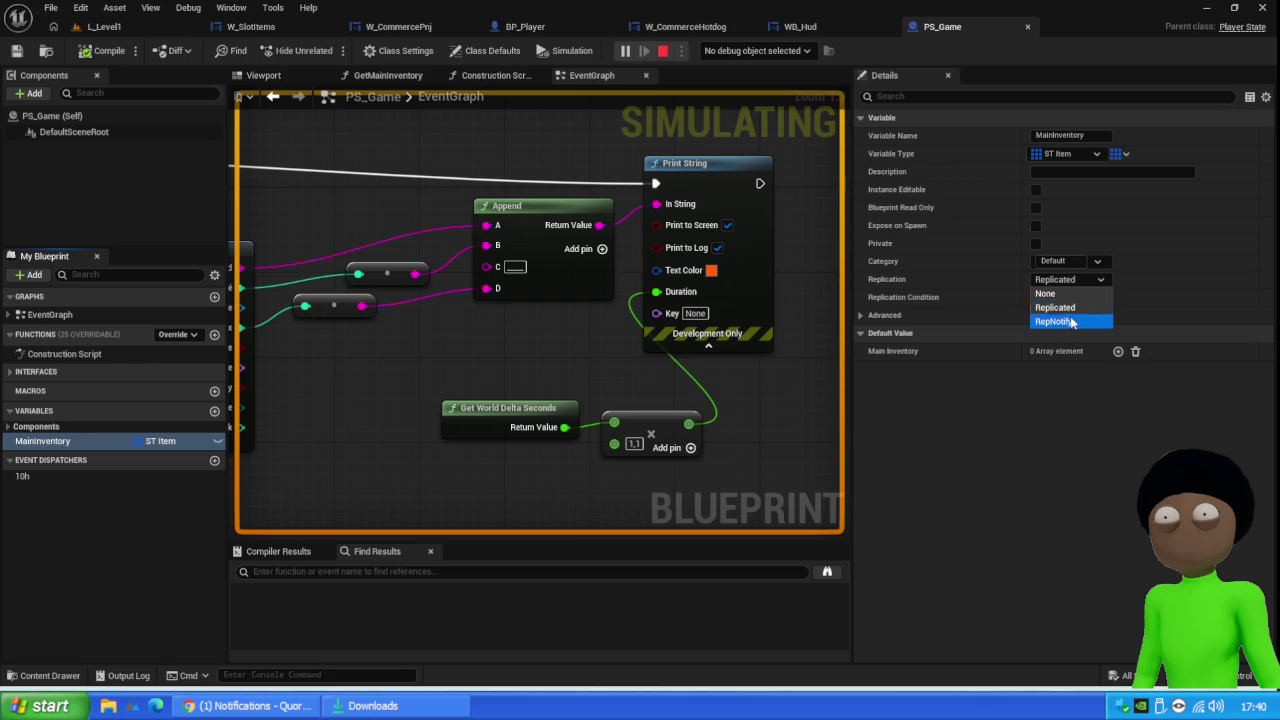
pyautogui.click(1071, 321)
# Compile and recompile PS_Game with the Main Inventory For Each Loop in view
pyautogui.moveTo(243, 323)
pyautogui.mouseDown()
pyautogui.moveTo(557, 281)
pyautogui.moveTo(451, 254)
pyautogui.moveTo(530, 217)
pyautogui.mouseUp()
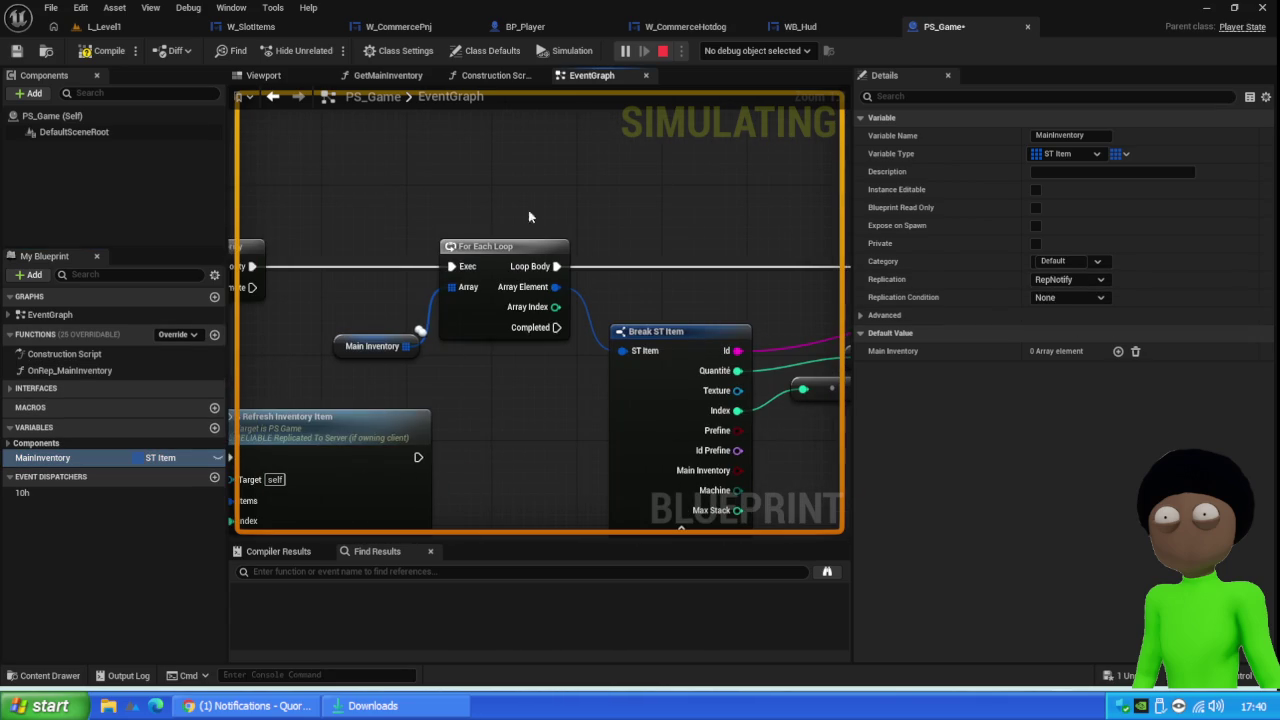
pyautogui.click(90, 50)
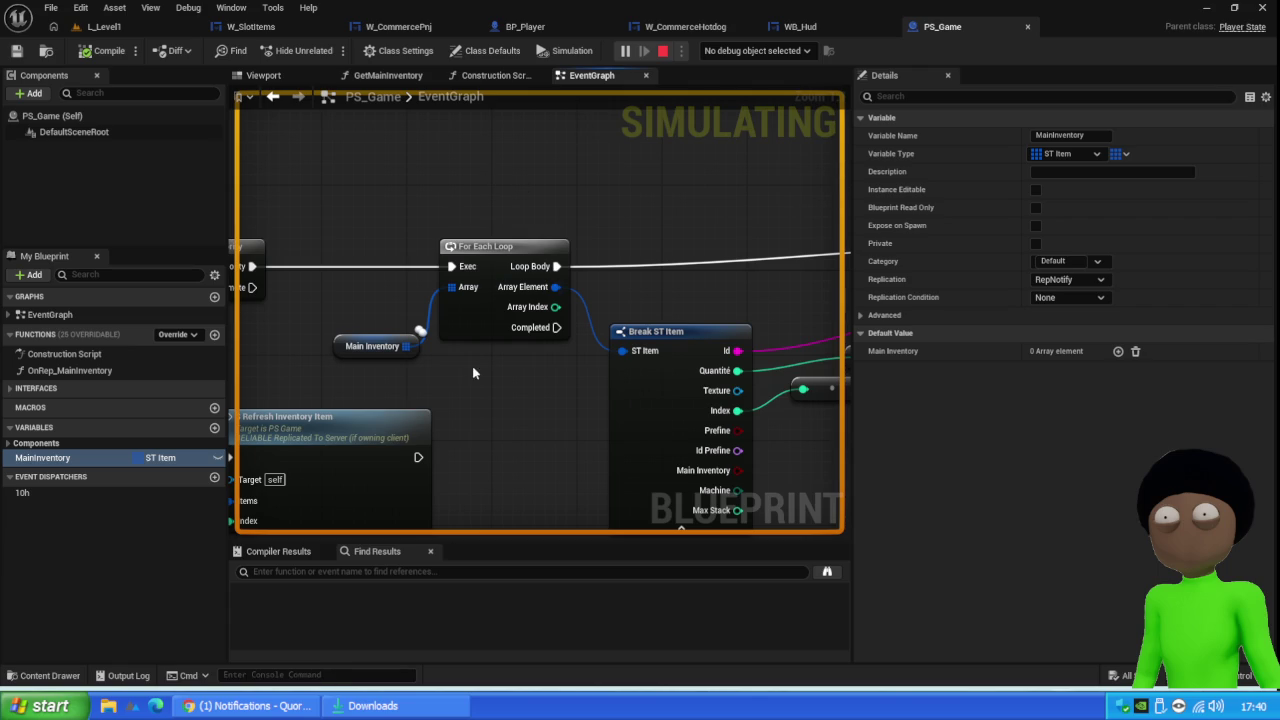
pyautogui.scroll(-5, 520, 232)
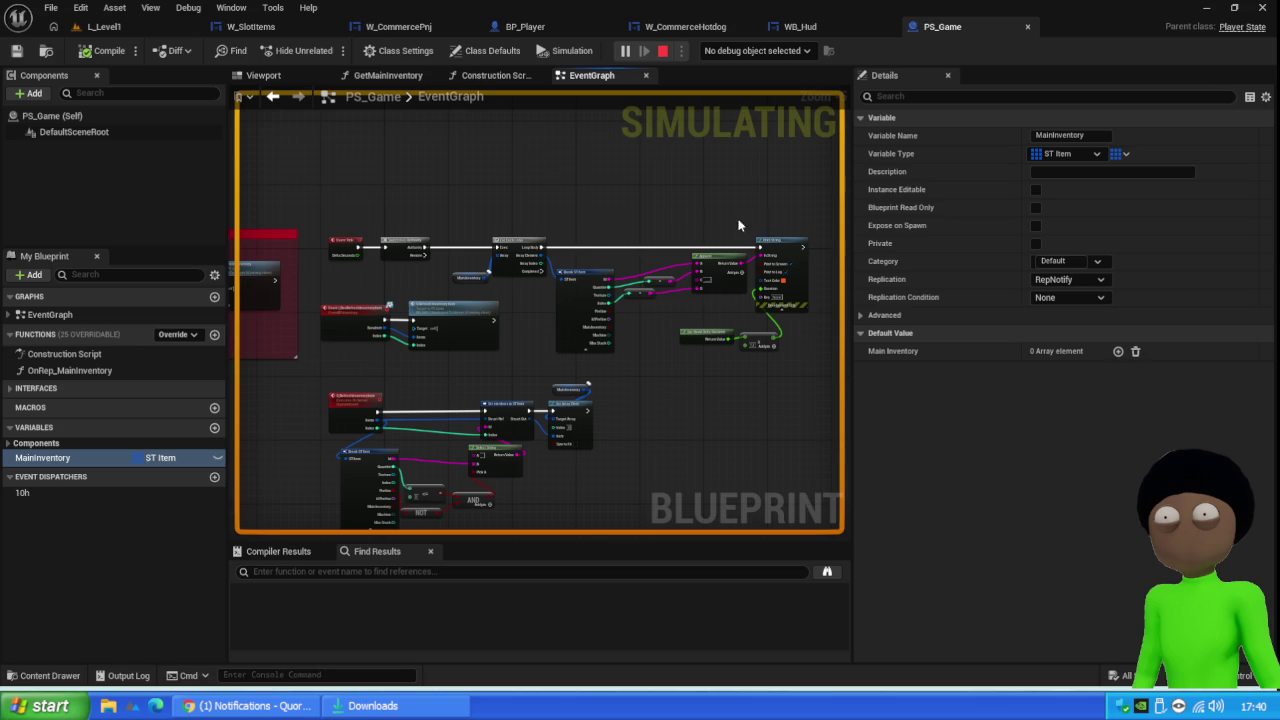
pyautogui.click(100, 50)
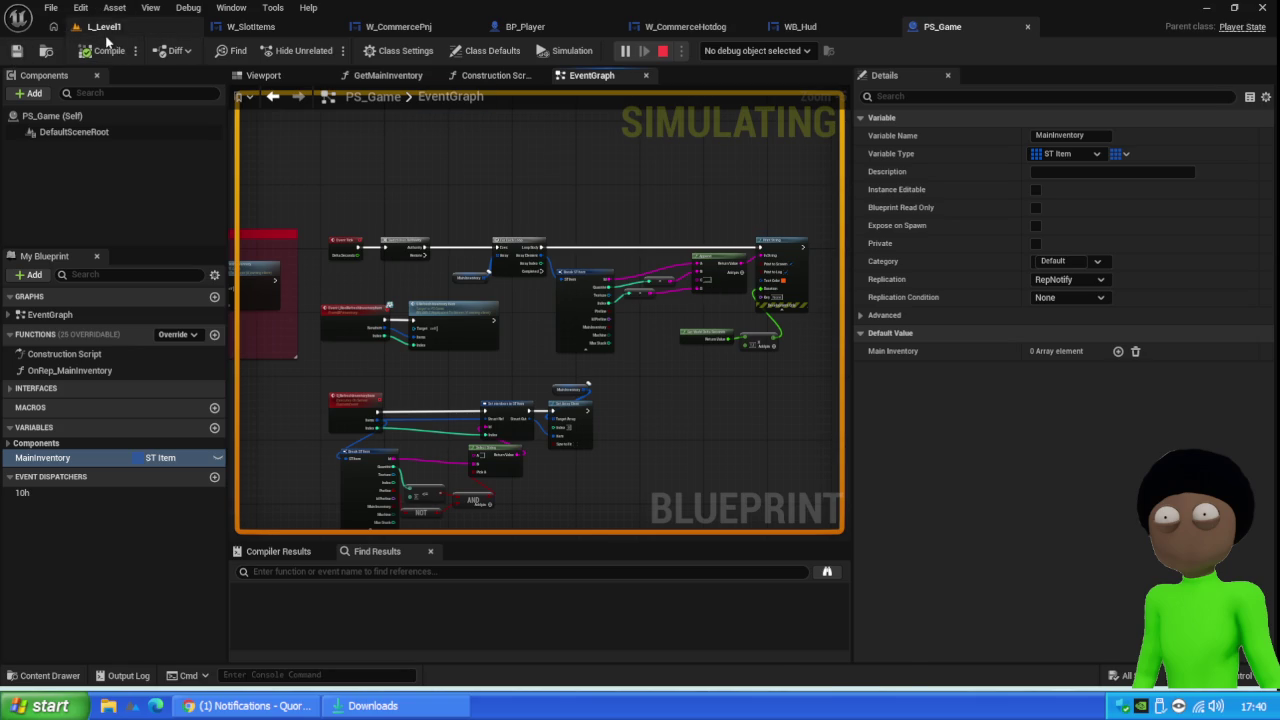
pyautogui.click(105, 30)
# Restart play, move a sausage stack into the second slot, retest dropping it, then stop
pyautogui.click(367, 50)
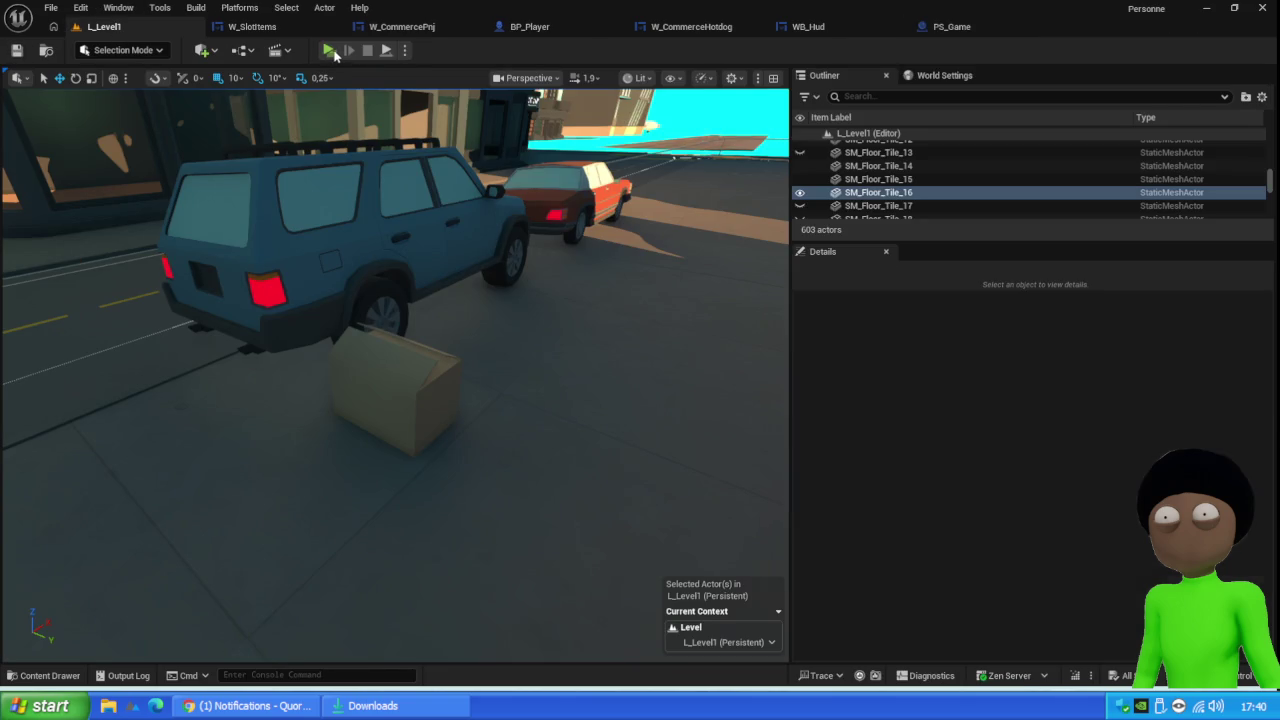
pyautogui.click(330, 50)
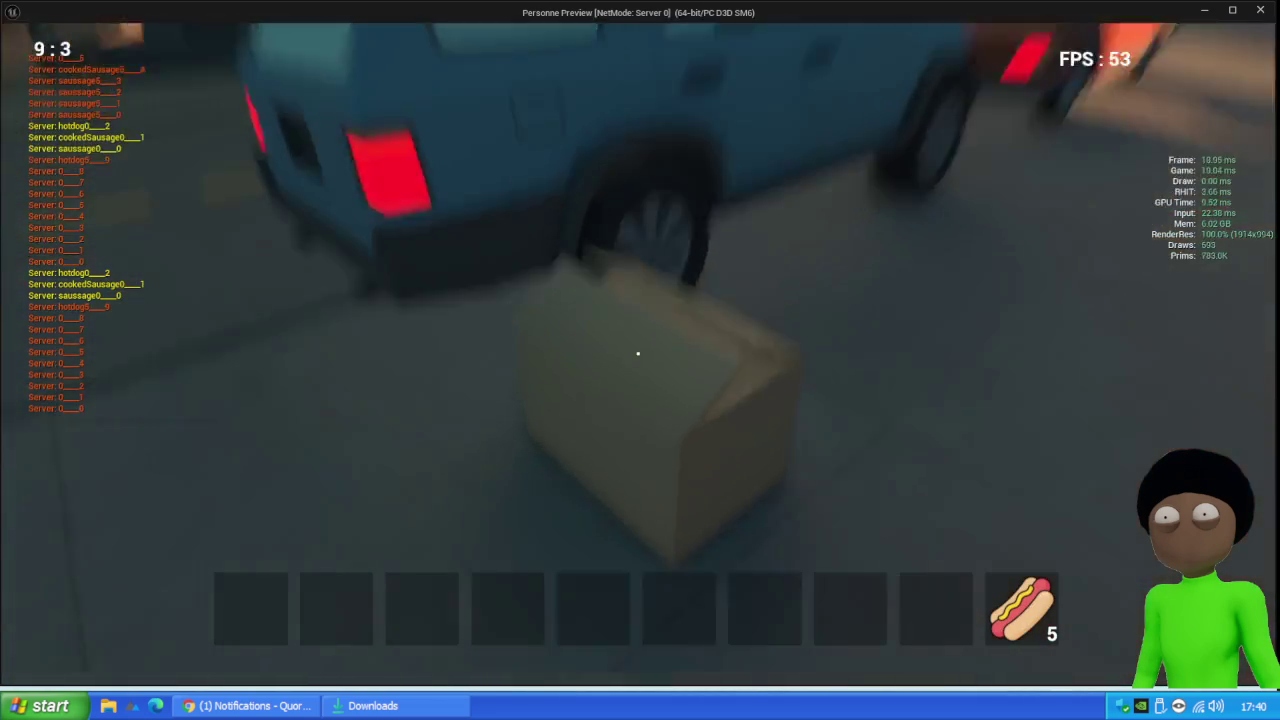
pyautogui.press('e')
pyautogui.moveTo(605, 365); pyautogui.dragTo(340, 605)
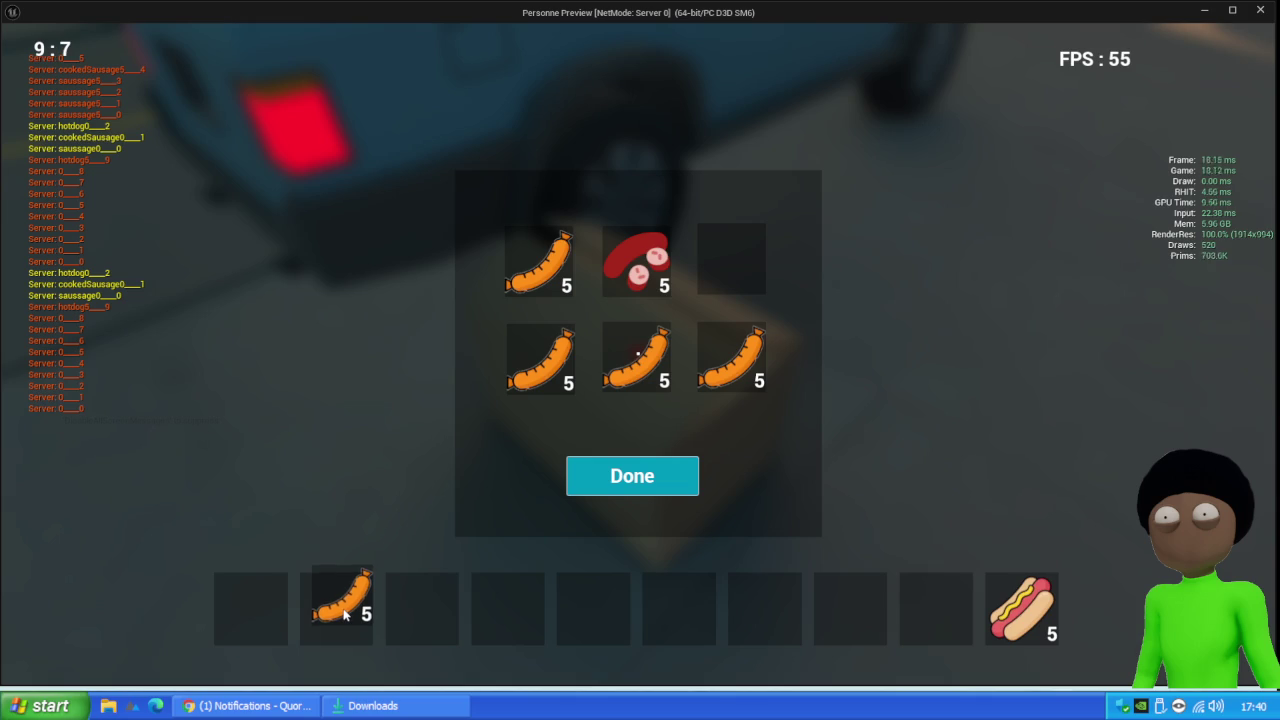
pyautogui.moveTo(345, 615); pyautogui.dragTo(345, 622)
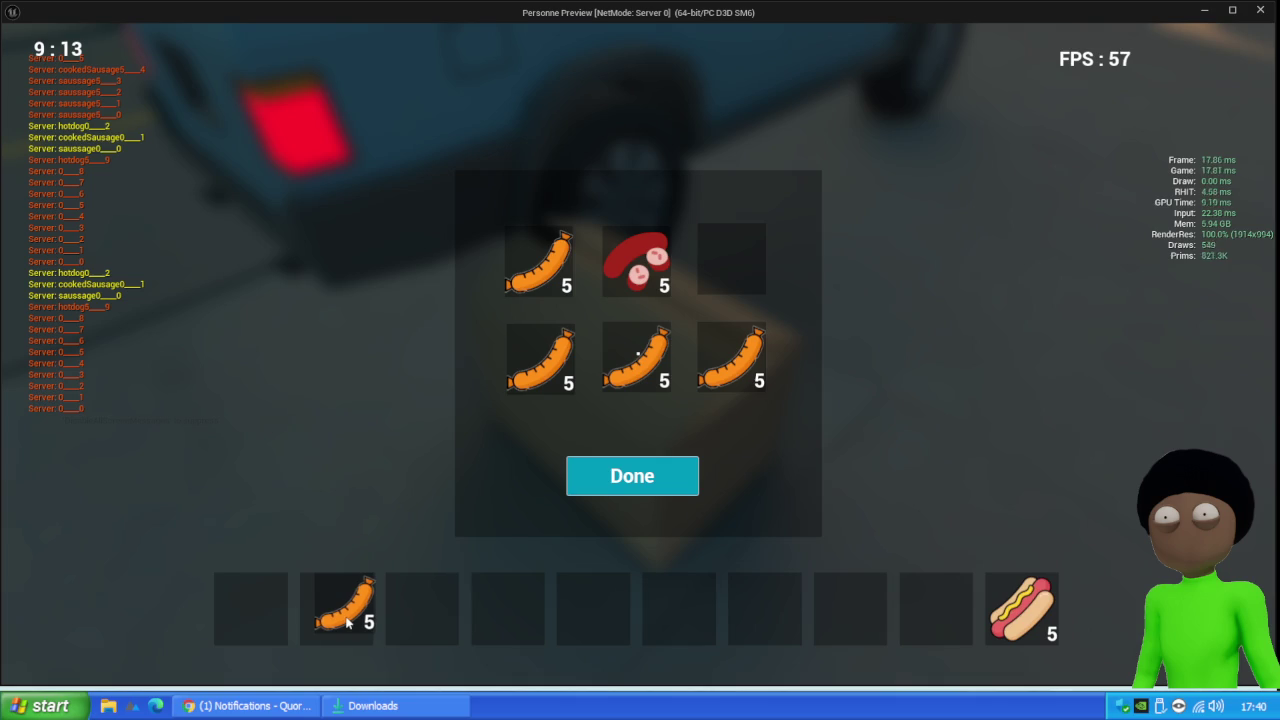
pyautogui.click(340, 622)
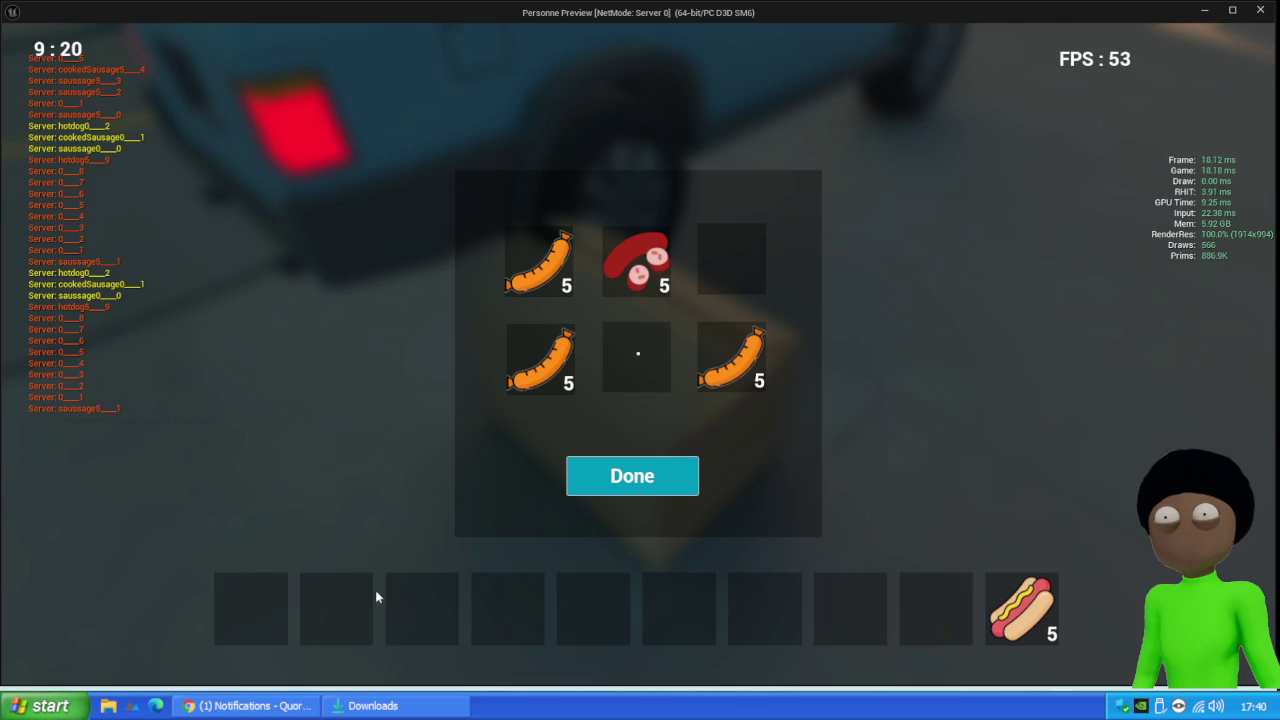
pyautogui.press('Escape')
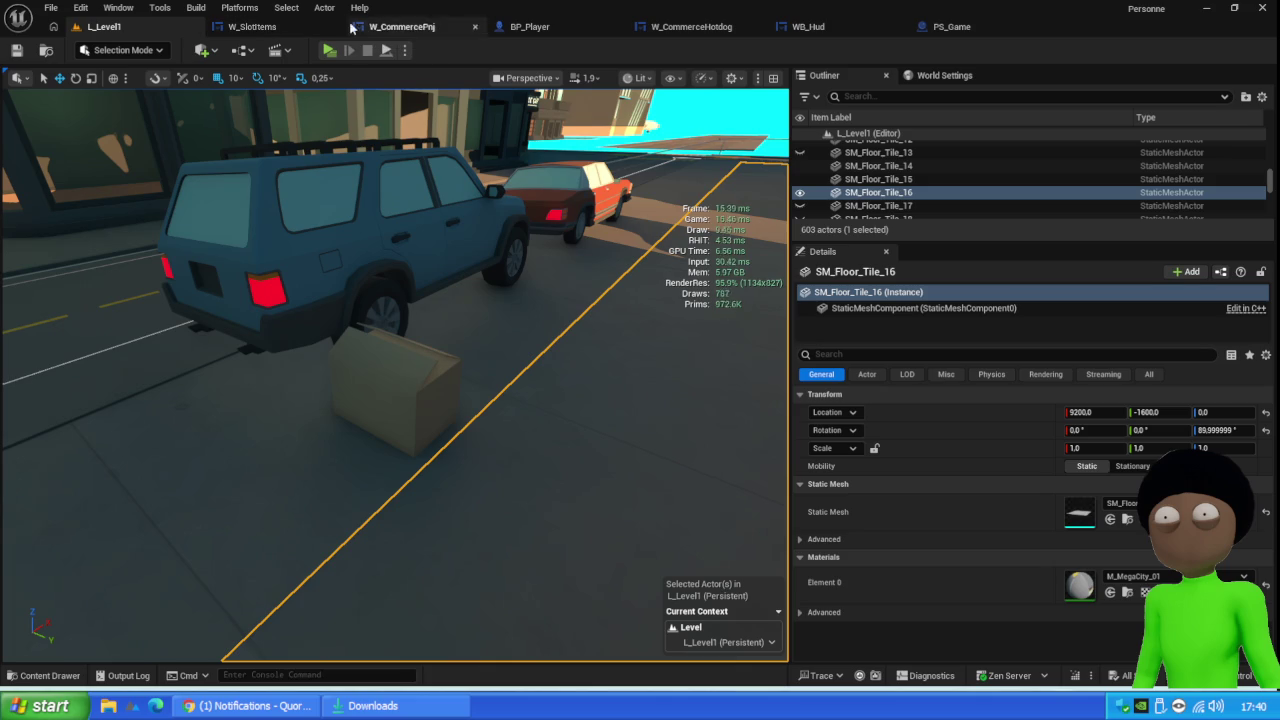
# Set PS_Game's Print String Duration to 0, save the Blueprint, and return to L_Level1
pyautogui.click(945, 30)
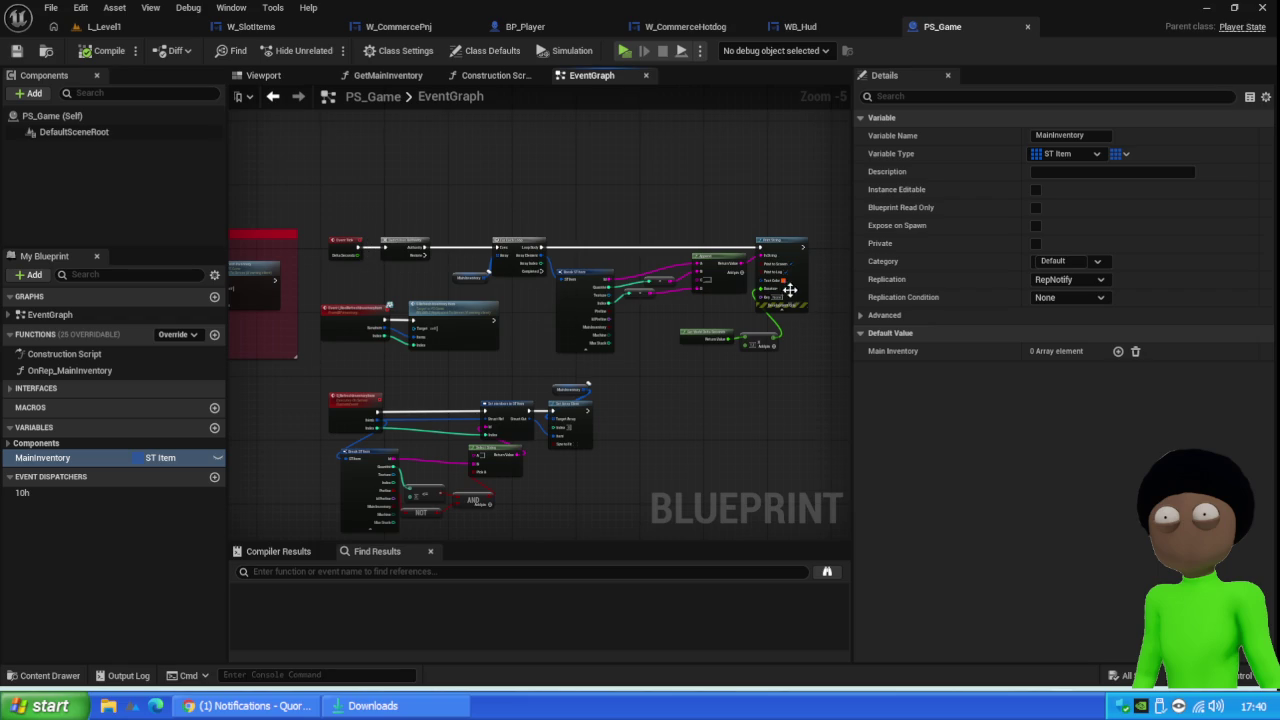
pyautogui.scroll(5, 789, 289)
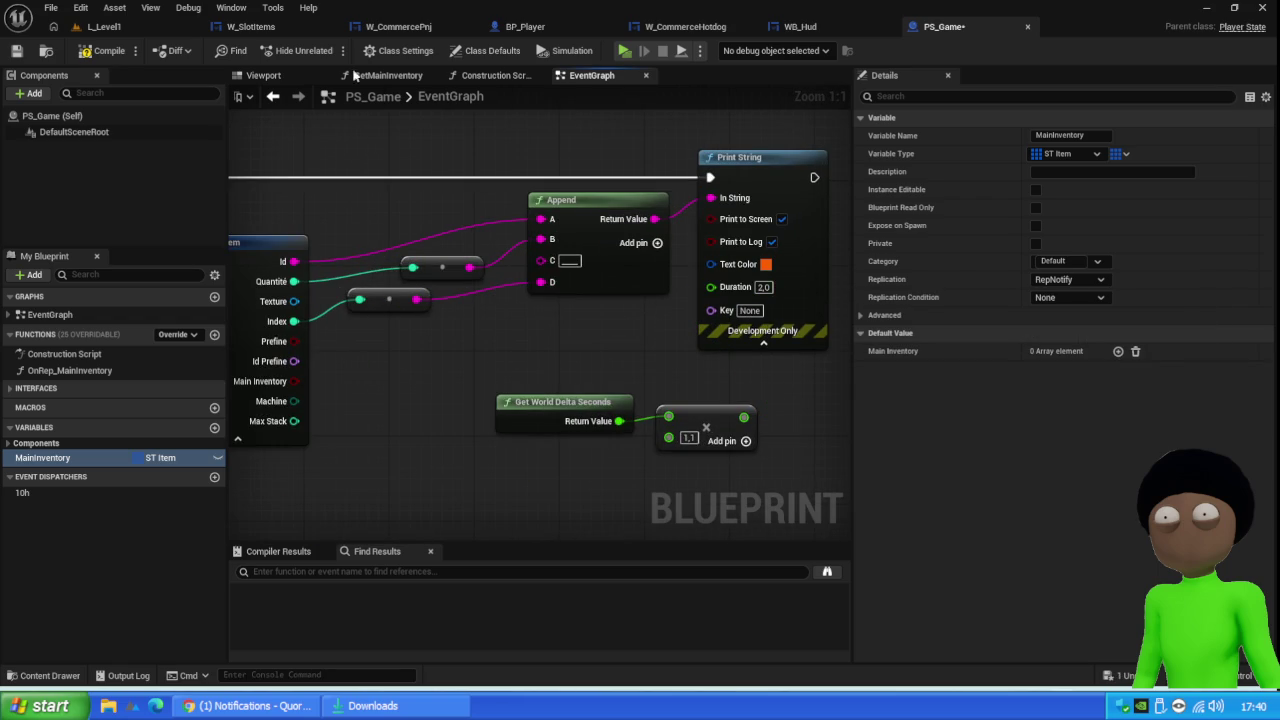
pyautogui.click(763, 288)
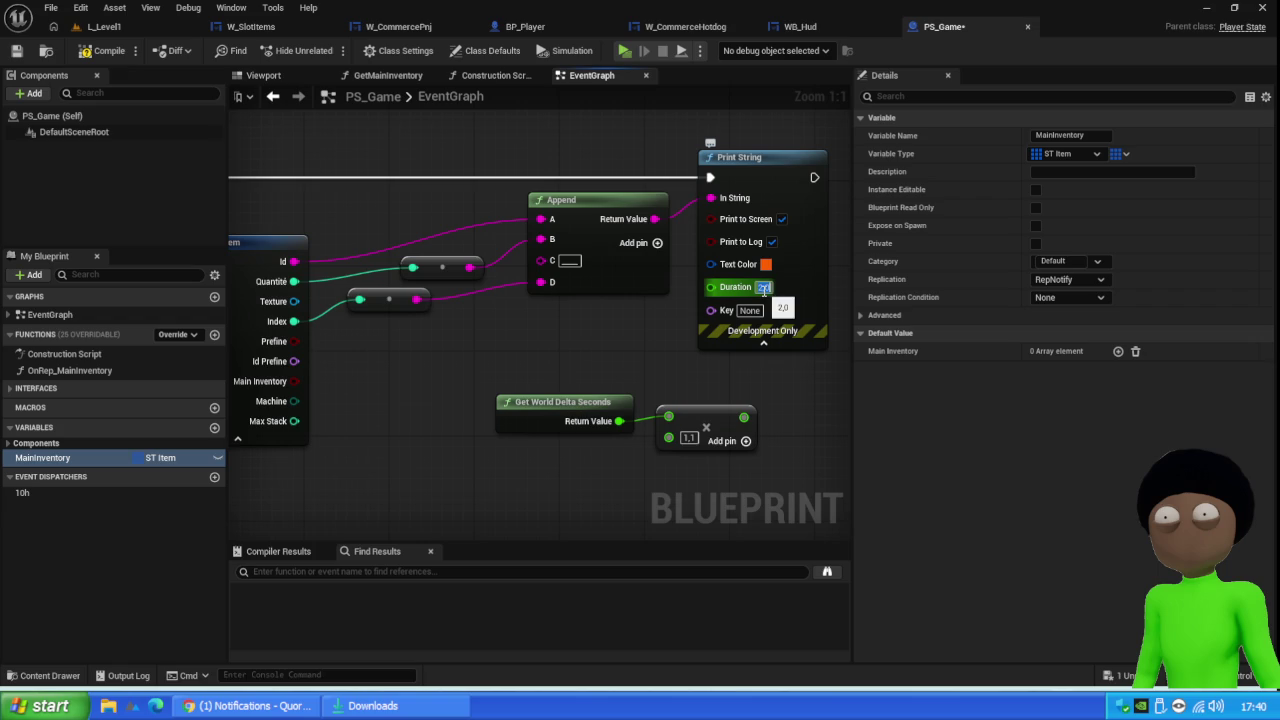
pyautogui.write('0')
pyautogui.press('Return')
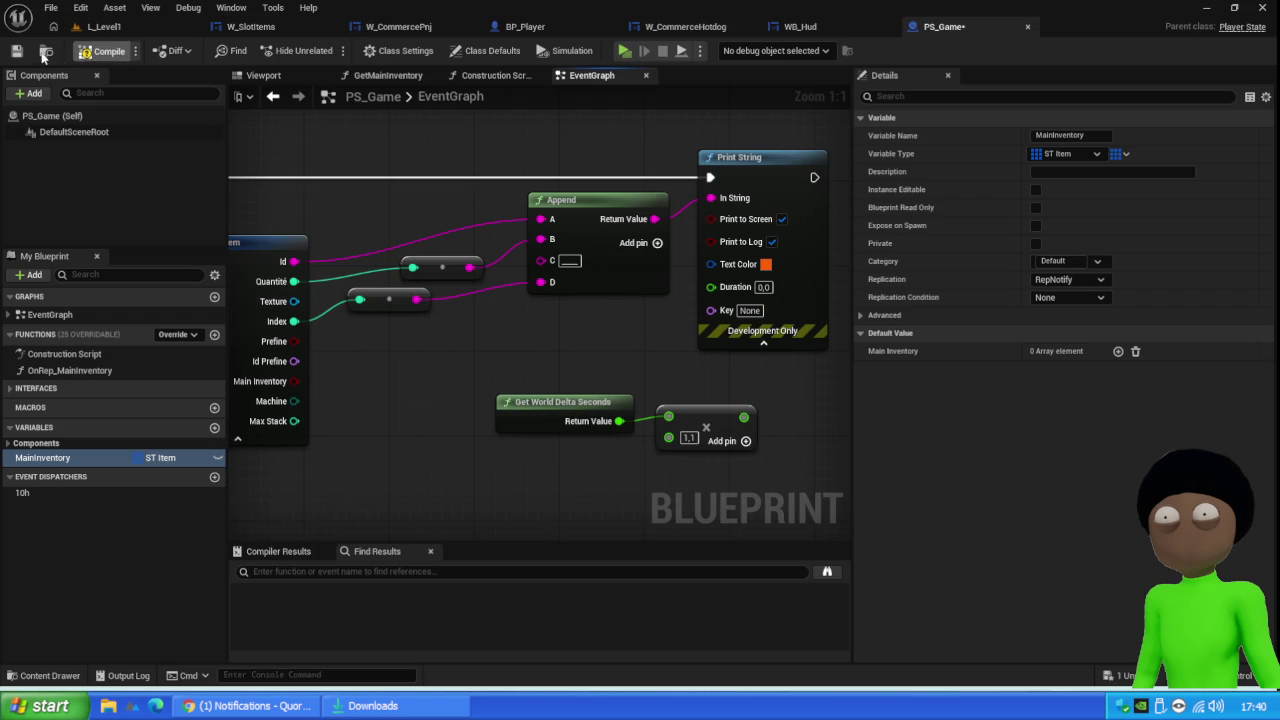
pyautogui.click(17, 51)
pyautogui.click(102, 26)
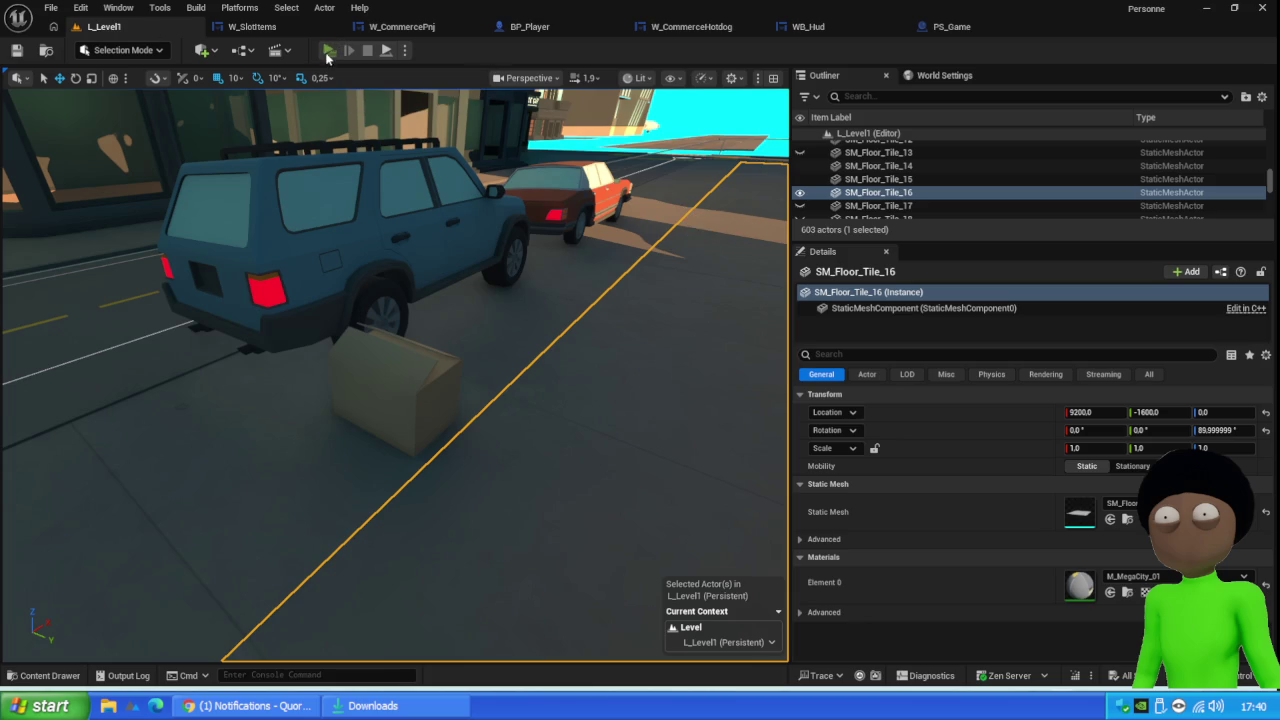
# Run a brief server play test, then switch Net Mode to Play As Client
pyautogui.hotkey('alt', 'p')
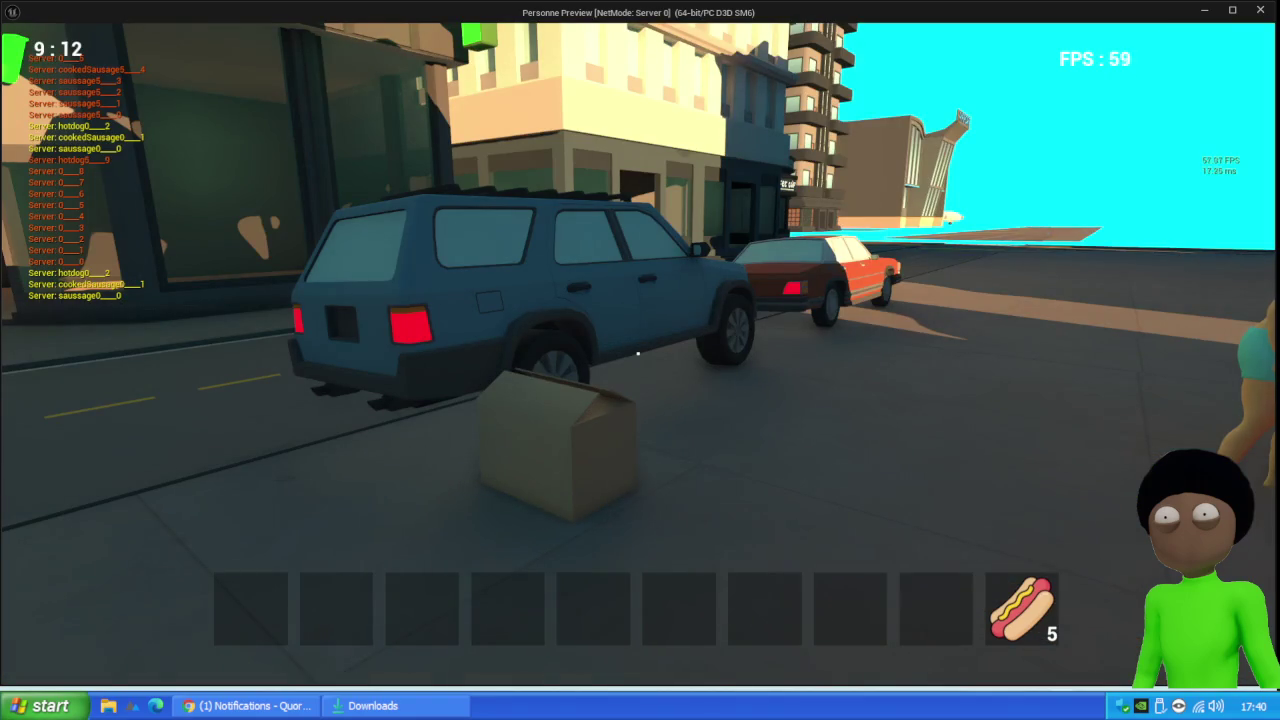
pyautogui.press('Escape')
pyautogui.click(405, 50)
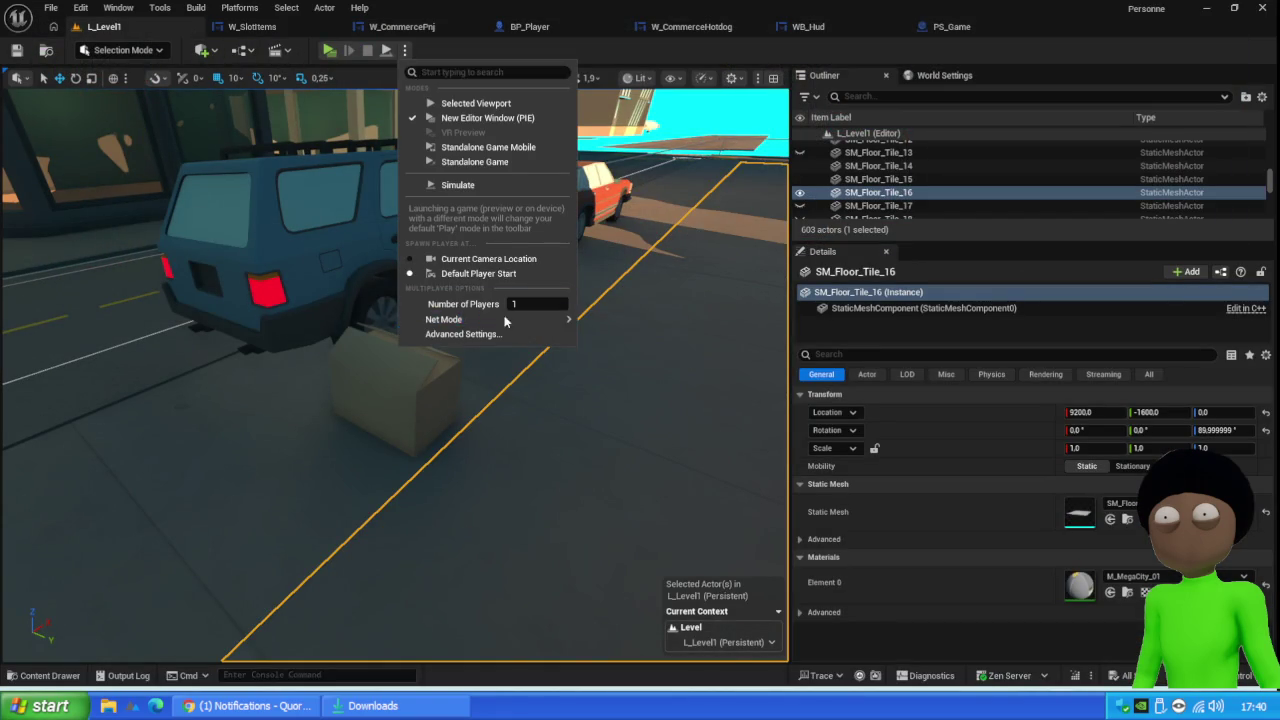
pyautogui.moveTo(560, 320)
pyautogui.click(620, 355)
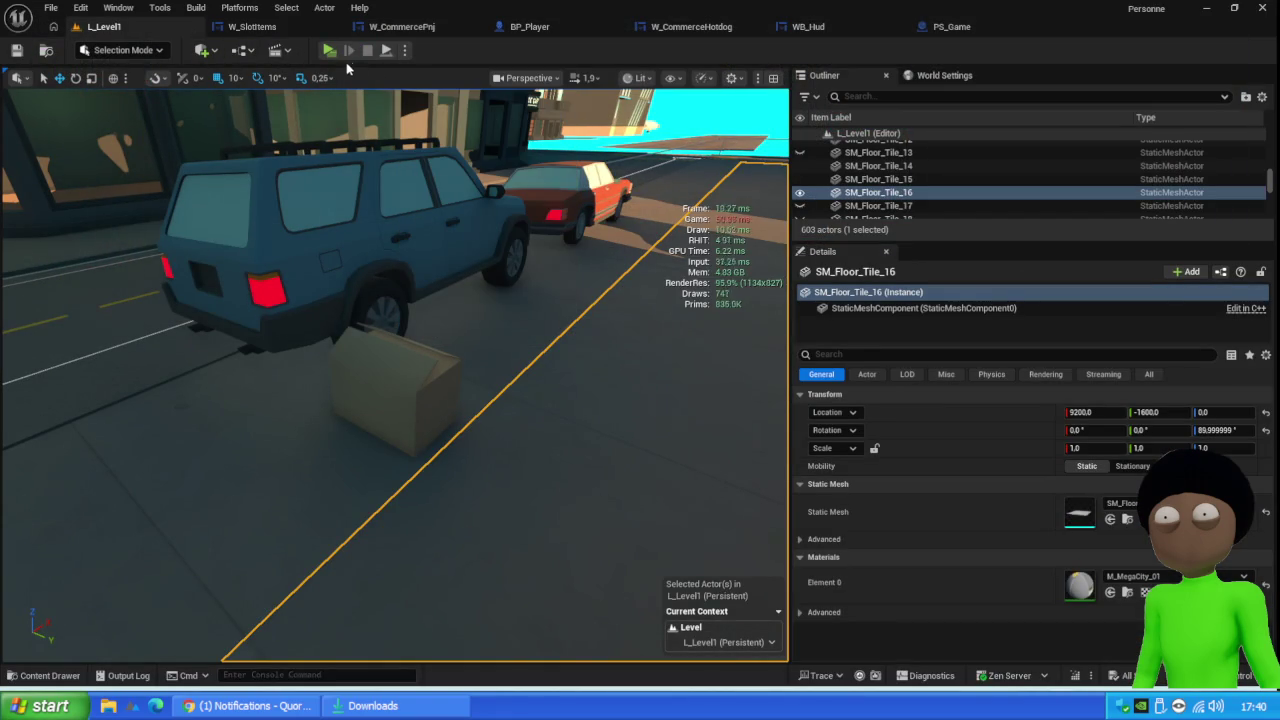
# Play as client, walk toward the parked car, stop, and return to PS_Game's event graph
pyautogui.click(333, 55)
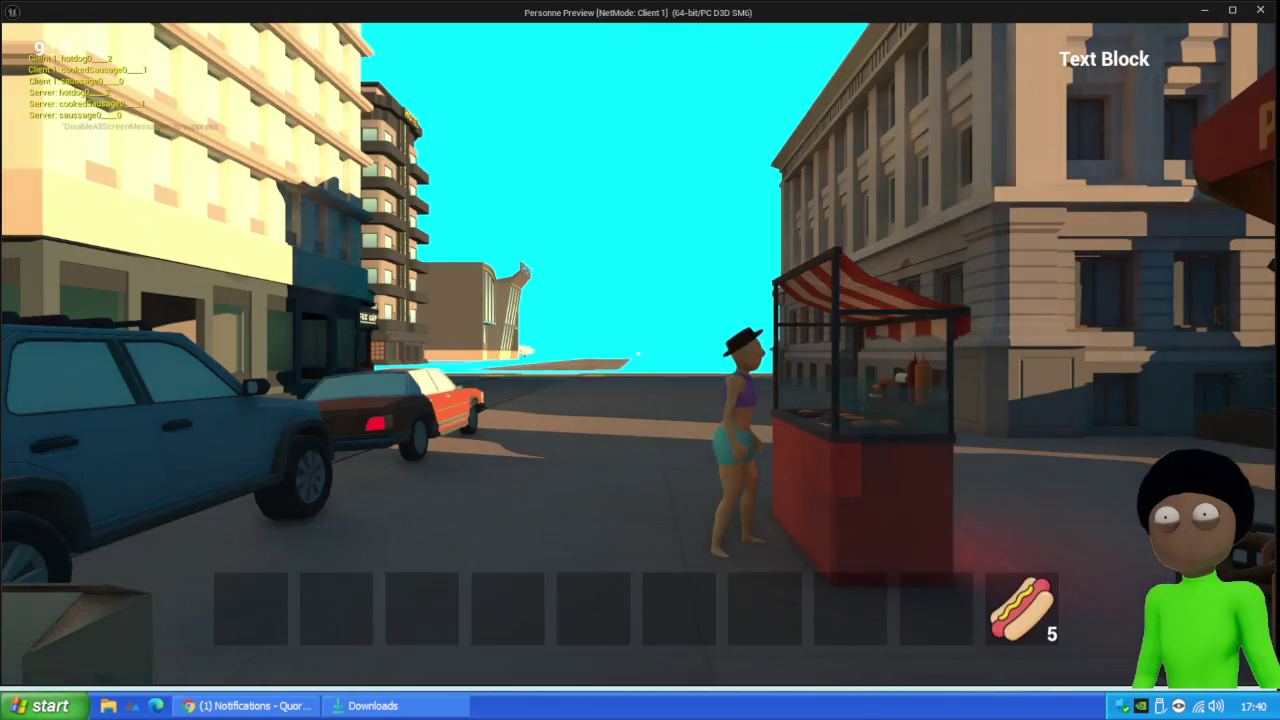
pyautogui.press('w')
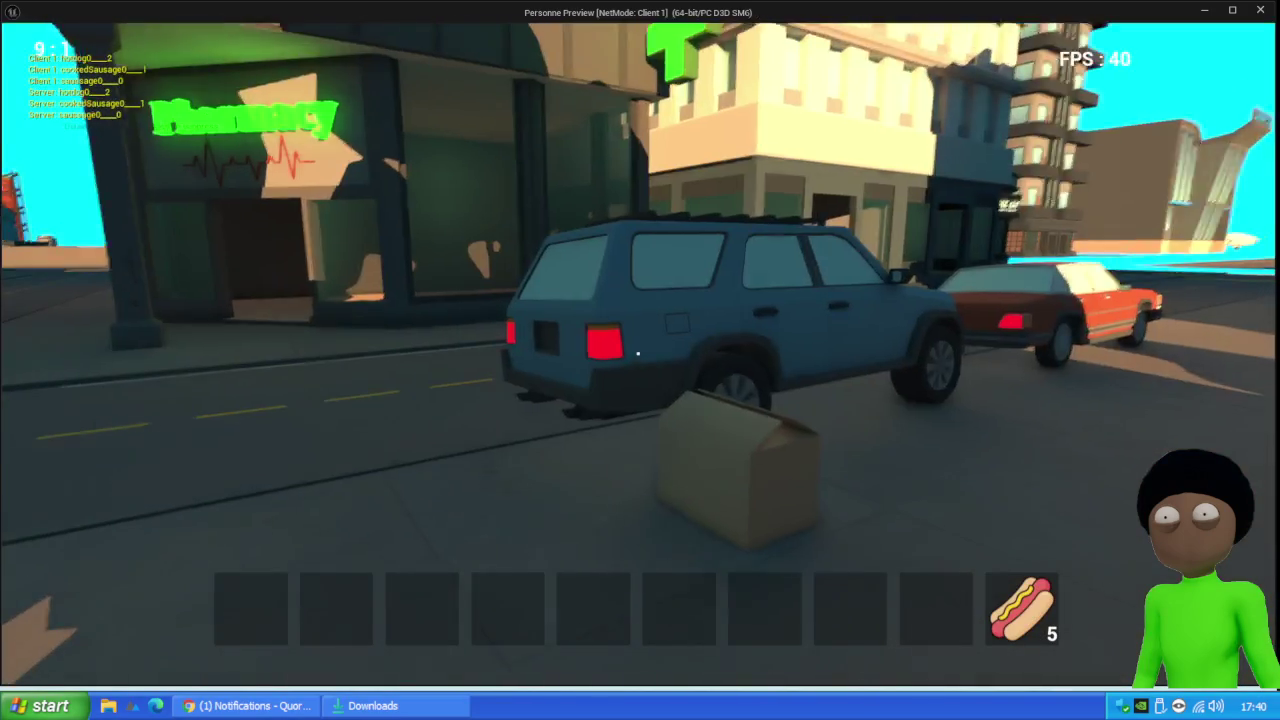
pyautogui.press('Escape')
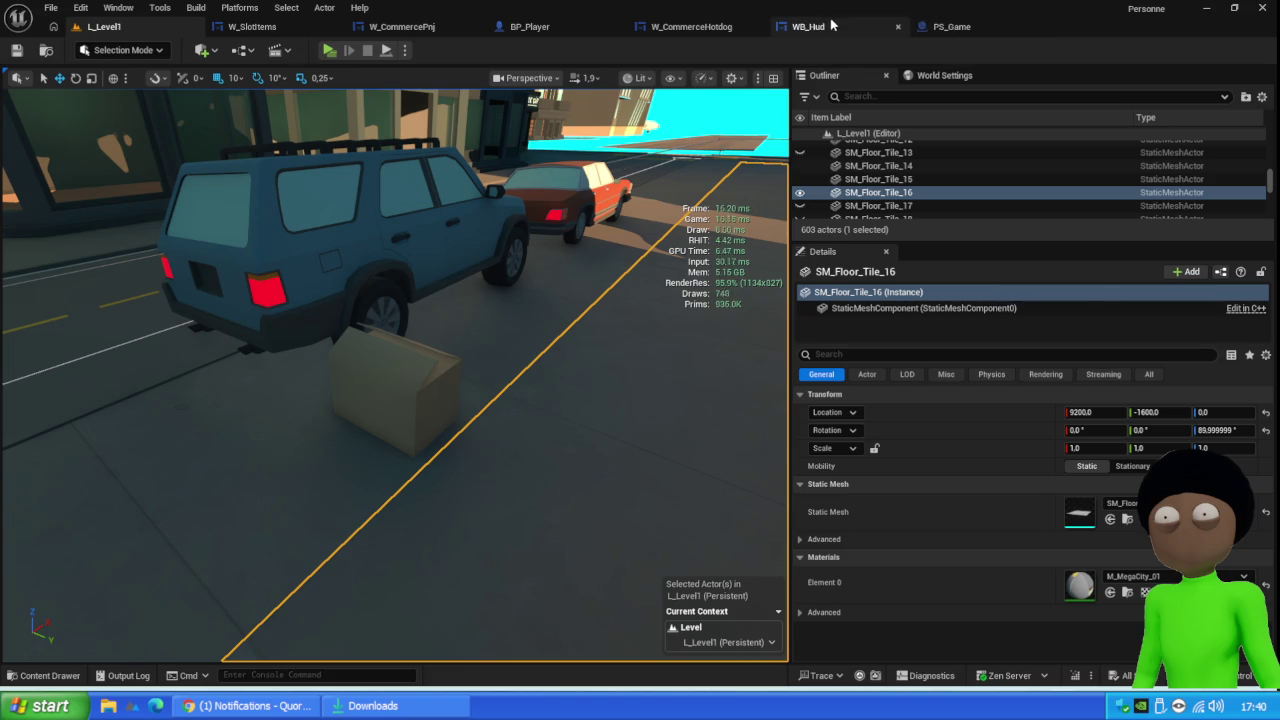
pyautogui.click(948, 27)
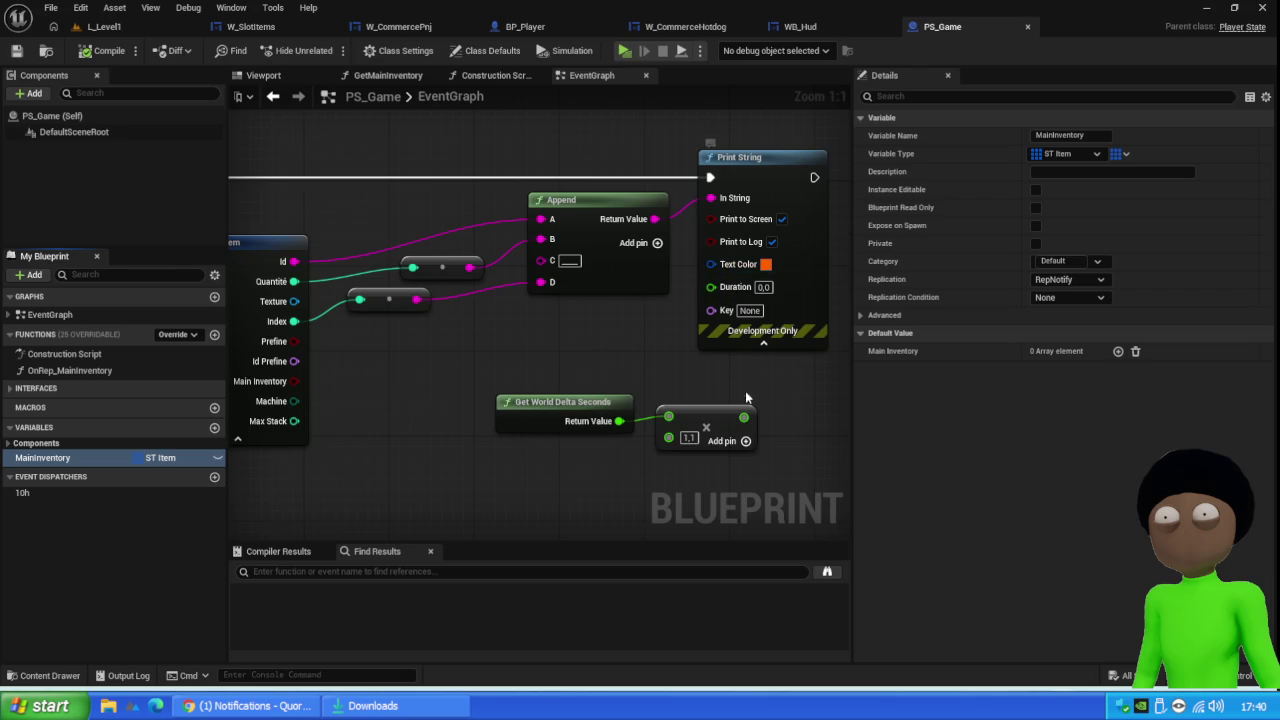
# Feed World Delta Seconds plus 1.01 into Print String's Duration and compile PS_Game
pyautogui.moveTo(743, 417); pyautogui.dragTo(736, 298)
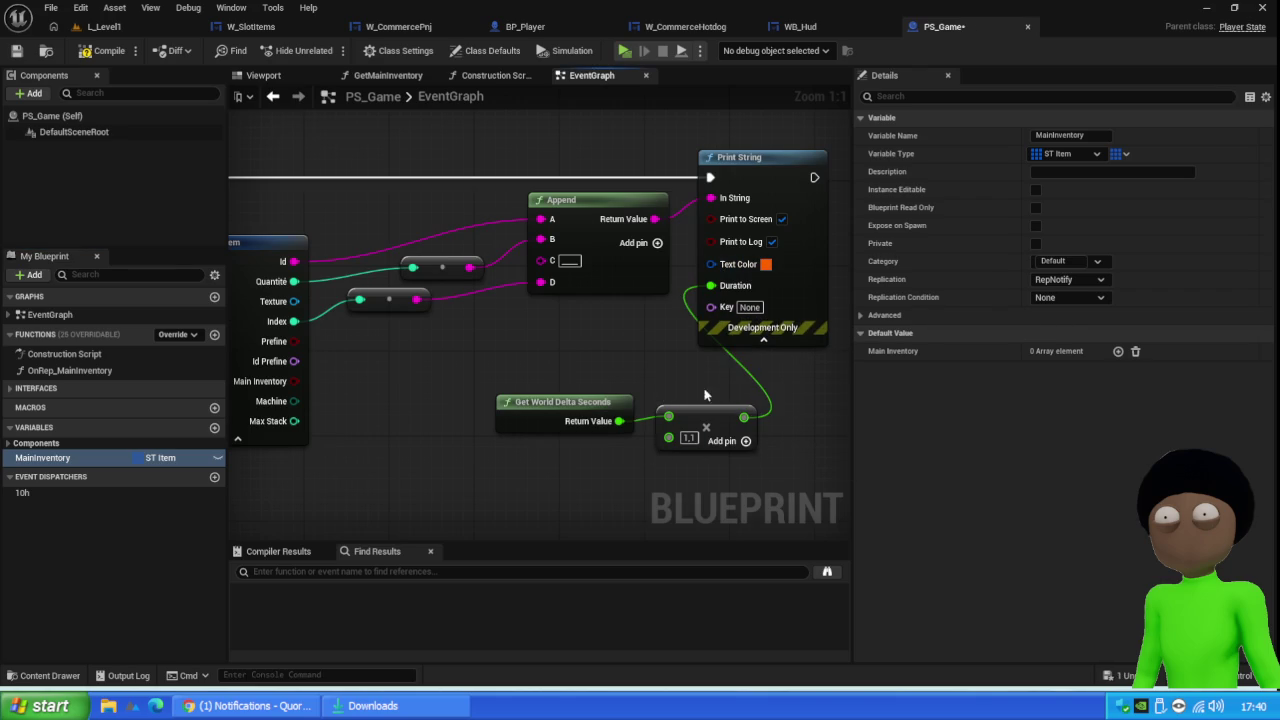
pyautogui.moveTo(710, 420); pyautogui.dragTo(687, 367)
pyautogui.moveTo(580, 402)
pyautogui.mouseDown()
pyautogui.moveTo(536, 359)
pyautogui.moveTo(647, 384)
pyautogui.mouseUp()
pyautogui.press('Return')
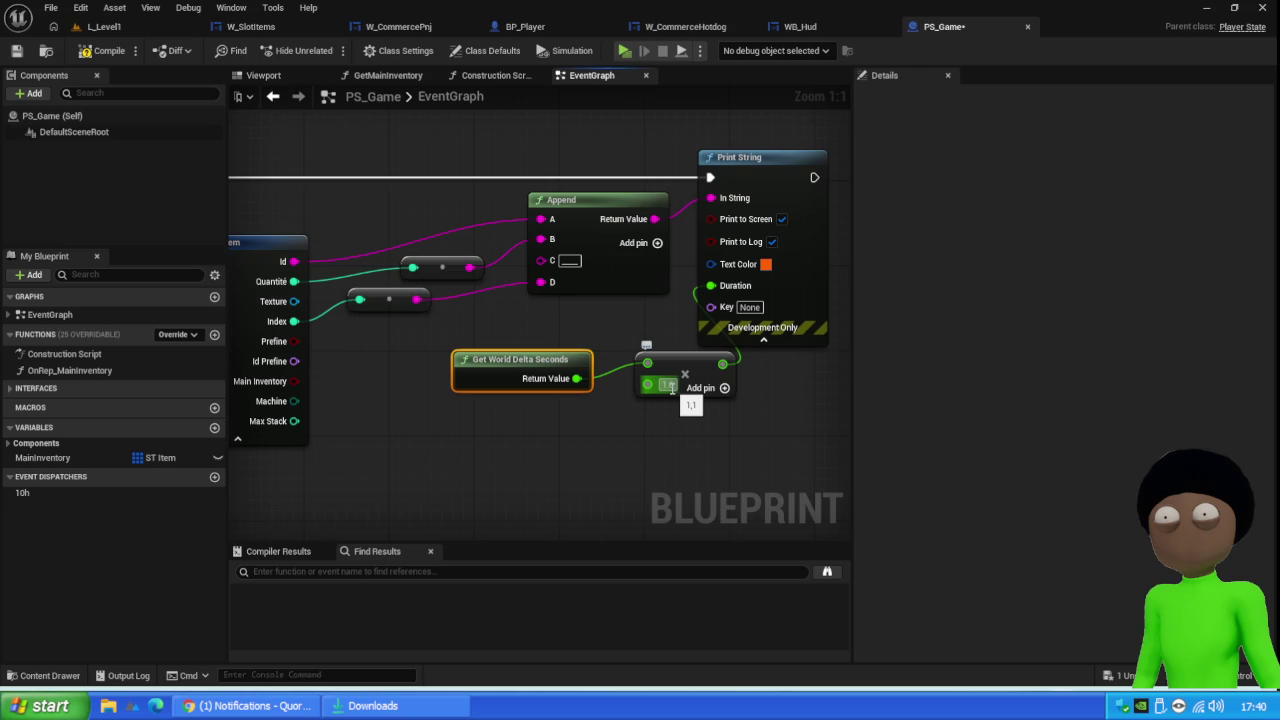
pyautogui.write('1.01')
pyautogui.press('Return')
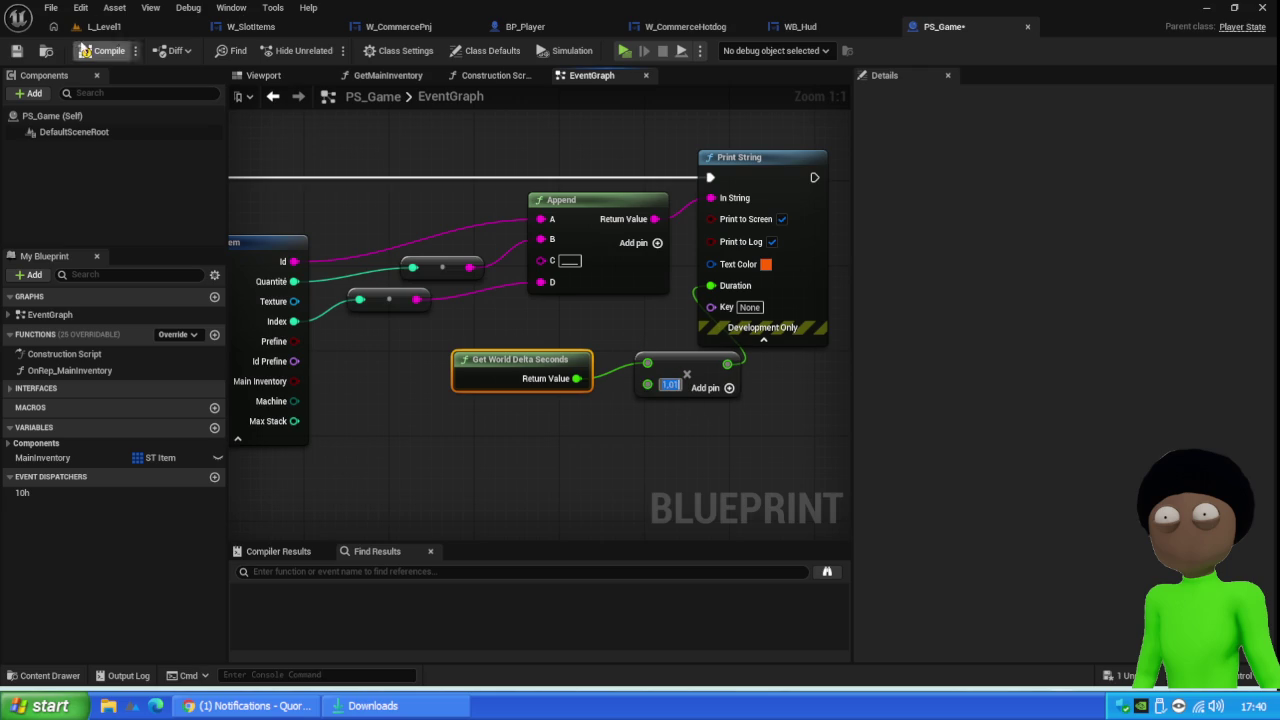
pyautogui.click(96, 52)
pyautogui.click(104, 26)
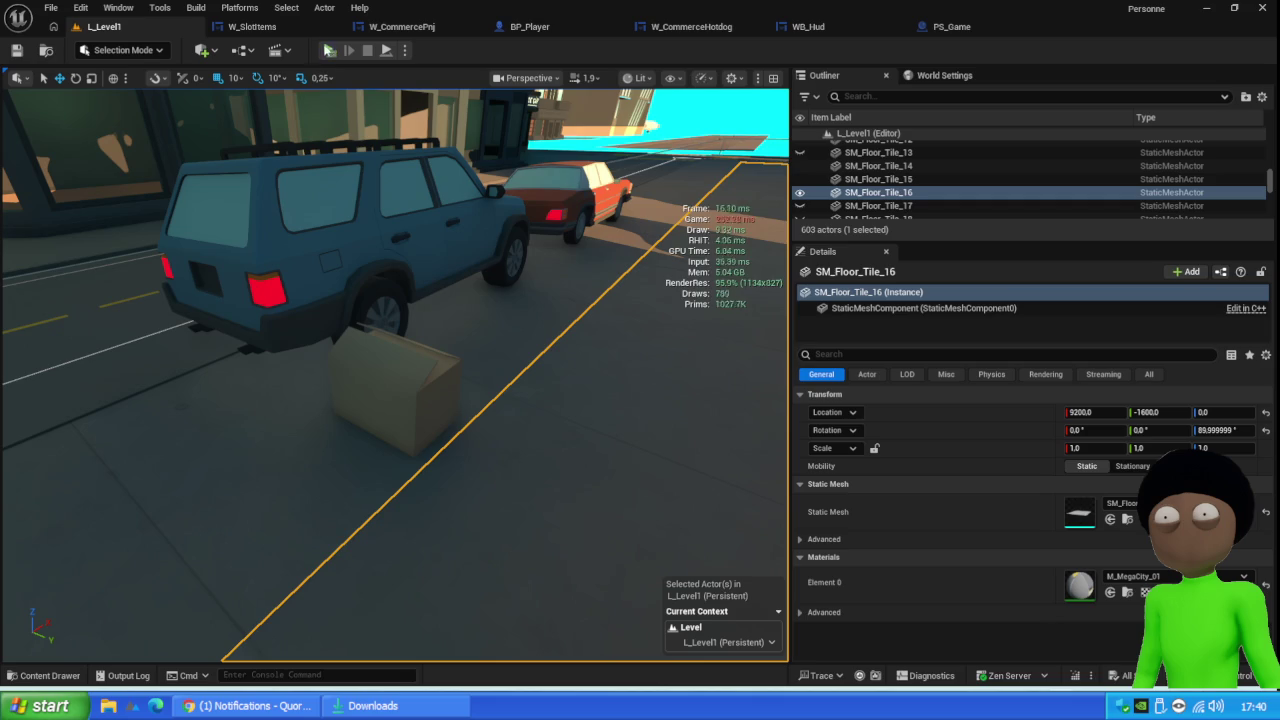
# In a client play test, open the crafting box and drag its four sausages into the hotbar
pyautogui.click(328, 50)
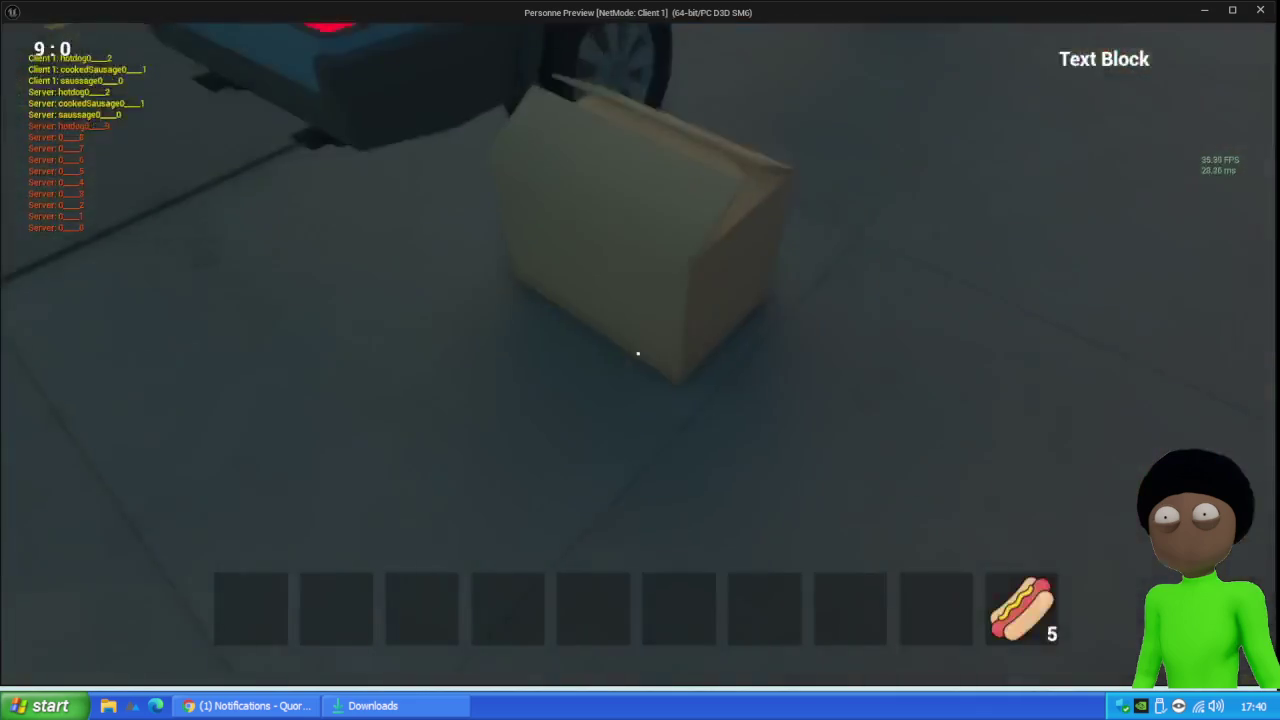
pyautogui.press('e')
pyautogui.moveTo(506, 346)
pyautogui.mouseDown()
pyautogui.moveTo(431, 514)
pyautogui.moveTo(337, 612)
pyautogui.mouseUp()
pyautogui.moveTo(640, 358); pyautogui.dragTo(495, 610)
pyautogui.moveTo(720, 362); pyautogui.dragTo(586, 606)
pyautogui.moveTo(539, 260)
pyautogui.mouseDown()
pyautogui.moveTo(646, 595)
pyautogui.moveTo(689, 620)
pyautogui.mouseUp()
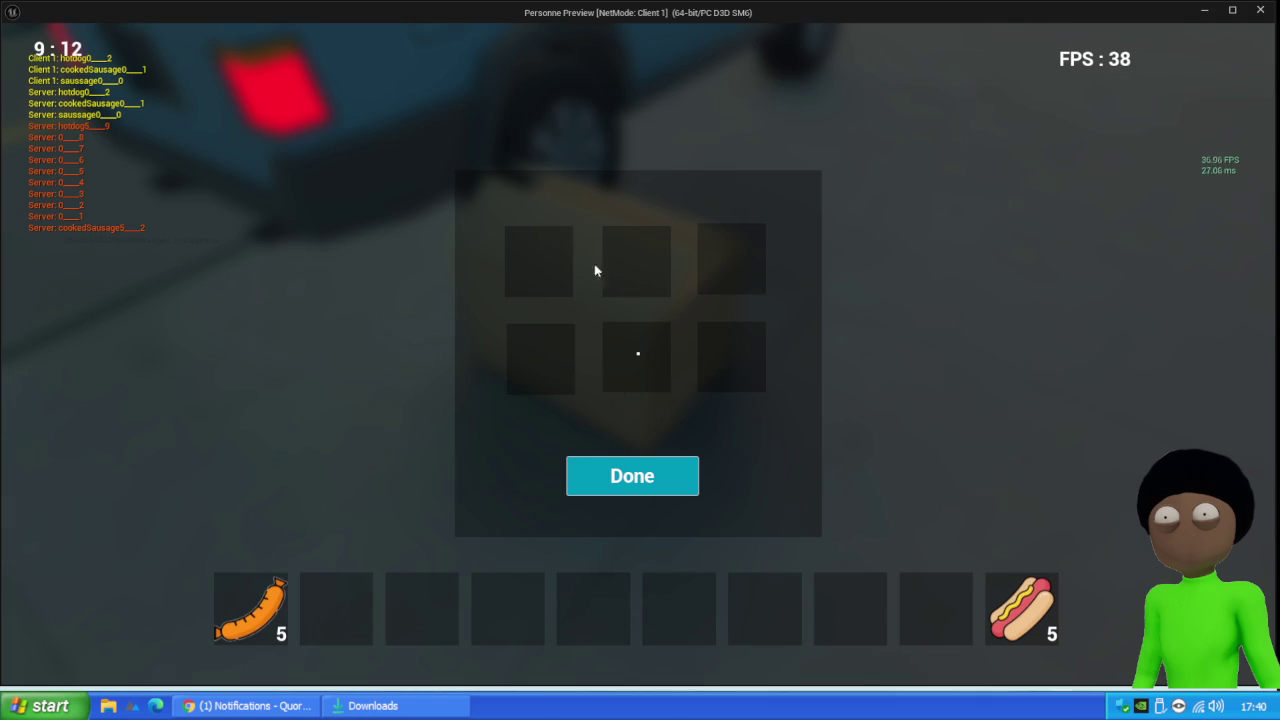
pyautogui.press('Escape')
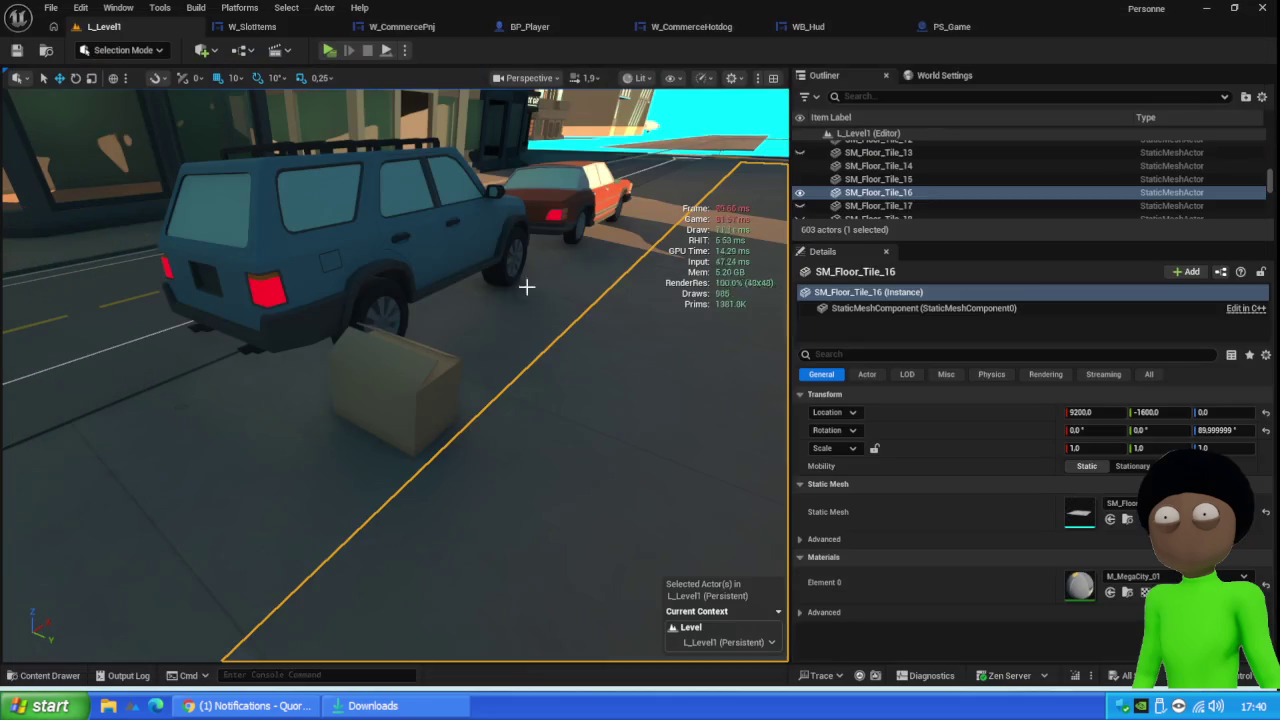
# Pull the camera back over the hotdog stalls, browse the Game blueprint assets, and minimize the editor
pyautogui.moveTo(400, 400)
pyautogui.mouseDown()
pyautogui.moveTo(340, 500)
pyautogui.moveTo(300, 440)
pyautogui.moveTo(310, 420)
pyautogui.moveTo(330, 440)
pyautogui.moveTo(391, 320)
pyautogui.mouseUp()
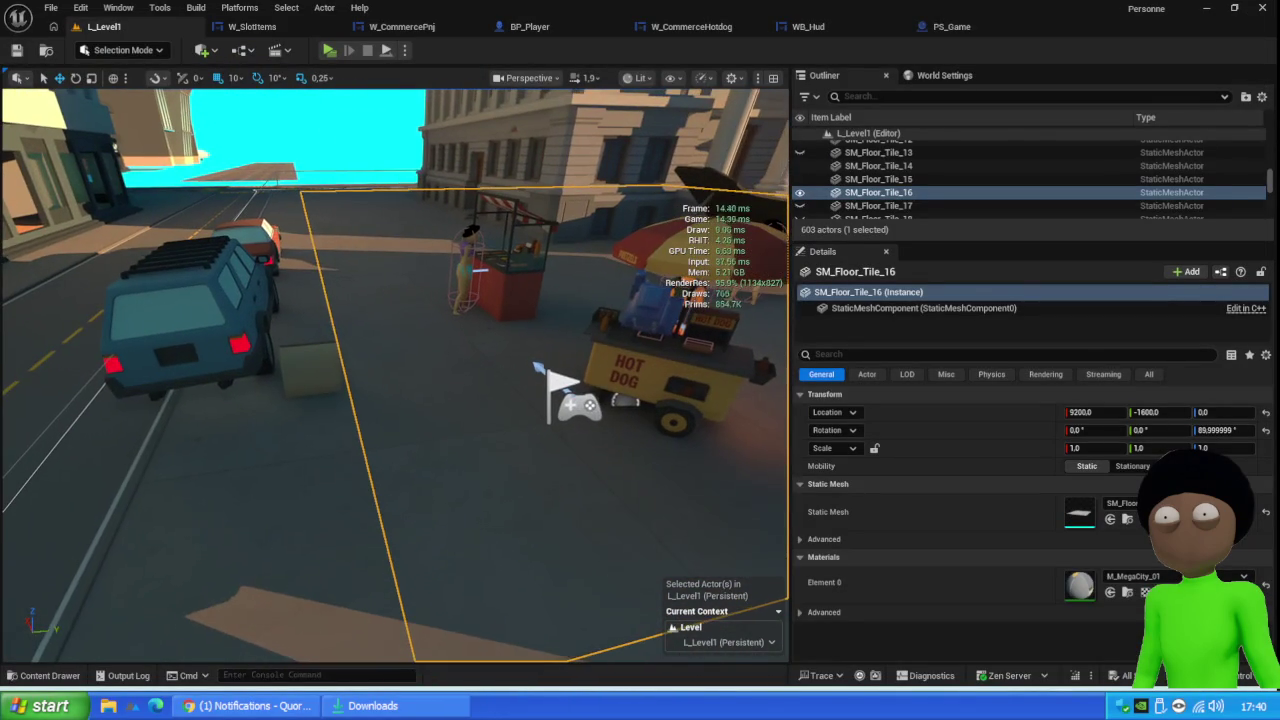
pyautogui.click(43, 675)
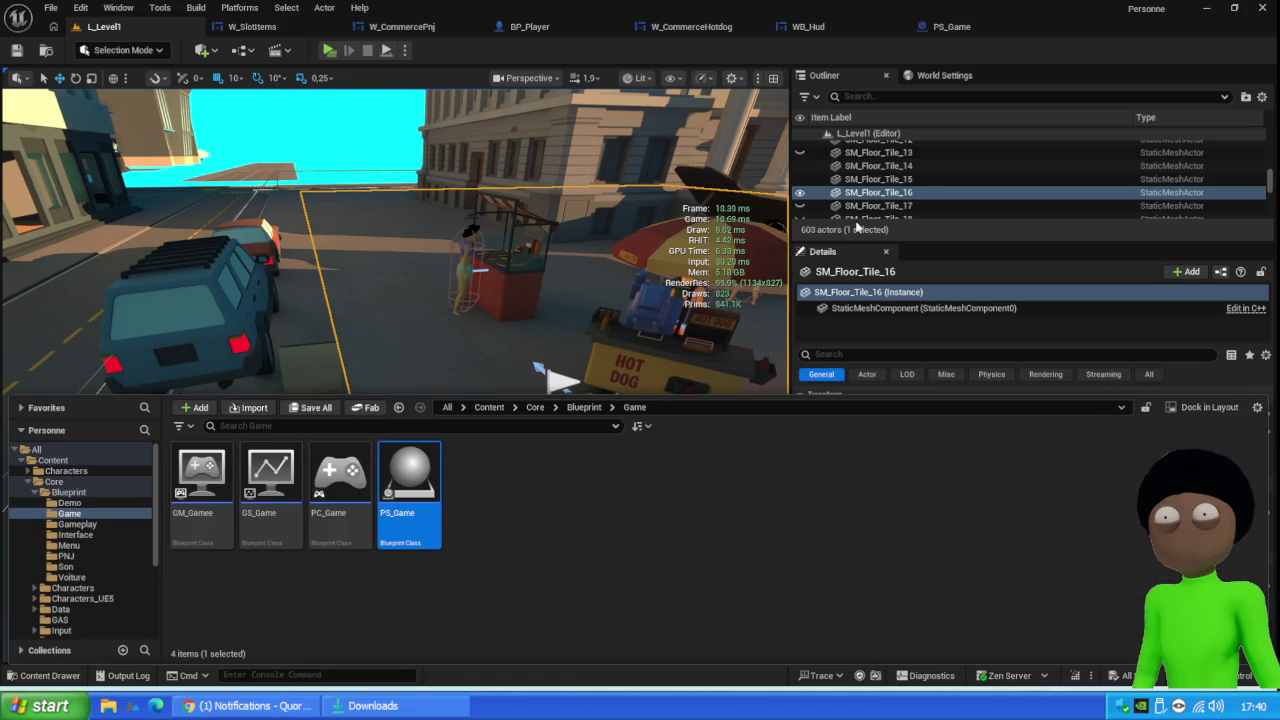
pyautogui.click(1248, 8)
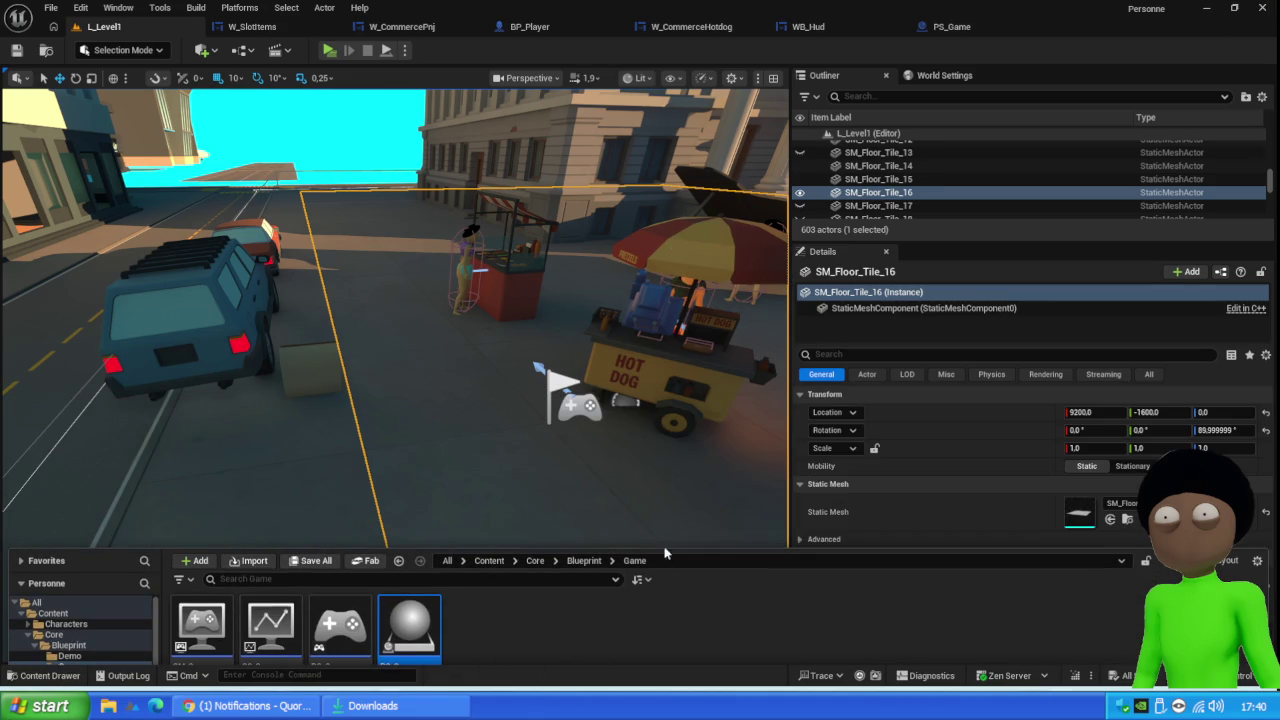
pyautogui.press('super+d')
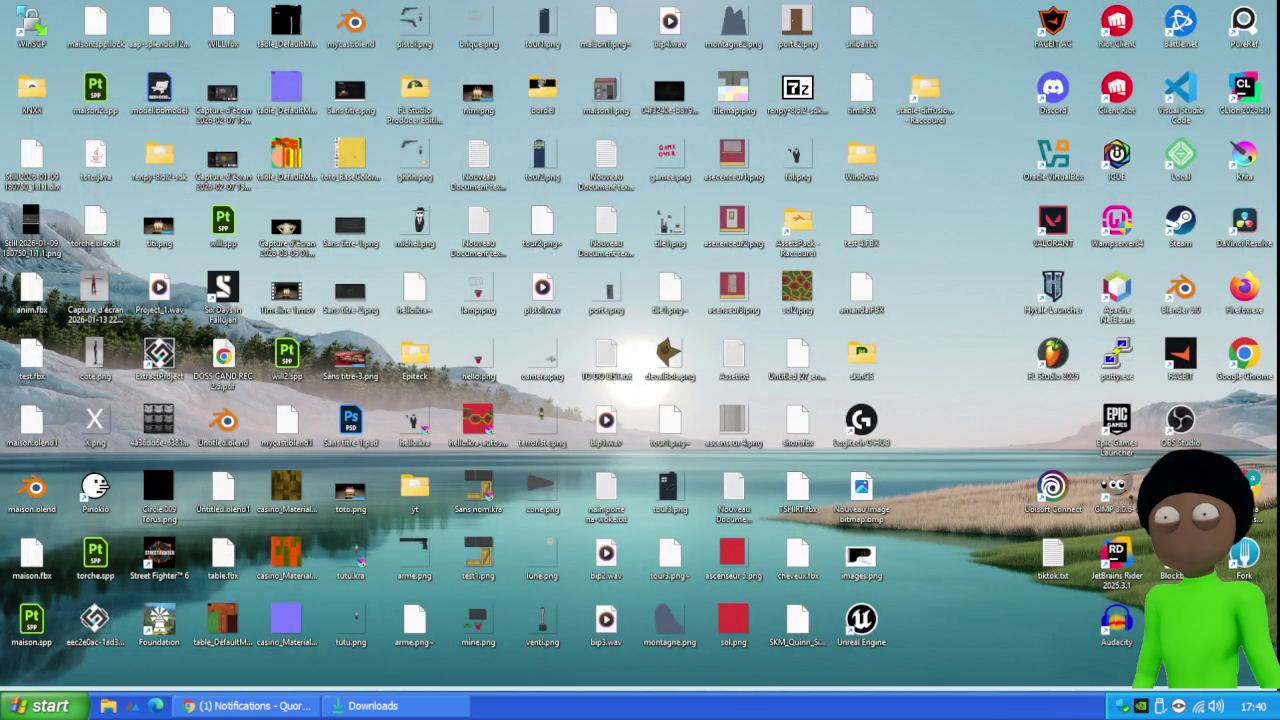
# Launch Personne.uproject from the Personne project folder and maximize the Explorer window
pyautogui.click(272, 640)
pyautogui.doubleClick(225, 414)
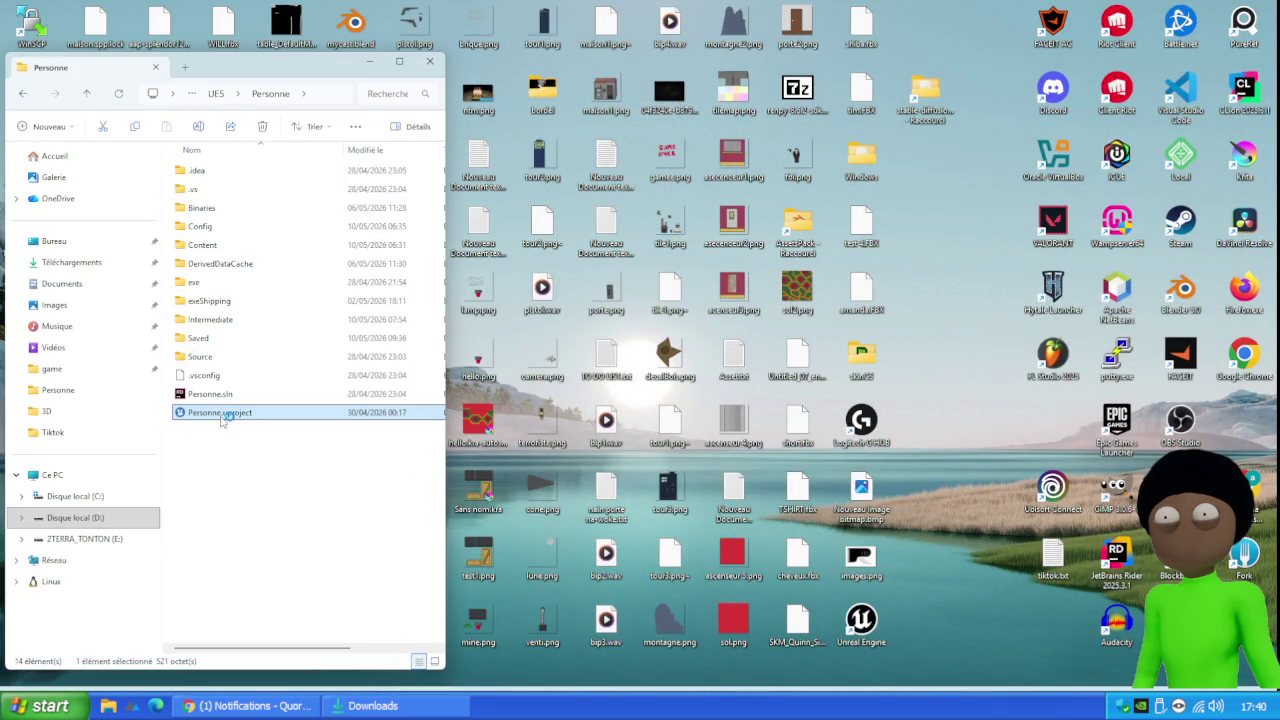
pyautogui.click(392, 62)
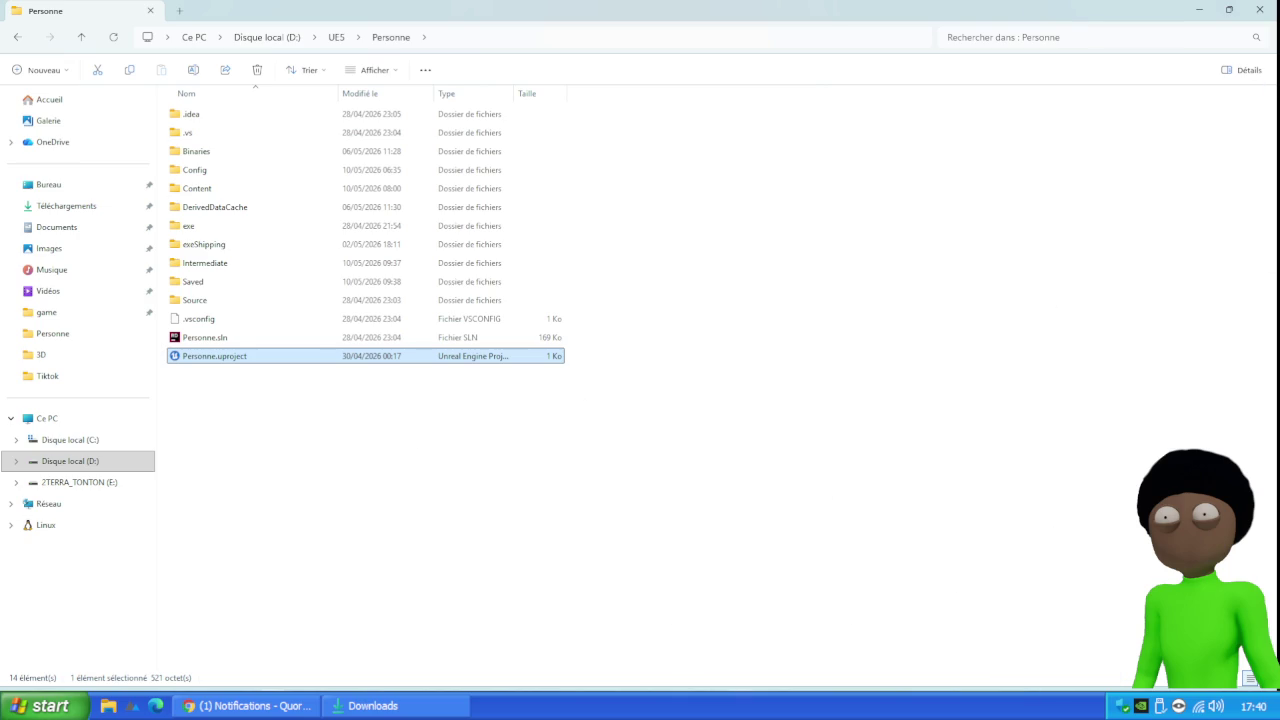
# Close the Narrative Inventory browser window and minimize File Explorer to reveal Unreal
pyautogui.moveTo(250, 705)
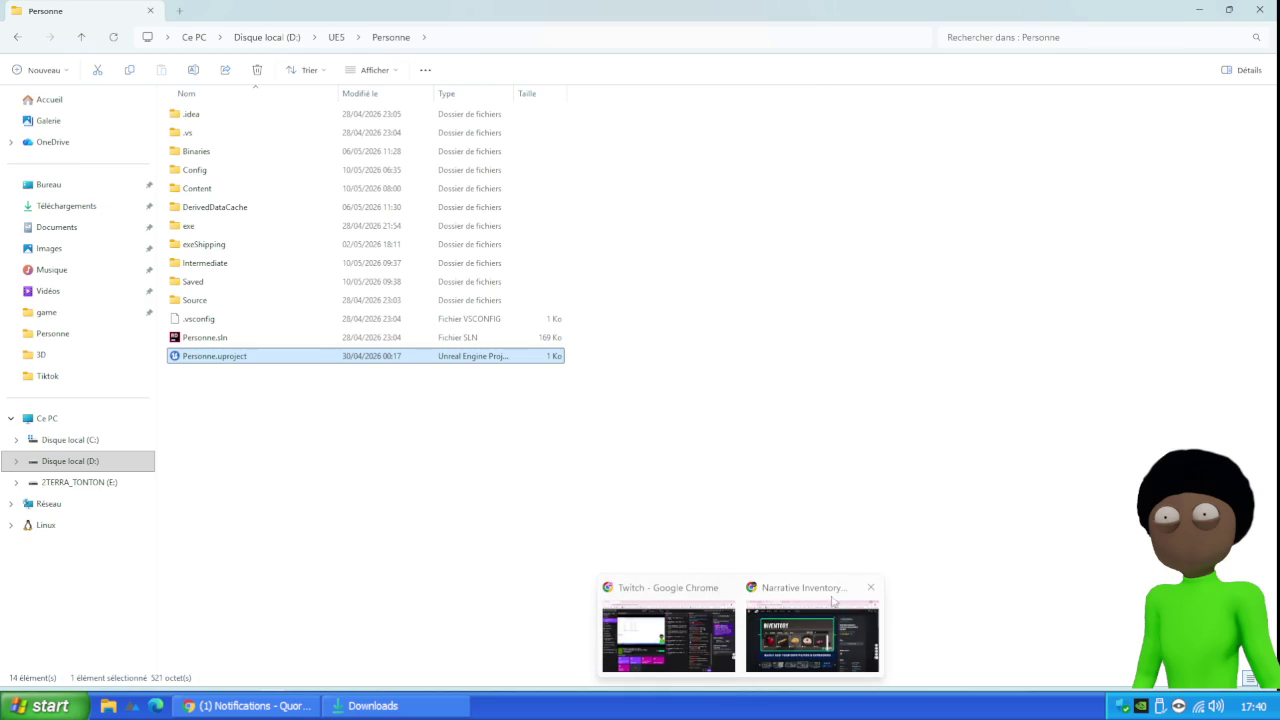
pyautogui.click(871, 588)
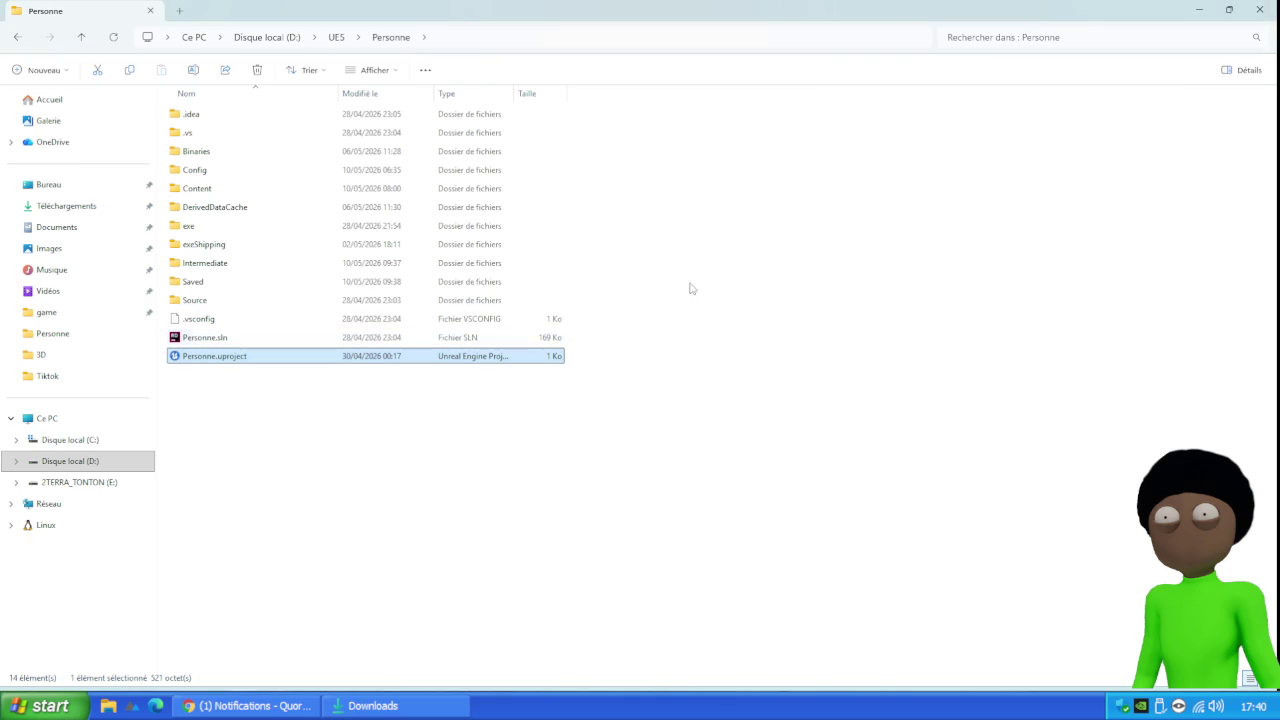
pyautogui.click(1199, 8)
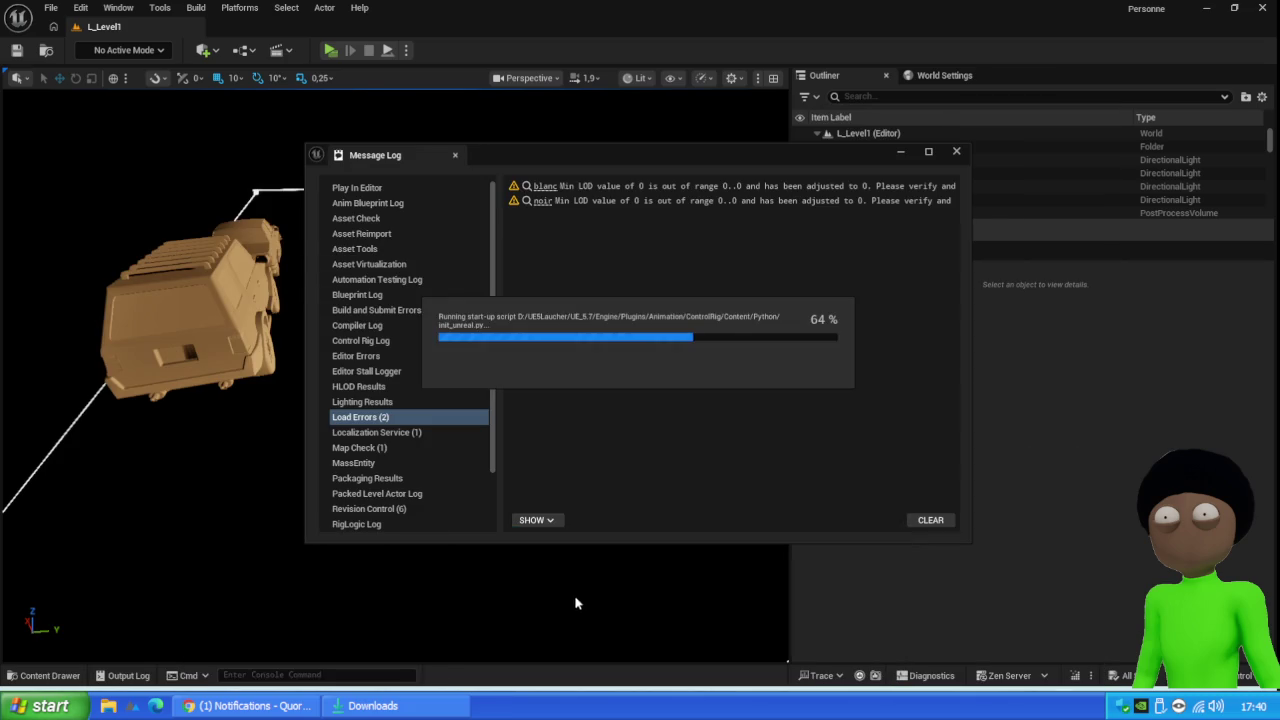
# Close the Message Log and play-test as Client, opening and closing the sausage inventory with E
pyautogui.click(955, 152)
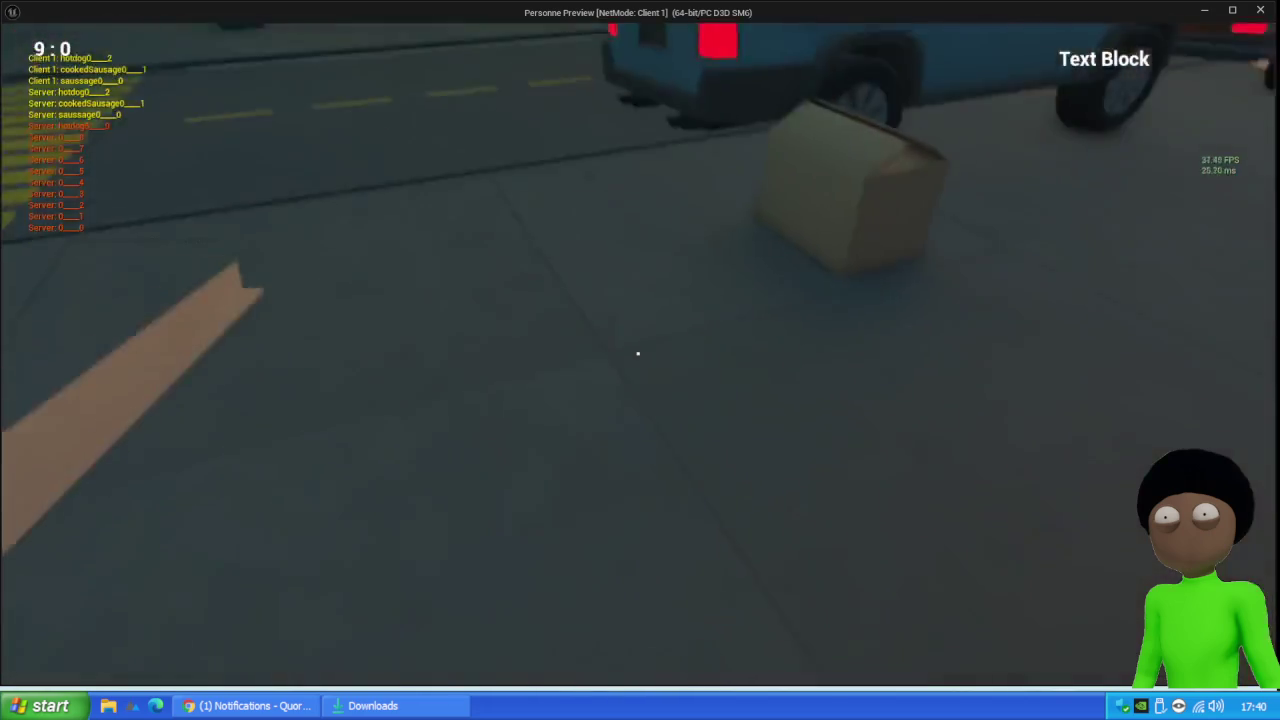
pyautogui.press('e')
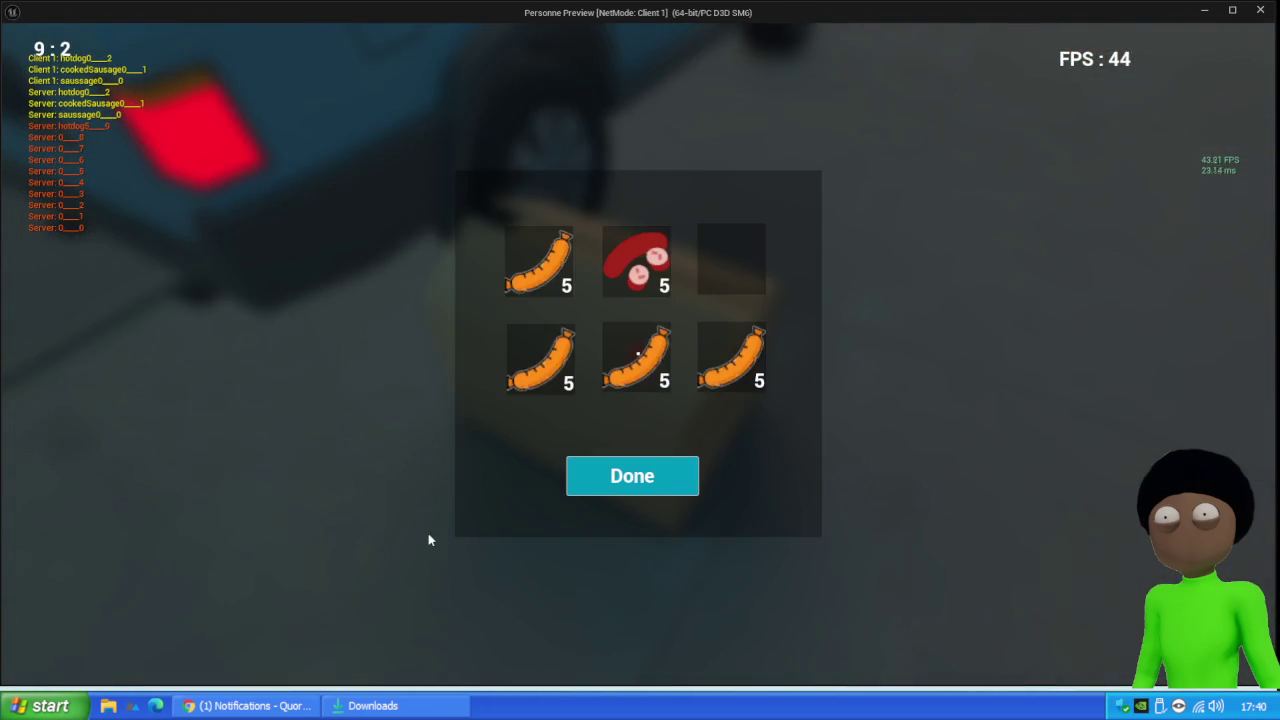
pyautogui.click(632, 476)
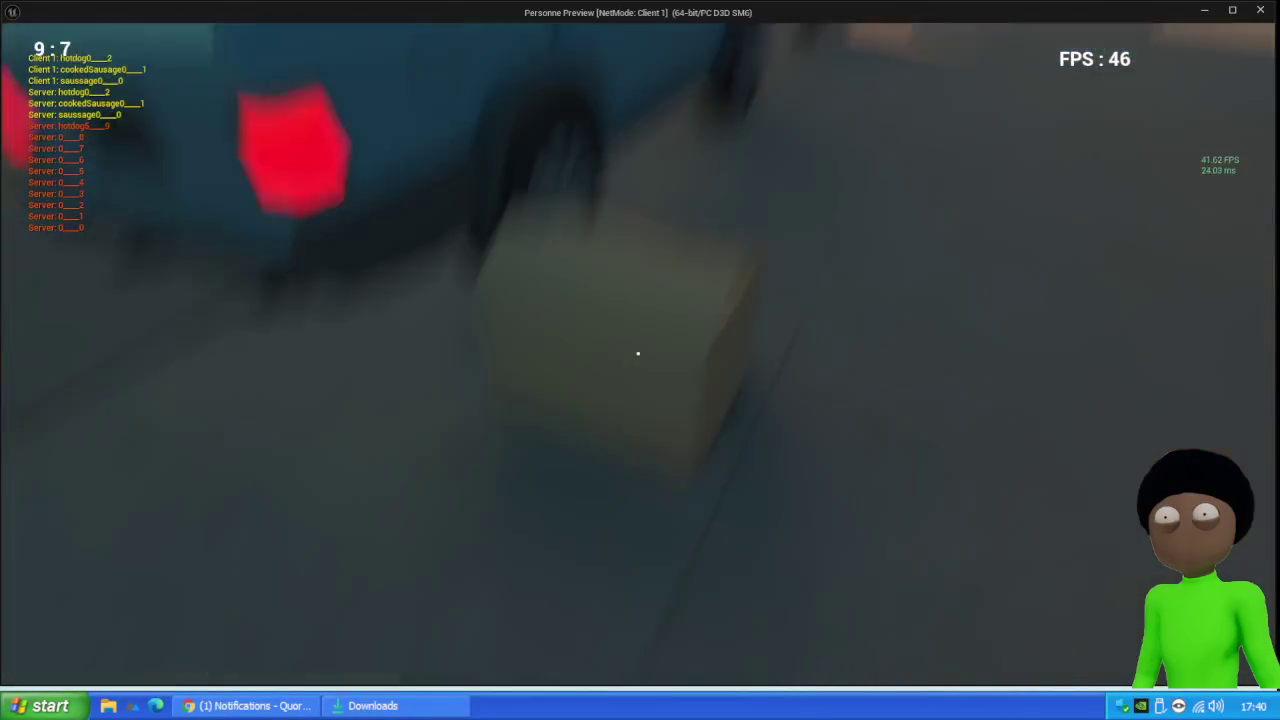
pyautogui.press('e')
pyautogui.press('Escape')
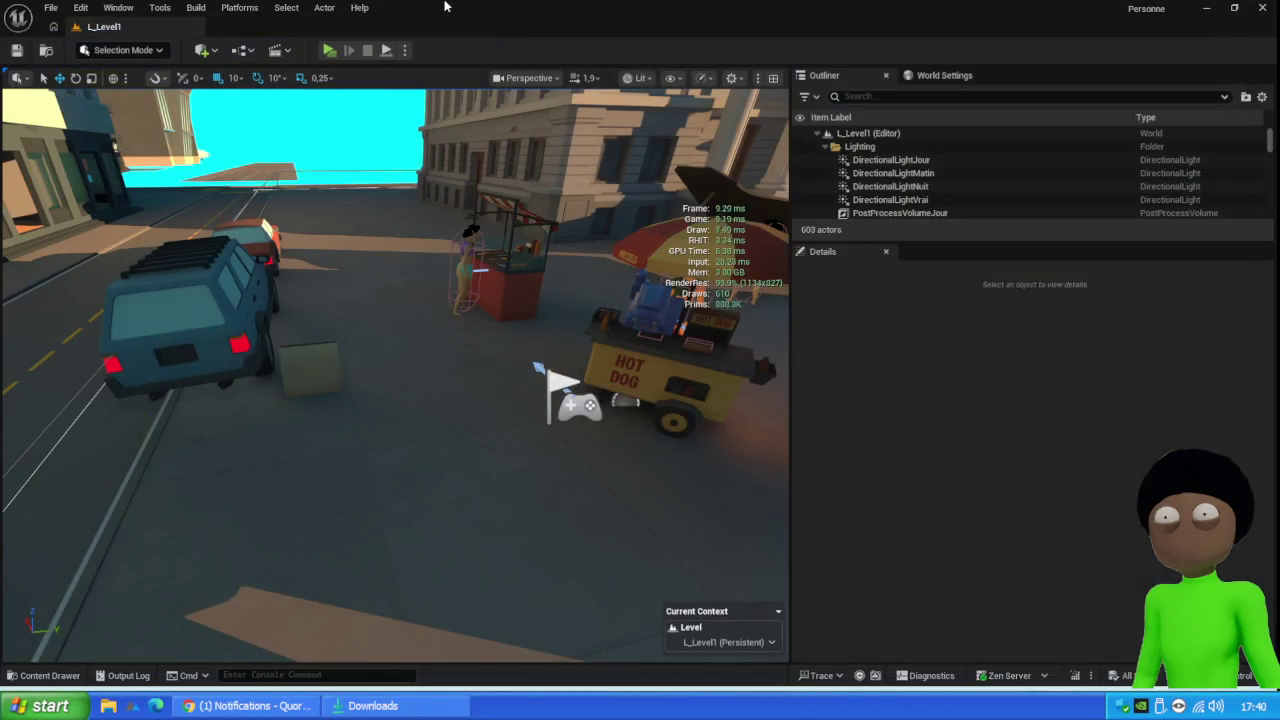
# Open BP_Player from the Blueprint folder in the Content Drawer and show its EventGraph
pyautogui.click(48, 675)
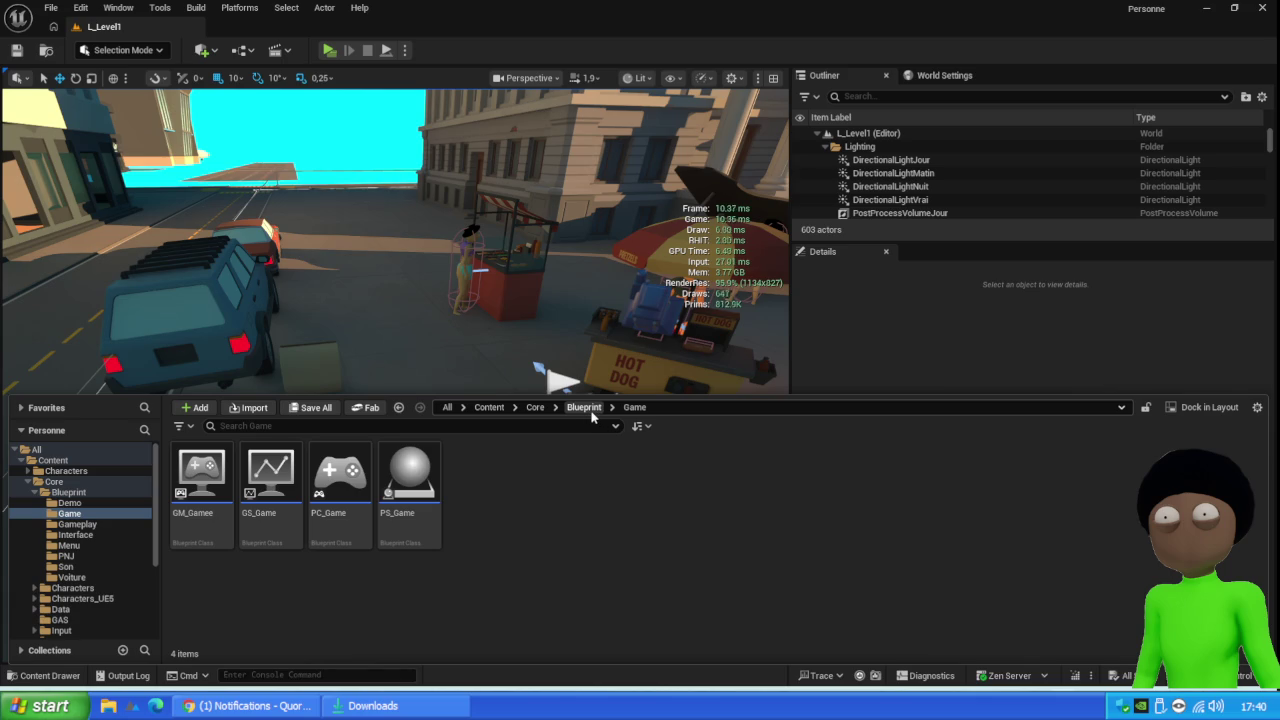
pyautogui.click(588, 409)
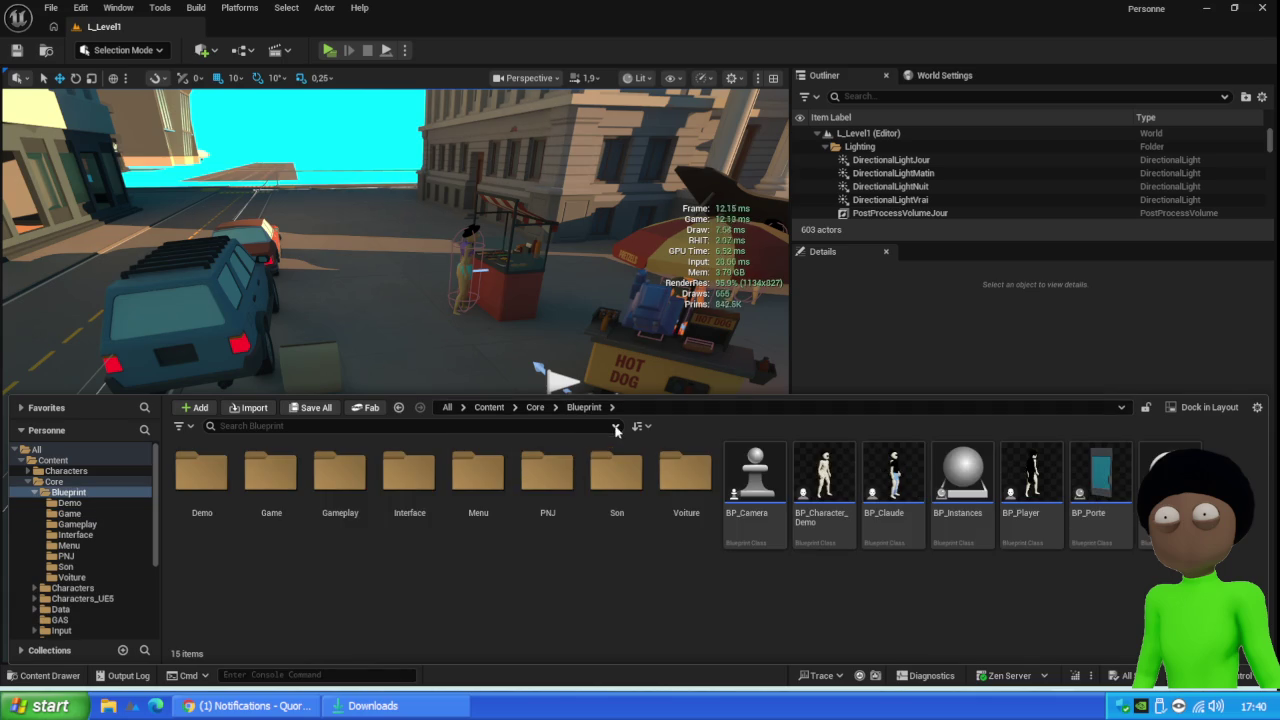
pyautogui.doubleClick(1033, 480)
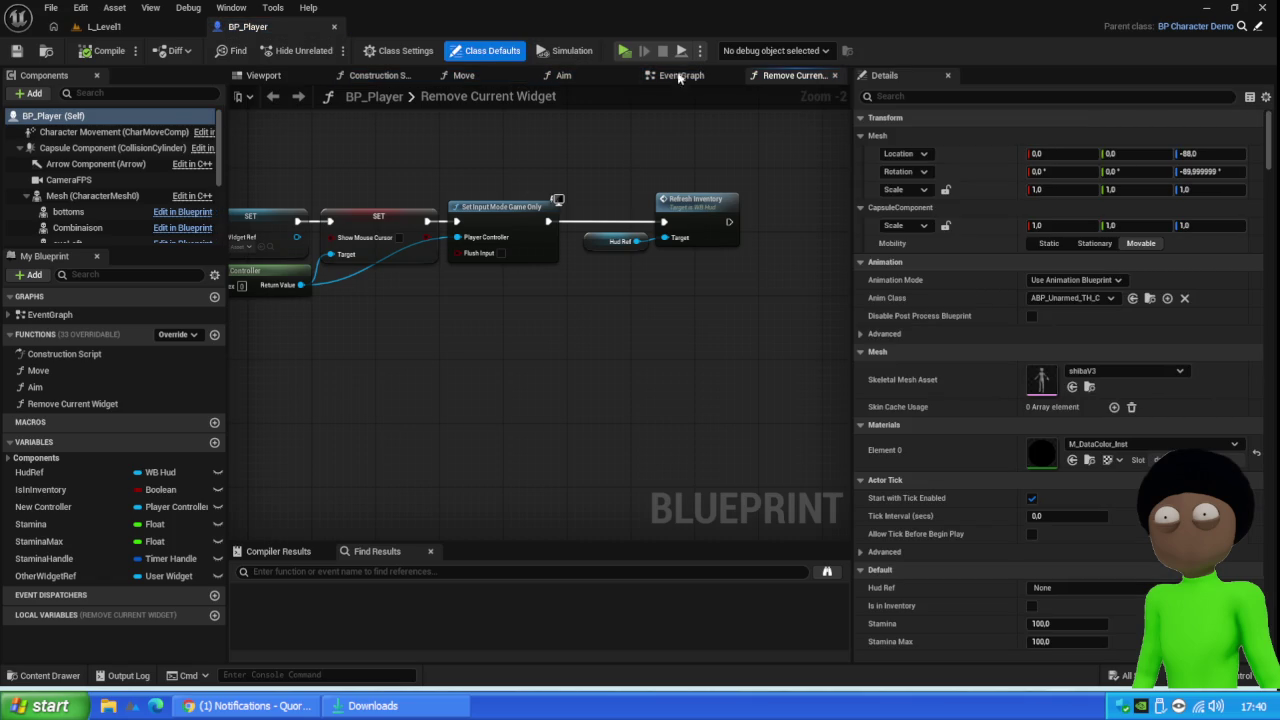
pyautogui.click(696, 82)
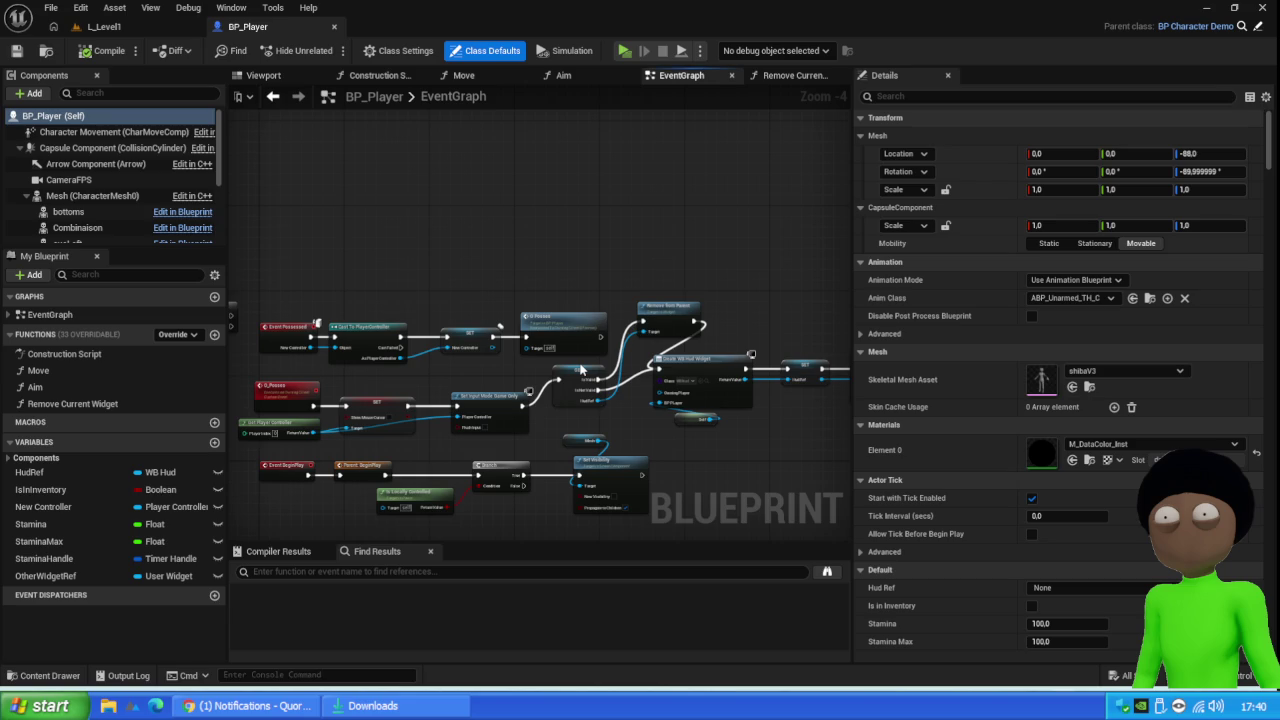
# Browse the EventGraph's add-node list a few times, closing it without adding anything
pyautogui.rightClick(580, 370)
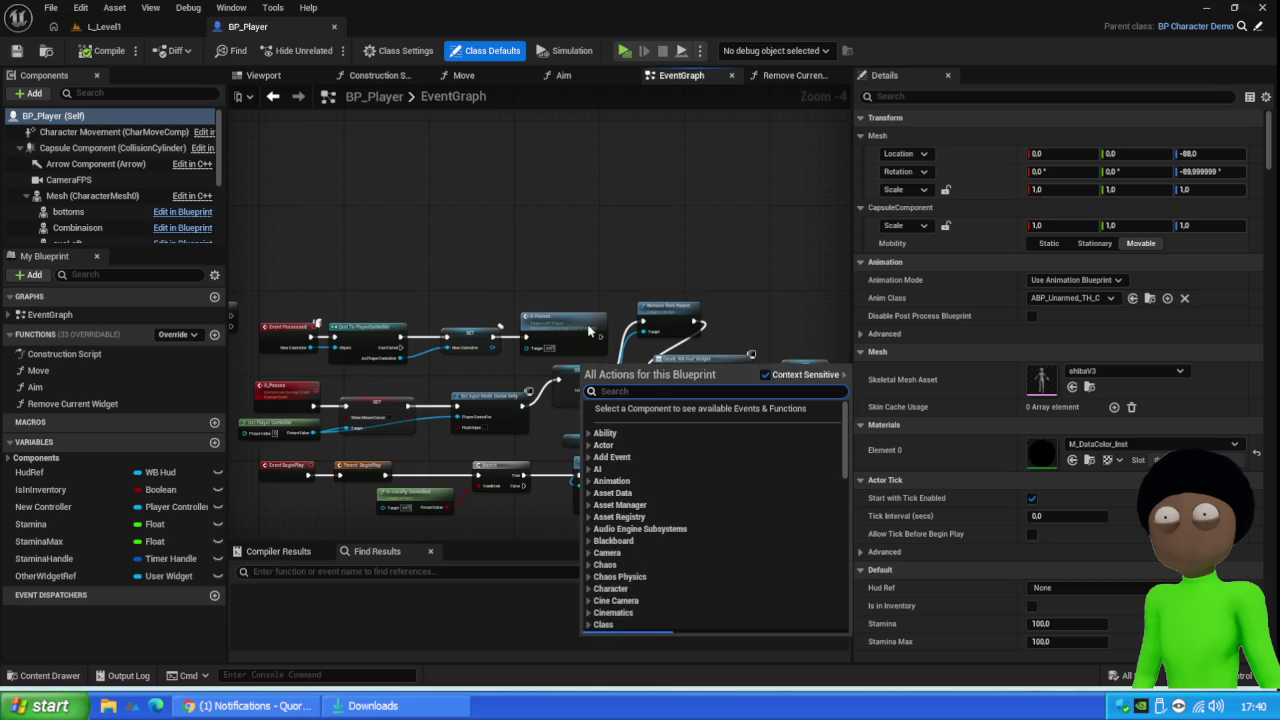
pyautogui.click(648, 218)
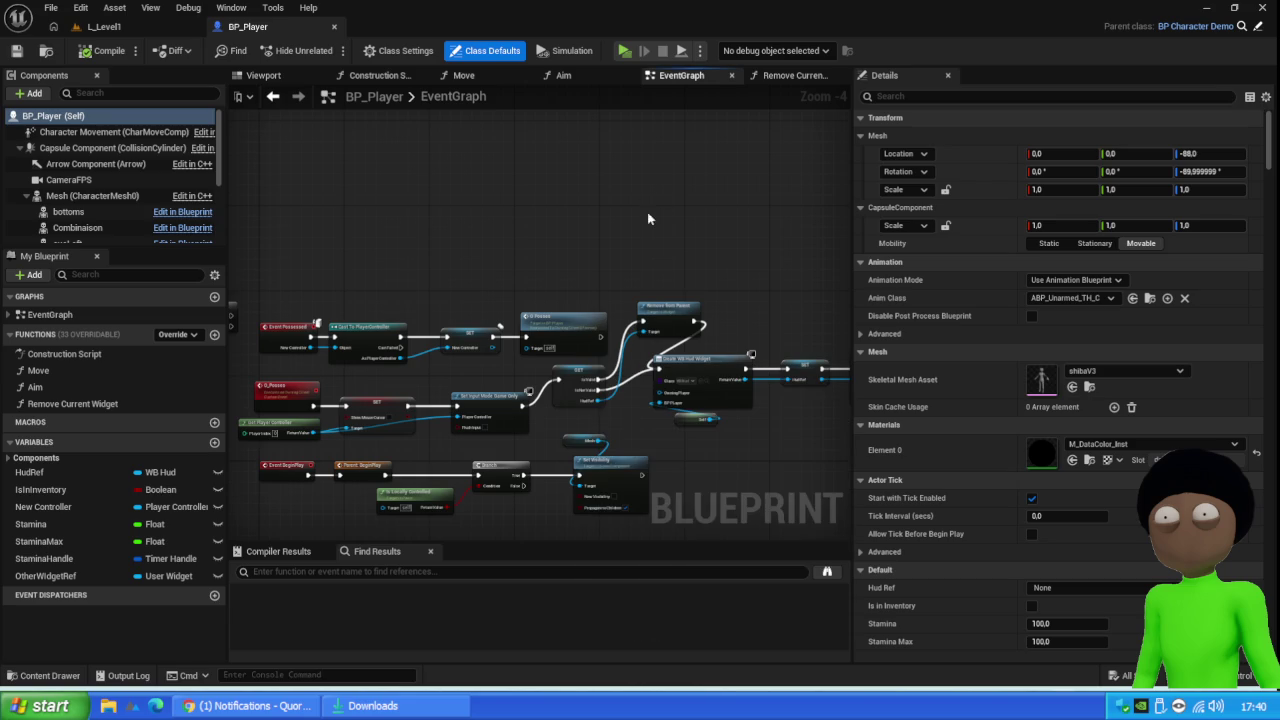
pyautogui.rightClick(692, 430)
pyautogui.click(615, 262)
pyautogui.rightClick(615, 264)
pyautogui.scroll(-3, 700, 420)
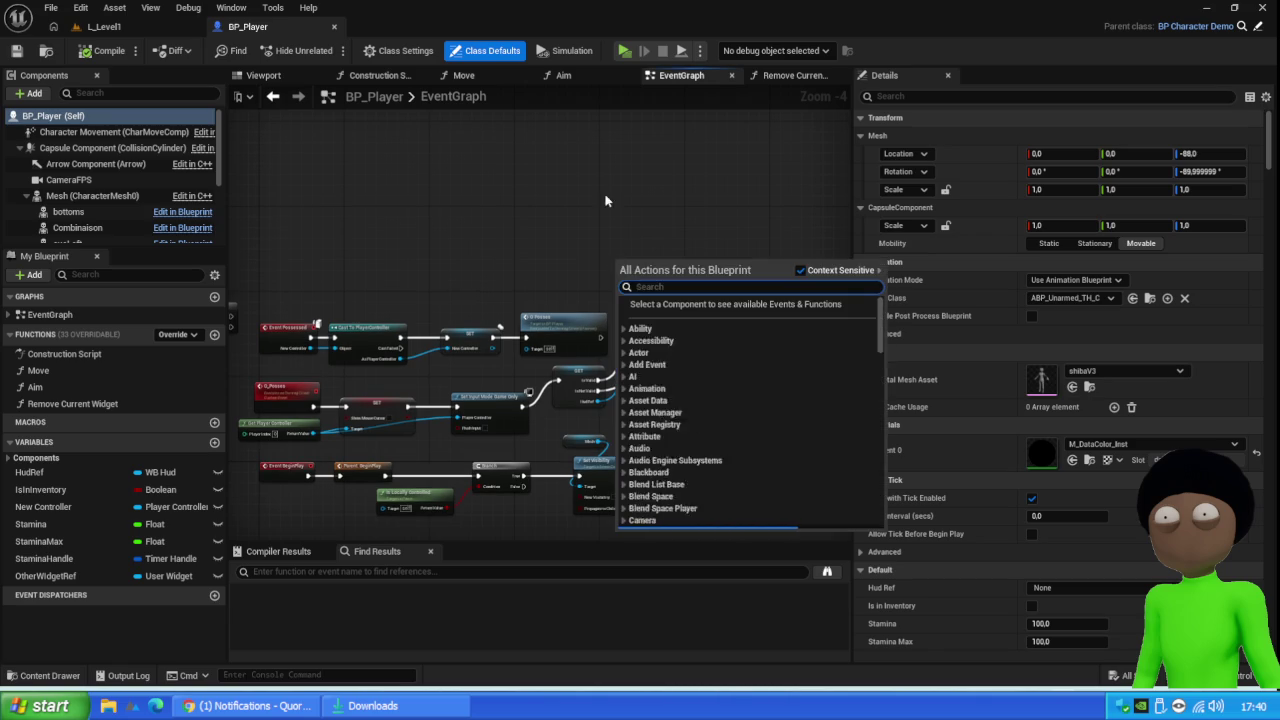
pyautogui.press('Escape')
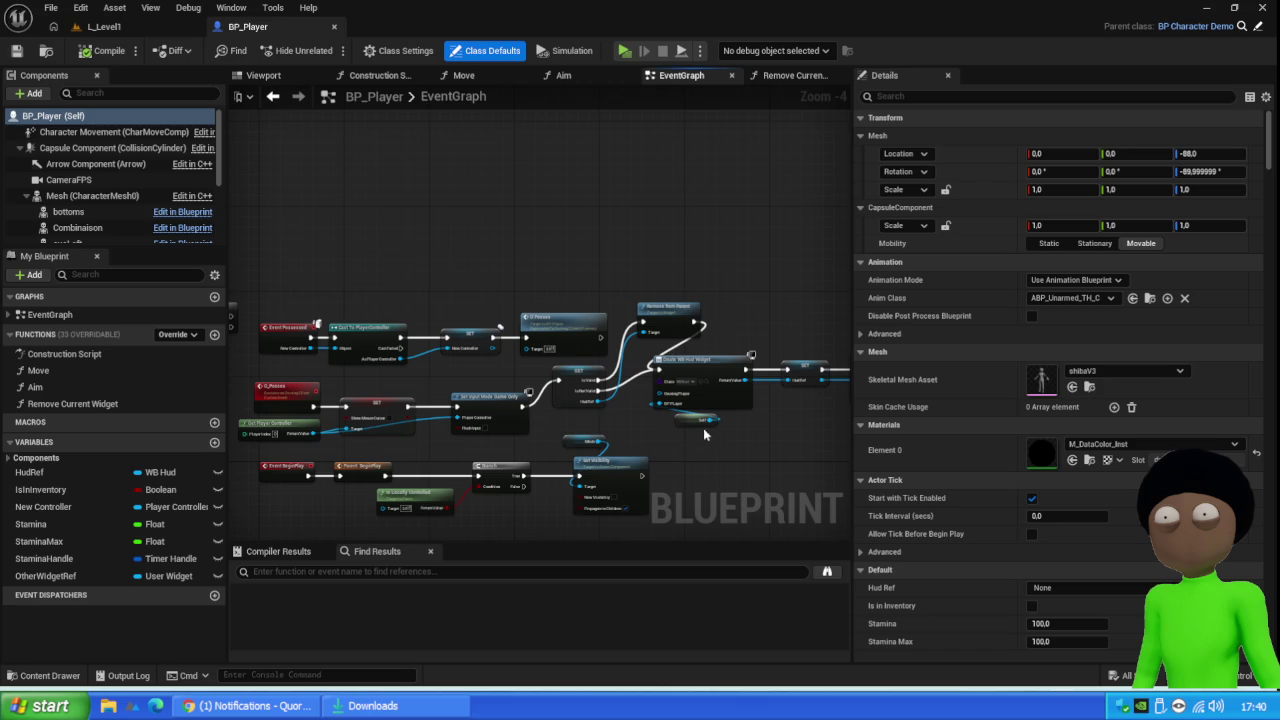
# Inspect the Event Possessed, IS_Paused input mode and Add to Viewport nodes, then select O_Posses
pyautogui.moveTo(697, 478)
pyautogui.mouseDown()
pyautogui.moveTo(789, 366)
pyautogui.moveTo(800, 310)
pyautogui.mouseUp()
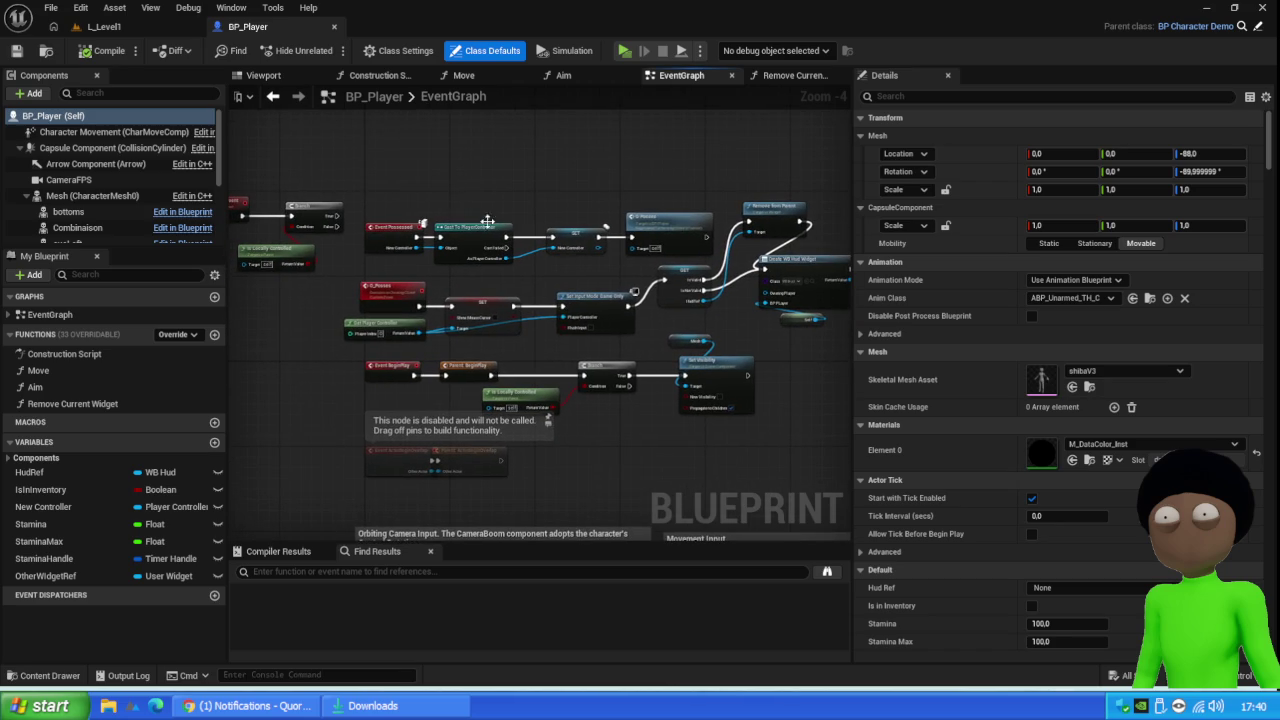
pyautogui.moveTo(701, 175)
pyautogui.mouseDown()
pyautogui.moveTo(610, 245)
pyautogui.moveTo(416, 262)
pyautogui.mouseUp()
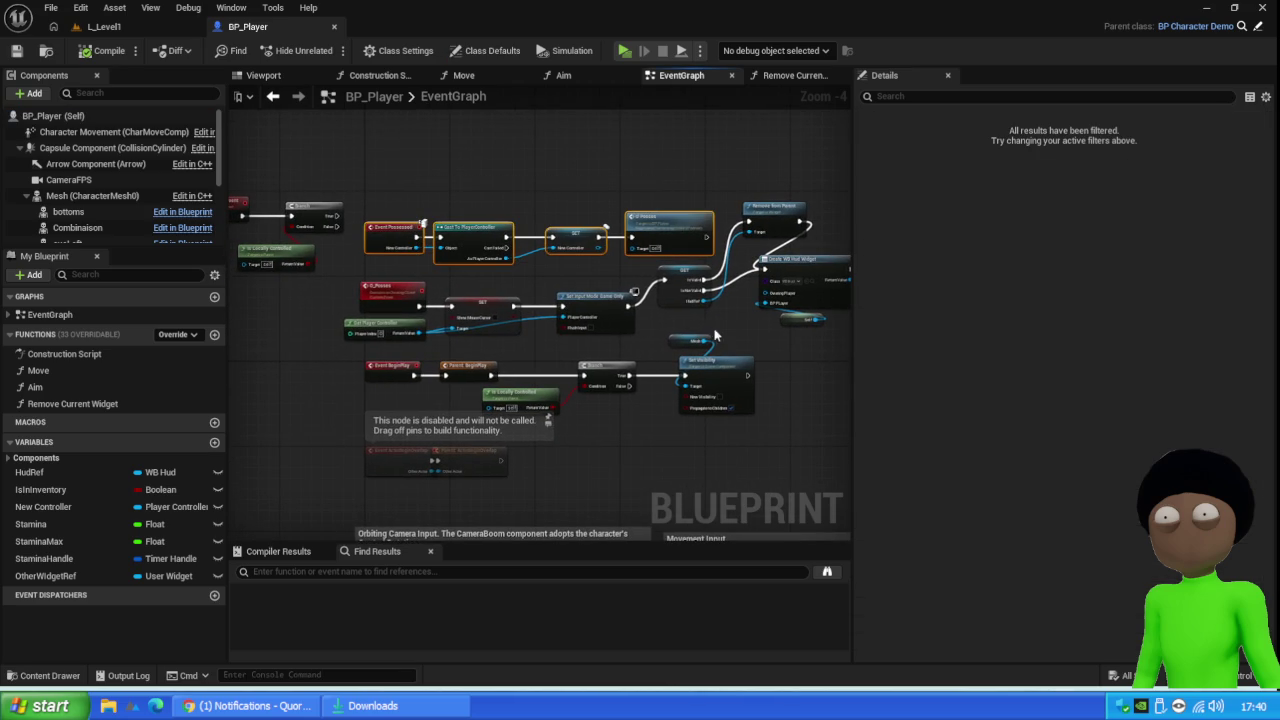
pyautogui.moveTo(622, 270)
pyautogui.mouseDown()
pyautogui.moveTo(400, 338)
pyautogui.moveTo(434, 336)
pyautogui.mouseUp()
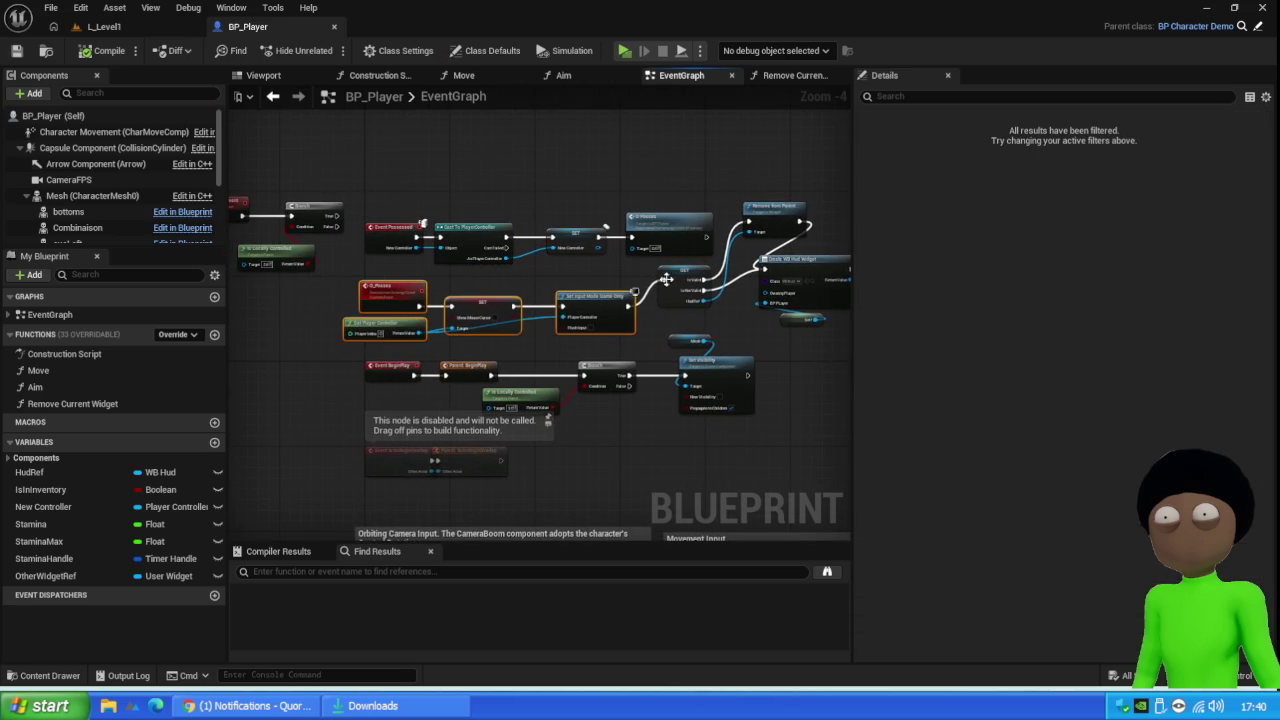
pyautogui.scroll(4, 693, 308)
pyautogui.scroll(-3, 693, 308)
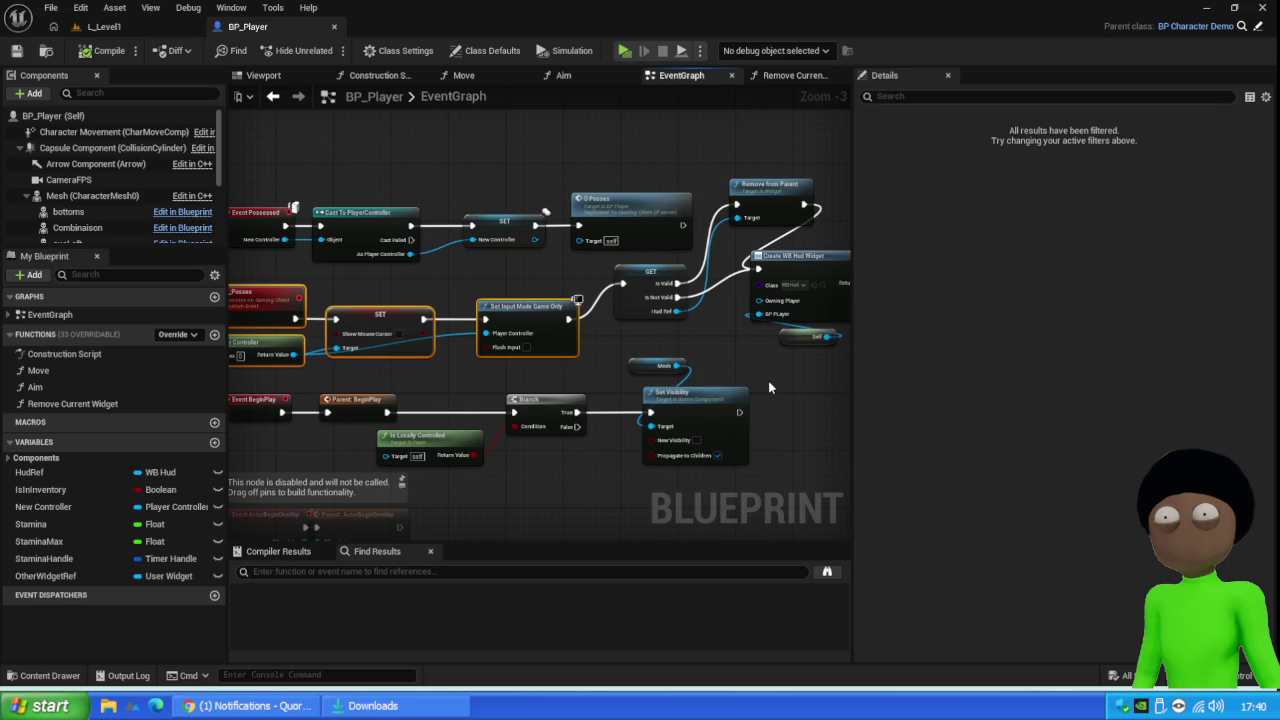
pyautogui.moveTo(769, 387); pyautogui.dragTo(607, 370)
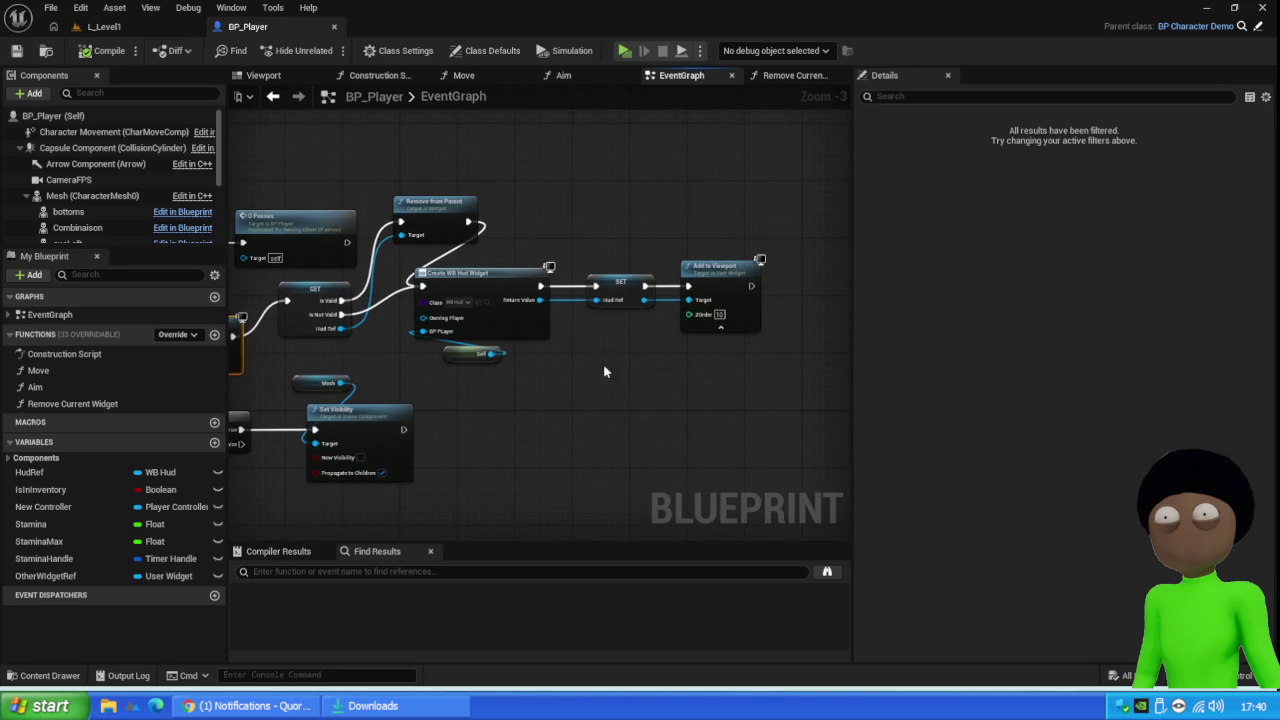
pyautogui.moveTo(444, 314); pyautogui.dragTo(740, 285)
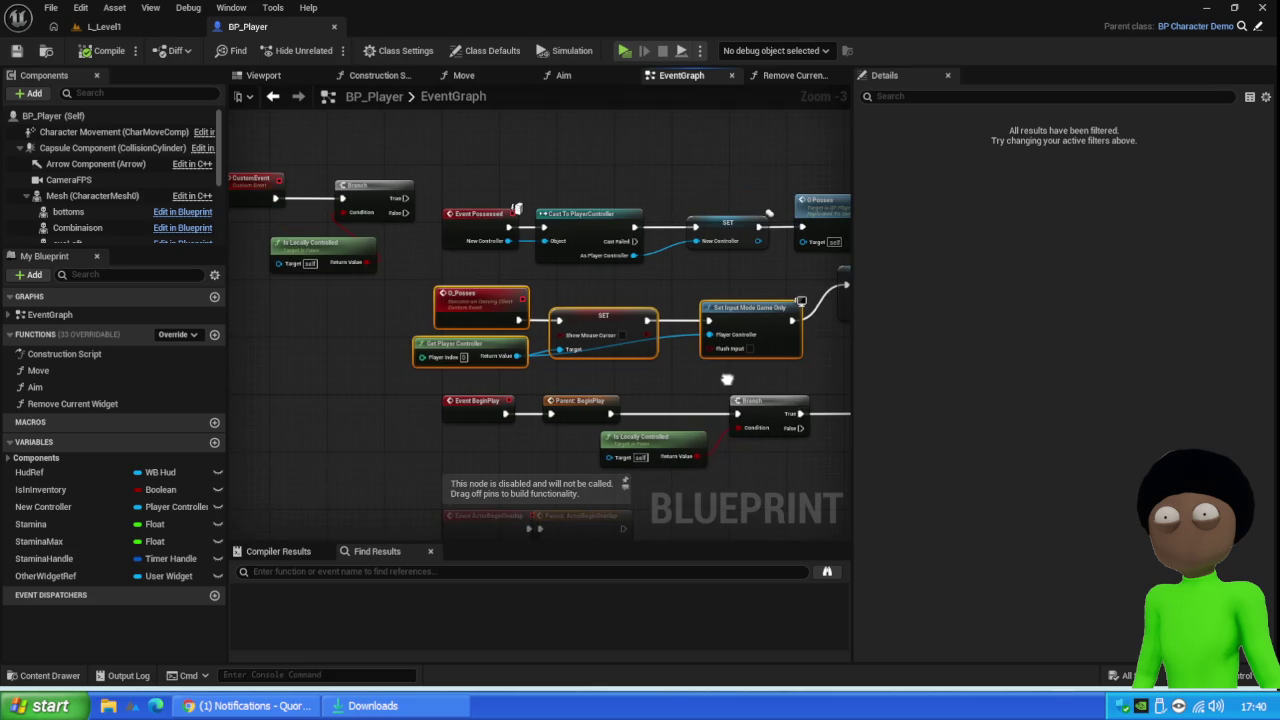
pyautogui.click(492, 296)
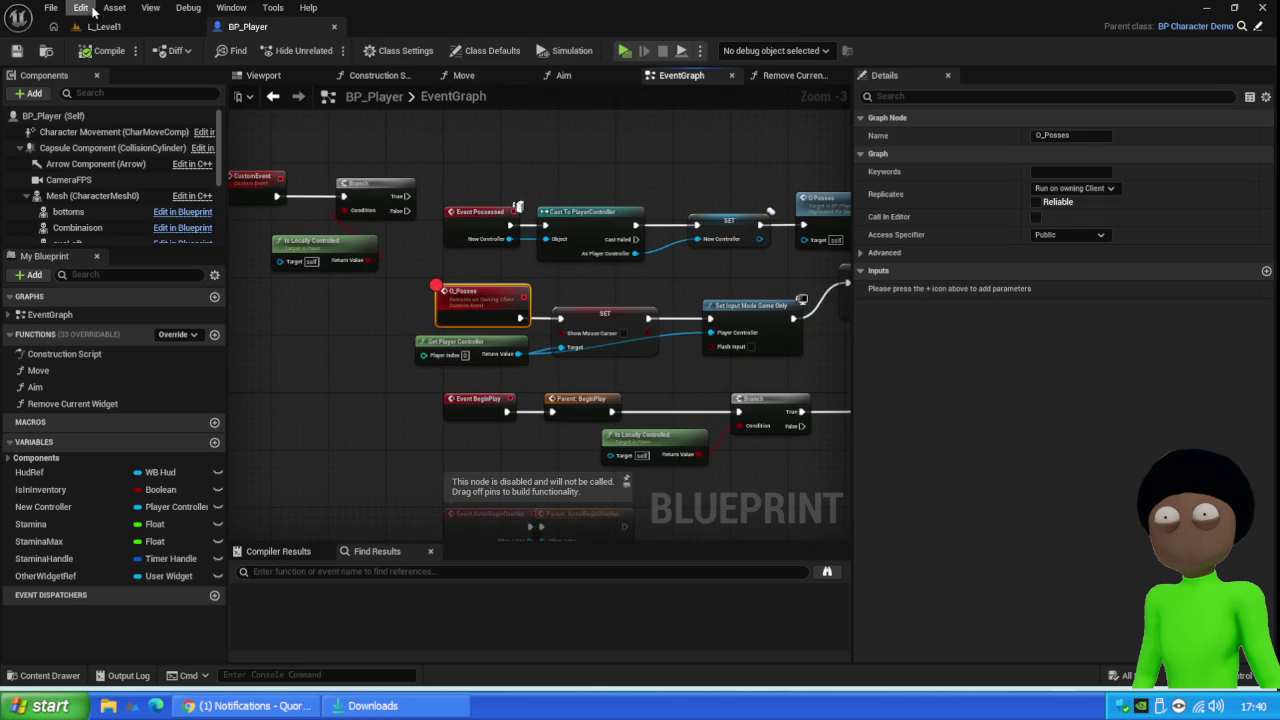
# Run a client session, stepping over the O_Posses HudRef check, HUD creation and Add to Viewport, then stop
pyautogui.click(143, 26)
pyautogui.click(329, 50)
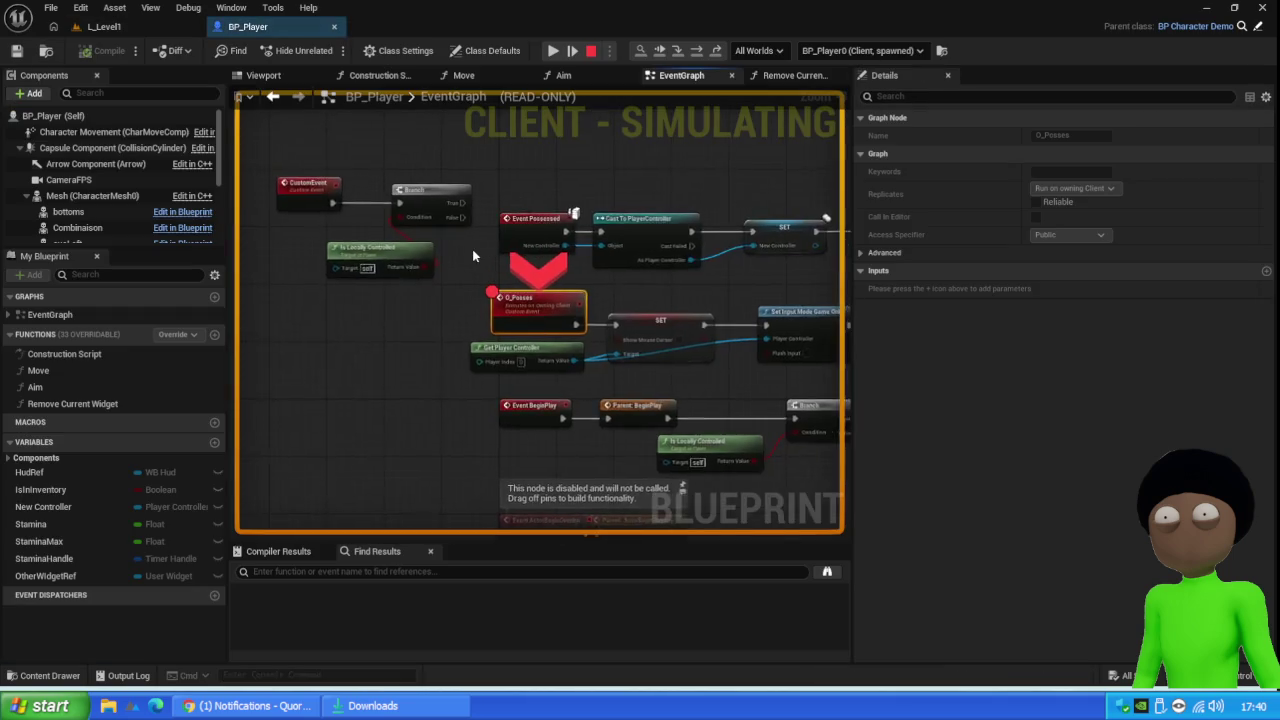
pyautogui.press('F10')
pyautogui.press('F10')
pyautogui.press('F10')
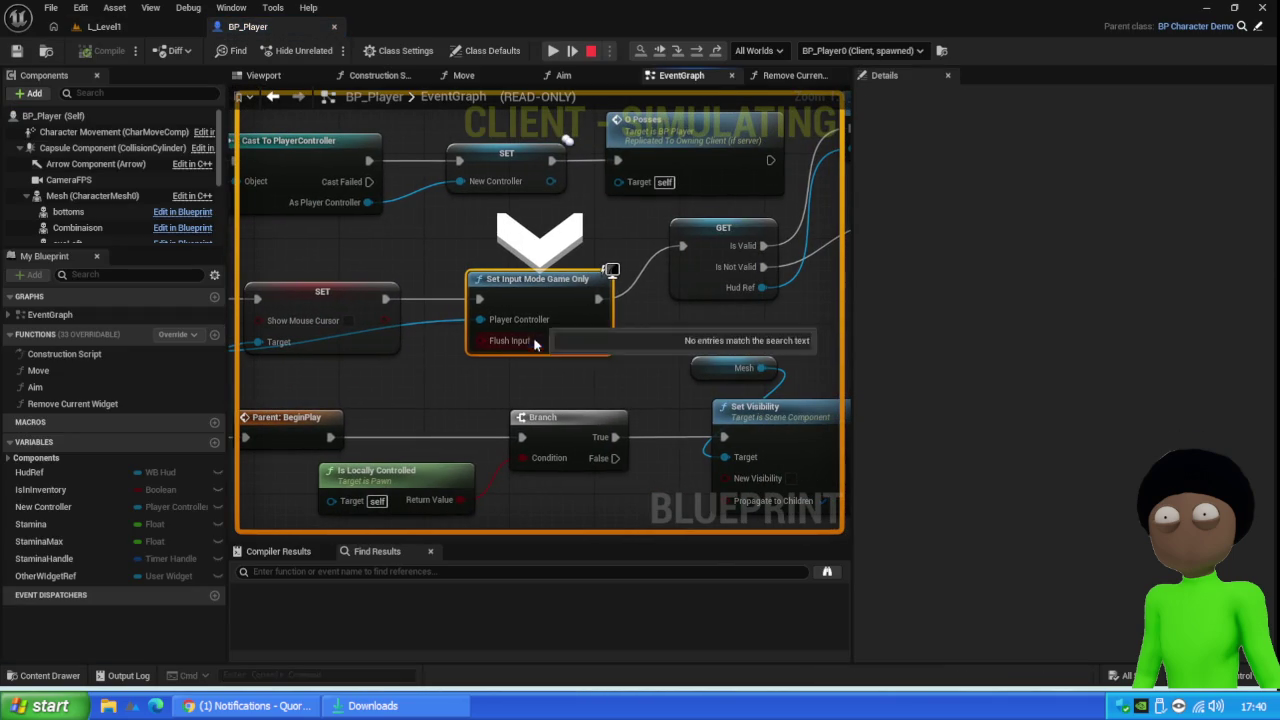
pyautogui.press('F10')
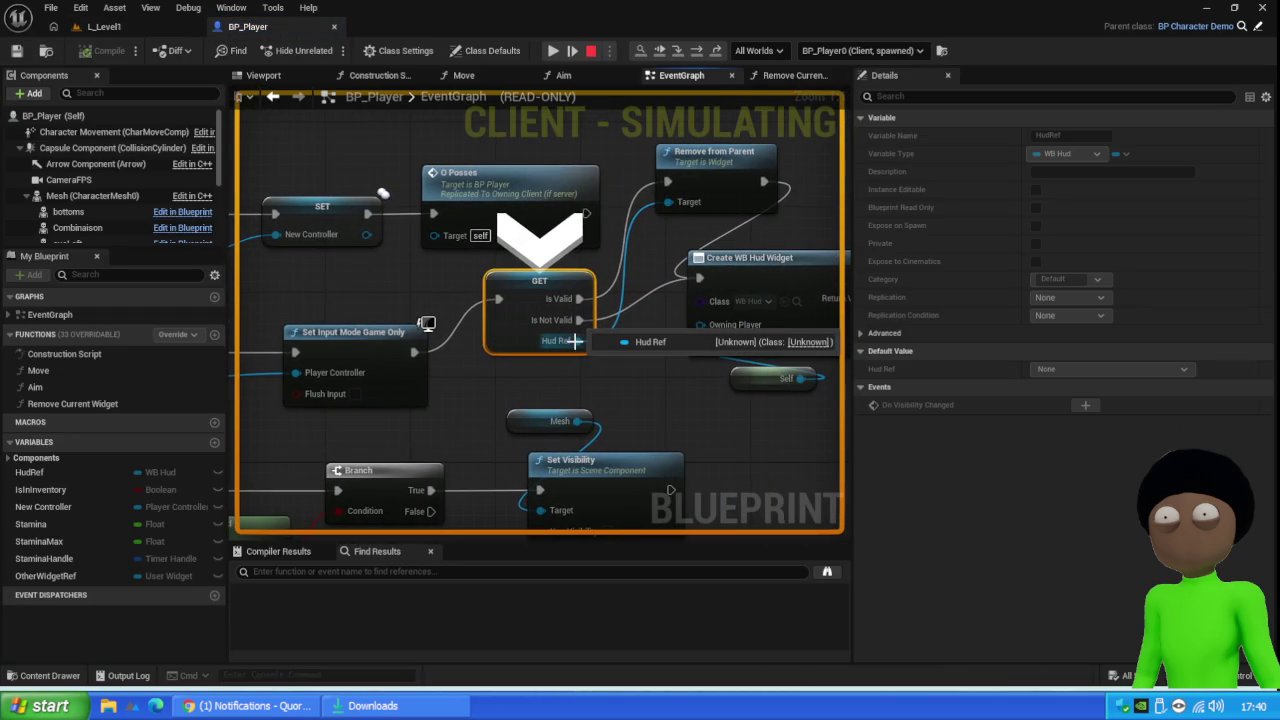
pyautogui.press('F10')
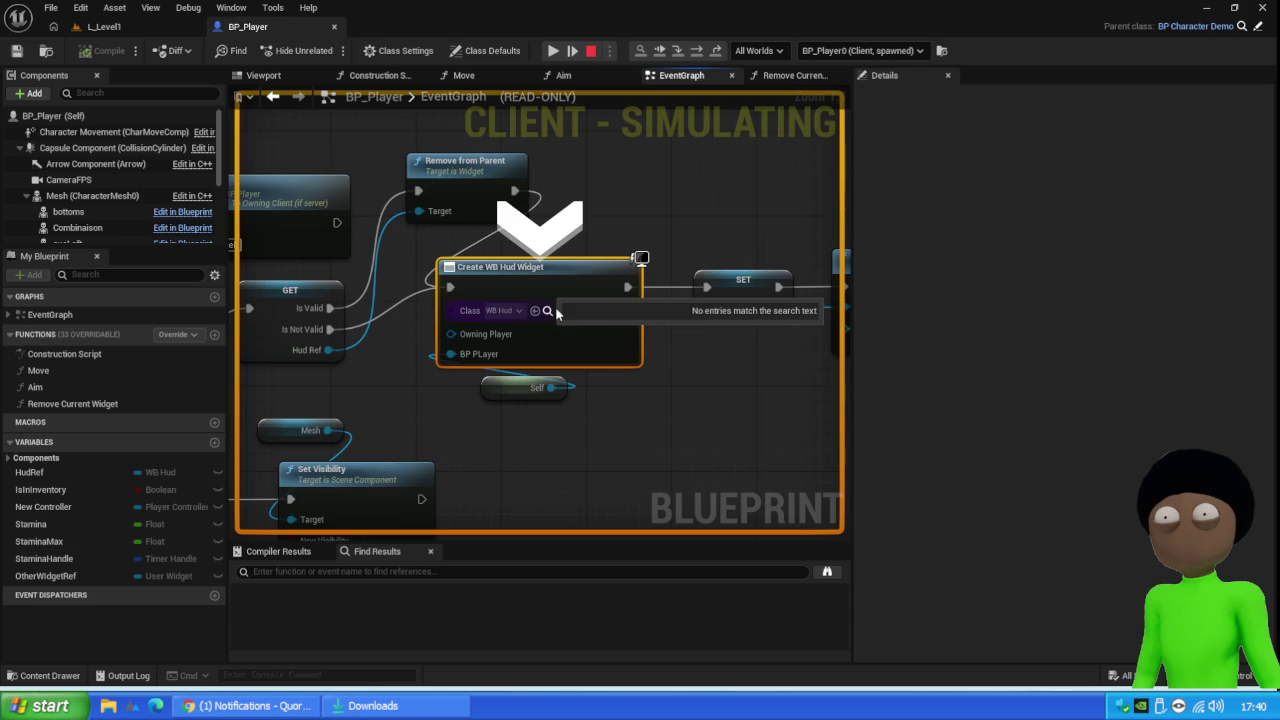
pyautogui.press('F10')
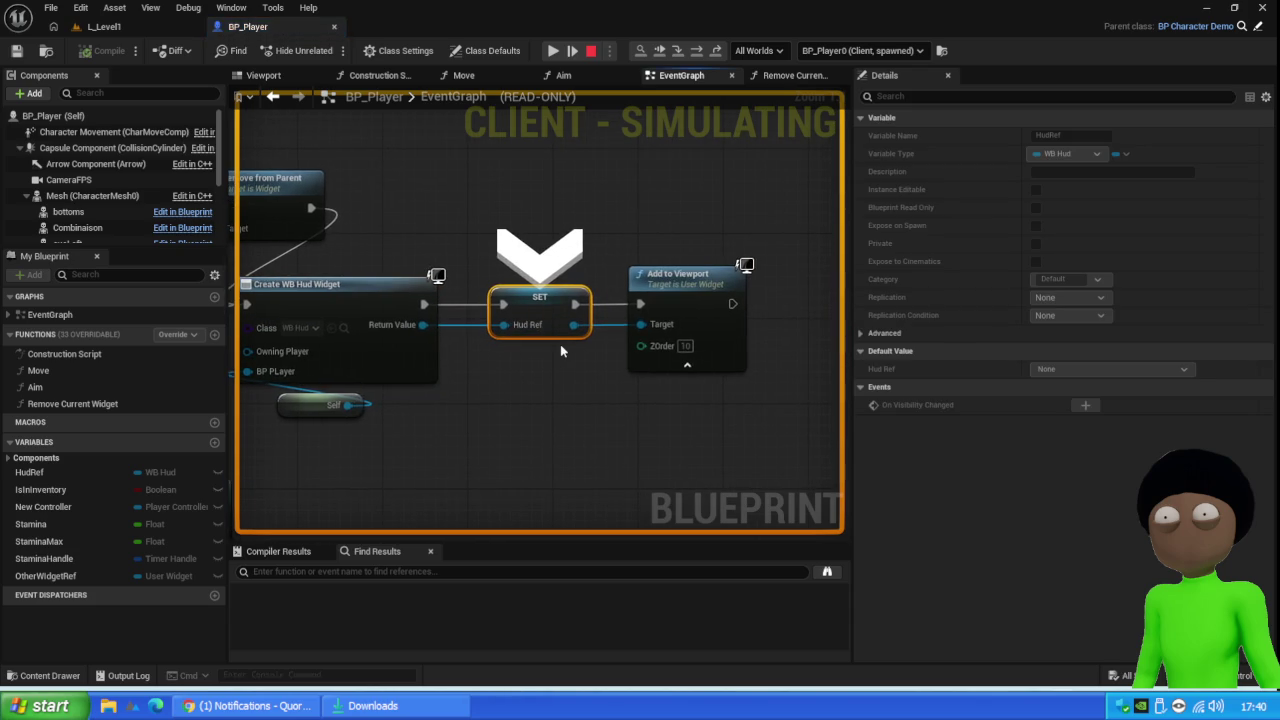
pyautogui.press('F10')
pyautogui.click(553, 50)
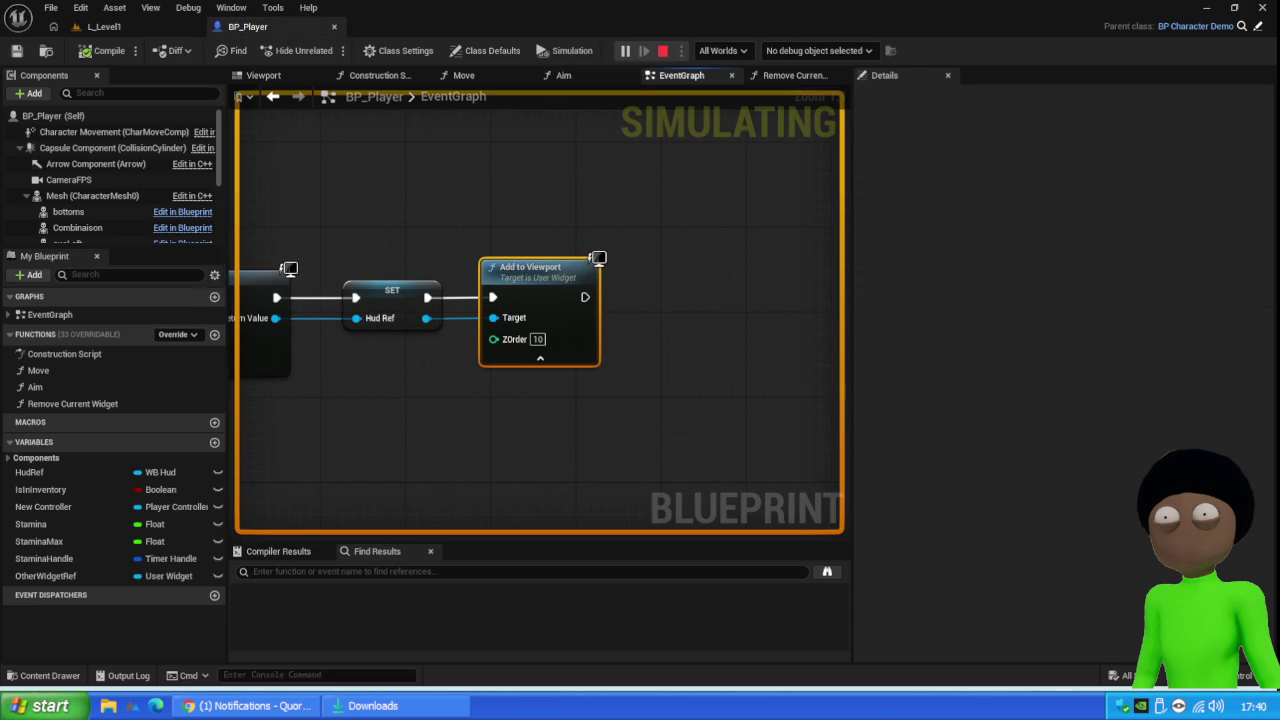
pyautogui.press('Escape')
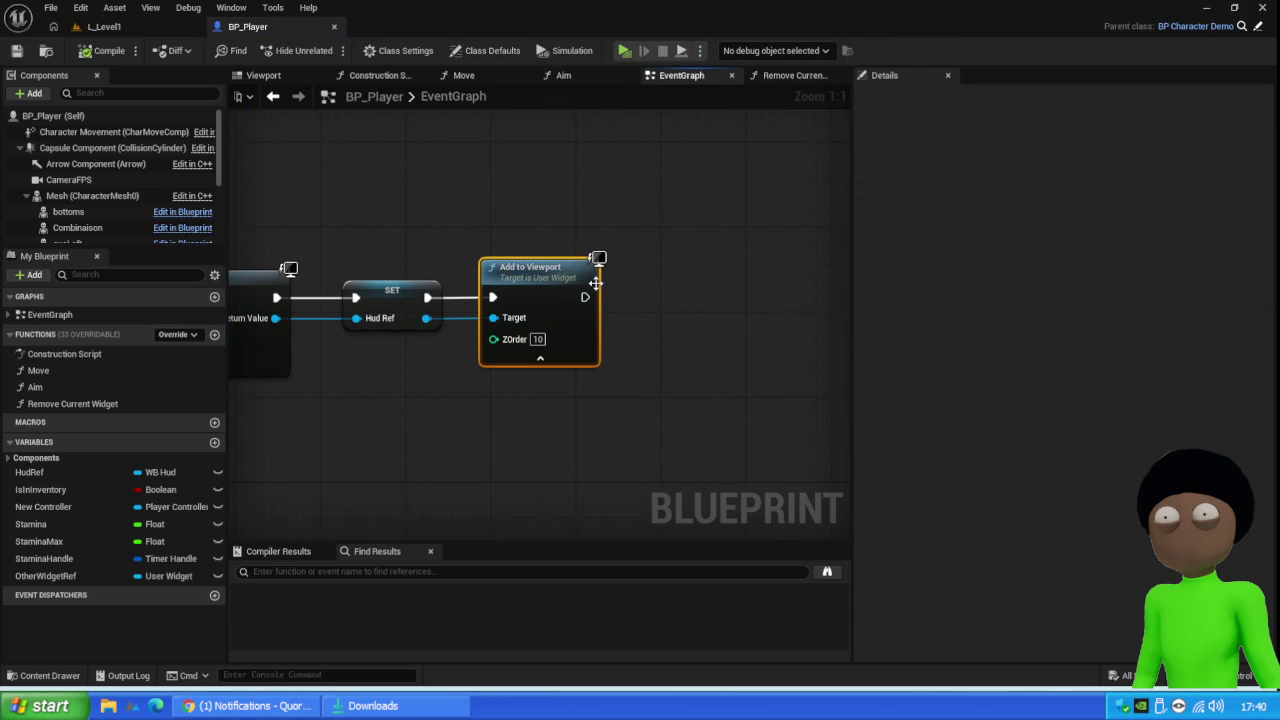
# Start a second client session with Alt+P and resume from the O_Posses breakpoint
pyautogui.click(152, 24)
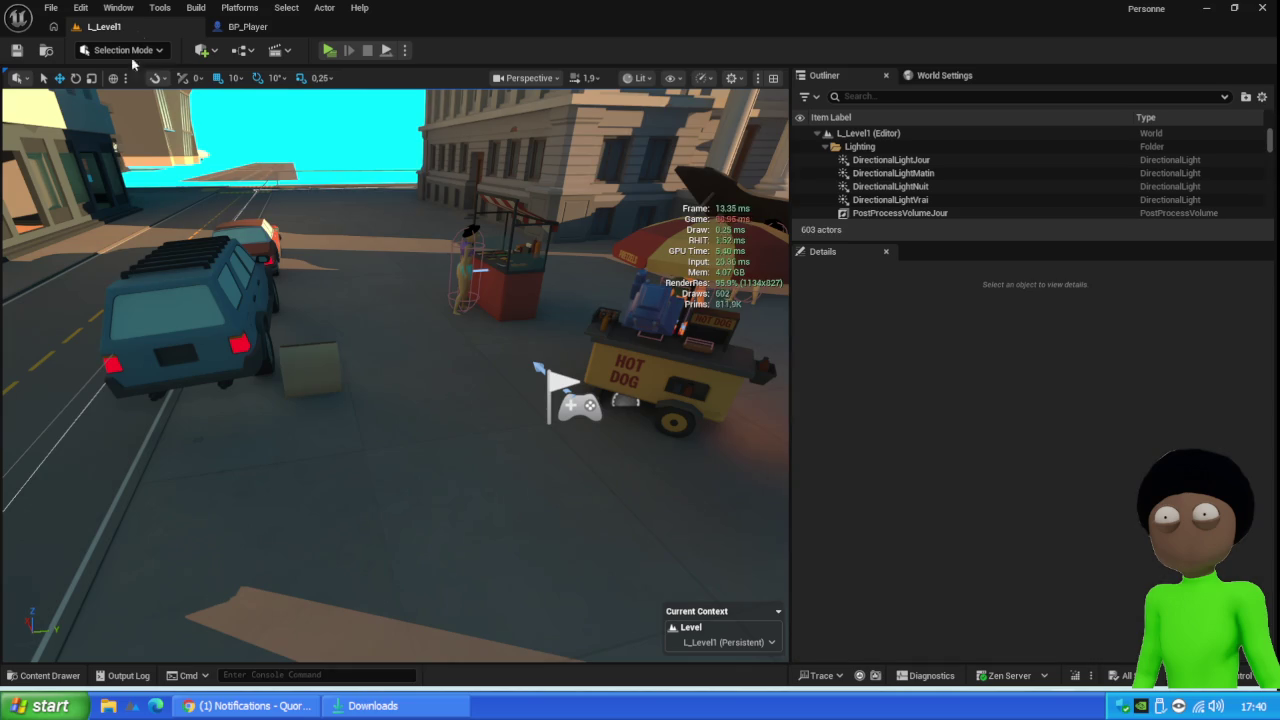
pyautogui.hotkey('alt', 'p')
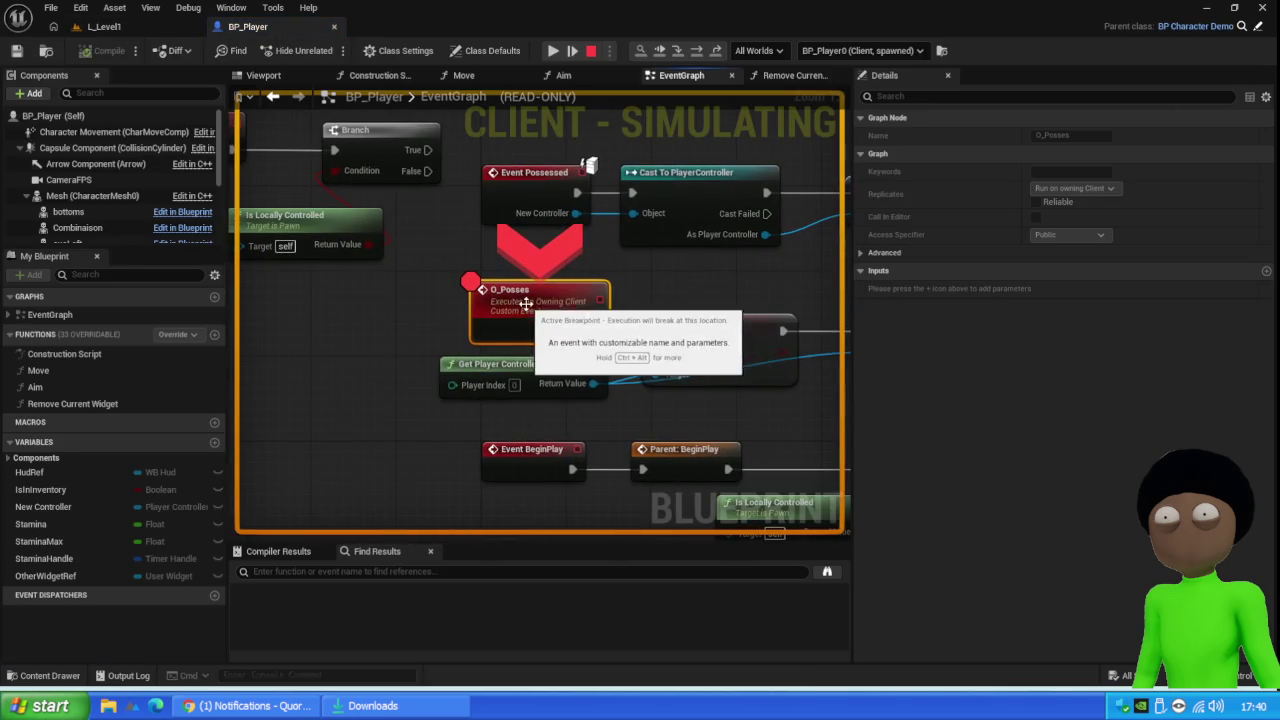
pyautogui.click(553, 50)
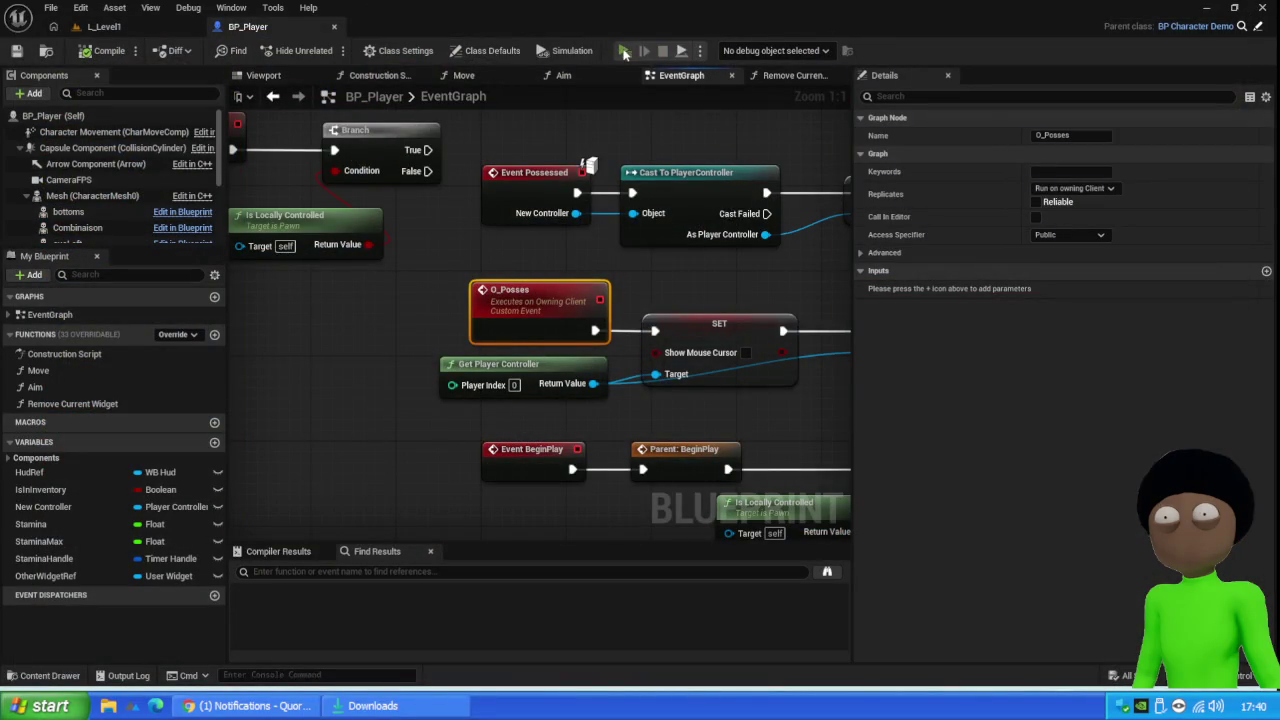
pyautogui.click(625, 54)
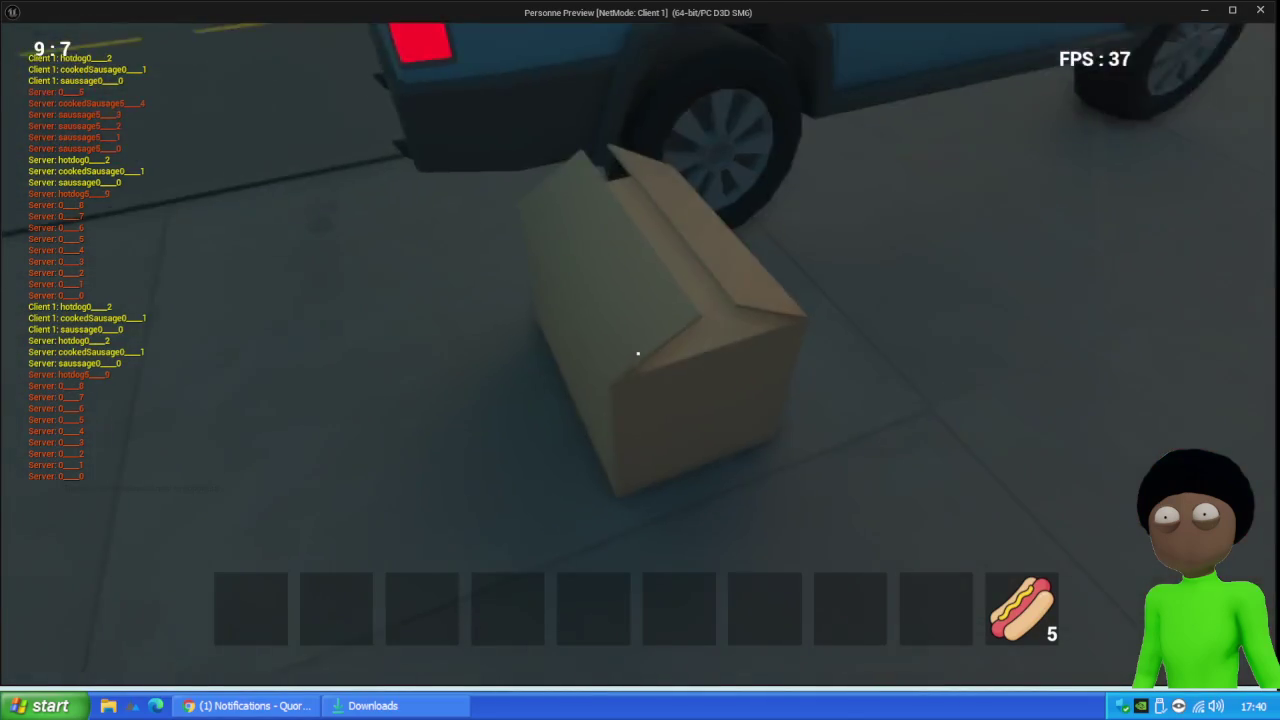
pyautogui.press('e')
pyautogui.moveTo(535, 382); pyautogui.dragTo(254, 607)
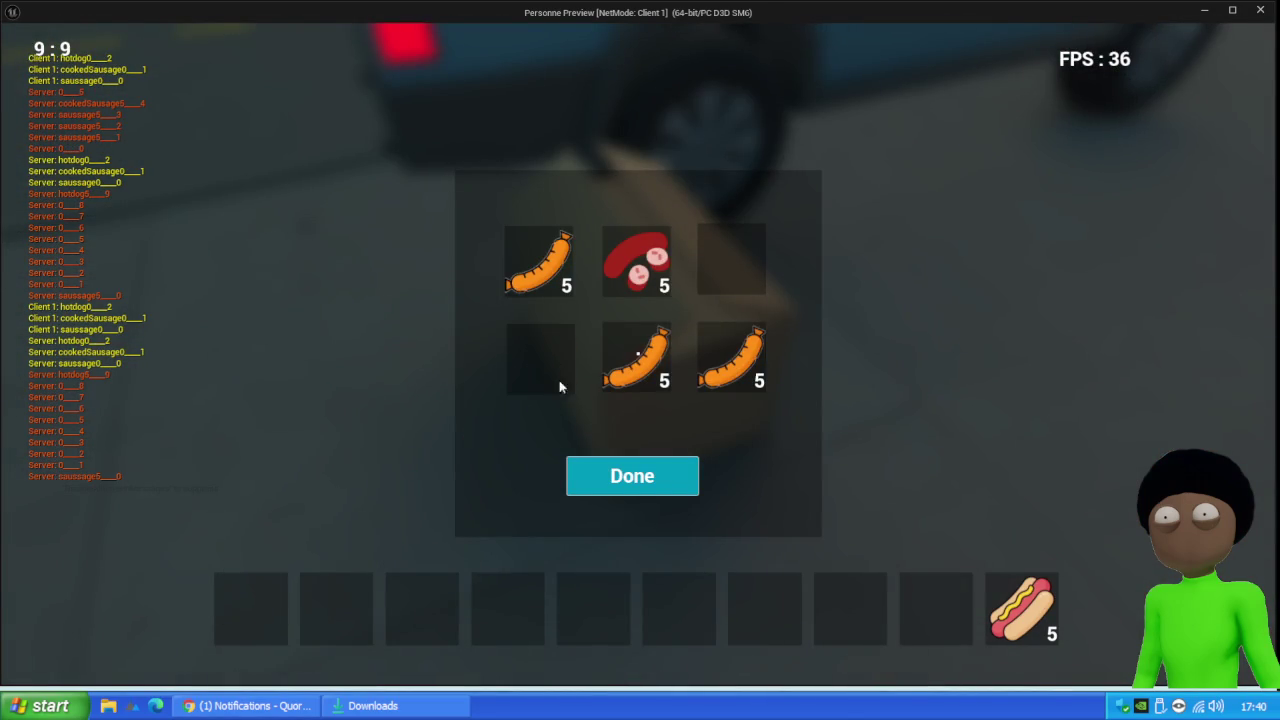
pyautogui.moveTo(650, 336); pyautogui.dragTo(350, 624)
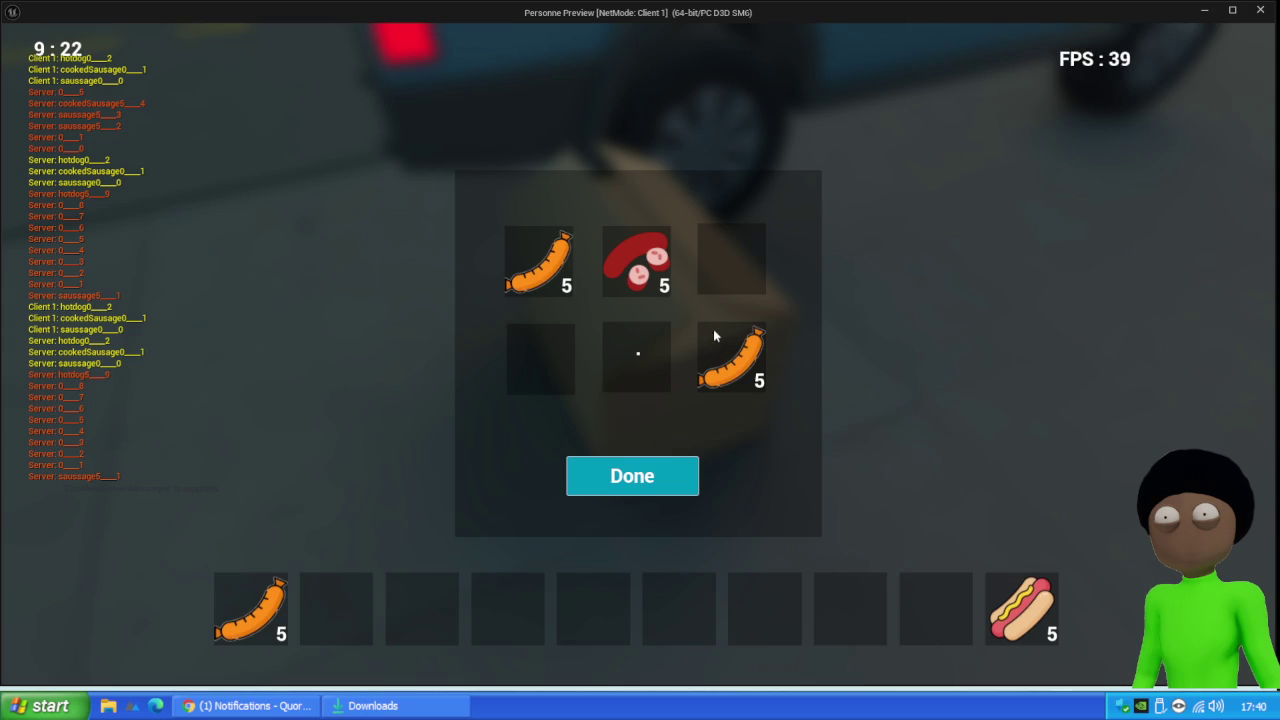
pyautogui.moveTo(732, 358)
pyautogui.mouseDown()
pyautogui.moveTo(634, 340)
pyautogui.moveTo(637, 357)
pyautogui.moveTo(539, 370)
pyautogui.moveTo(722, 250)
pyautogui.moveTo(730, 258)
pyautogui.mouseUp()
pyautogui.moveTo(730, 258)
pyautogui.mouseDown()
pyautogui.moveTo(735, 362)
pyautogui.moveTo(365, 610)
pyautogui.mouseUp()
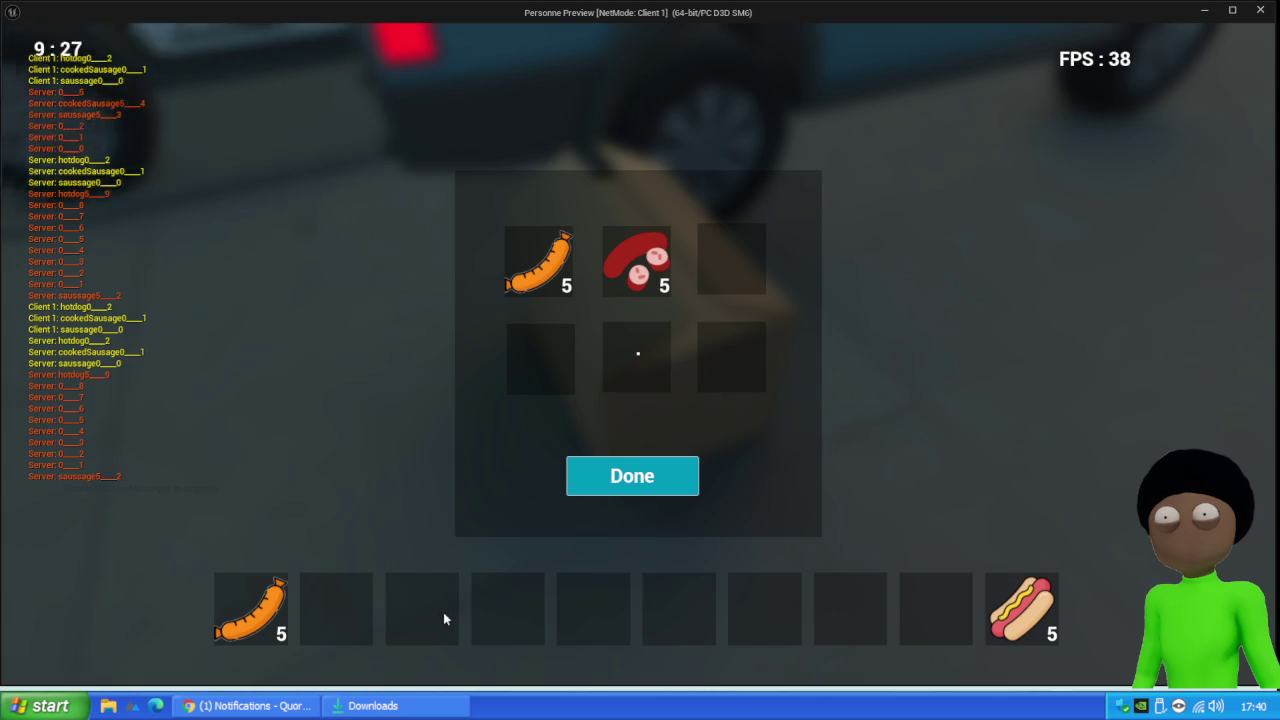
pyautogui.press('Escape')
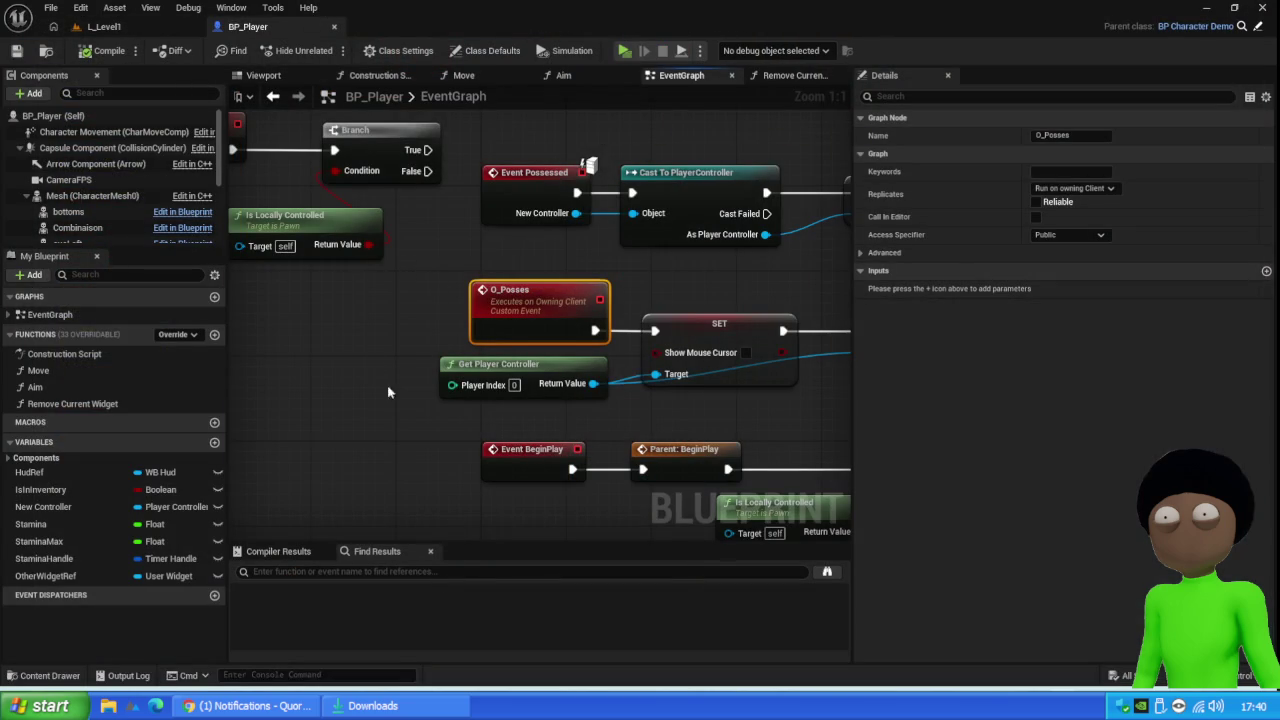
# Review BP_Player's lower EventGraph and Remove Current Widget function, then return to L_Level1
pyautogui.scroll(-4, 393, 298)
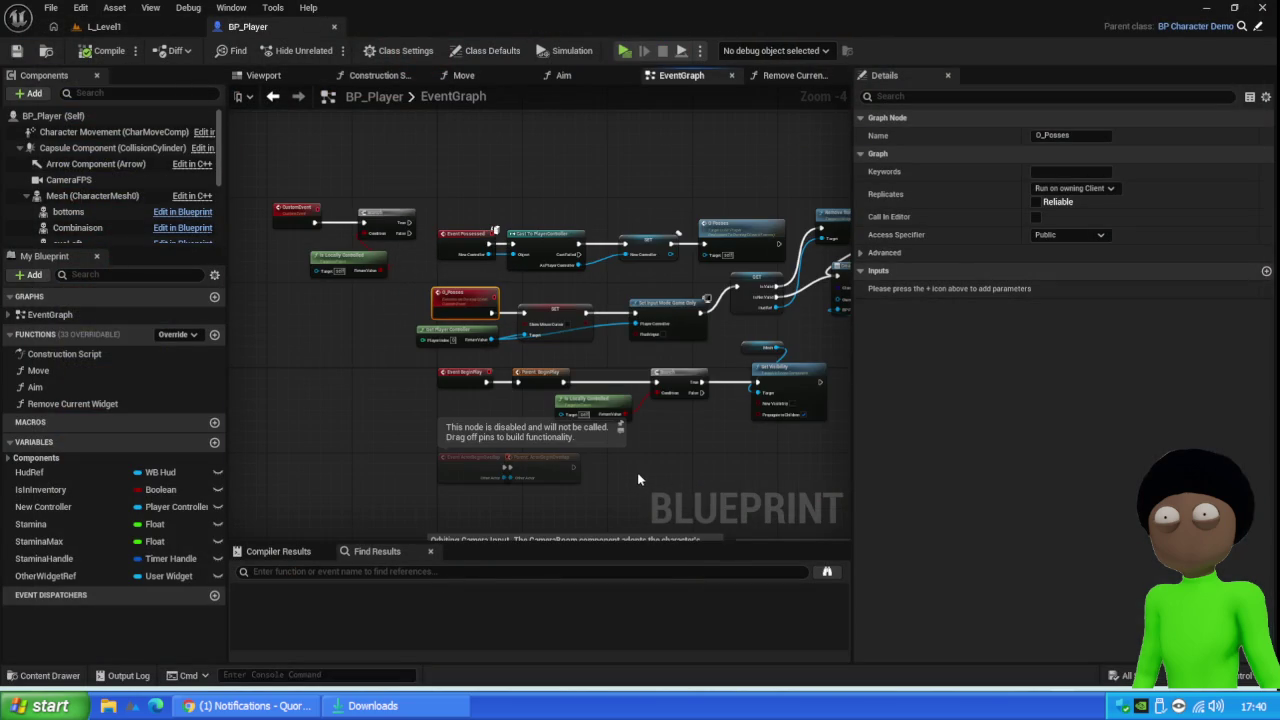
pyautogui.moveTo(637, 468)
pyautogui.mouseDown()
pyautogui.moveTo(574, 346)
pyautogui.moveTo(577, 189)
pyautogui.mouseUp()
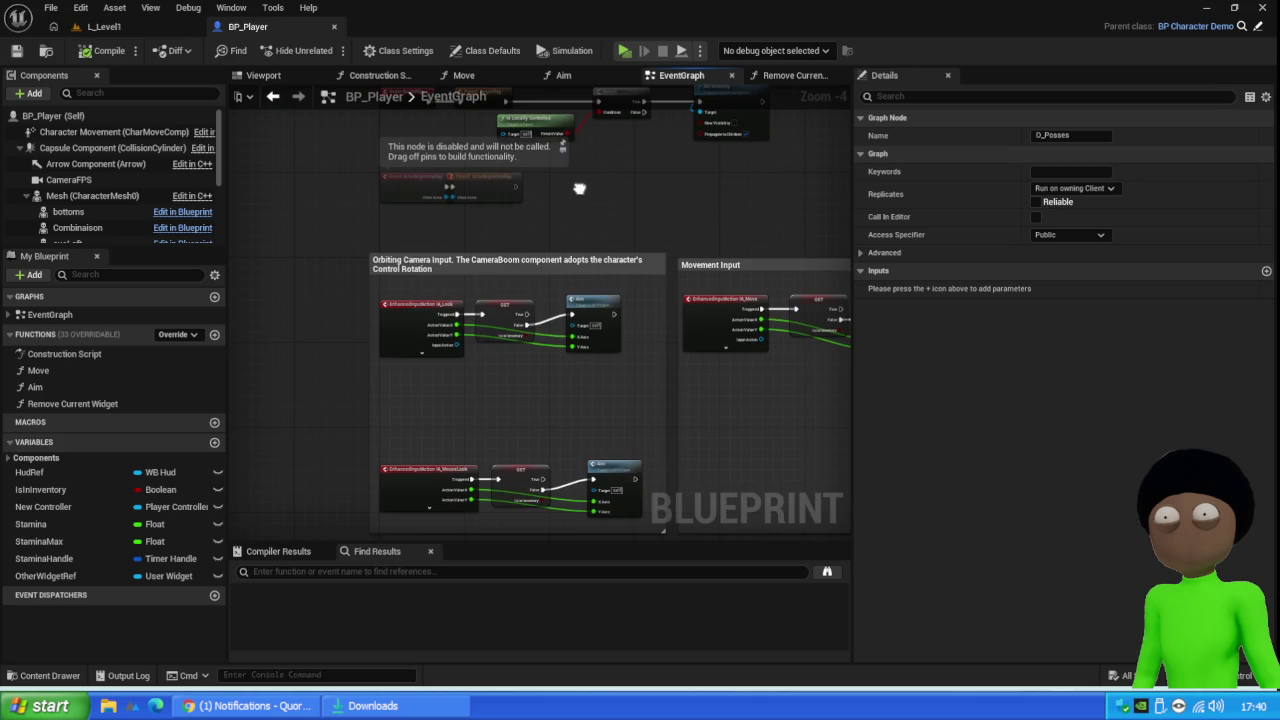
pyautogui.doubleClick(95, 406)
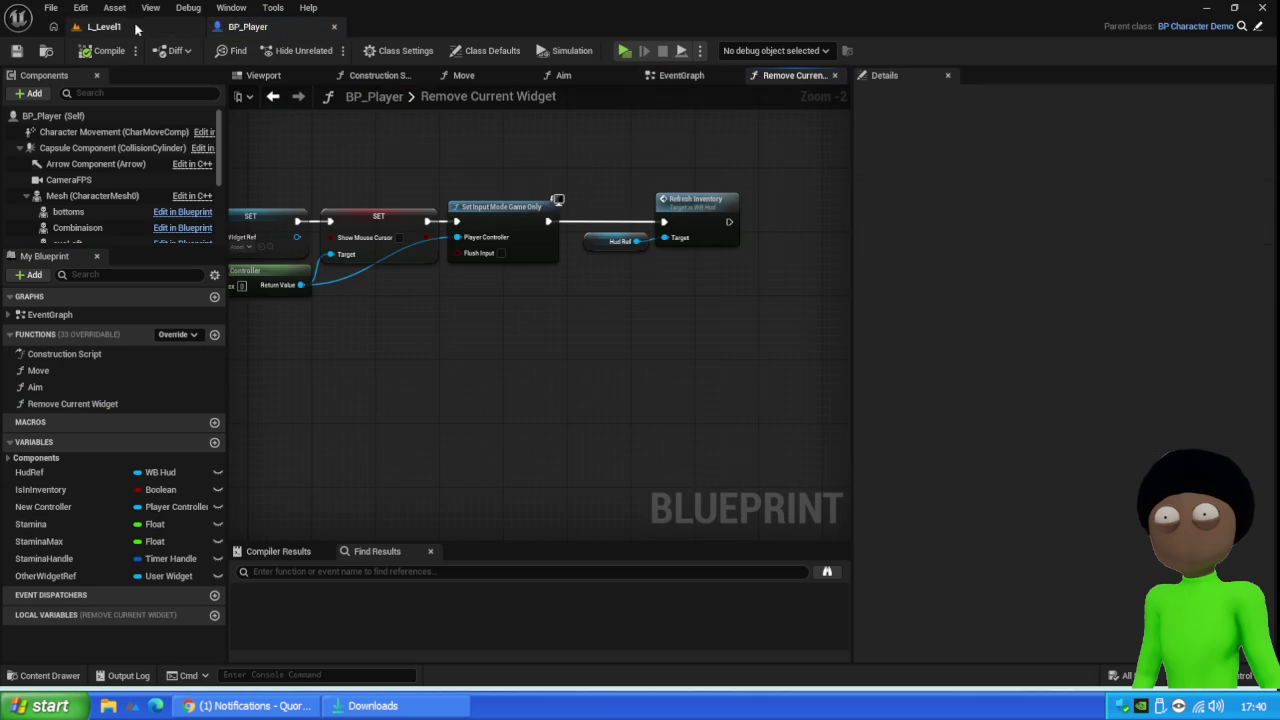
pyautogui.click(681, 75)
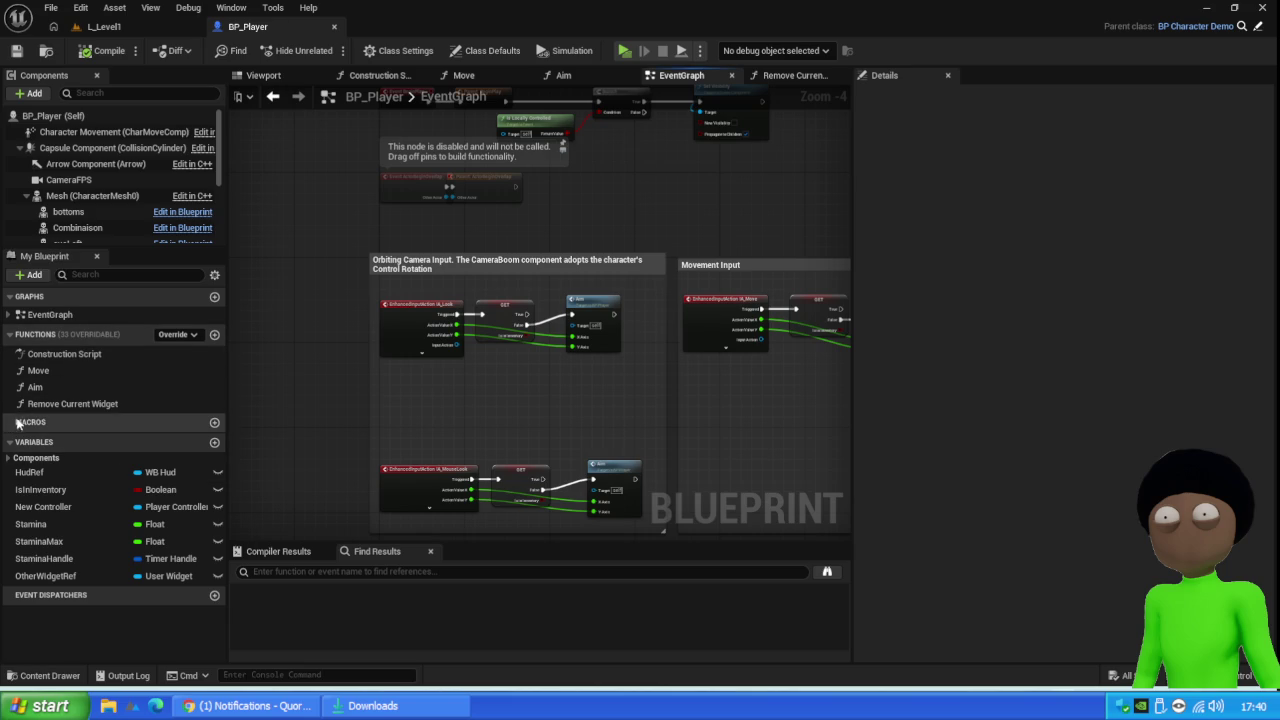
pyautogui.click(104, 26)
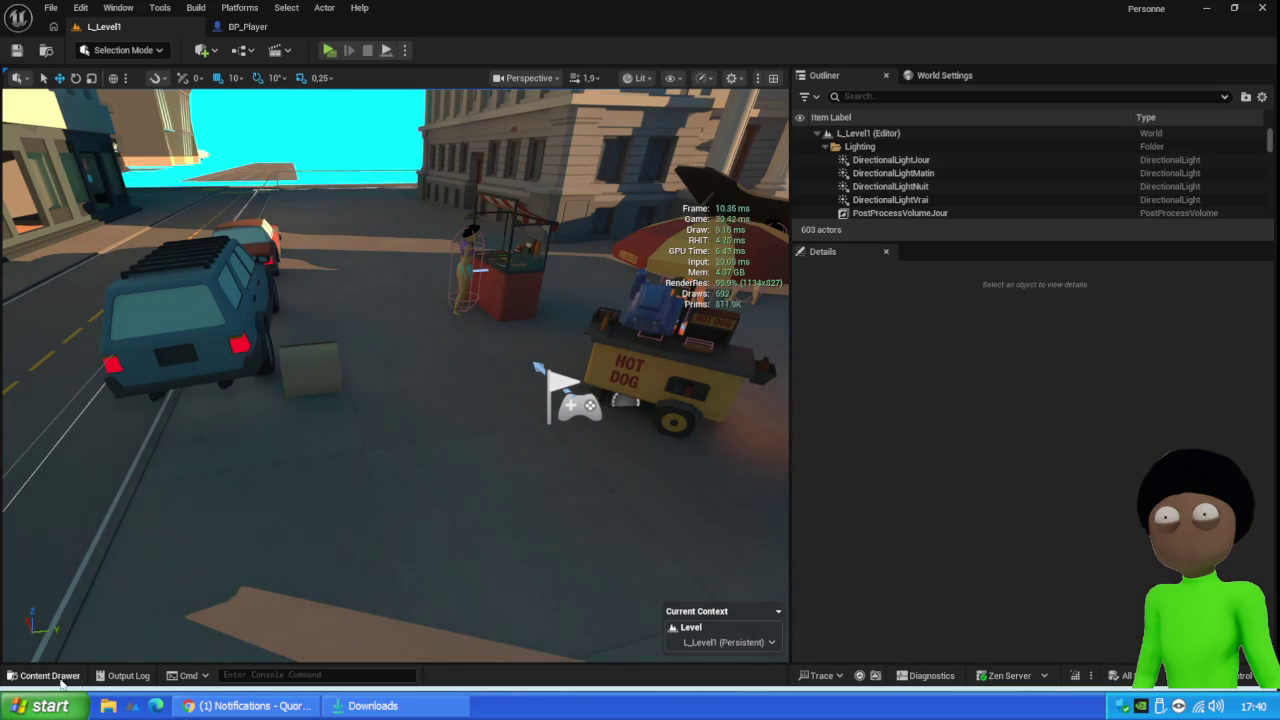
# Open W_SlotItems from the Content > Core > Widget folder in the Content Drawer
pyautogui.click(50, 675)
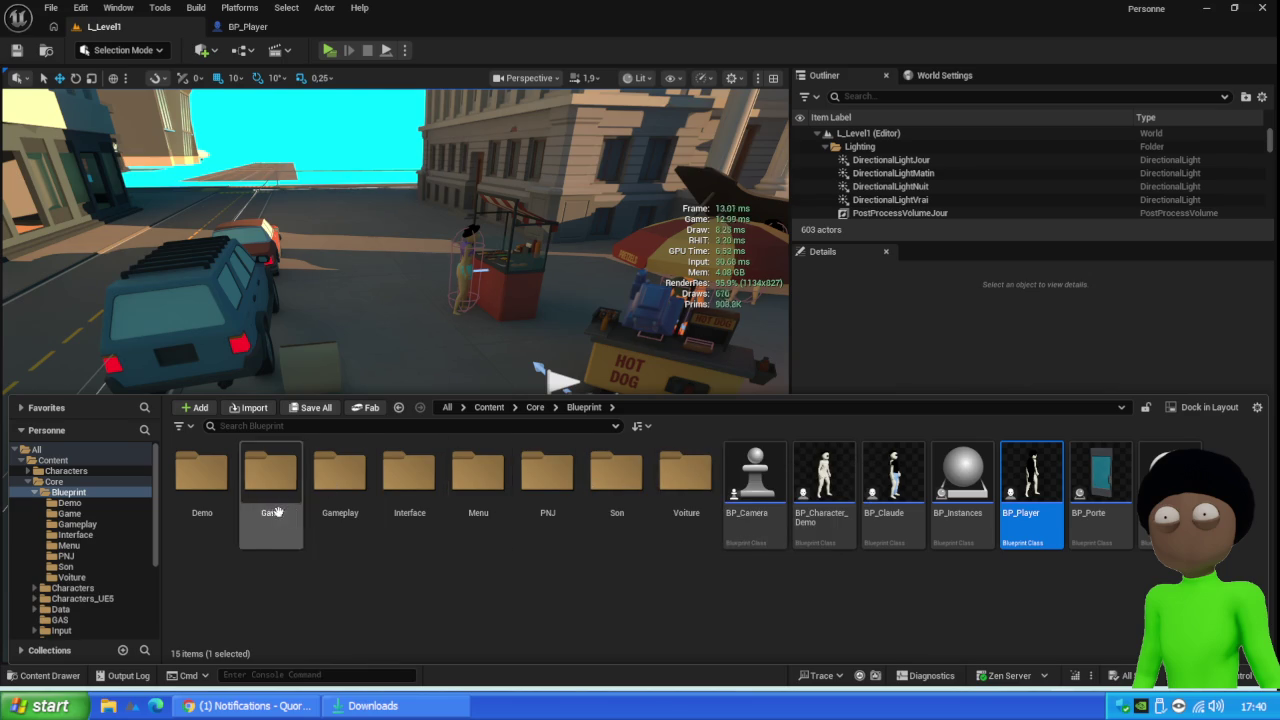
pyautogui.click(535, 407)
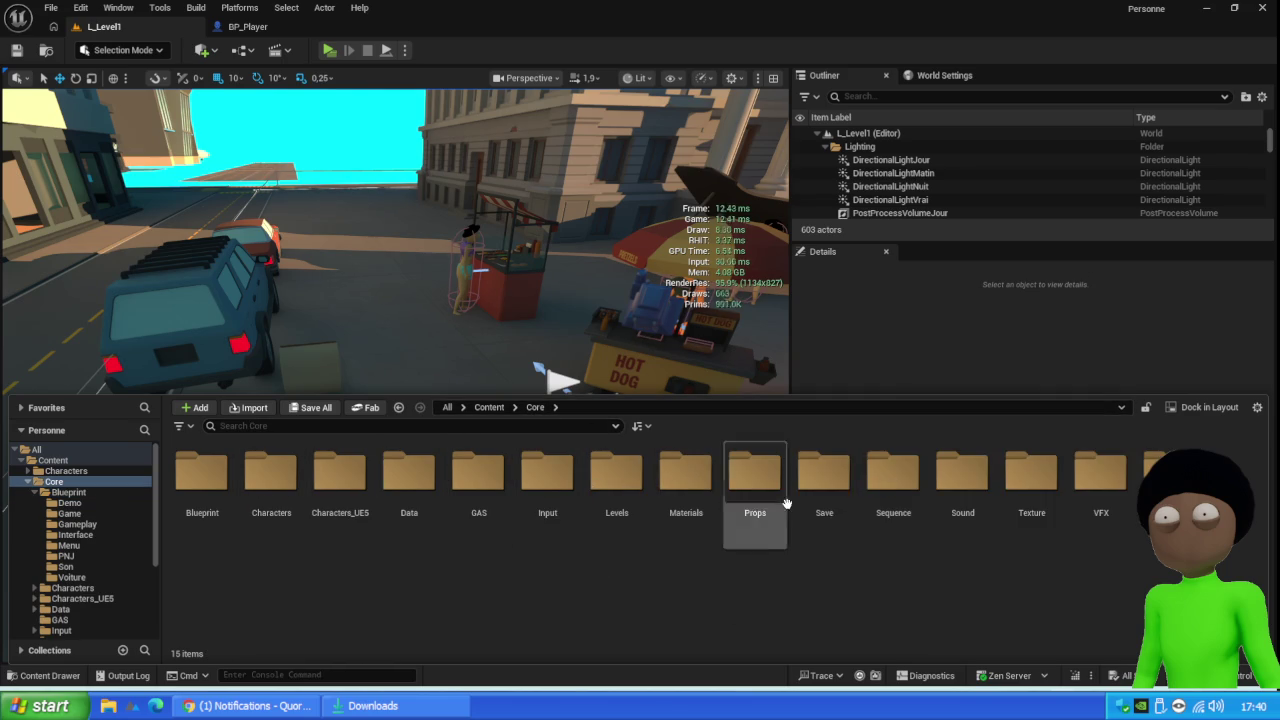
pyautogui.doubleClick(1170, 475)
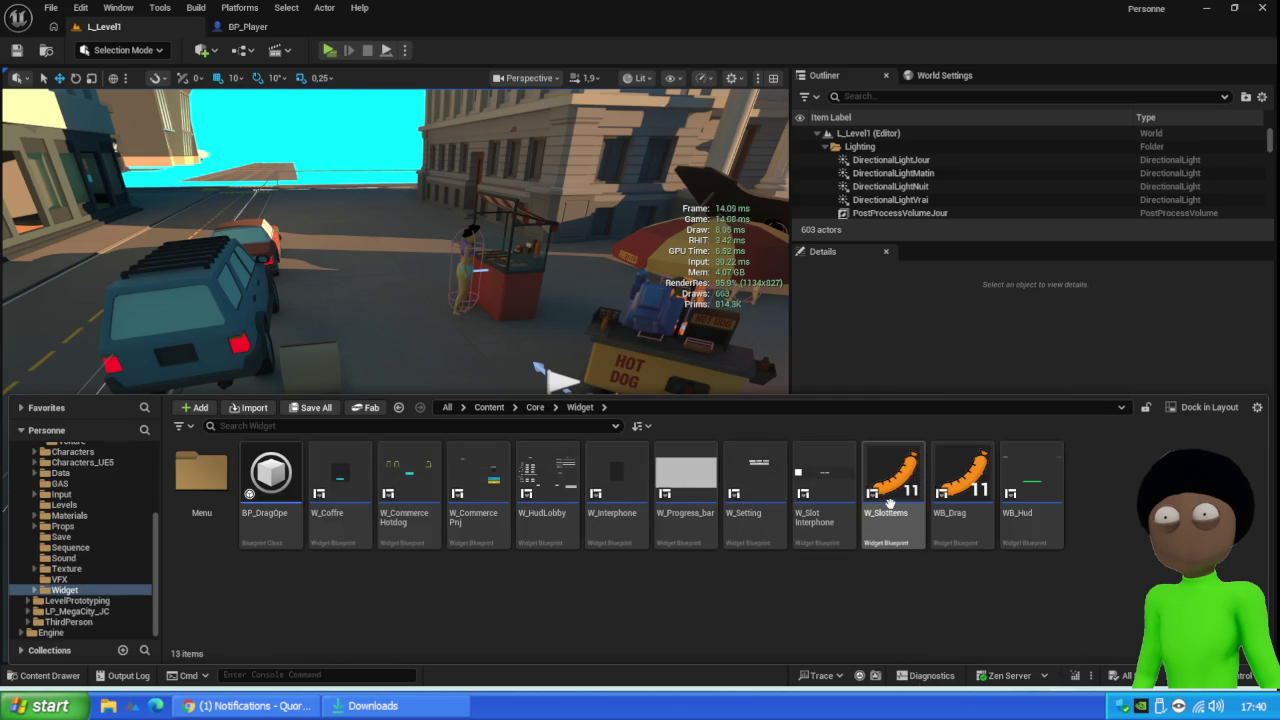
pyautogui.click(890, 504)
pyautogui.doubleClick(885, 478)
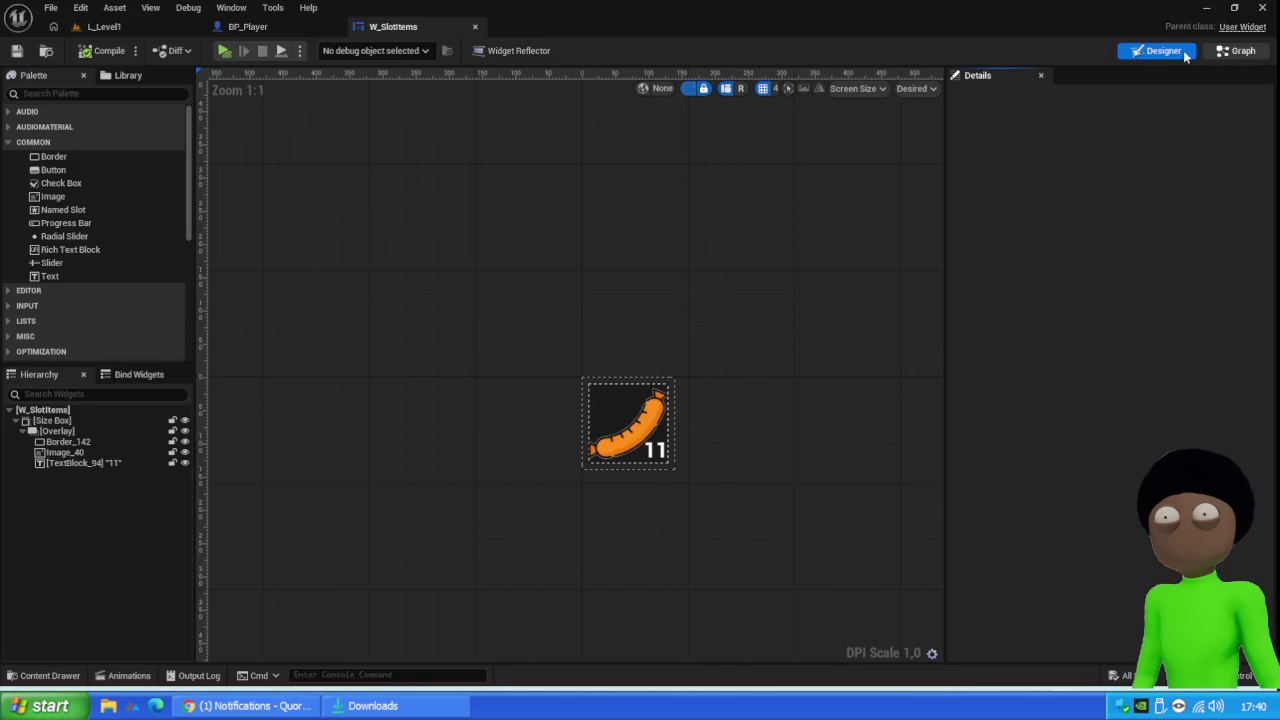
# Inspect W_SlotItems' graph logic, examining the Reel and Fake Refresh Inventory Item nodes
pyautogui.click(1236, 51)
pyautogui.scroll(-5, 668, 436)
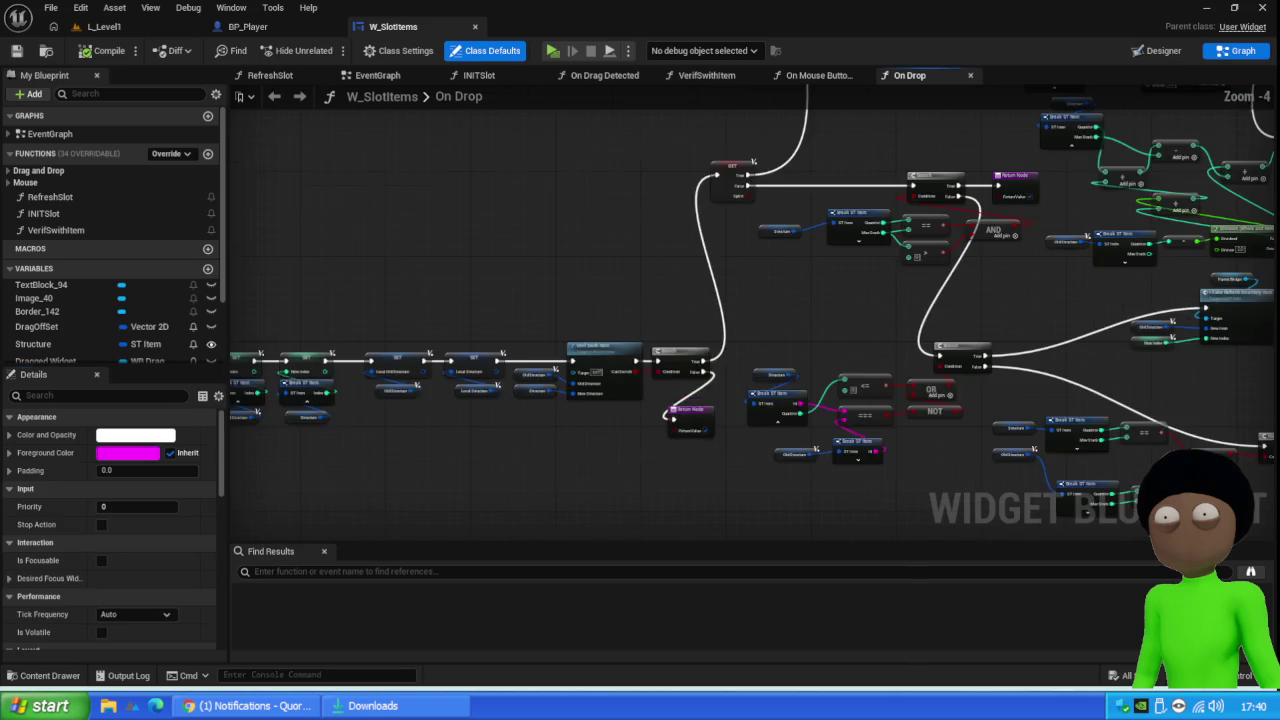
pyautogui.scroll(5, 739, 321)
pyautogui.moveTo(762, 188)
pyautogui.mouseDown()
pyautogui.moveTo(1279, 163)
pyautogui.moveTo(697, 204)
pyautogui.mouseUp()
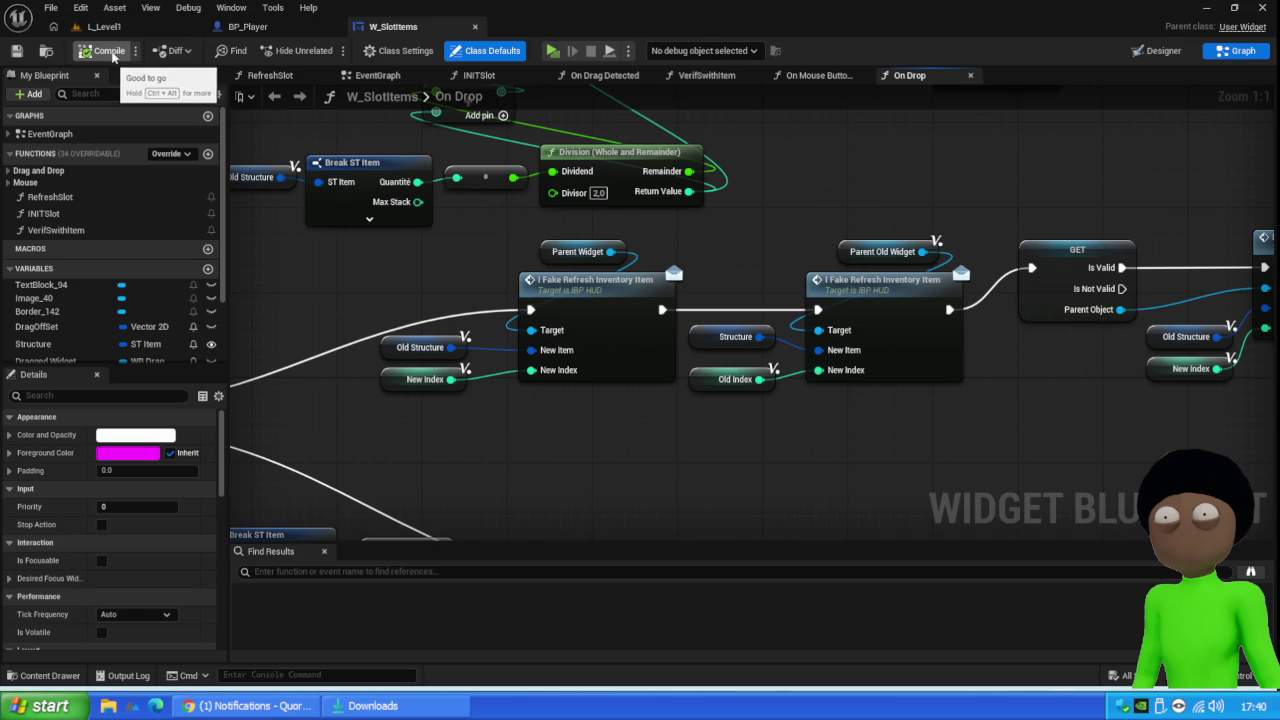
pyautogui.moveTo(777, 405)
pyautogui.mouseDown()
pyautogui.moveTo(600, 423)
pyautogui.moveTo(823, 382)
pyautogui.mouseUp()
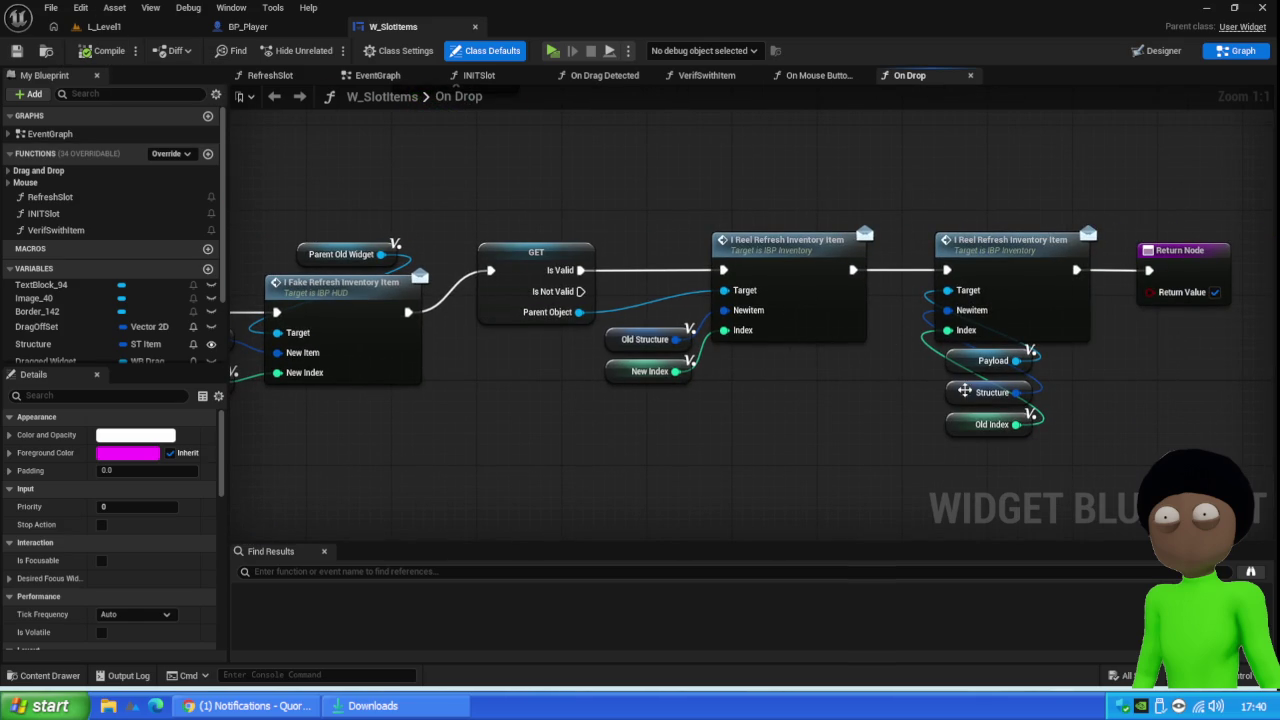
pyautogui.click(1016, 268)
pyautogui.click(816, 280)
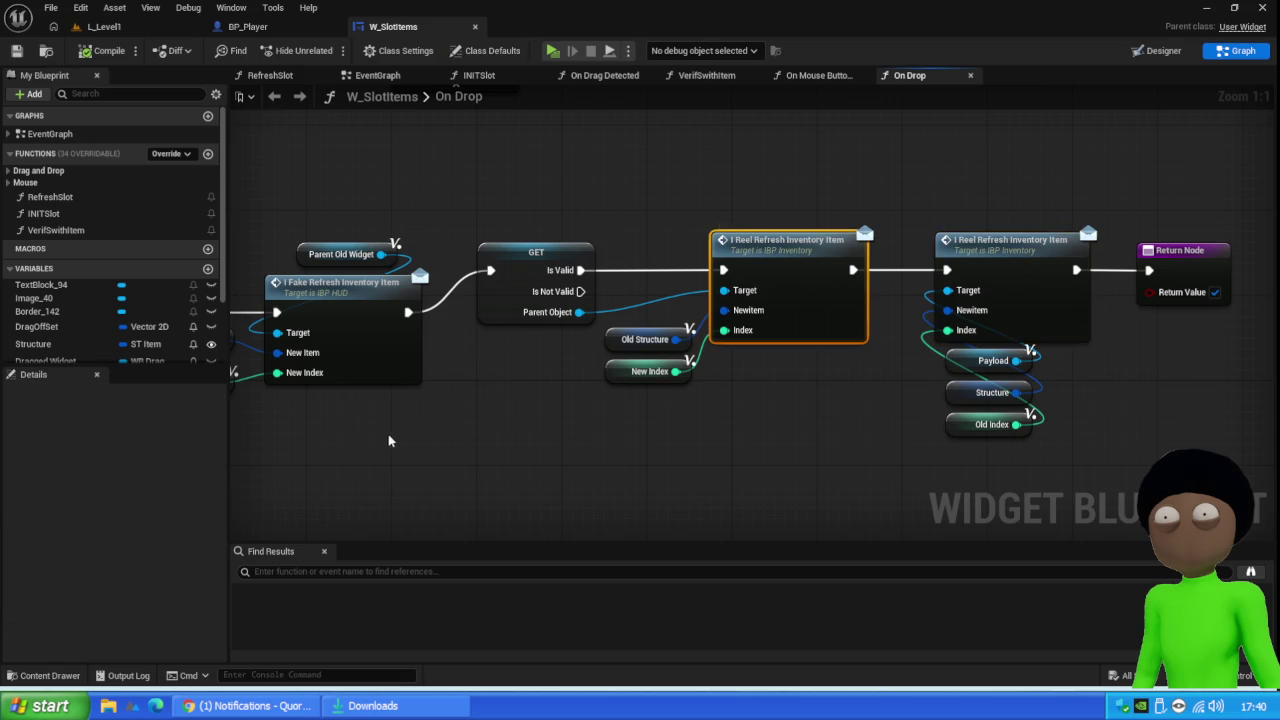
pyautogui.moveTo(395, 438); pyautogui.dragTo(667, 418)
pyautogui.click(609, 278)
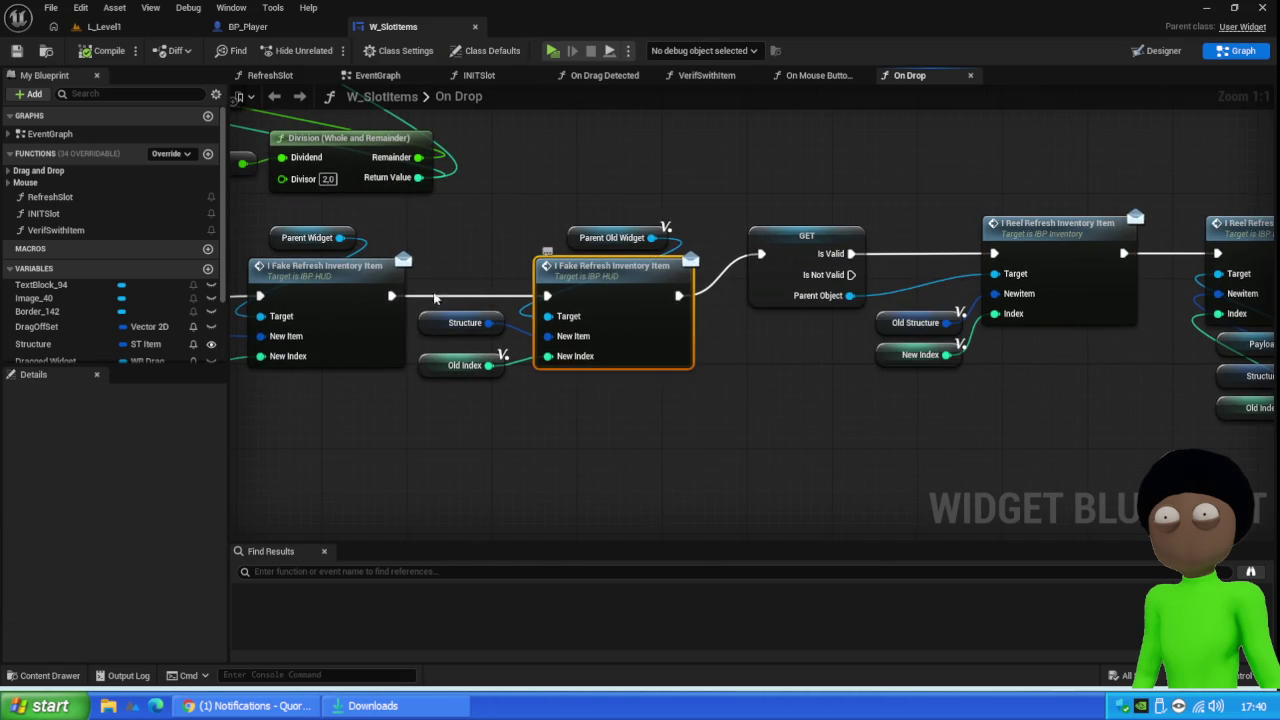
pyautogui.moveTo(356, 291); pyautogui.dragTo(540, 291)
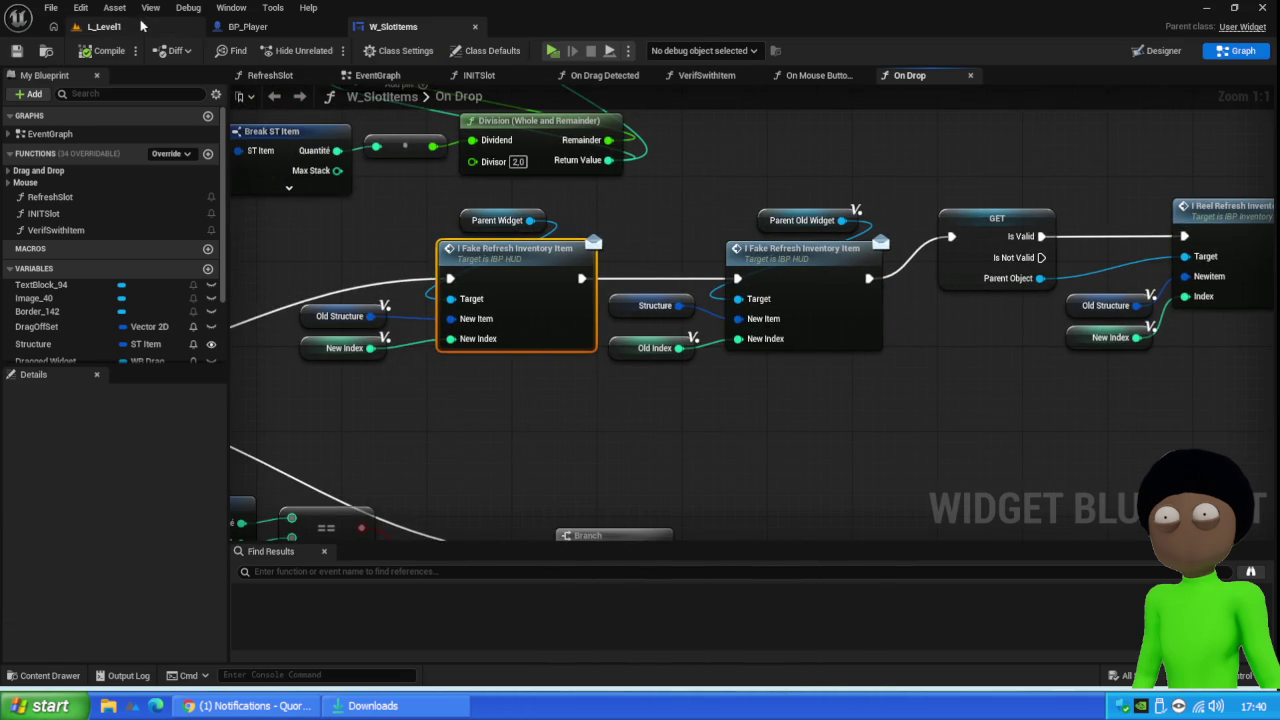
# Go back to L_Level1 and open the WB_Hud widget blueprint from the Content Drawer
pyautogui.click(100, 26)
pyautogui.click(43, 675)
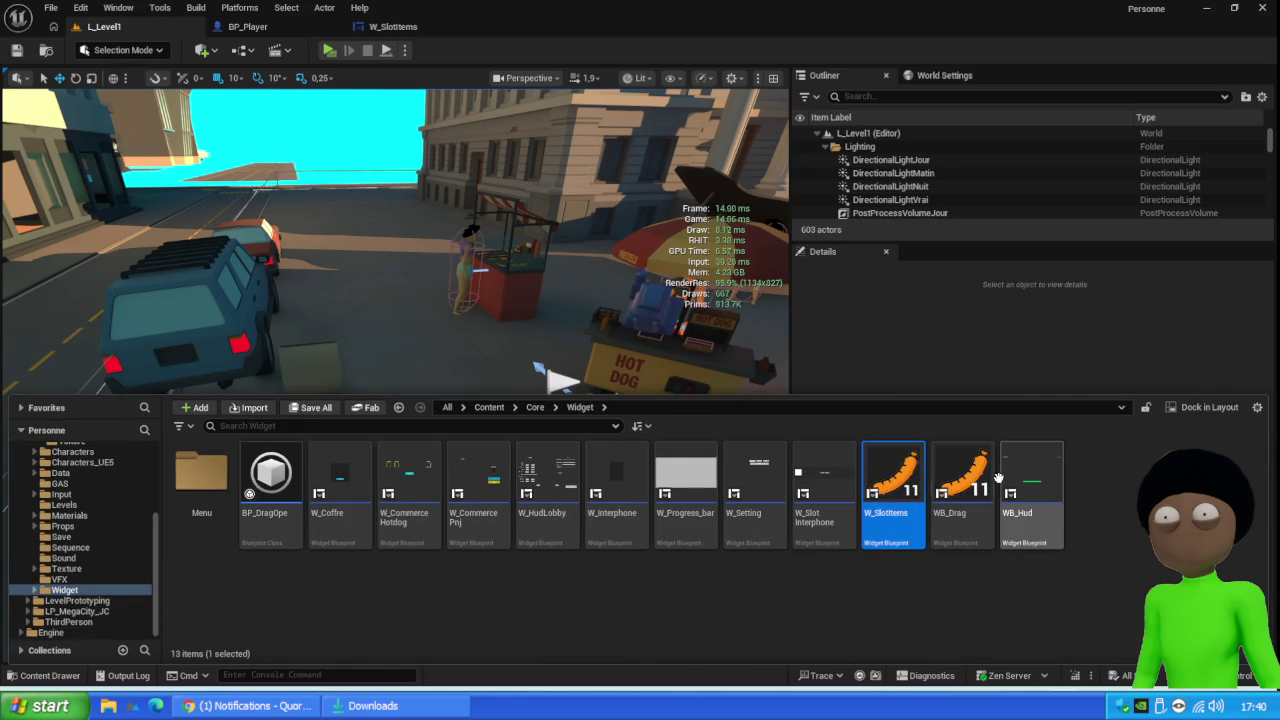
pyautogui.doubleClick(1038, 484)
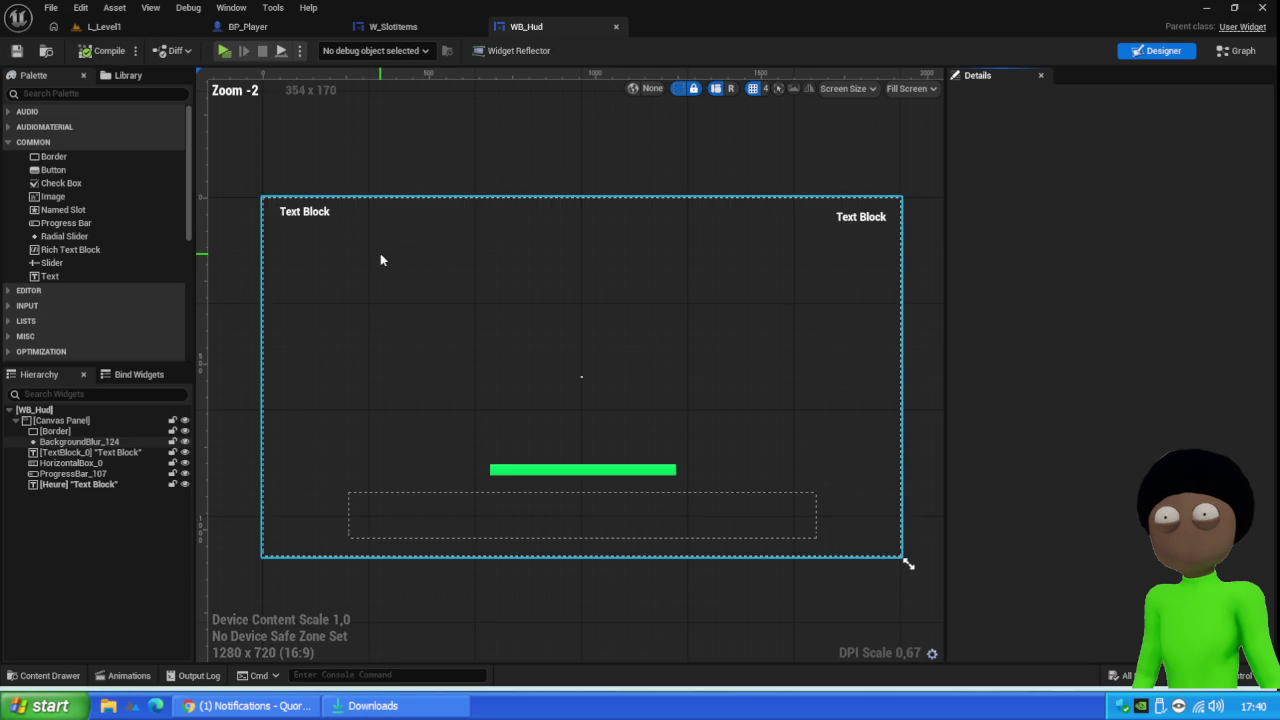
# Delete WB_Hud's custom event and Switch Slot Inventory nodes and move the refresh group under Event Tick
pyautogui.click(1226, 55)
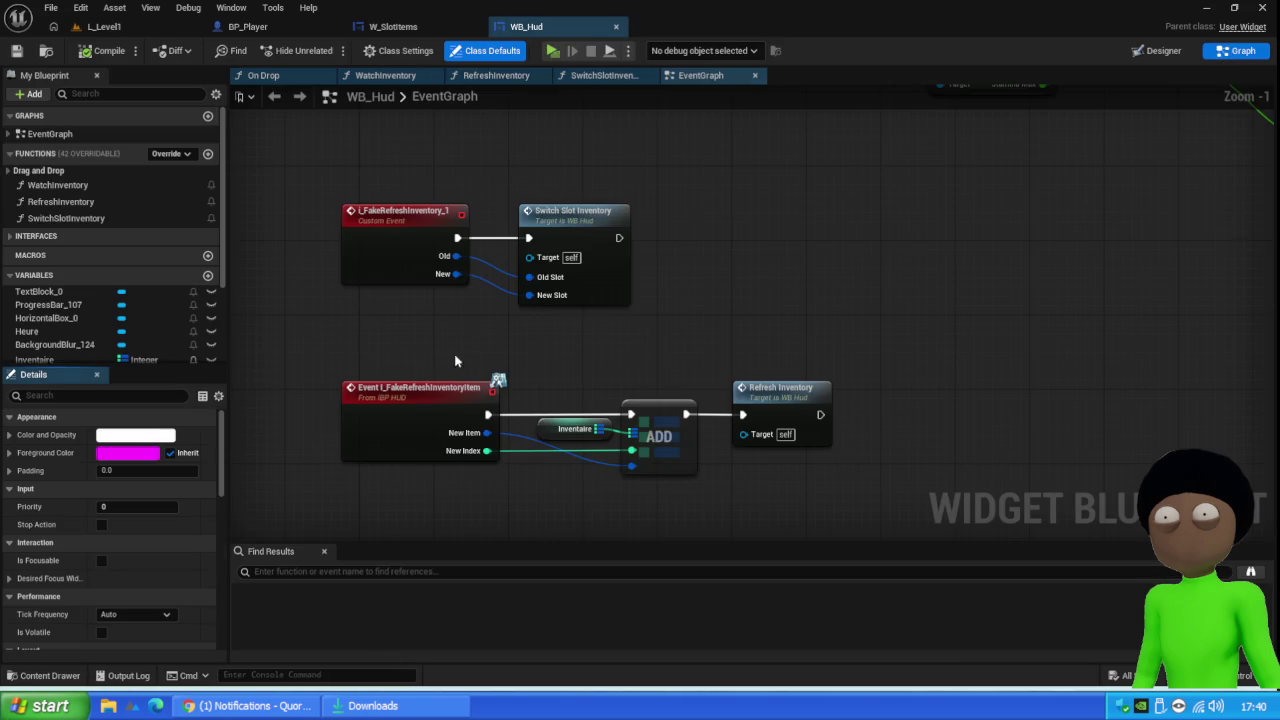
pyautogui.moveTo(705, 163); pyautogui.dragTo(372, 327)
pyautogui.press('Delete')
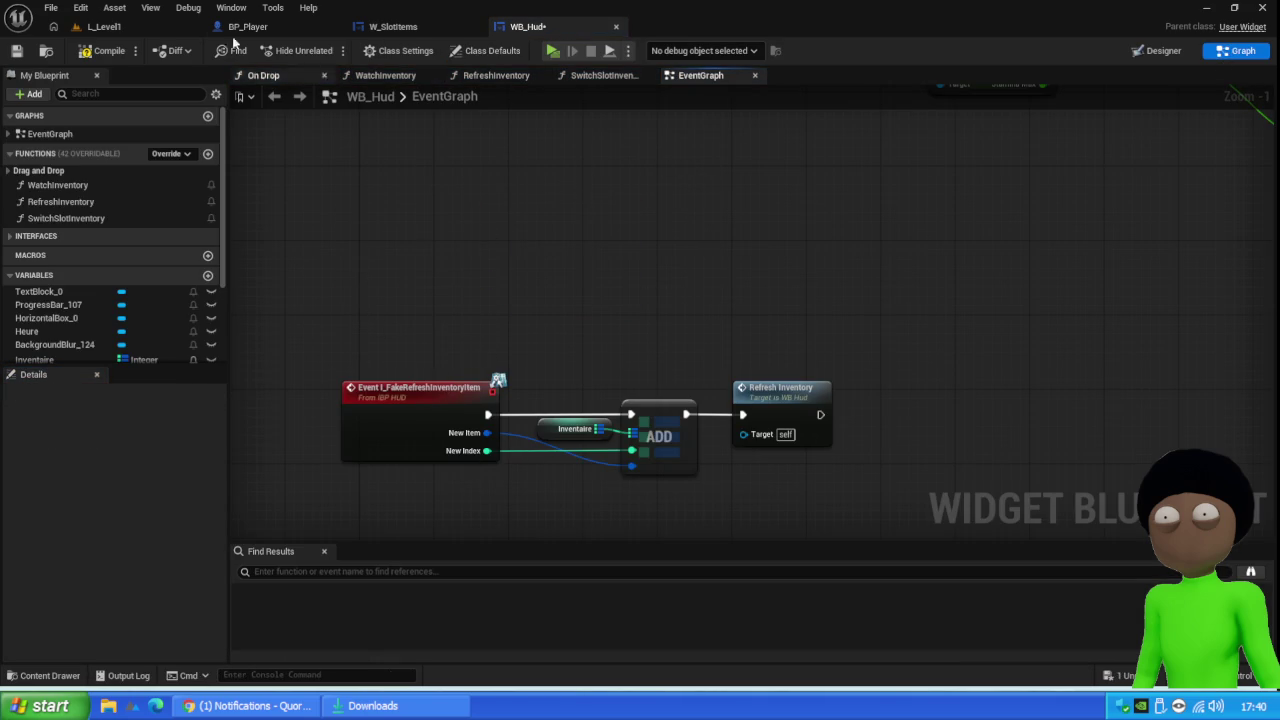
pyautogui.moveTo(842, 318)
pyautogui.mouseDown()
pyautogui.moveTo(748, 386)
pyautogui.moveTo(400, 420)
pyautogui.moveTo(457, 203)
pyautogui.mouseUp()
pyautogui.press('Home')
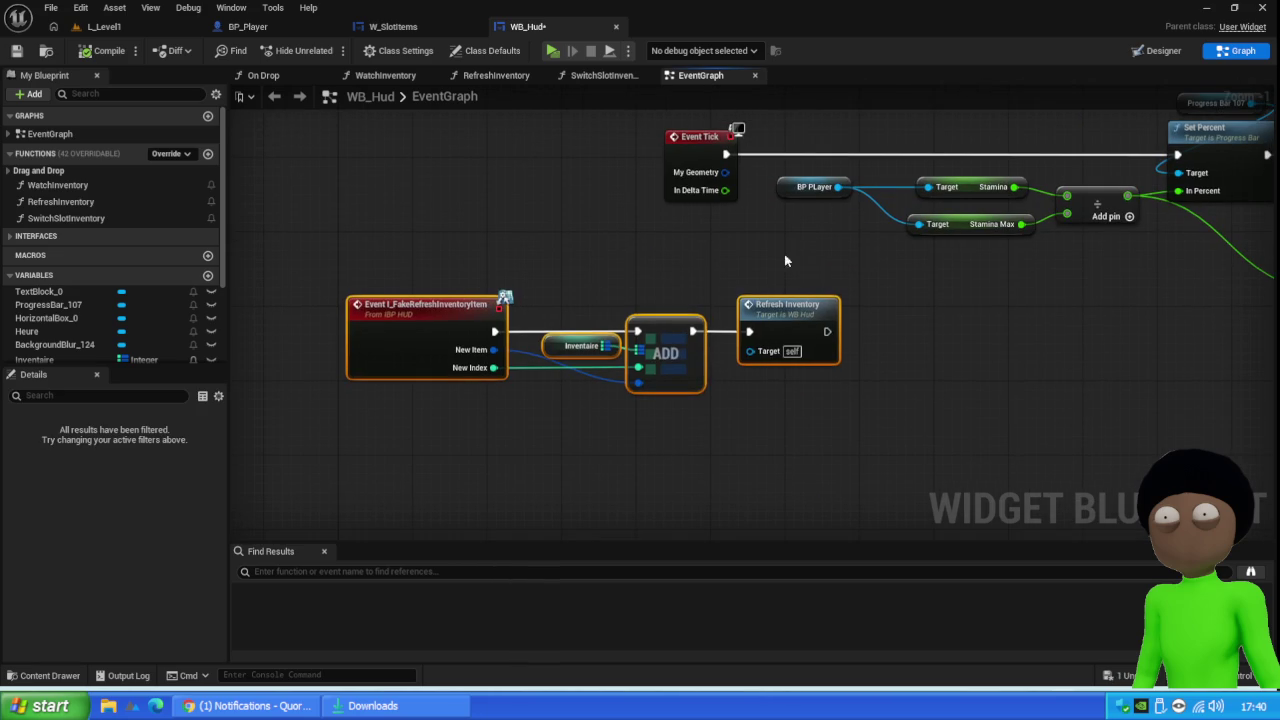
pyautogui.moveTo(377, 330)
pyautogui.mouseDown()
pyautogui.moveTo(730, 410)
pyautogui.moveTo(692, 388)
pyautogui.mouseUp()
# Survey the setFPS, Event Construct, Get Hour/Minute, Set Percent and Refresh Inventory nodes
pyautogui.scroll(-2, 636, 327)
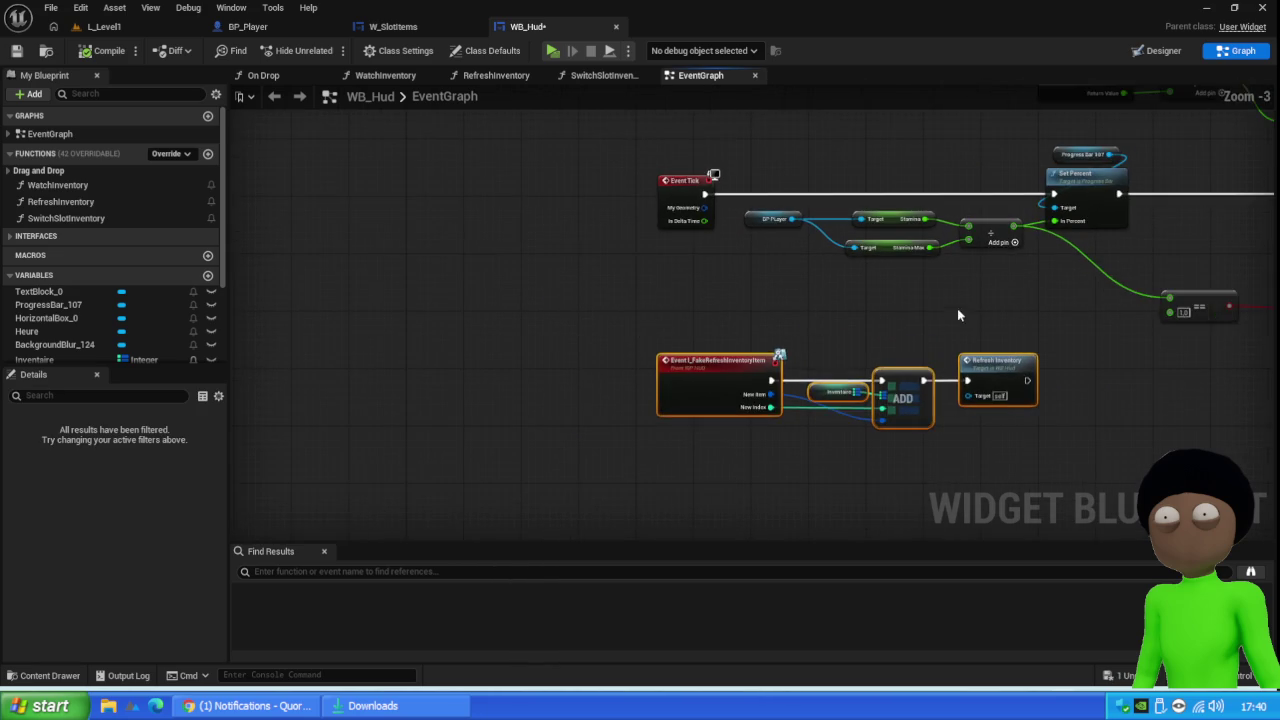
pyautogui.moveTo(957, 308); pyautogui.dragTo(588, 292)
pyautogui.moveTo(733, 289)
pyautogui.mouseDown()
pyautogui.moveTo(669, 403)
pyautogui.moveTo(673, 379)
pyautogui.moveTo(643, 466)
pyautogui.moveTo(611, 486)
pyautogui.moveTo(653, 529)
pyautogui.moveTo(854, 475)
pyautogui.mouseUp()
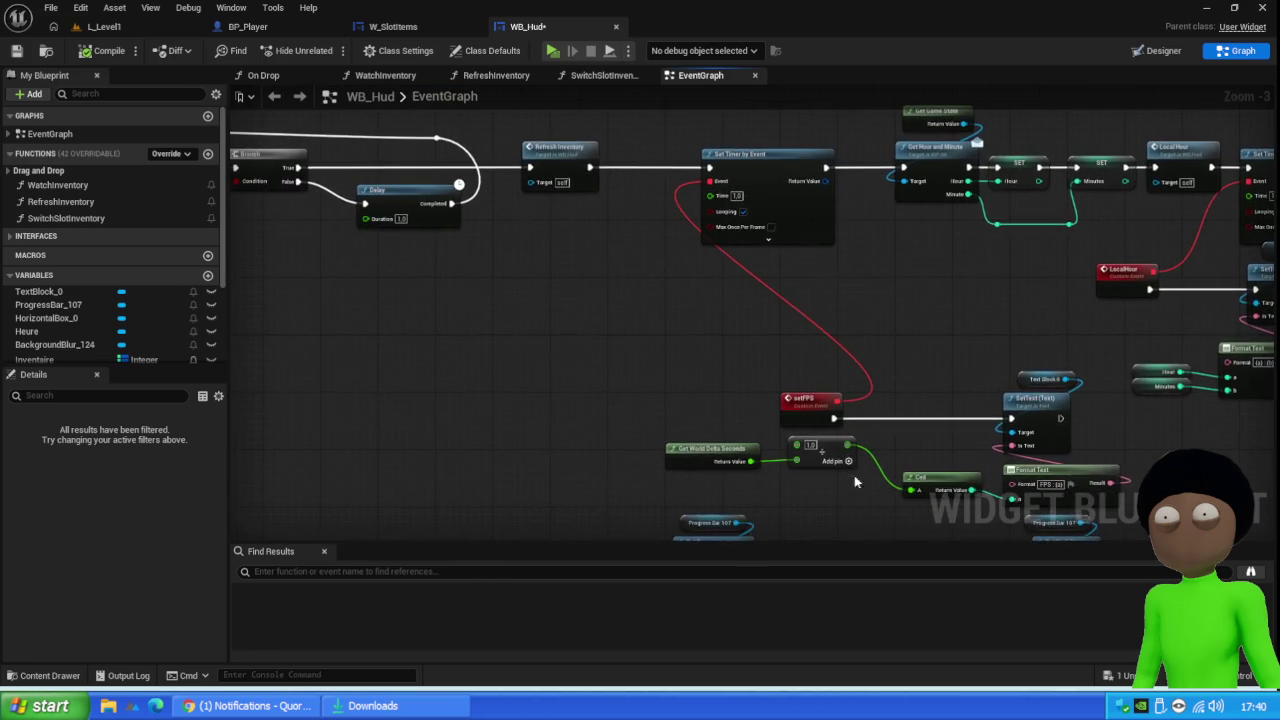
pyautogui.moveTo(516, 372); pyautogui.dragTo(791, 384)
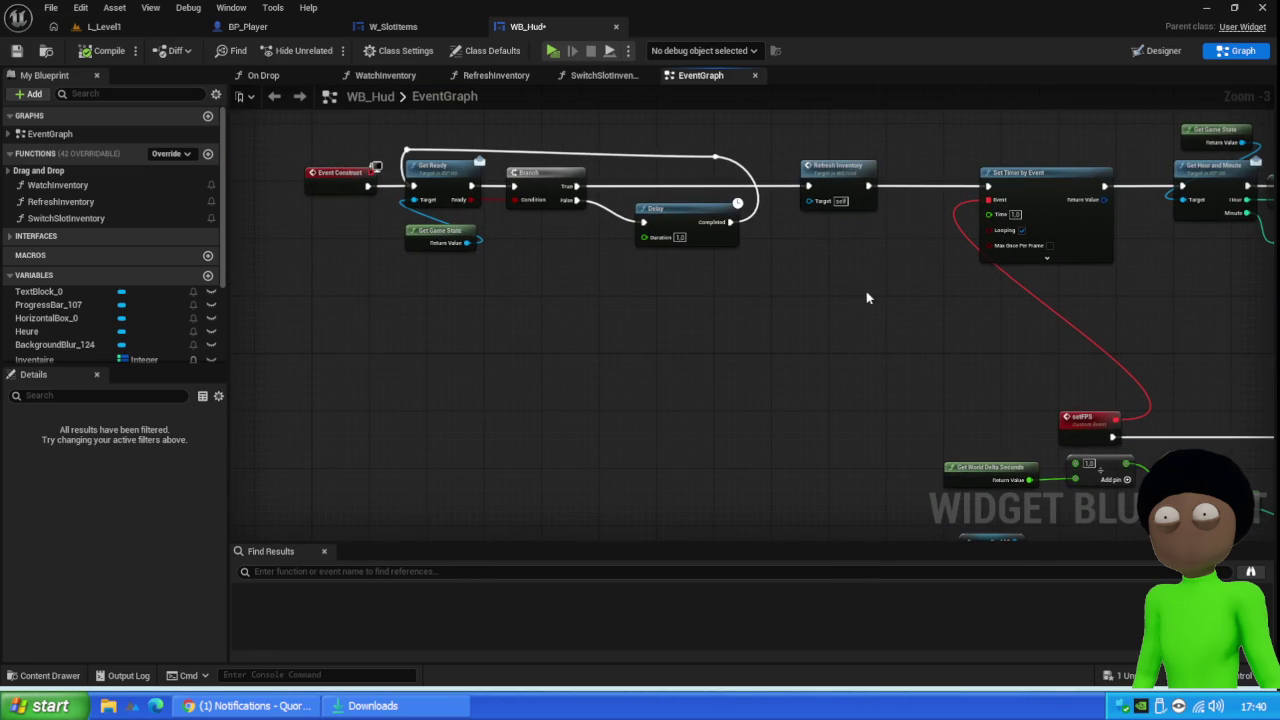
pyautogui.moveTo(903, 271)
pyautogui.mouseDown()
pyautogui.moveTo(943, 306)
pyautogui.moveTo(654, 329)
pyautogui.moveTo(648, 374)
pyautogui.moveTo(502, 376)
pyautogui.mouseUp()
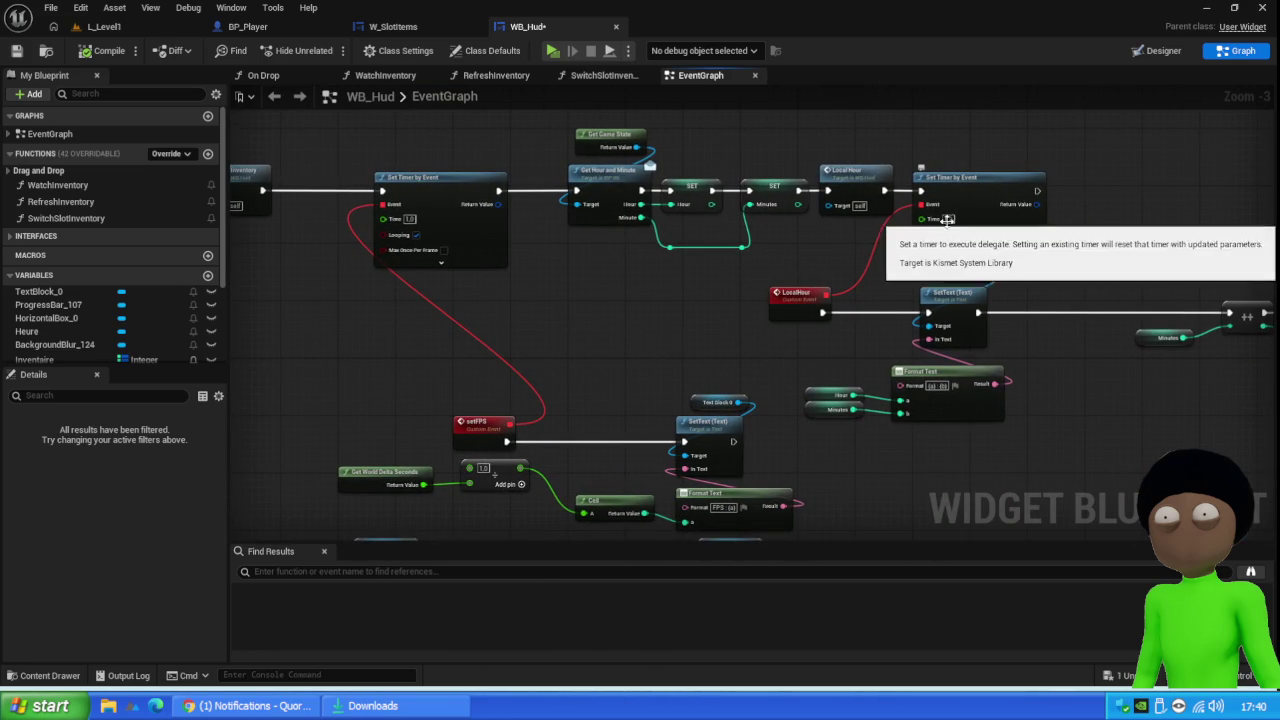
pyautogui.moveTo(739, 394)
pyautogui.mouseDown()
pyautogui.moveTo(680, 200)
pyautogui.moveTo(766, 223)
pyautogui.moveTo(838, 206)
pyautogui.mouseUp()
pyautogui.moveTo(580, 345)
pyautogui.mouseDown()
pyautogui.moveTo(634, 360)
pyautogui.moveTo(700, 300)
pyautogui.moveTo(677, 523)
pyautogui.moveTo(334, 529)
pyautogui.moveTo(586, 431)
pyautogui.moveTo(754, 274)
pyautogui.moveTo(803, 272)
pyautogui.mouseUp()
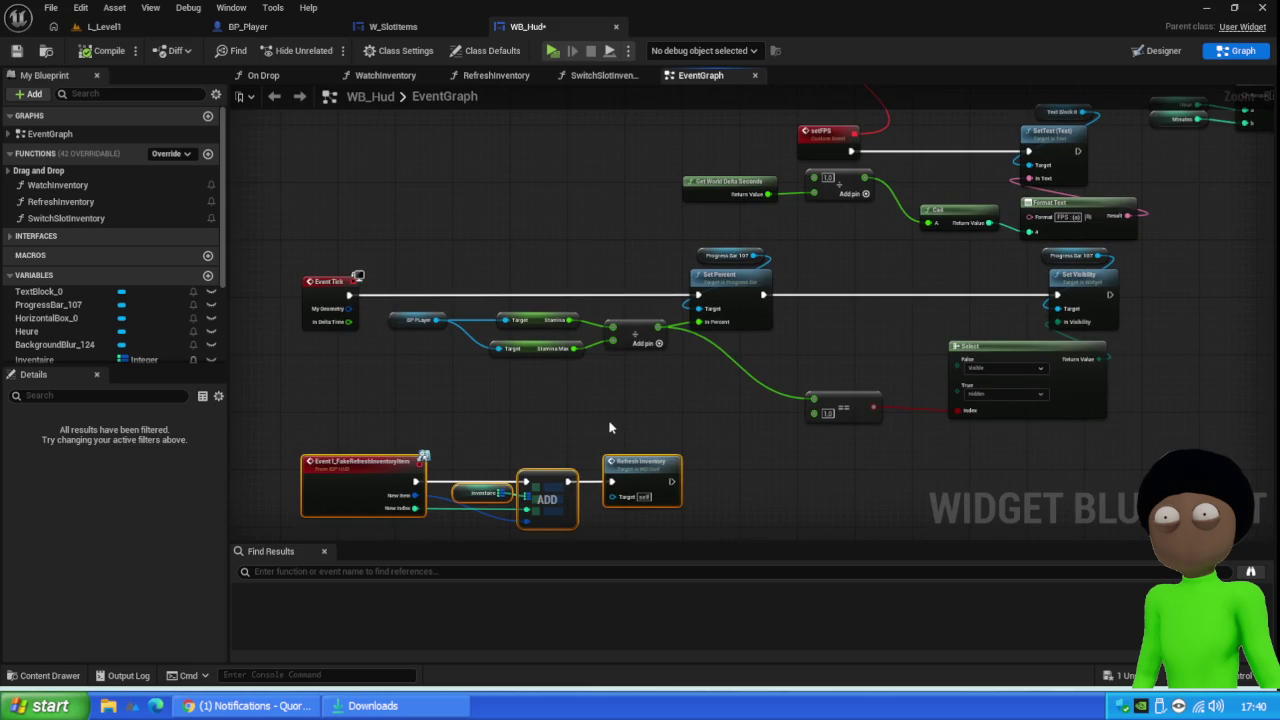
# Disconnect Event Tick from Set Percent, compile WB_Hud, and select the Event Tick and BP Player nodes
pyautogui.moveTo(610, 428); pyautogui.dragTo(663, 292)
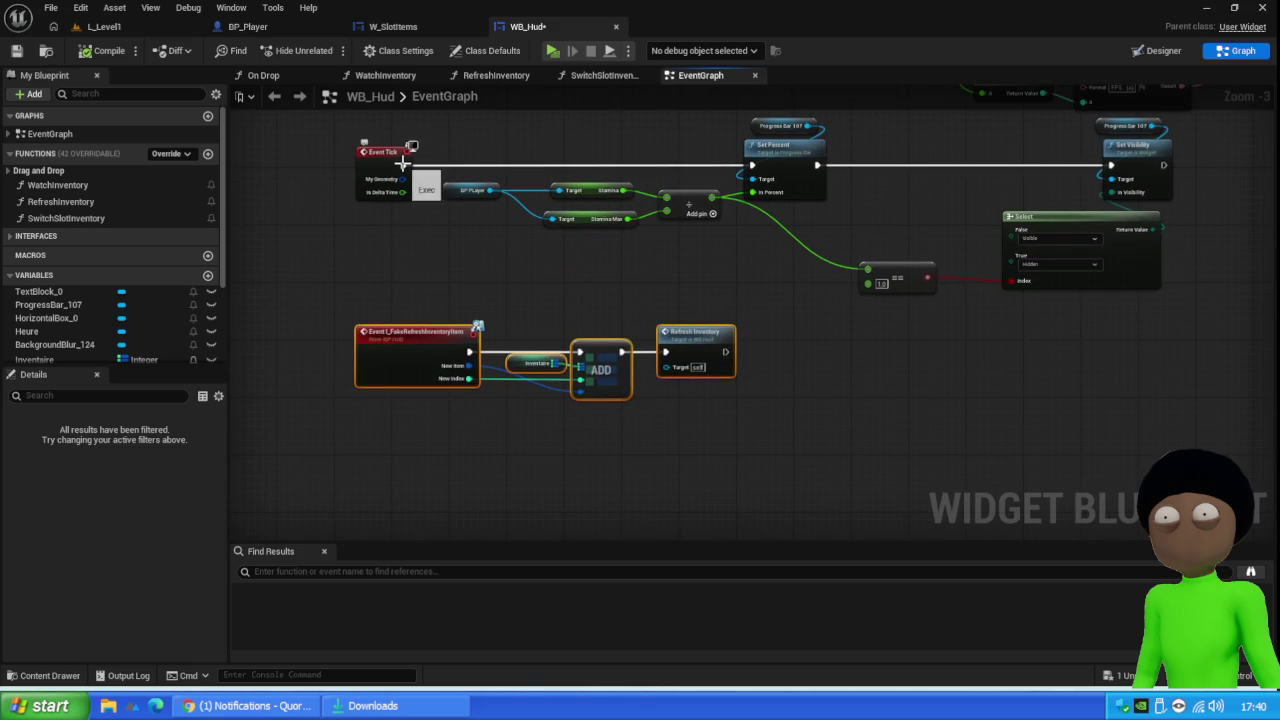
pyautogui.keyDown('alt'); pyautogui.click(404, 166); pyautogui.keyUp('alt')
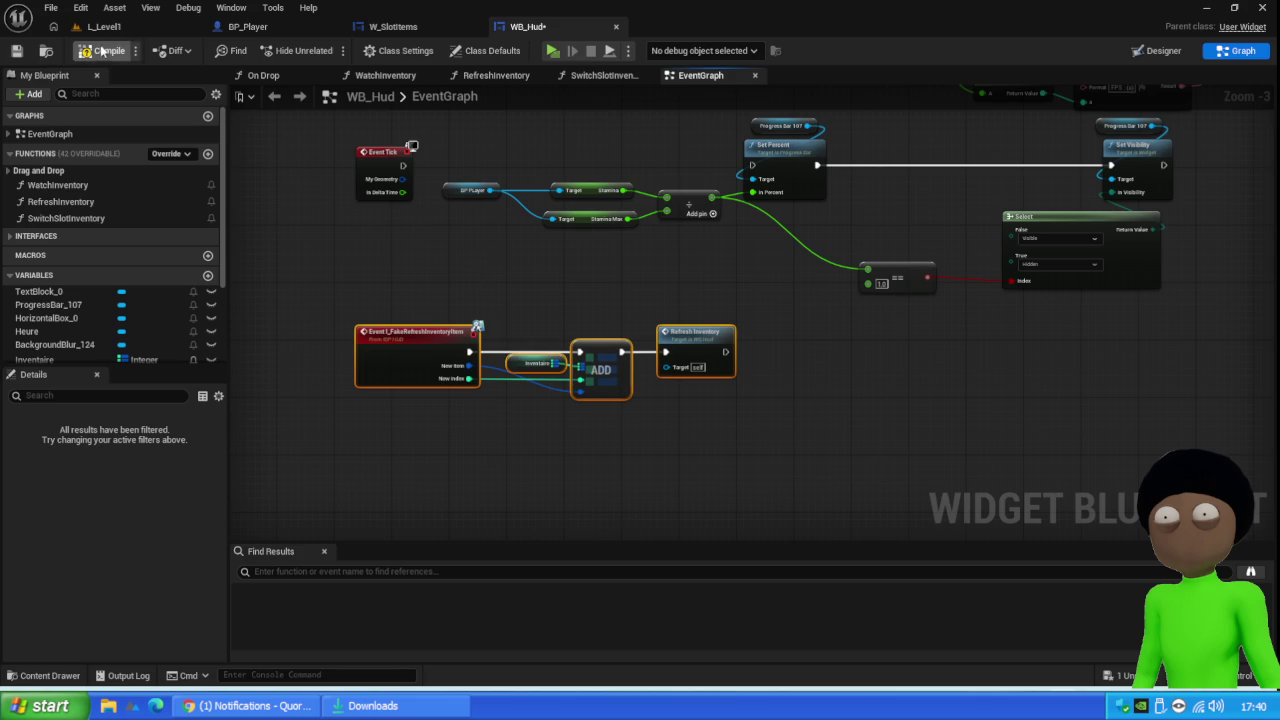
pyautogui.click(22, 51)
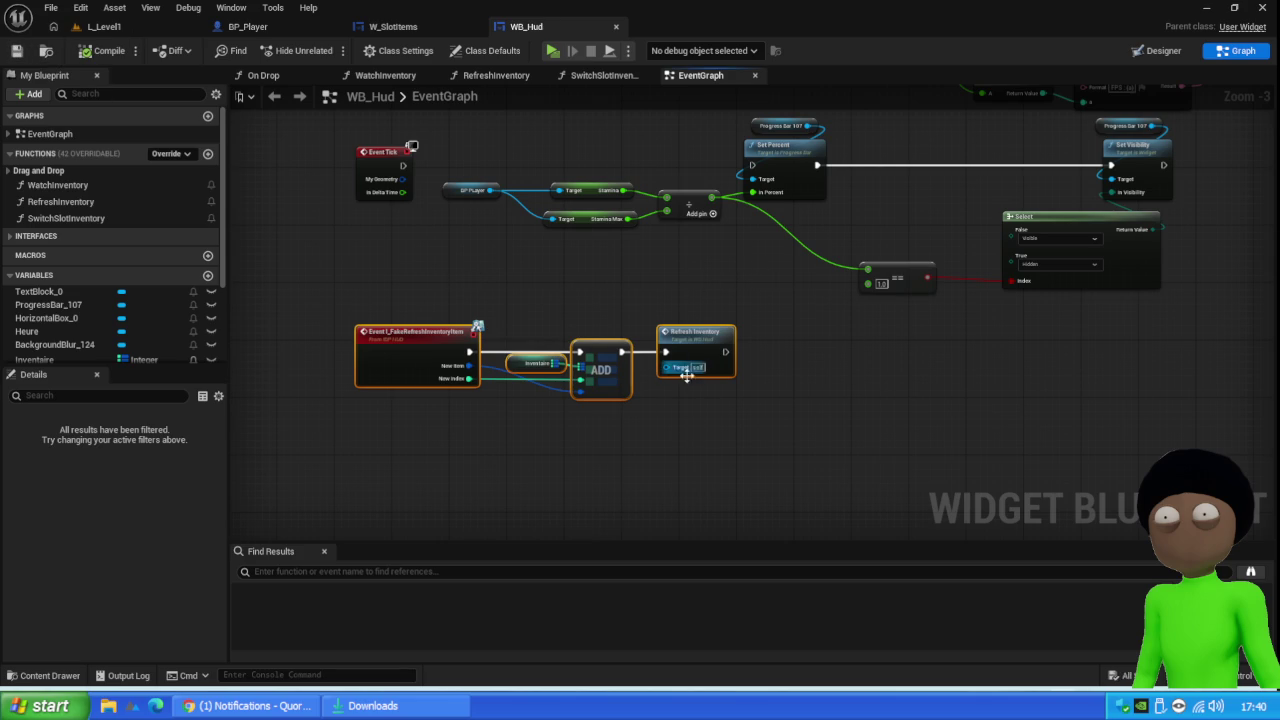
pyautogui.scroll(3, 571, 384)
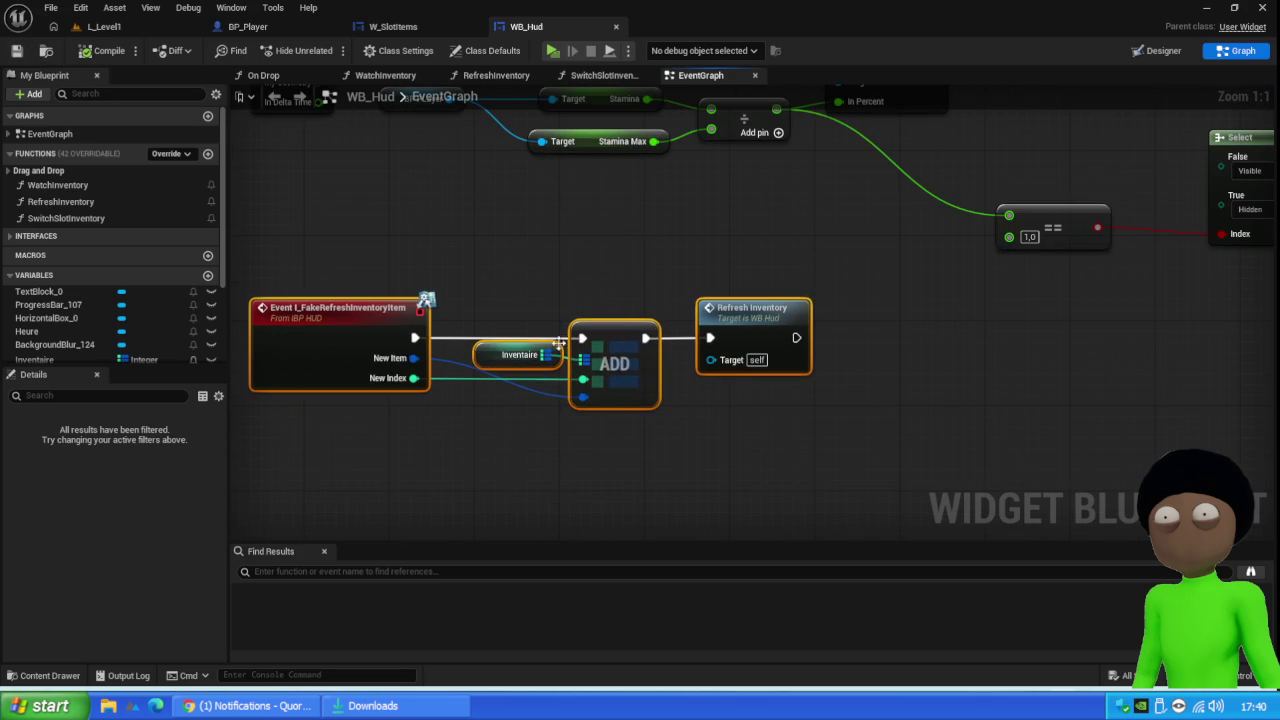
pyautogui.moveTo(630, 363); pyautogui.dragTo(679, 612)
pyautogui.moveTo(370, 310); pyautogui.dragTo(886, 311)
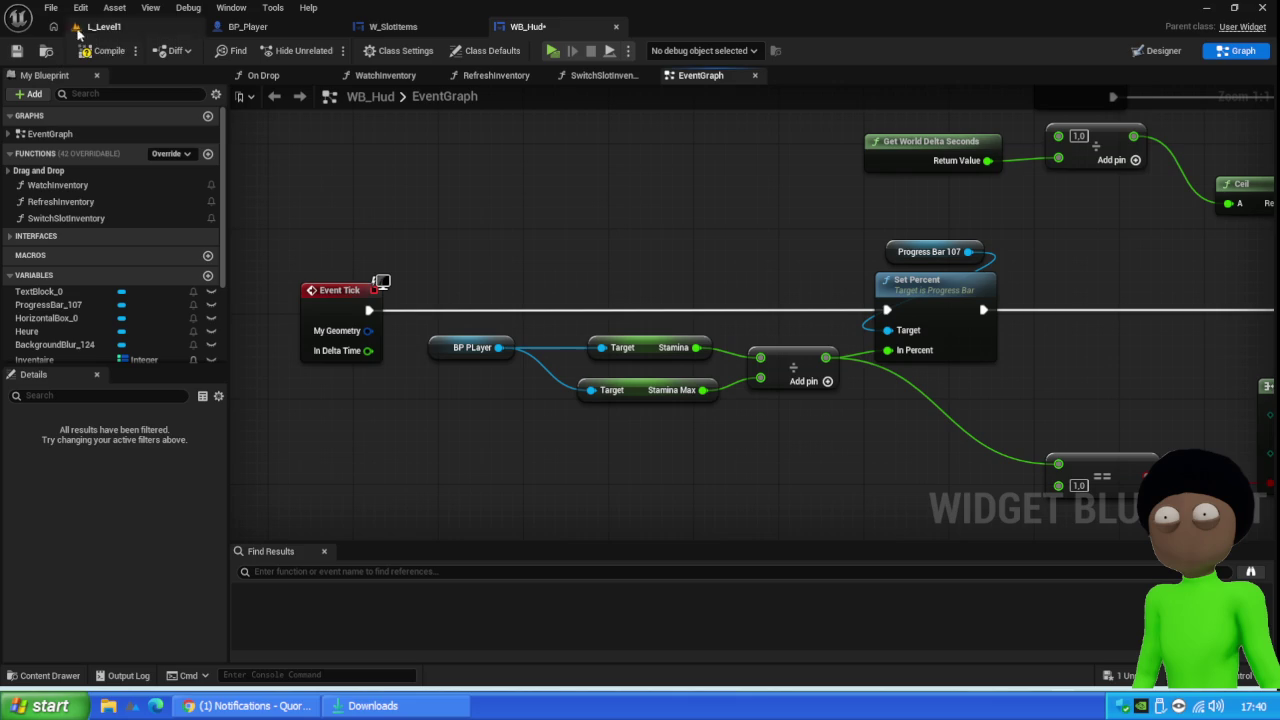
pyautogui.moveTo(461, 236); pyautogui.dragTo(292, 340)
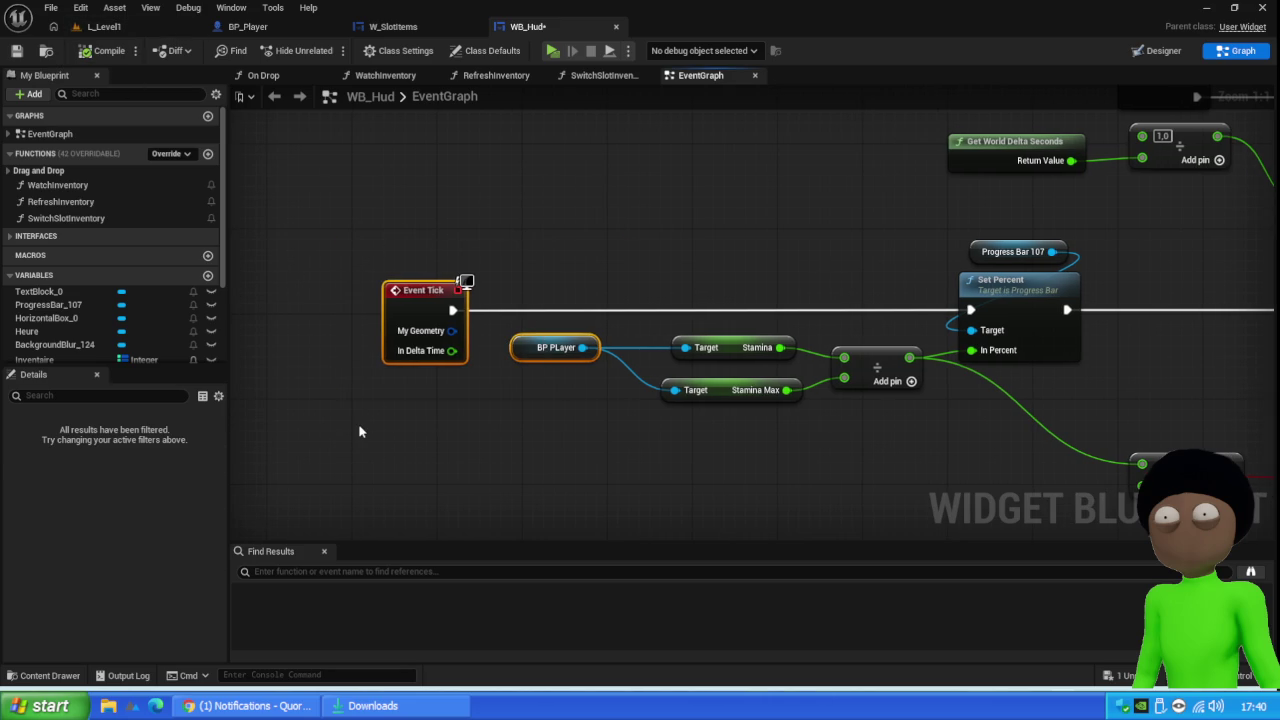
# Title the new comment box 'refacto' and select it
pyautogui.write('c')
pyautogui.write('refa')
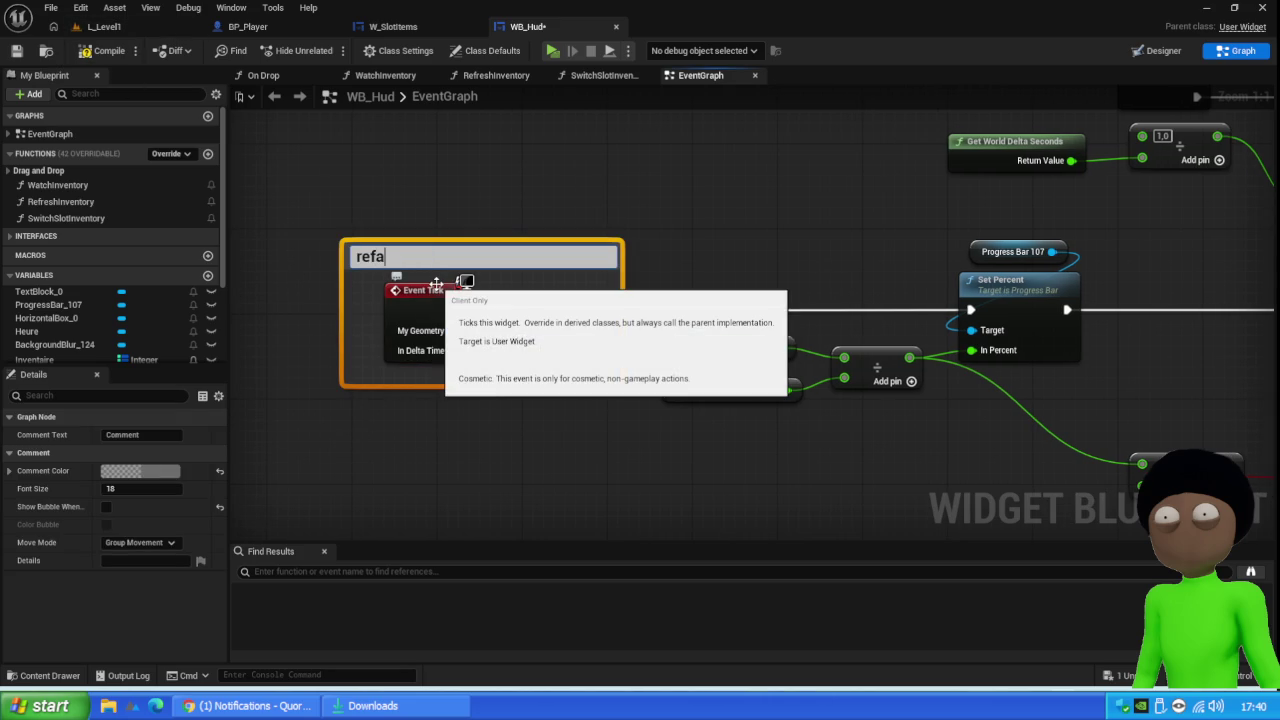
pyautogui.write('to')
pyautogui.press('Return')
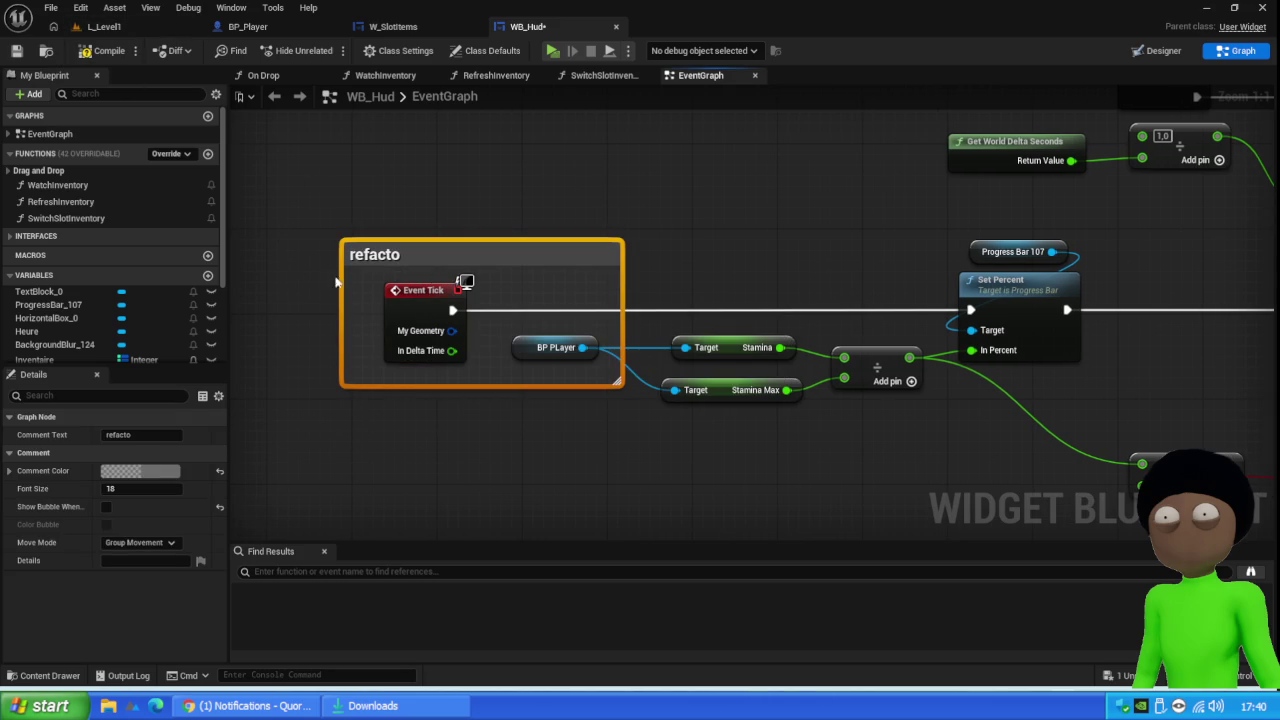
pyautogui.click(378, 298)
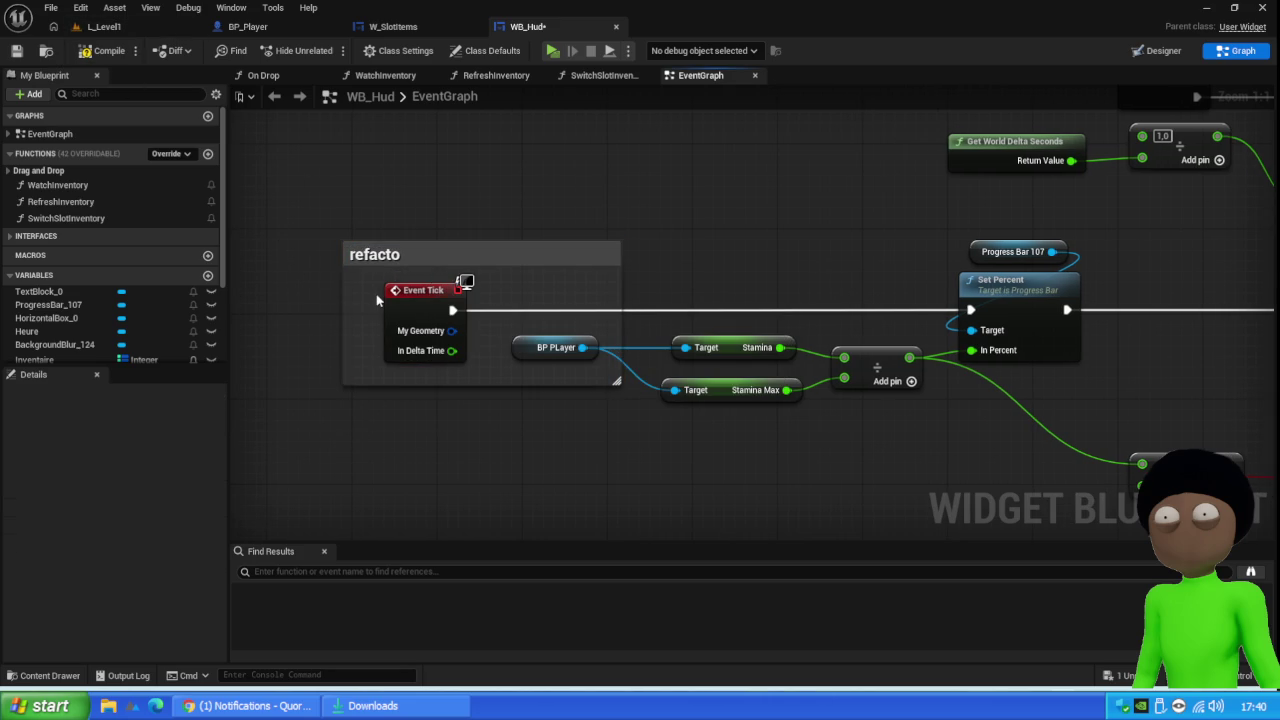
pyautogui.click(420, 247)
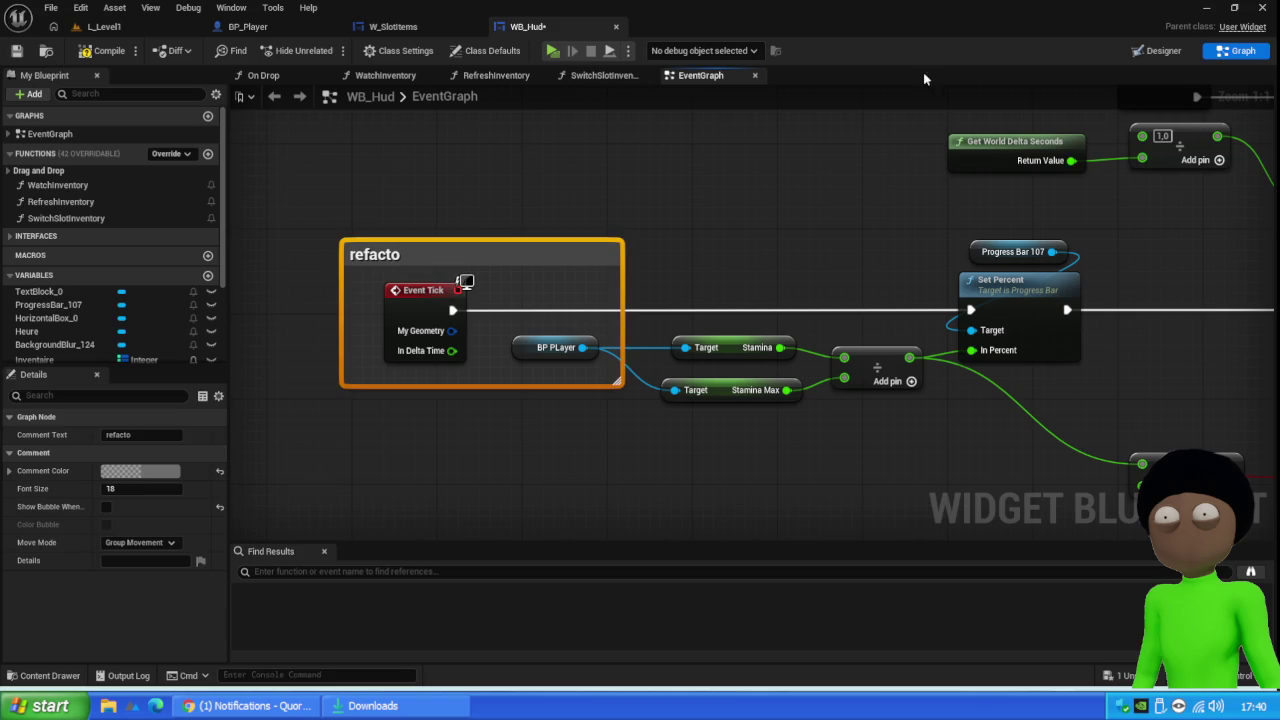
# Color the refacto comment orange and compile WB_Hud
pyautogui.click(140, 471)
pyautogui.moveTo(259, 419)
pyautogui.mouseDown()
pyautogui.moveTo(300, 410)
pyautogui.moveTo(380, 336)
pyautogui.mouseUp()
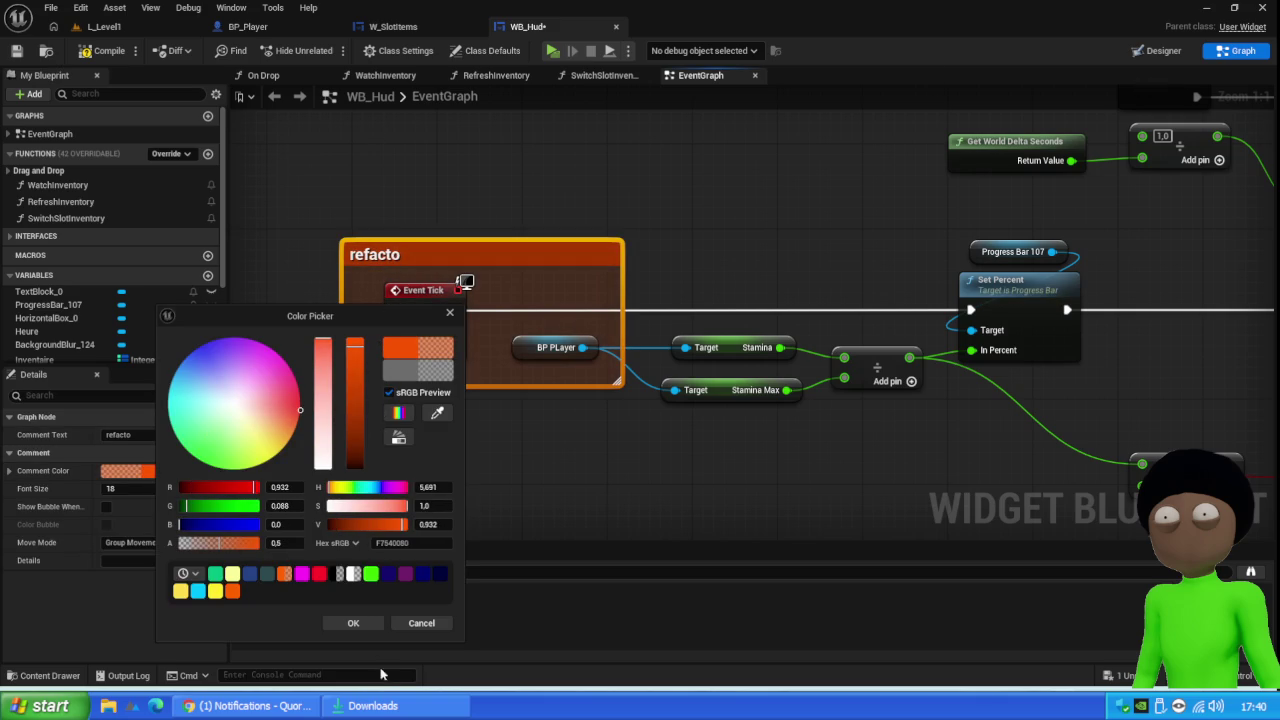
pyautogui.click(351, 622)
pyautogui.click(97, 54)
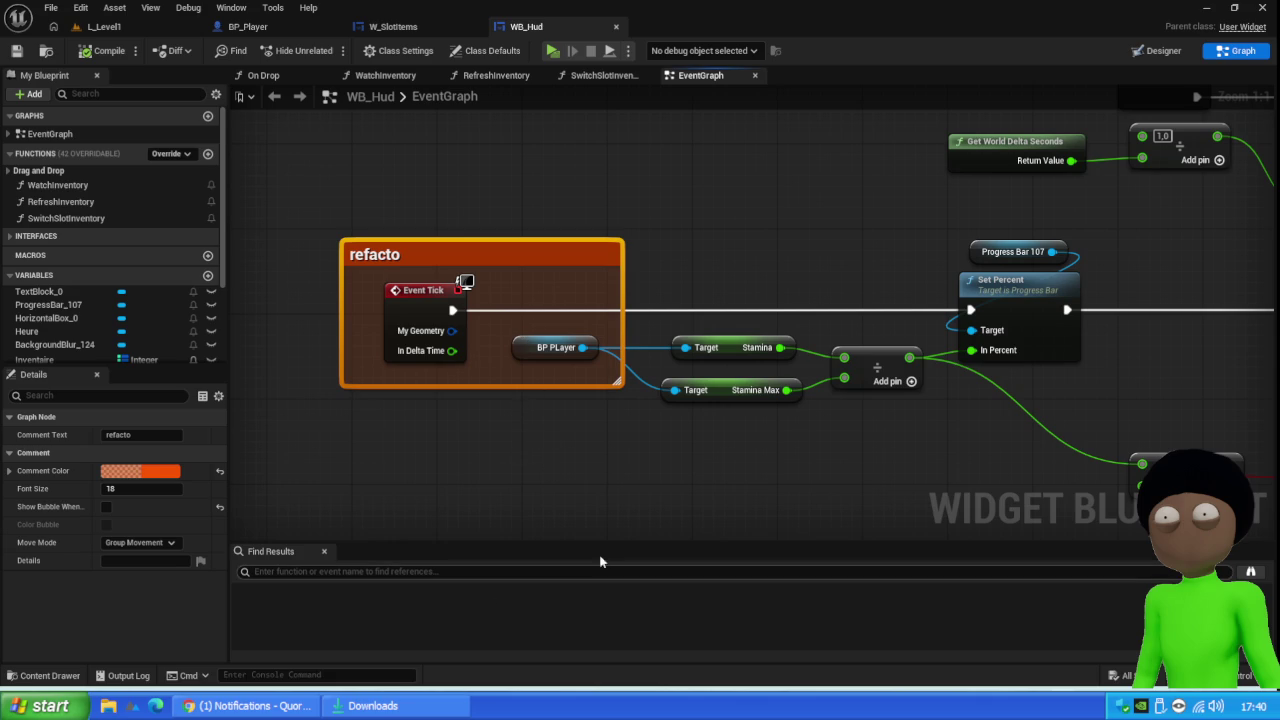
pyautogui.scroll(-3, 638, 415)
pyautogui.moveTo(638, 415); pyautogui.dragTo(686, 220)
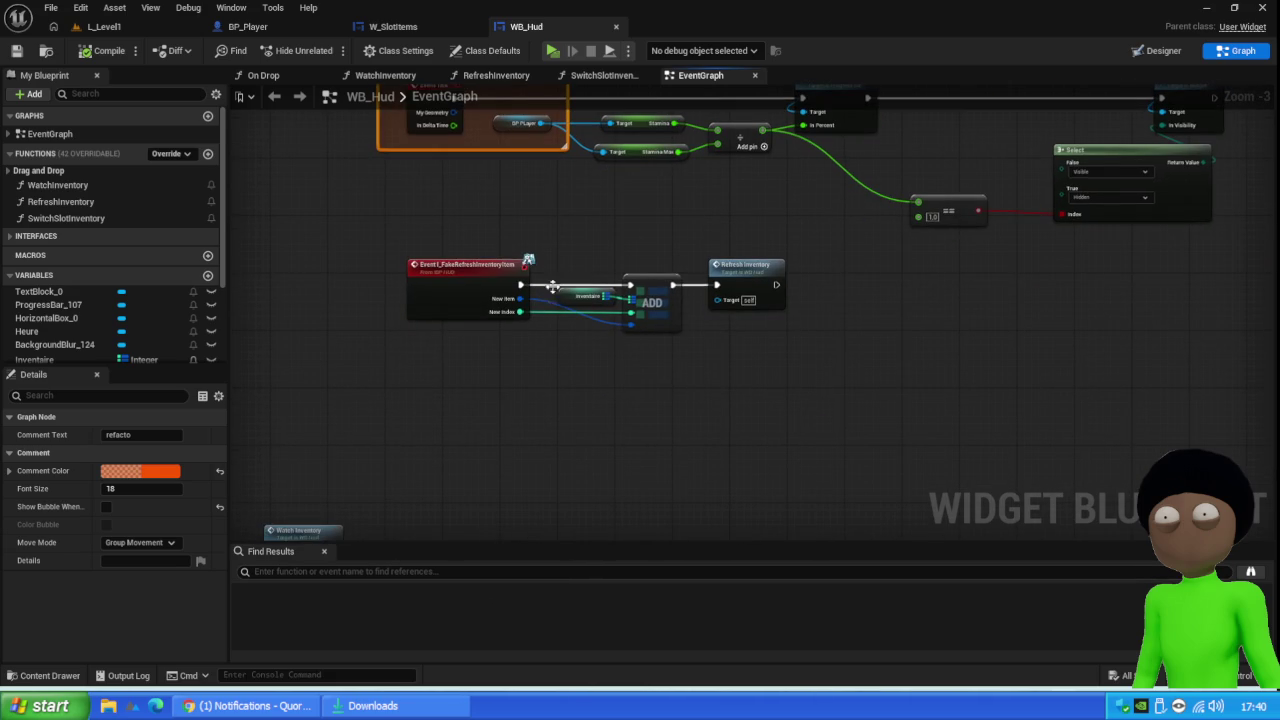
# Open RefreshInventory from WB_Hud's fake refresh event and move Get Player State beside Get Main Inventory
pyautogui.moveTo(663, 229)
pyautogui.mouseDown()
pyautogui.moveTo(415, 476)
pyautogui.moveTo(440, 462)
pyautogui.mouseUp()
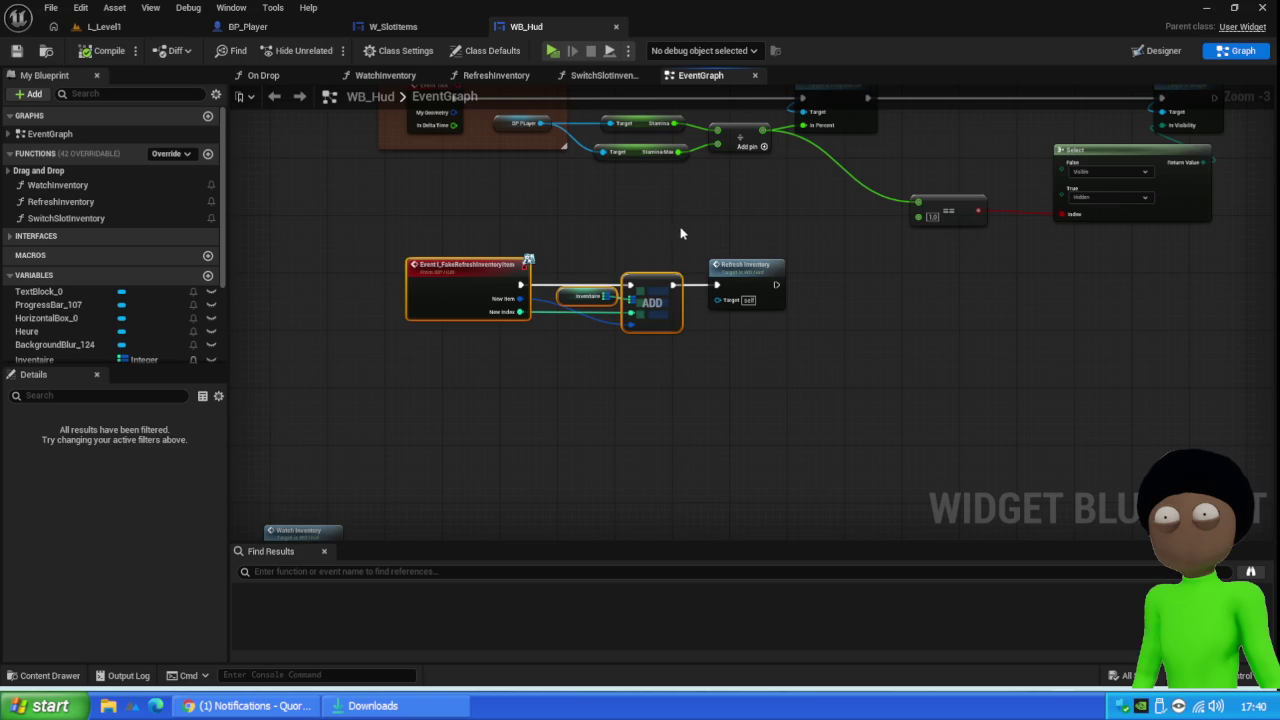
pyautogui.moveTo(680, 233); pyautogui.dragTo(580, 420)
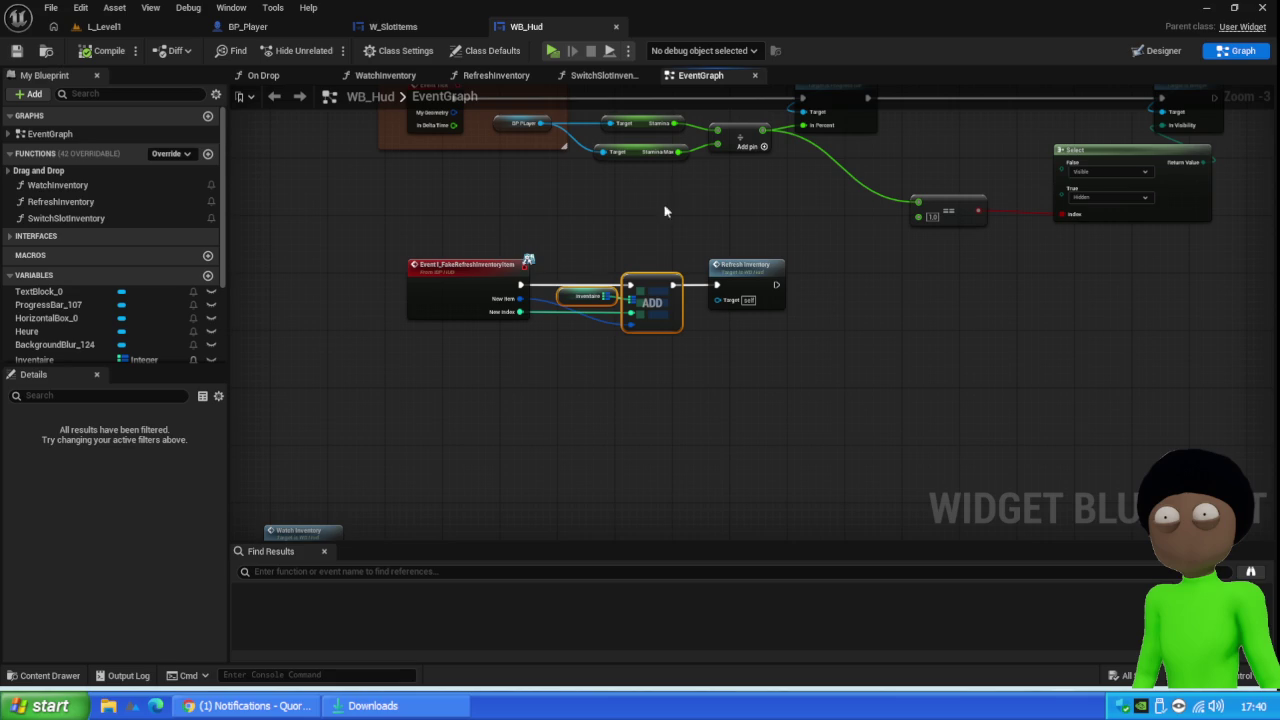
pyautogui.doubleClick(748, 283)
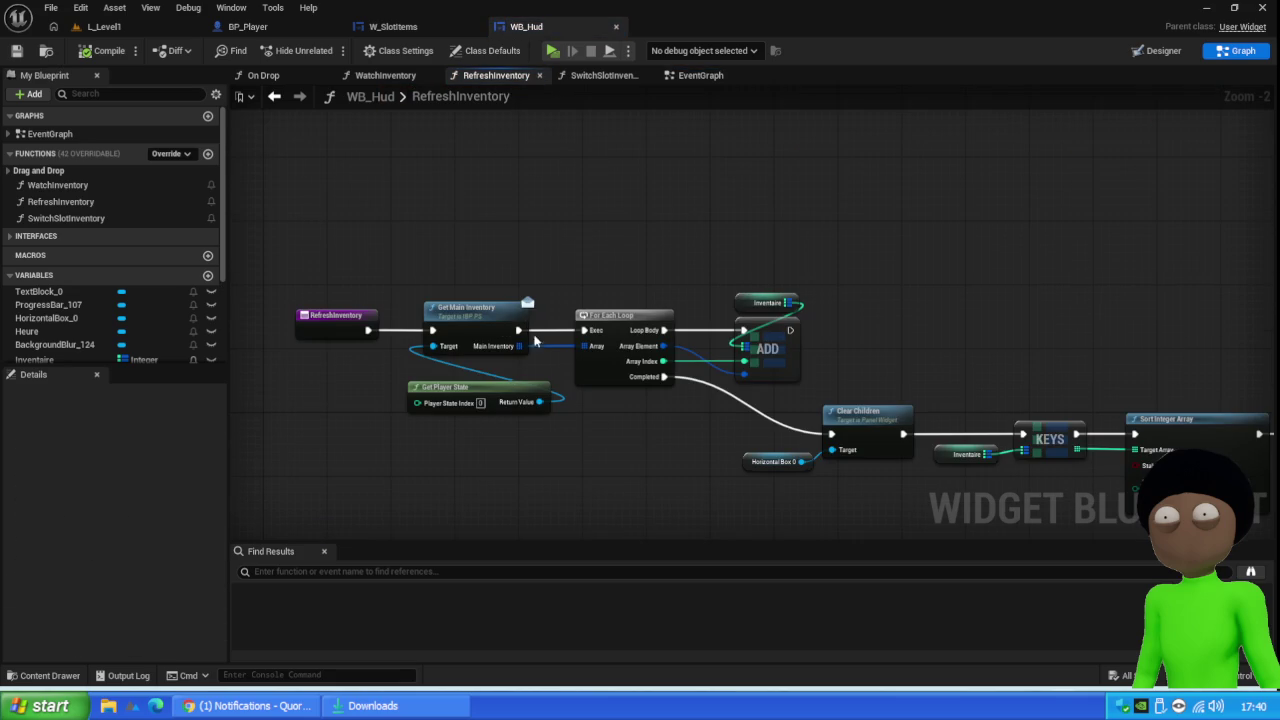
pyautogui.moveTo(493, 392); pyautogui.dragTo(498, 380)
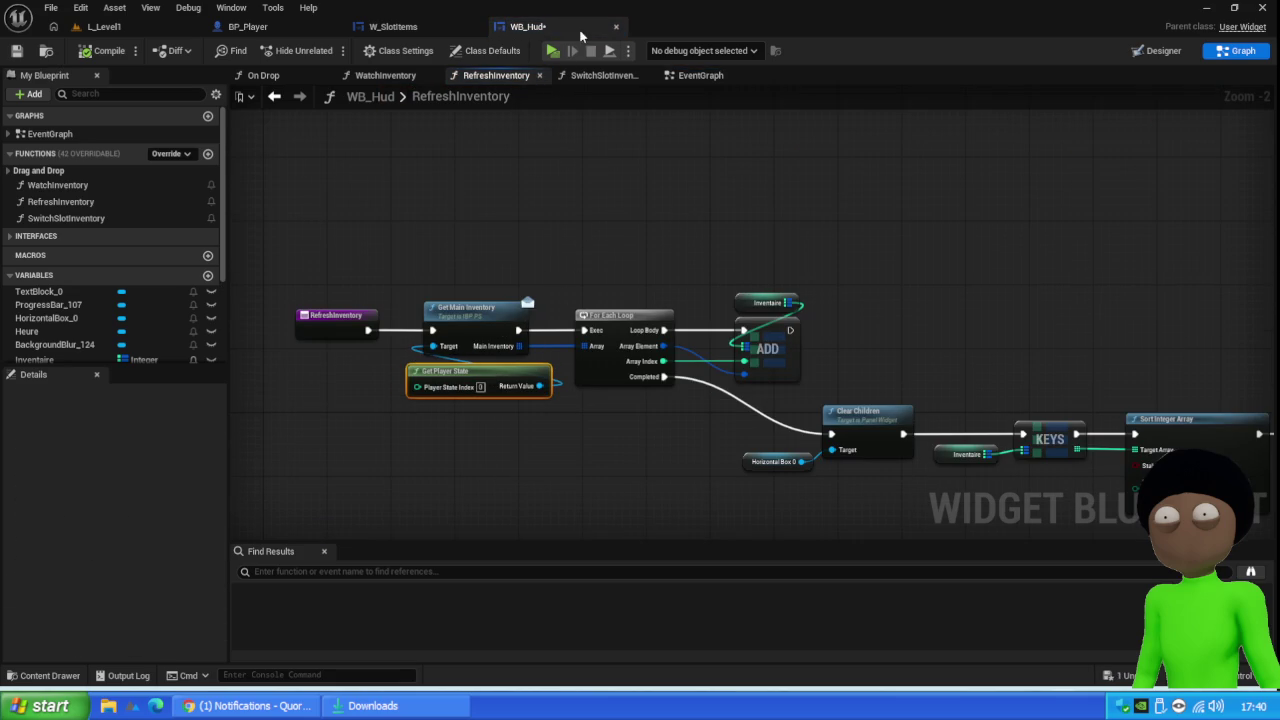
# Select RefreshInventory's chain from Clear Children to the end for copying, then return to the EventGraph
pyautogui.click(715, 82)
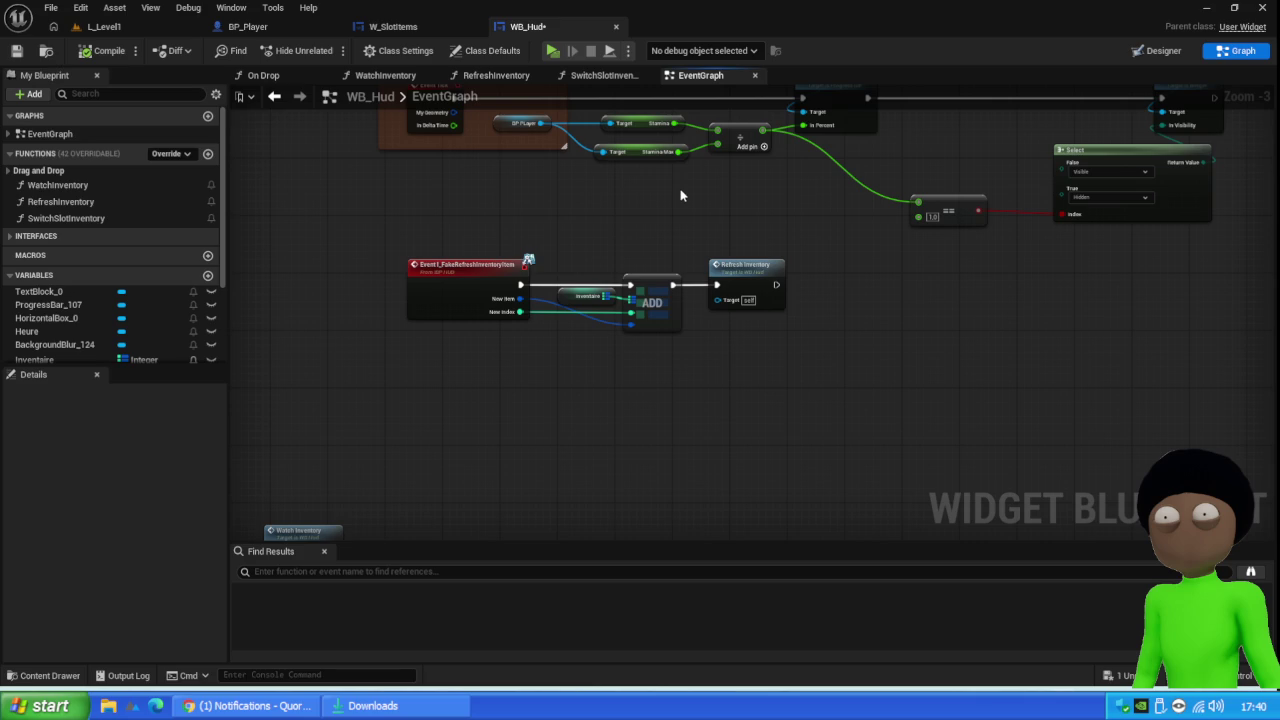
pyautogui.doubleClick(763, 274)
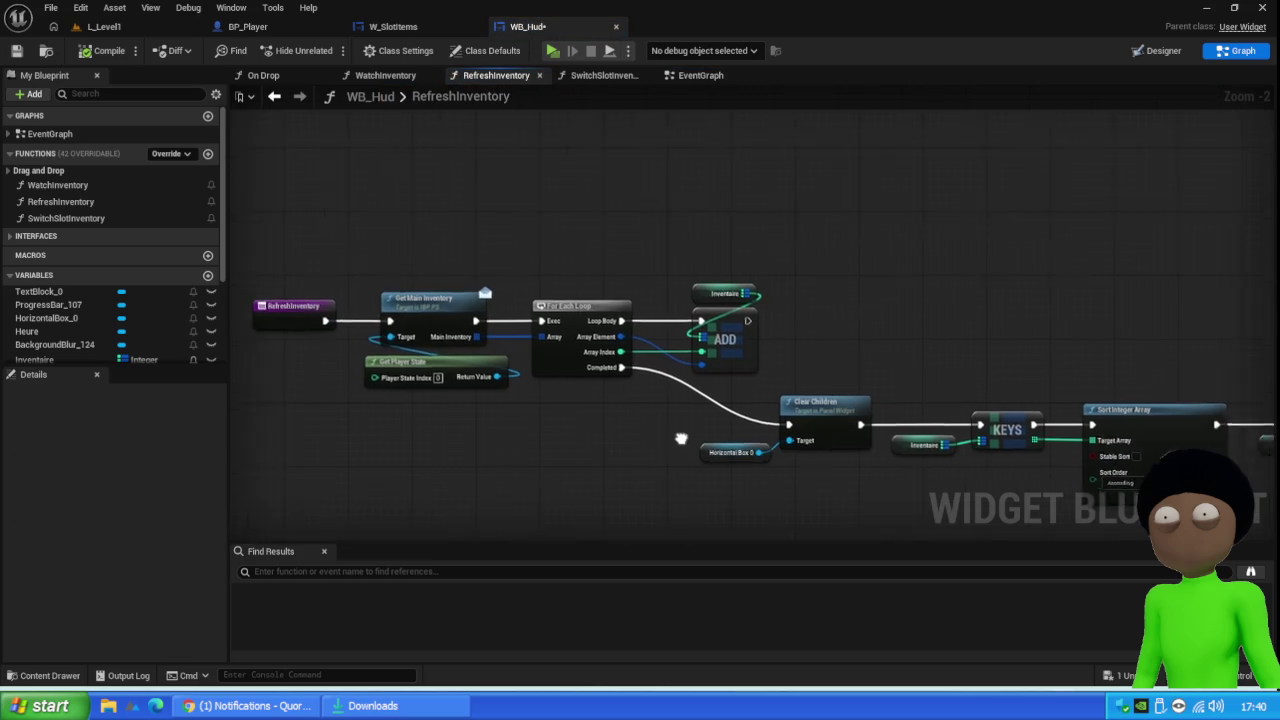
pyautogui.moveTo(761, 427); pyautogui.dragTo(481, 345)
pyautogui.scroll(-3, 424, 350)
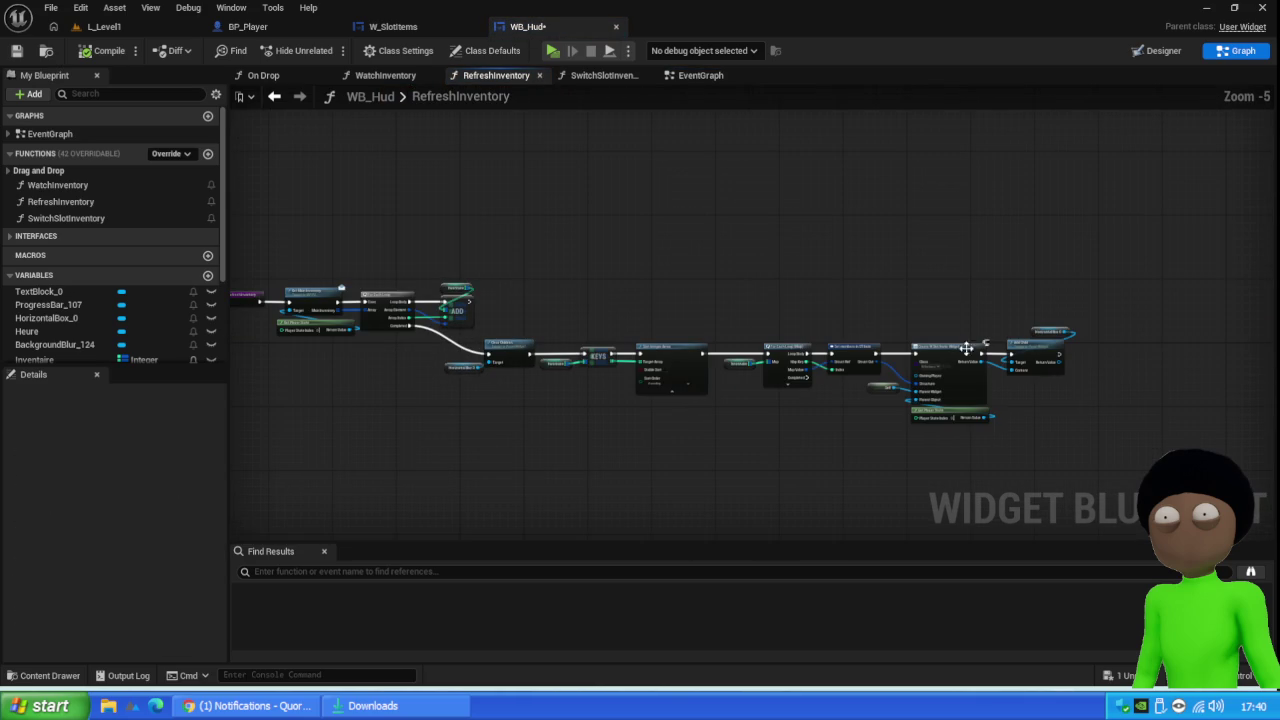
pyautogui.moveTo(1069, 305)
pyautogui.mouseDown()
pyautogui.moveTo(548, 496)
pyautogui.moveTo(510, 486)
pyautogui.mouseUp()
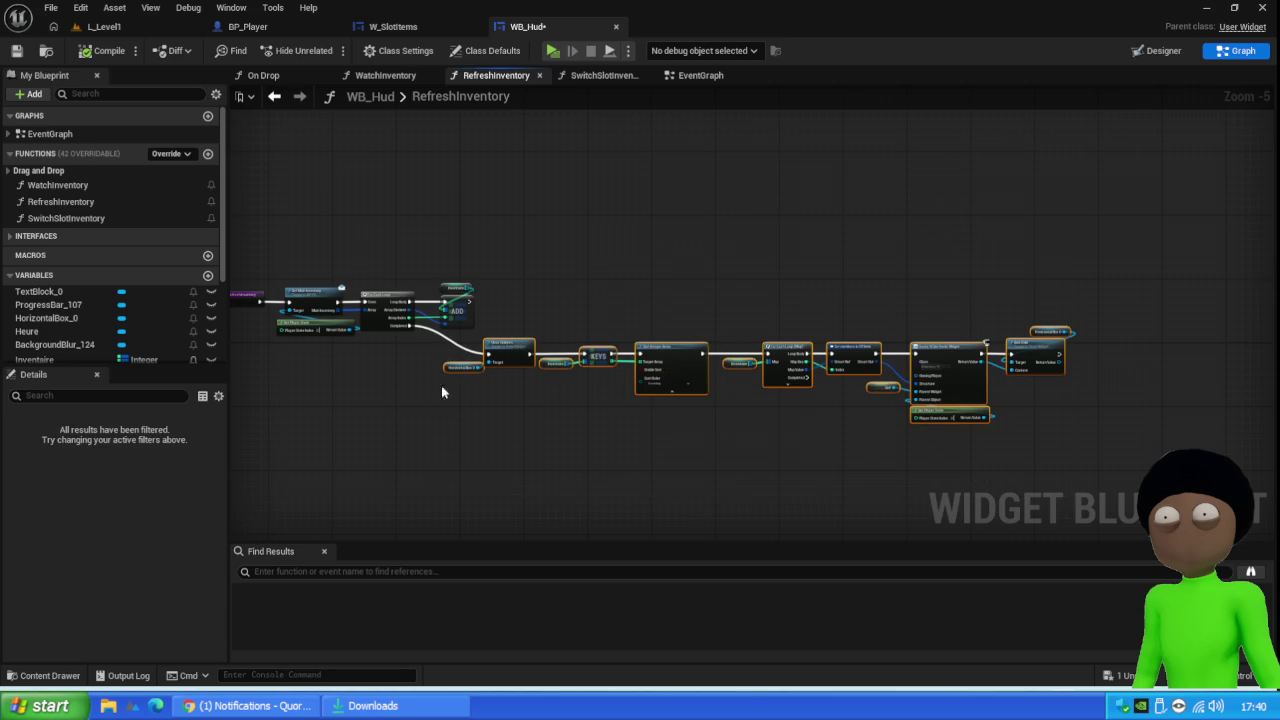
pyautogui.click(700, 76)
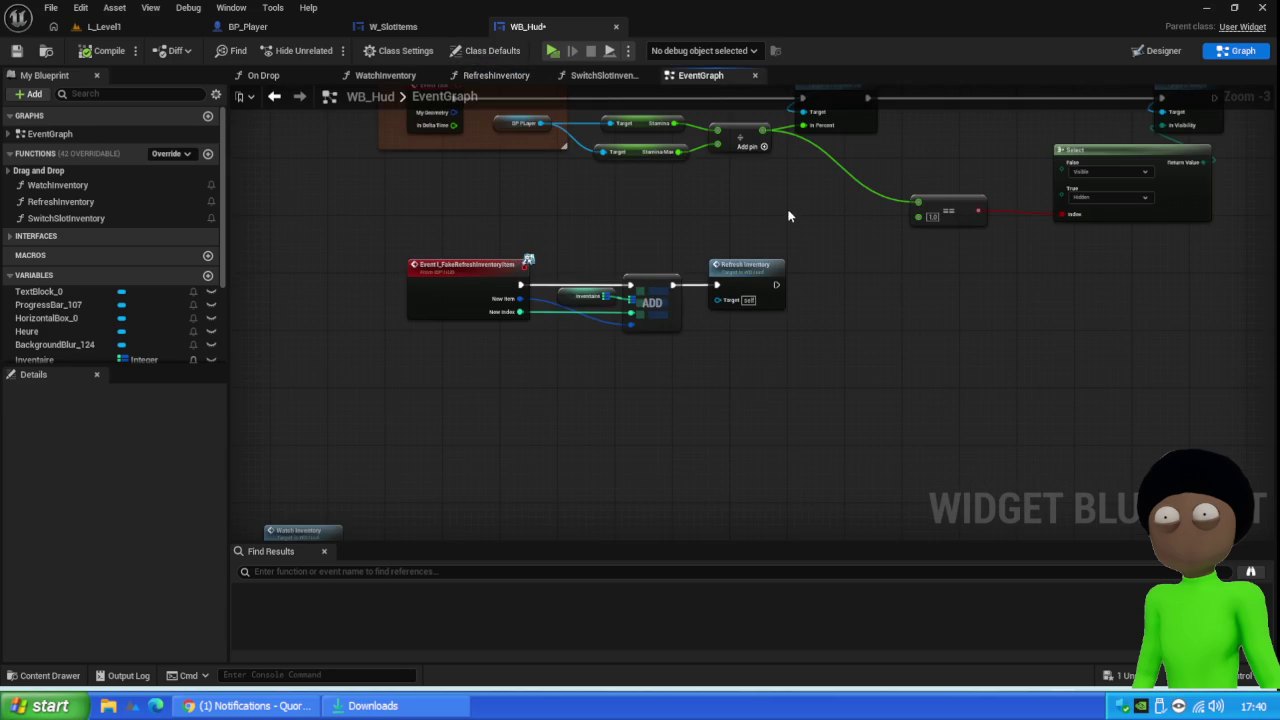
# Replace the Refresh Inventory call with the pasted chain, wiring ADD's exec output to Clear Children
pyautogui.moveTo(704, 262); pyautogui.dragTo(746, 358)
pyautogui.press('Delete')
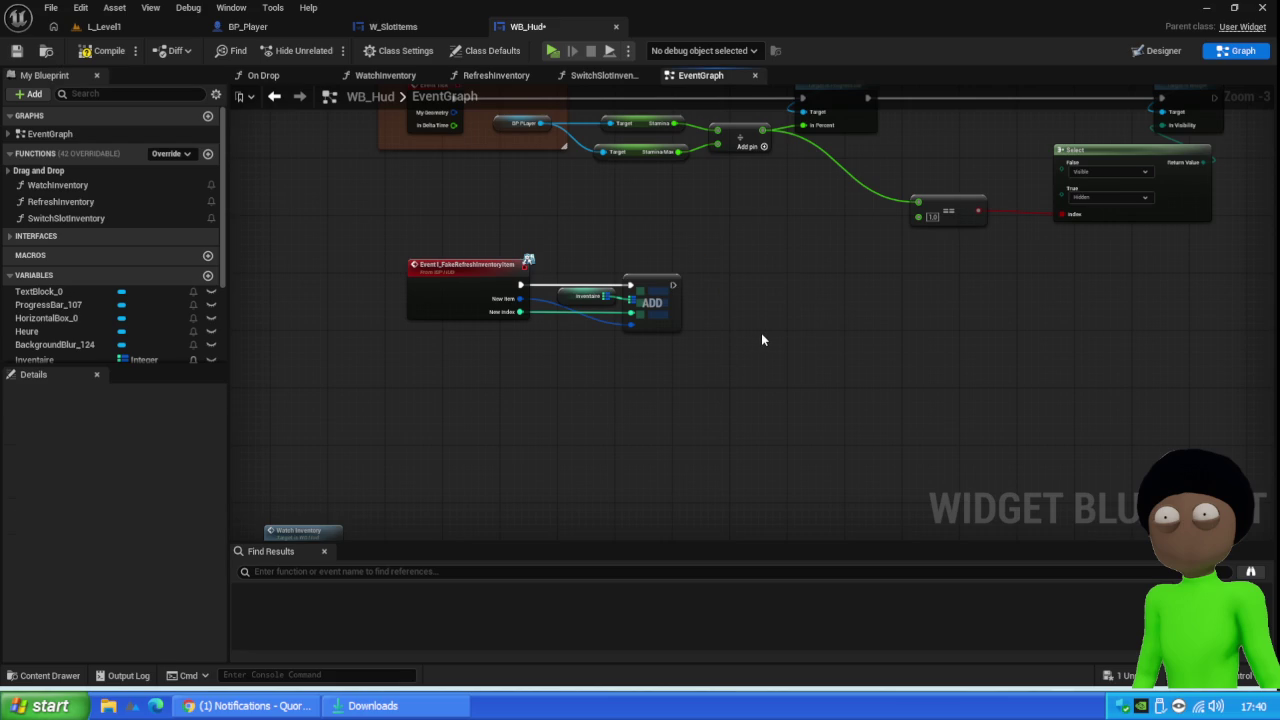
pyautogui.hotkey('ctrl', 'v')
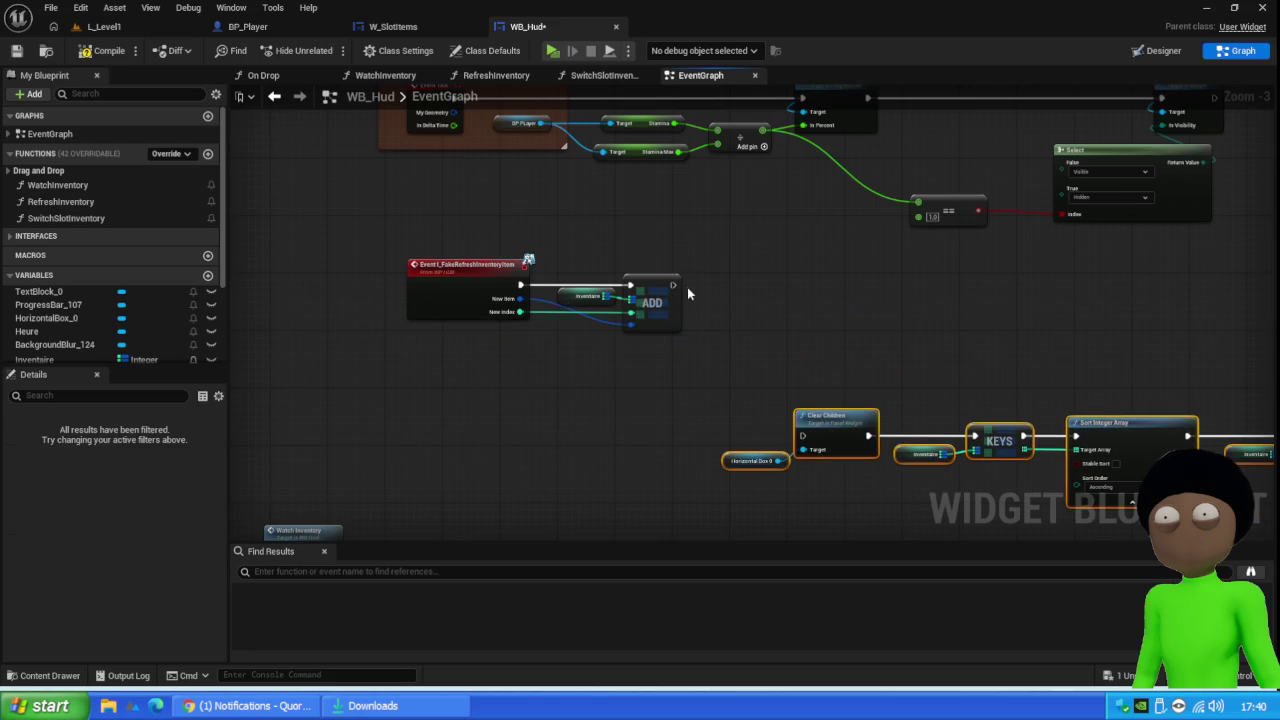
pyautogui.moveTo(673, 286)
pyautogui.mouseDown()
pyautogui.moveTo(771, 428)
pyautogui.moveTo(806, 420)
pyautogui.moveTo(788, 331)
pyautogui.mouseUp()
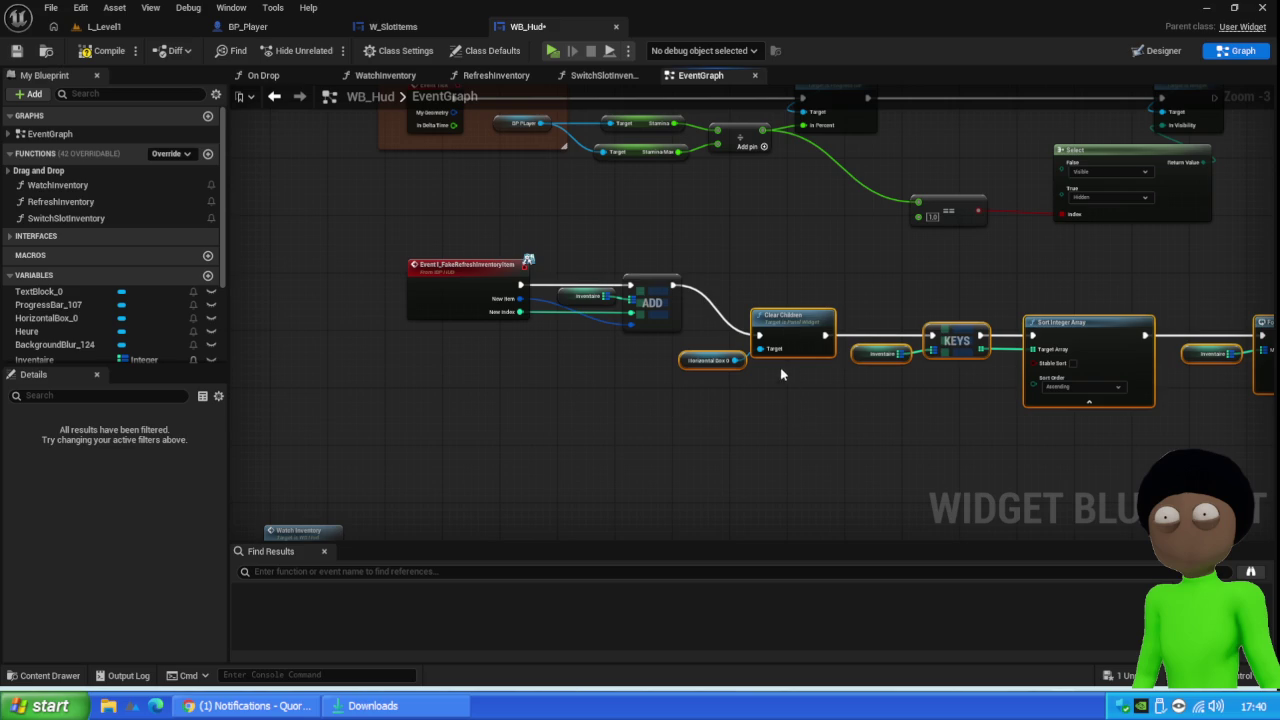
# Line up the pasted chain and For Each Loop nodes, then launch L_Level1 as a network client
pyautogui.moveTo(655, 218); pyautogui.dragTo(457, 357)
pyautogui.moveTo(455, 308); pyautogui.dragTo(423, 358)
pyautogui.moveTo(677, 371)
pyautogui.mouseDown()
pyautogui.moveTo(674, 434)
pyautogui.moveTo(749, 423)
pyautogui.mouseUp()
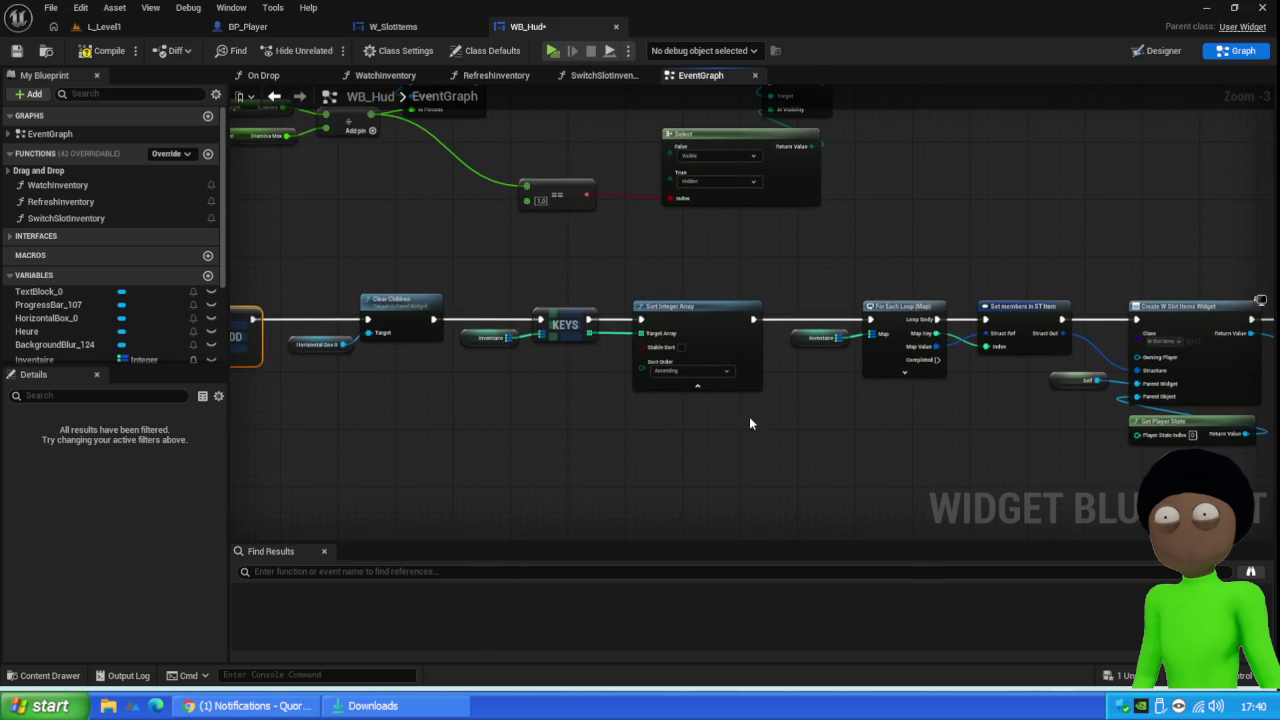
pyautogui.moveTo(837, 410); pyautogui.dragTo(612, 381)
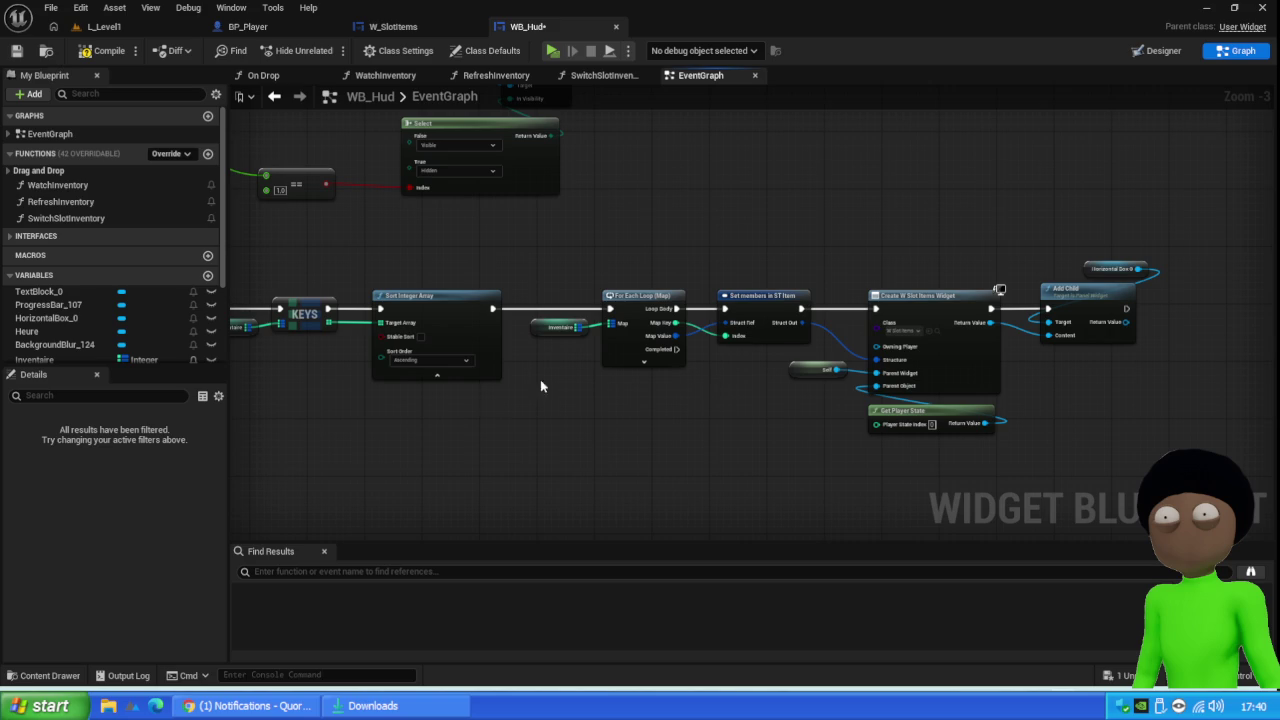
pyautogui.moveTo(672, 242); pyautogui.dragTo(558, 395)
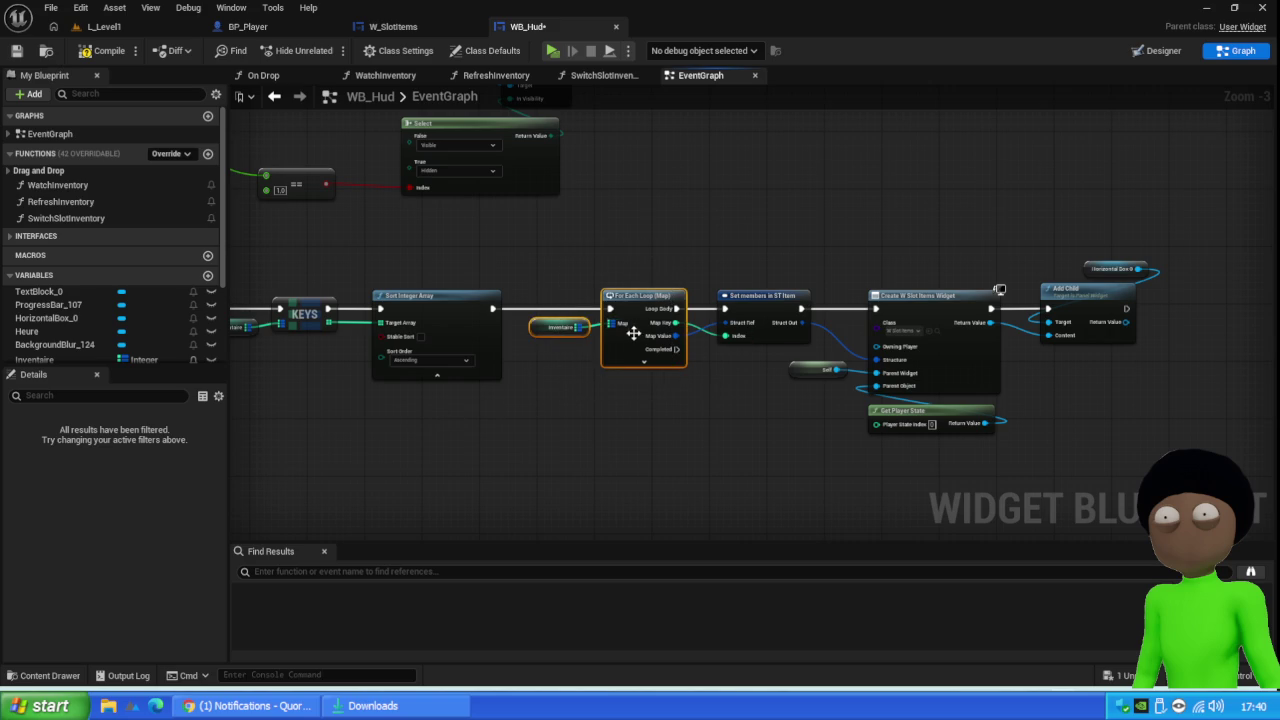
pyautogui.moveTo(634, 331); pyautogui.dragTo(606, 337)
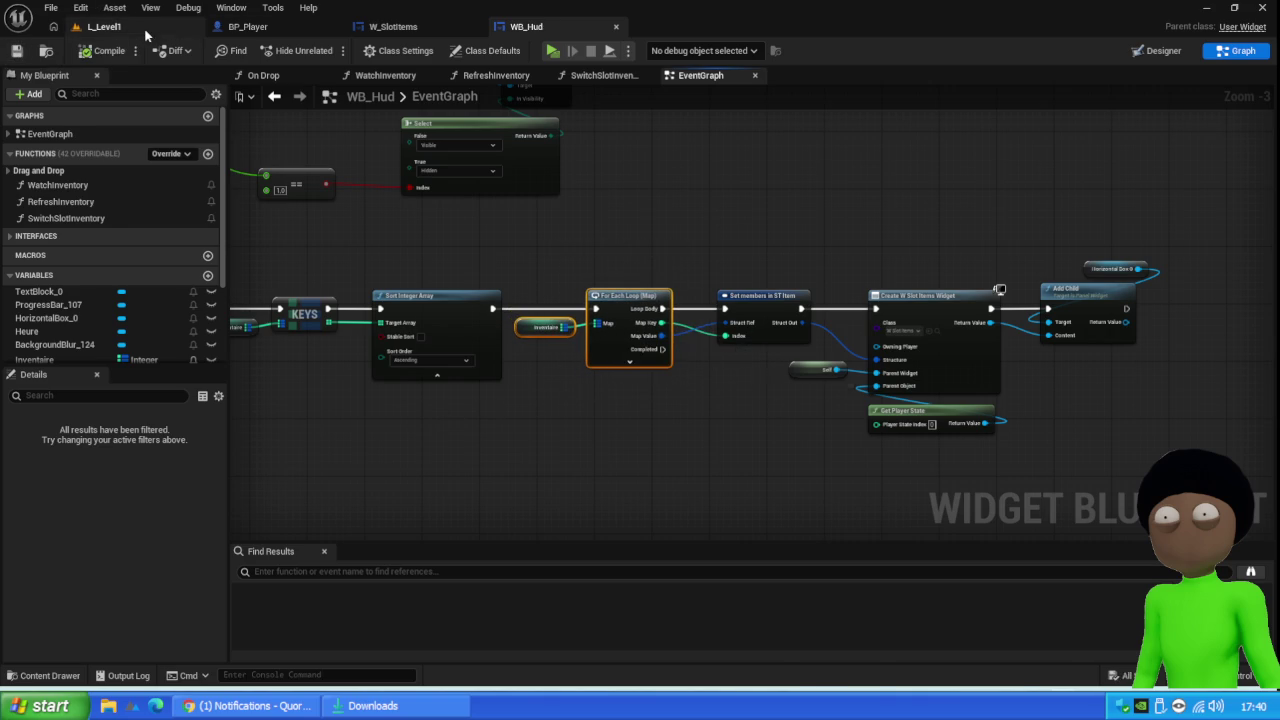
pyautogui.click(104, 26)
pyautogui.hotkey('alt', 'p')
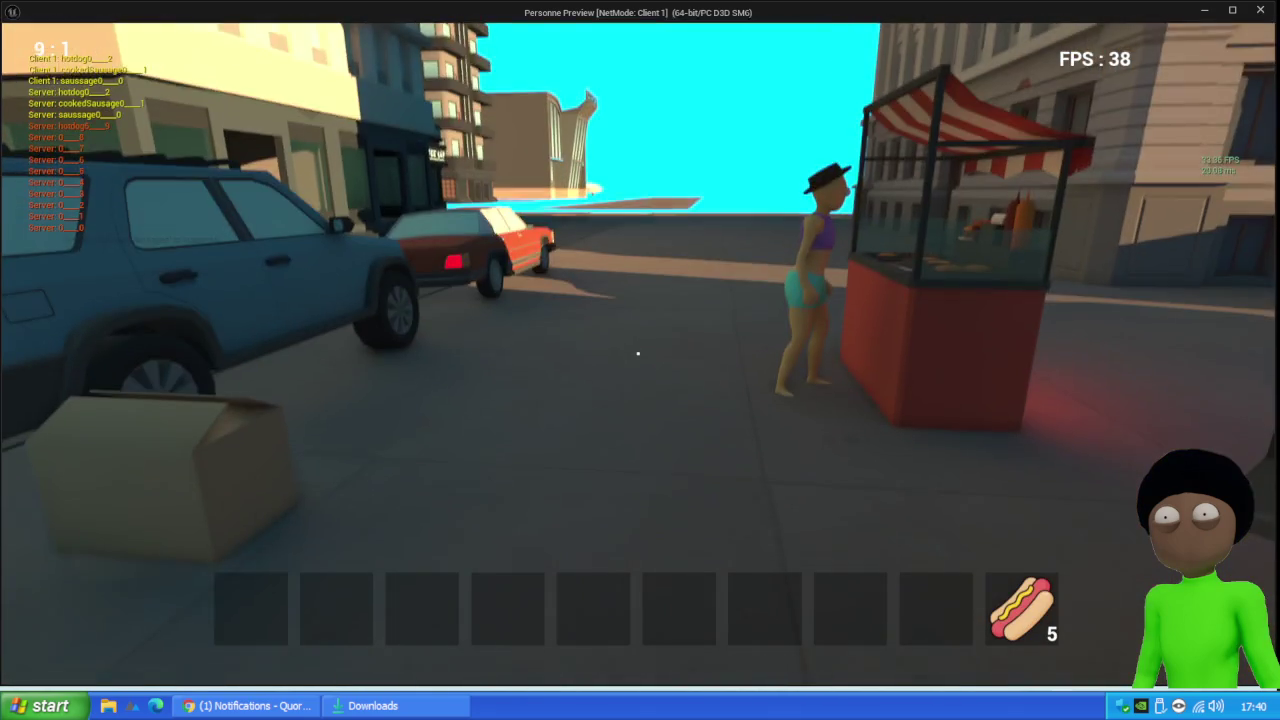
# Open the chest, shift the hot dog stack, and move two sausage stacks into the hotbar
pyautogui.press('e')
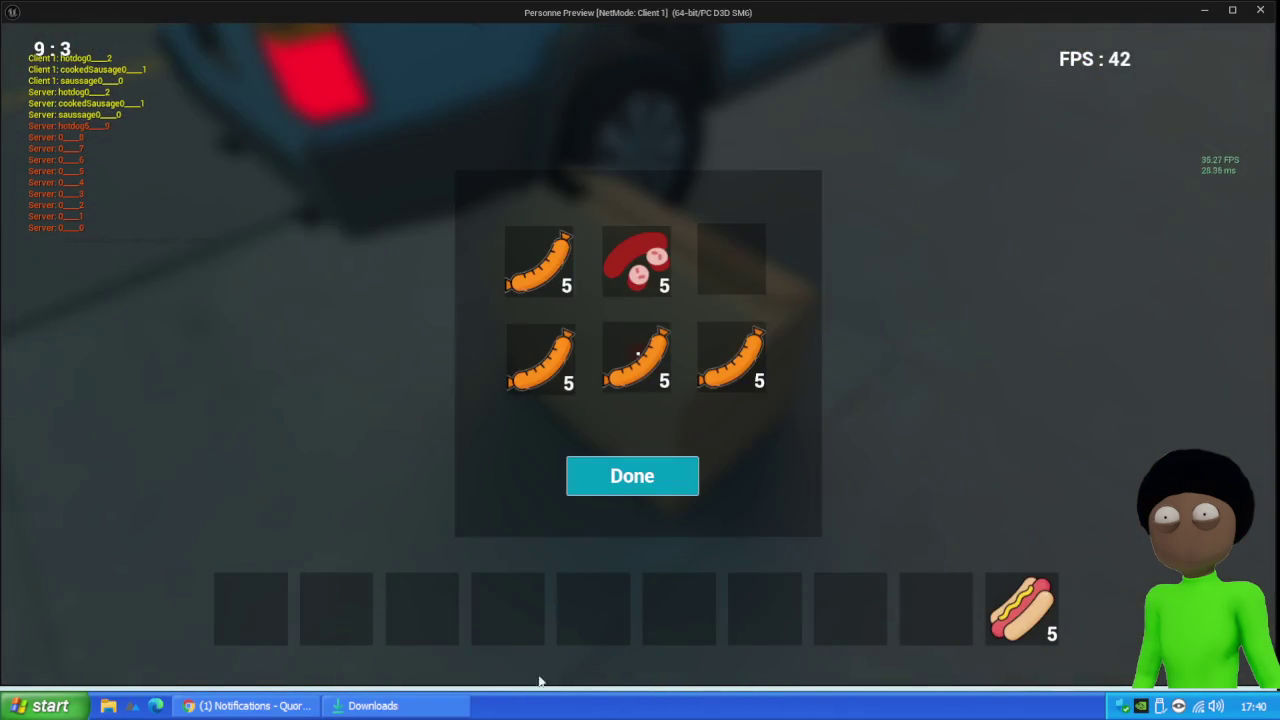
pyautogui.moveTo(1032, 616)
pyautogui.mouseDown()
pyautogui.moveTo(898, 600)
pyautogui.moveTo(934, 622)
pyautogui.moveTo(840, 598)
pyautogui.moveTo(930, 606)
pyautogui.mouseUp()
pyautogui.moveTo(722, 360)
pyautogui.mouseDown()
pyautogui.moveTo(698, 532)
pyautogui.moveTo(764, 606)
pyautogui.mouseUp()
pyautogui.moveTo(651, 377)
pyautogui.mouseDown()
pyautogui.moveTo(652, 492)
pyautogui.moveTo(683, 617)
pyautogui.mouseUp()
pyautogui.moveTo(557, 390)
pyautogui.mouseDown()
pyautogui.moveTo(593, 605)
pyautogui.moveTo(534, 385)
pyautogui.moveTo(540, 360)
pyautogui.mouseUp()
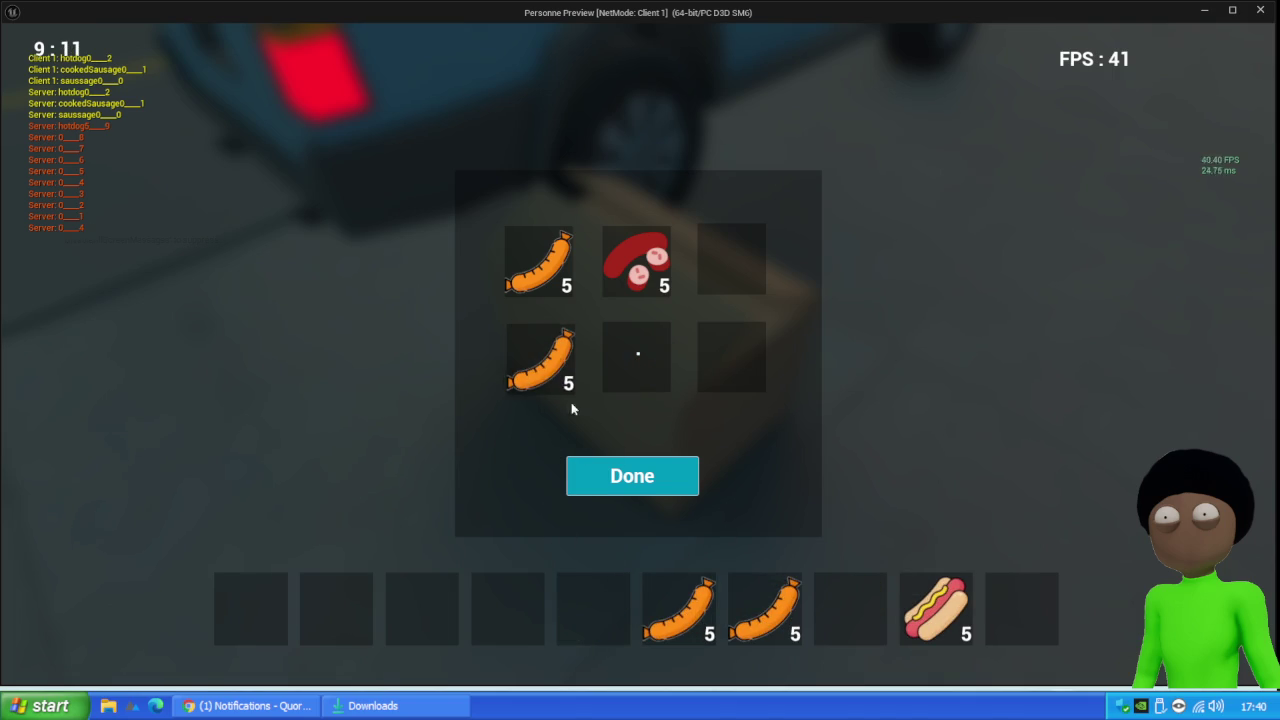
pyautogui.click(628, 476)
# Reopen the chest and shuffle the sausage and red sausage stacks between hotbar and chest
pyautogui.press('e')
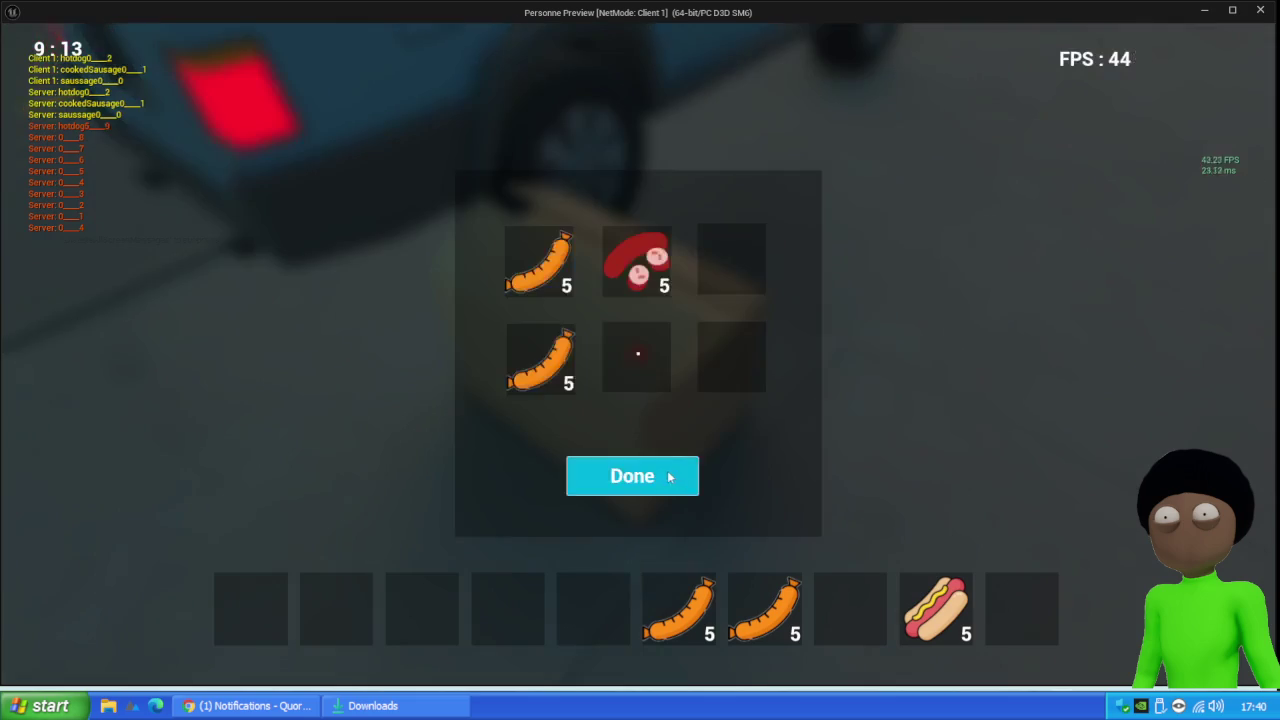
pyautogui.moveTo(673, 614); pyautogui.dragTo(640, 360)
pyautogui.moveTo(730, 600); pyautogui.dragTo(725, 372)
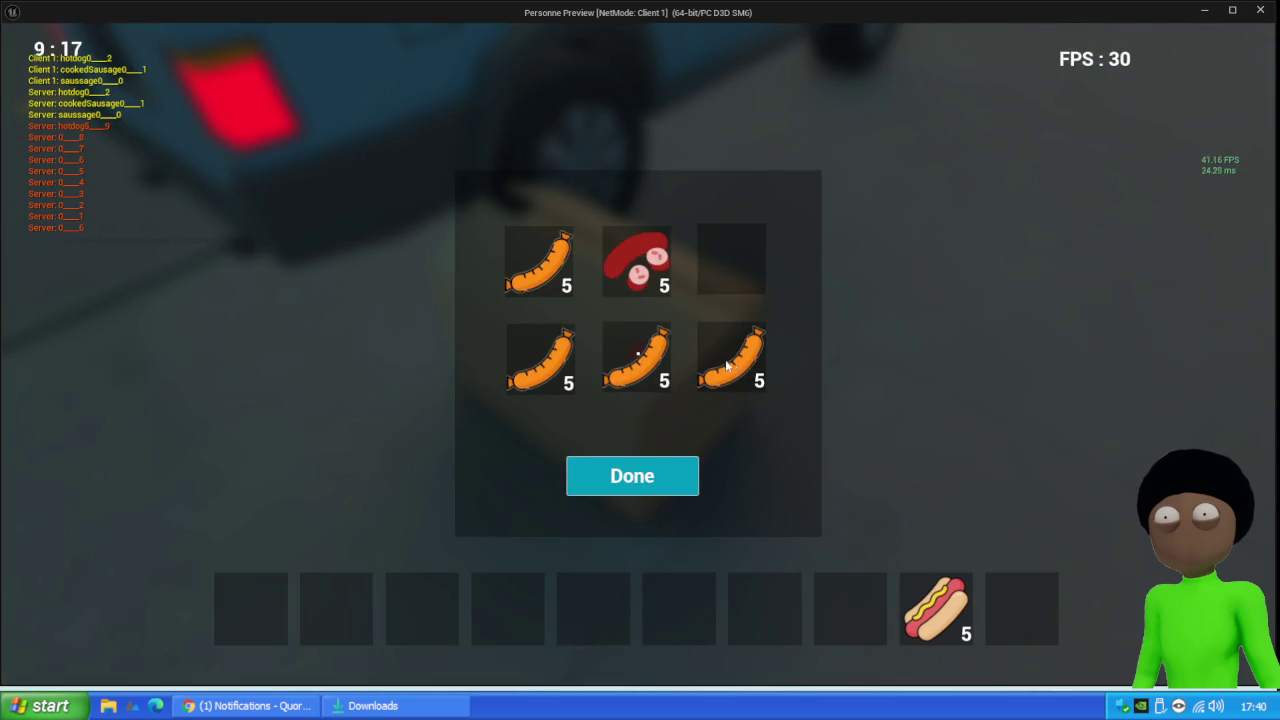
pyautogui.click(640, 358)
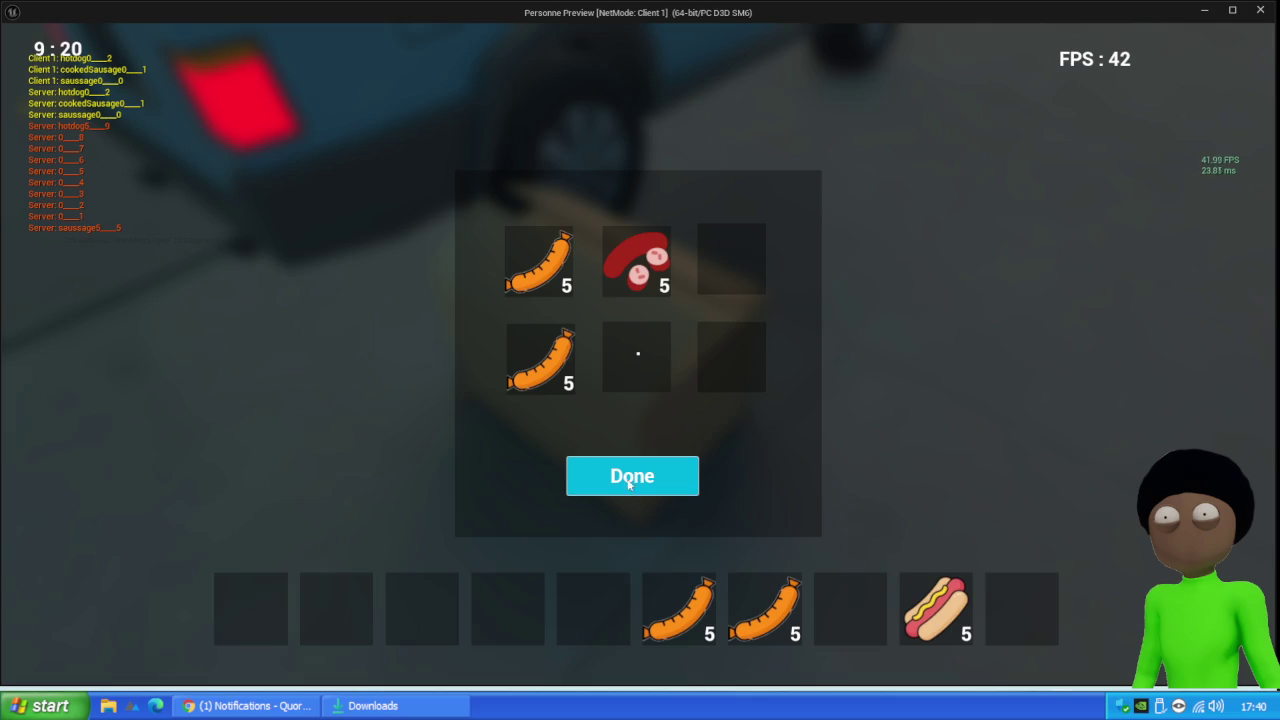
pyautogui.moveTo(547, 374)
pyautogui.mouseDown()
pyautogui.moveTo(592, 628)
pyautogui.moveTo(477, 626)
pyautogui.moveTo(507, 625)
pyautogui.mouseUp()
pyautogui.moveTo(618, 293)
pyautogui.mouseDown()
pyautogui.moveTo(414, 606)
pyautogui.moveTo(422, 624)
pyautogui.mouseUp()
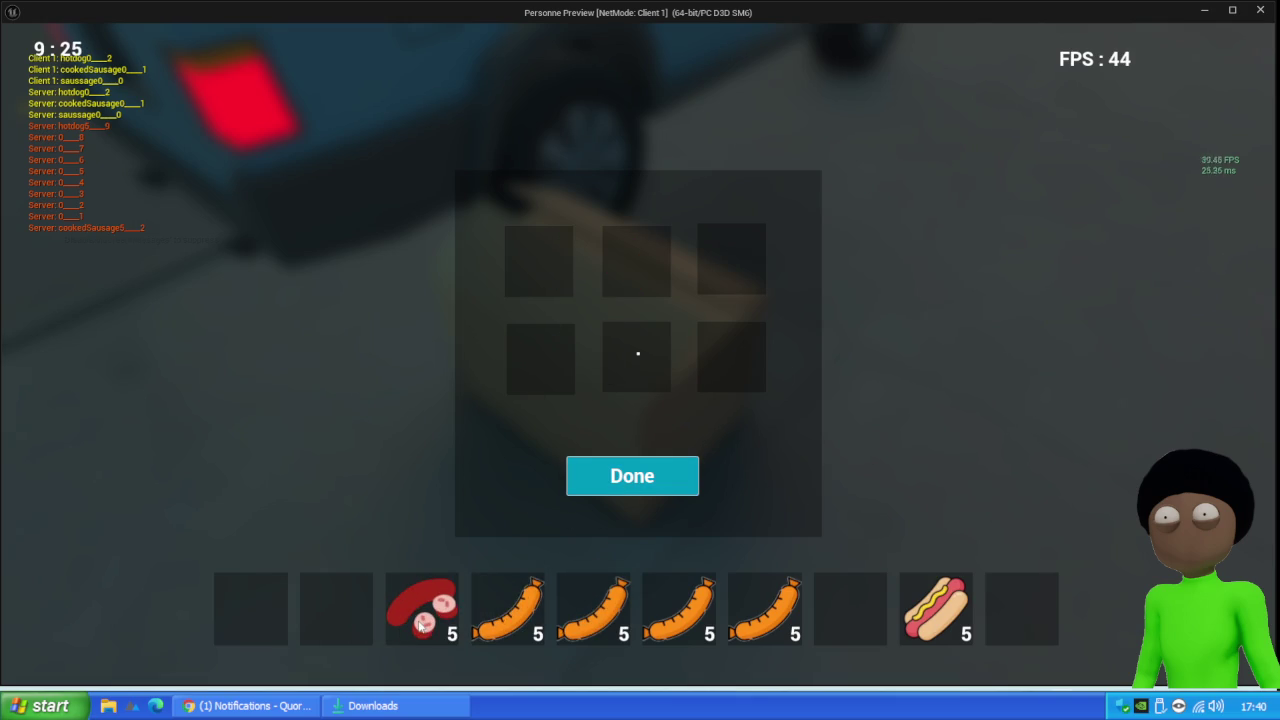
pyautogui.press('e')
pyautogui.press('e')
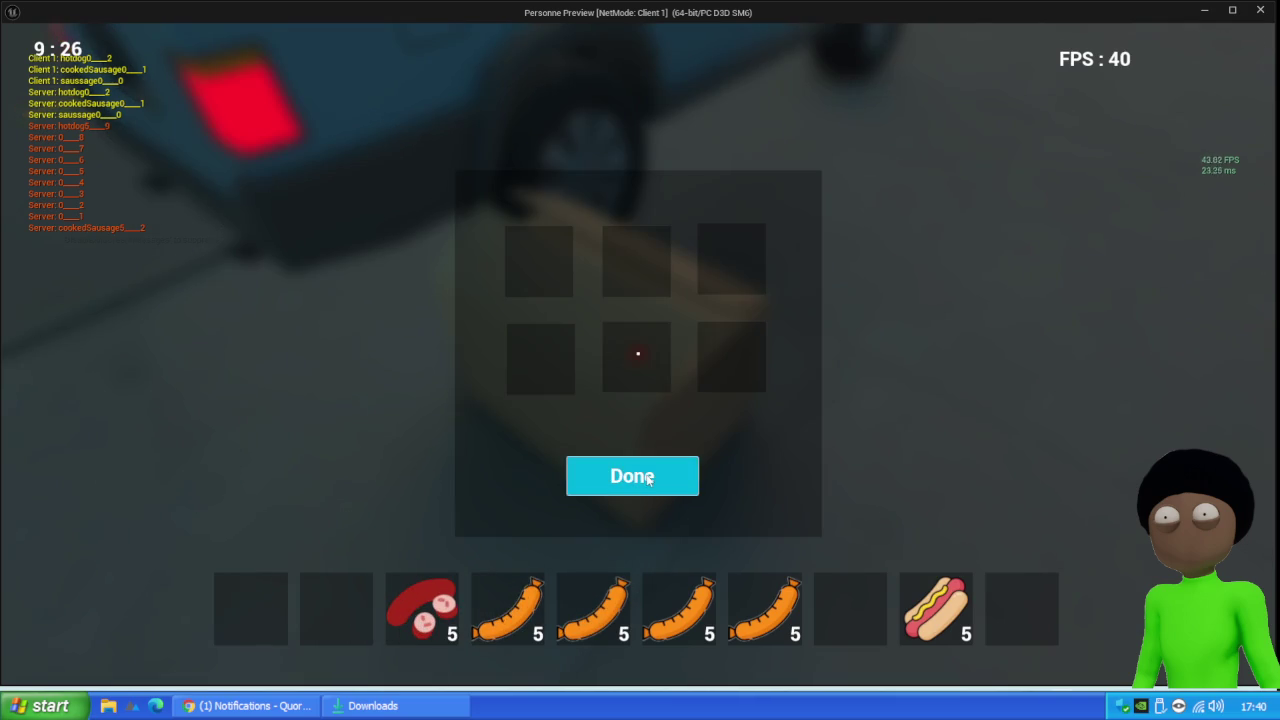
pyautogui.moveTo(413, 638)
pyautogui.mouseDown()
pyautogui.moveTo(528, 428)
pyautogui.moveTo(541, 358)
pyautogui.mouseUp()
pyautogui.click(638, 484)
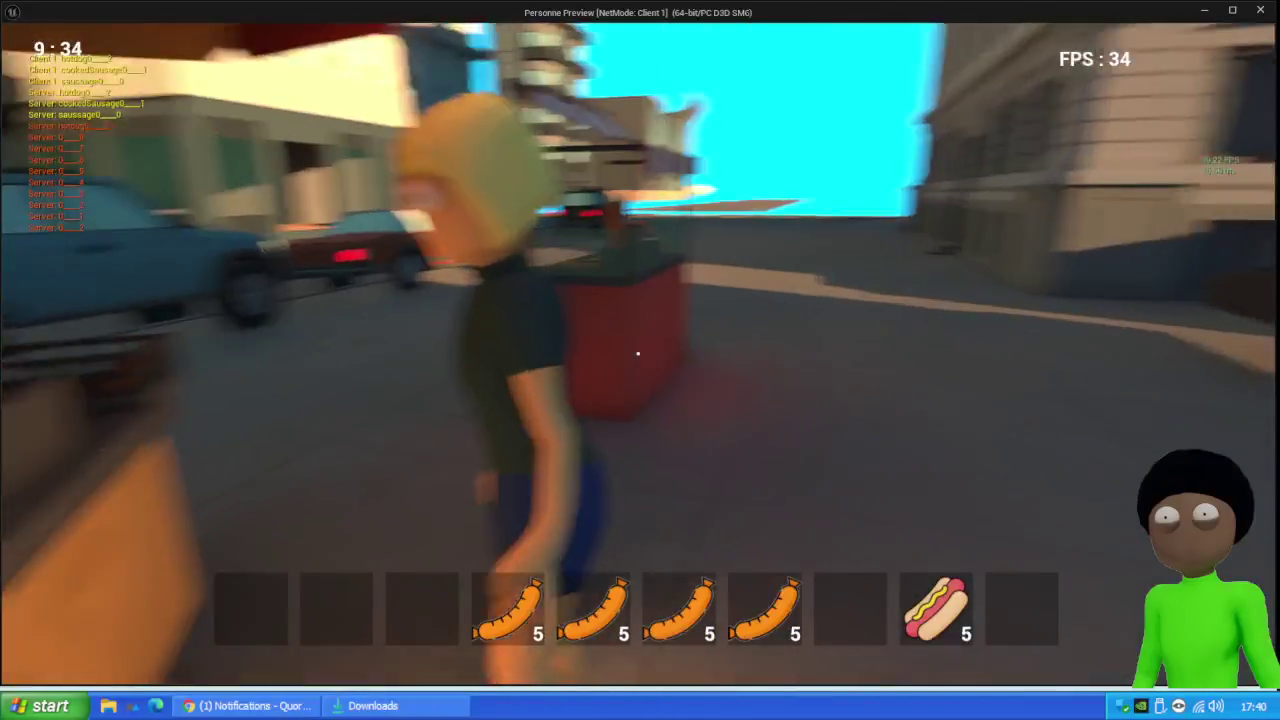
# Cancel the NPC trade and stop the client play session
pyautogui.press('e')
pyautogui.click(932, 533)
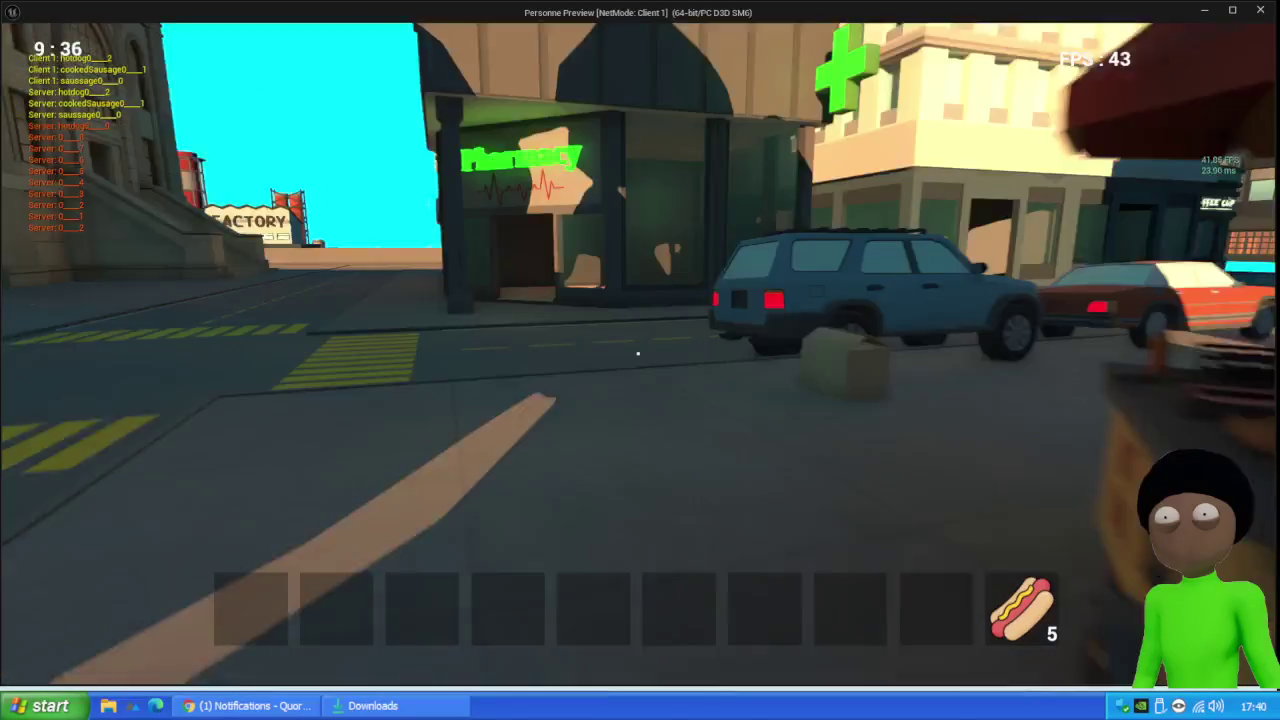
pyautogui.press('Escape')
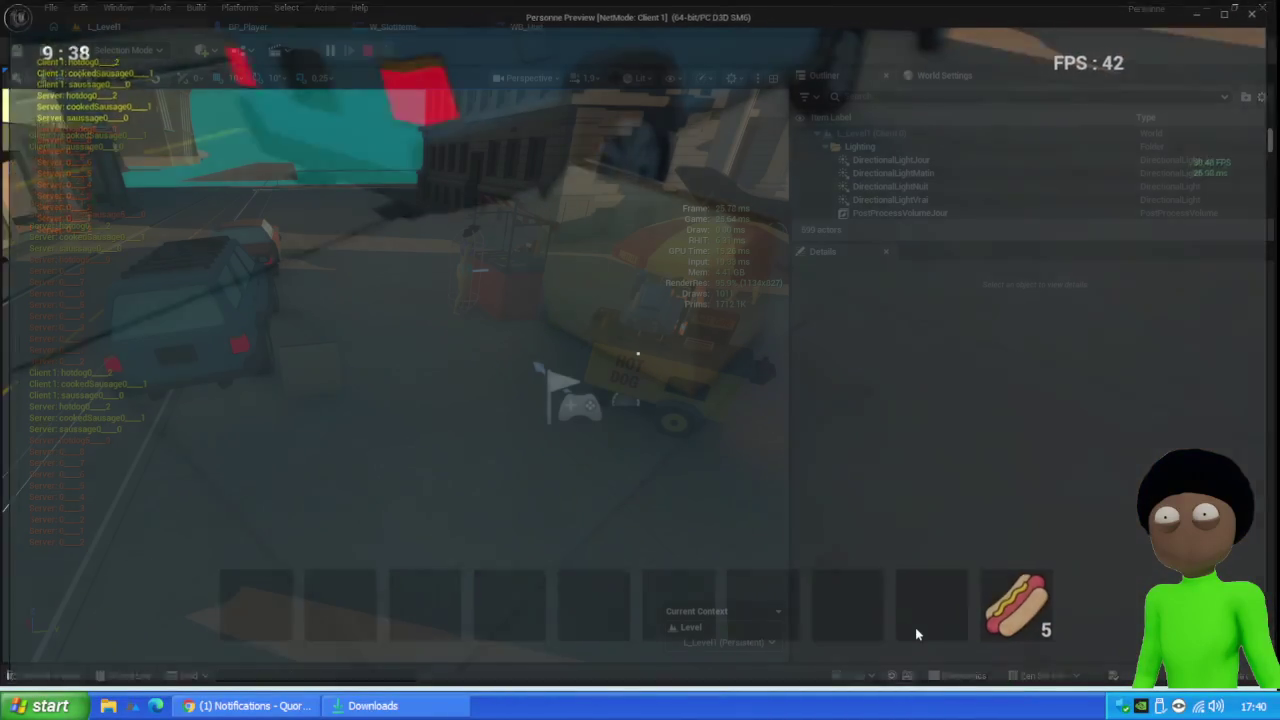
# Browse from the chest's asset to Content > Core > Widget and open W_Coffre
pyautogui.click(314, 373)
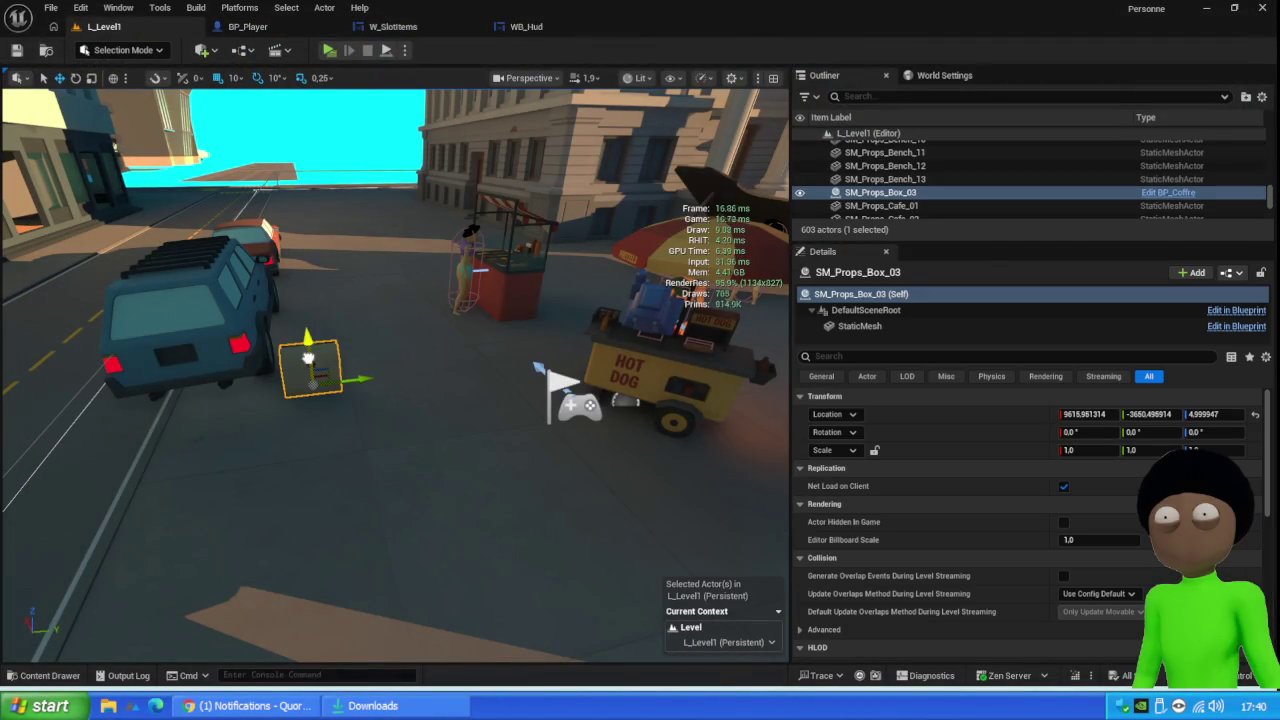
pyautogui.rightClick(312, 368)
pyautogui.press('Escape')
pyautogui.hotkey('ctrl', 'space')
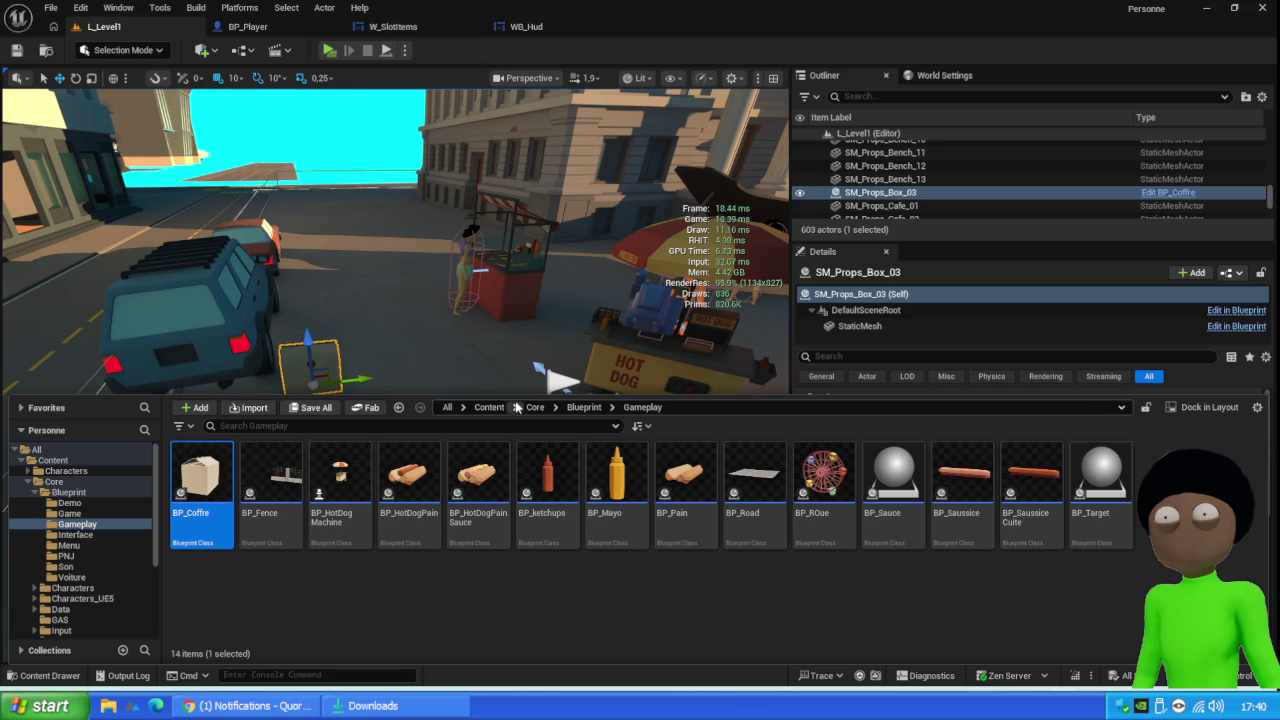
pyautogui.click(535, 408)
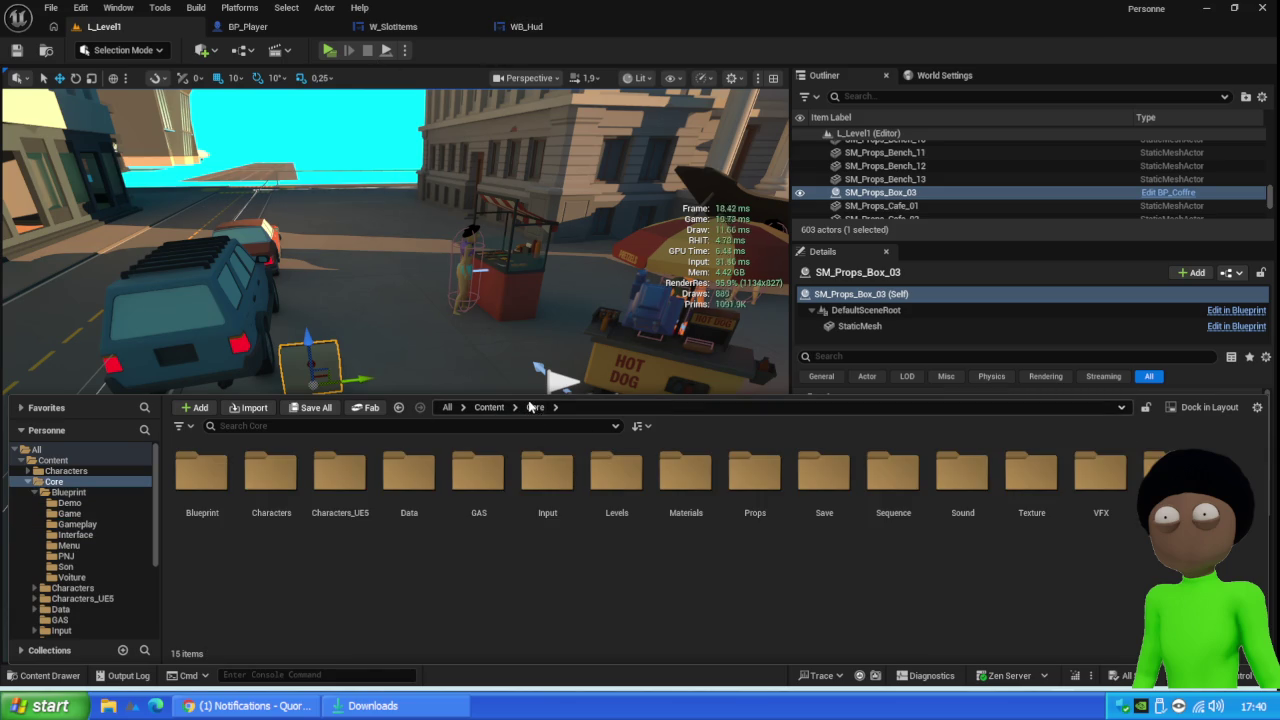
pyautogui.doubleClick(1168, 470)
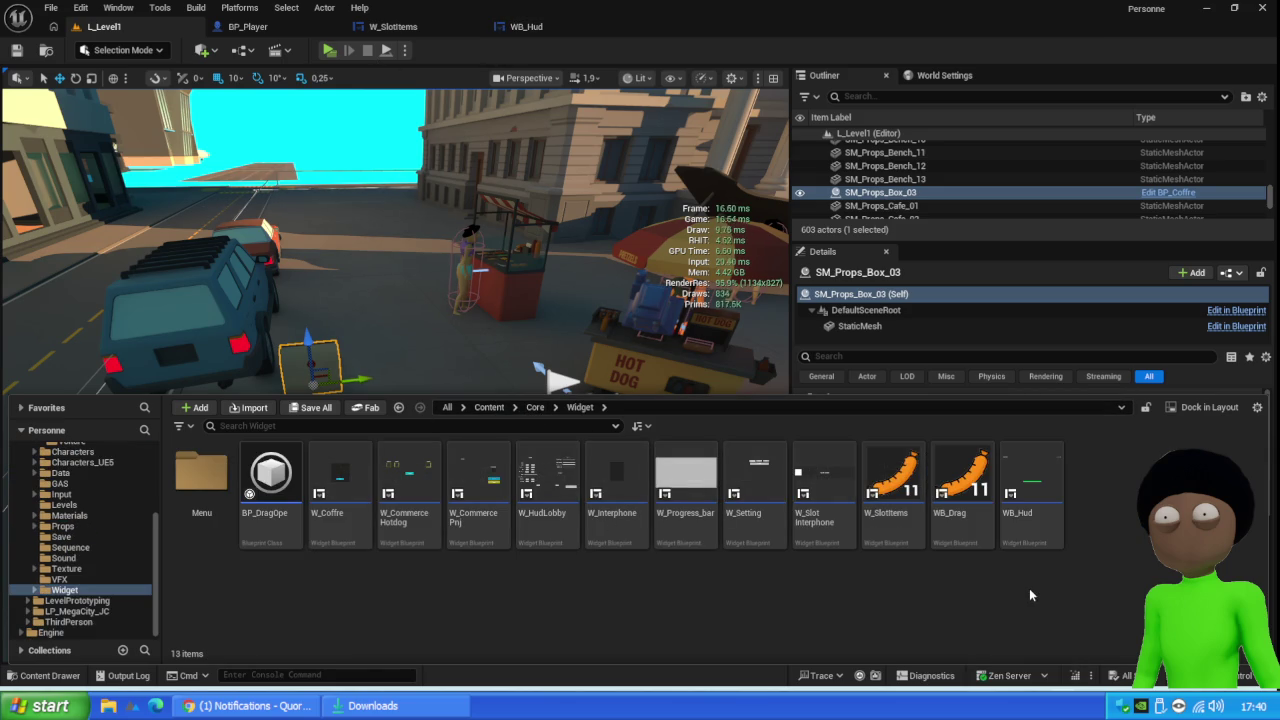
pyautogui.click(349, 492)
pyautogui.doubleClick(340, 490)
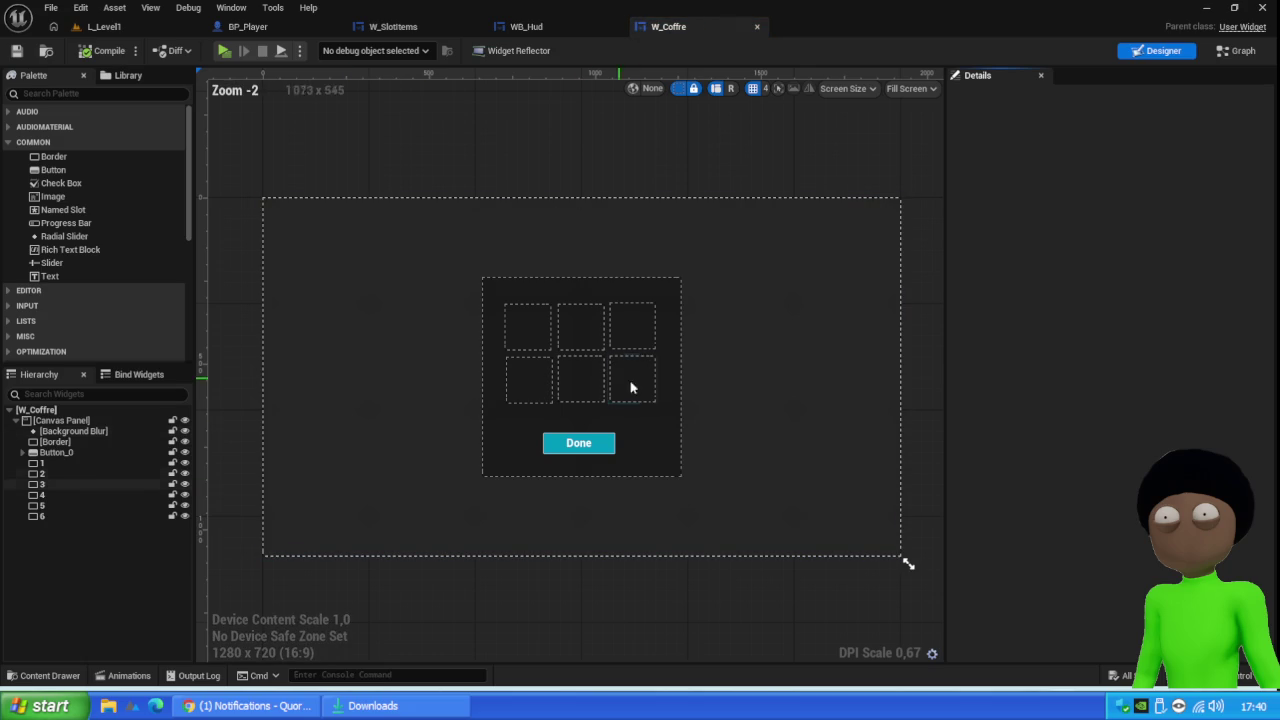
# In W_Coffre's EventGraph, shift the I_FakeRefreshInventoryItem event nodes slightly right
pyautogui.click(584, 446)
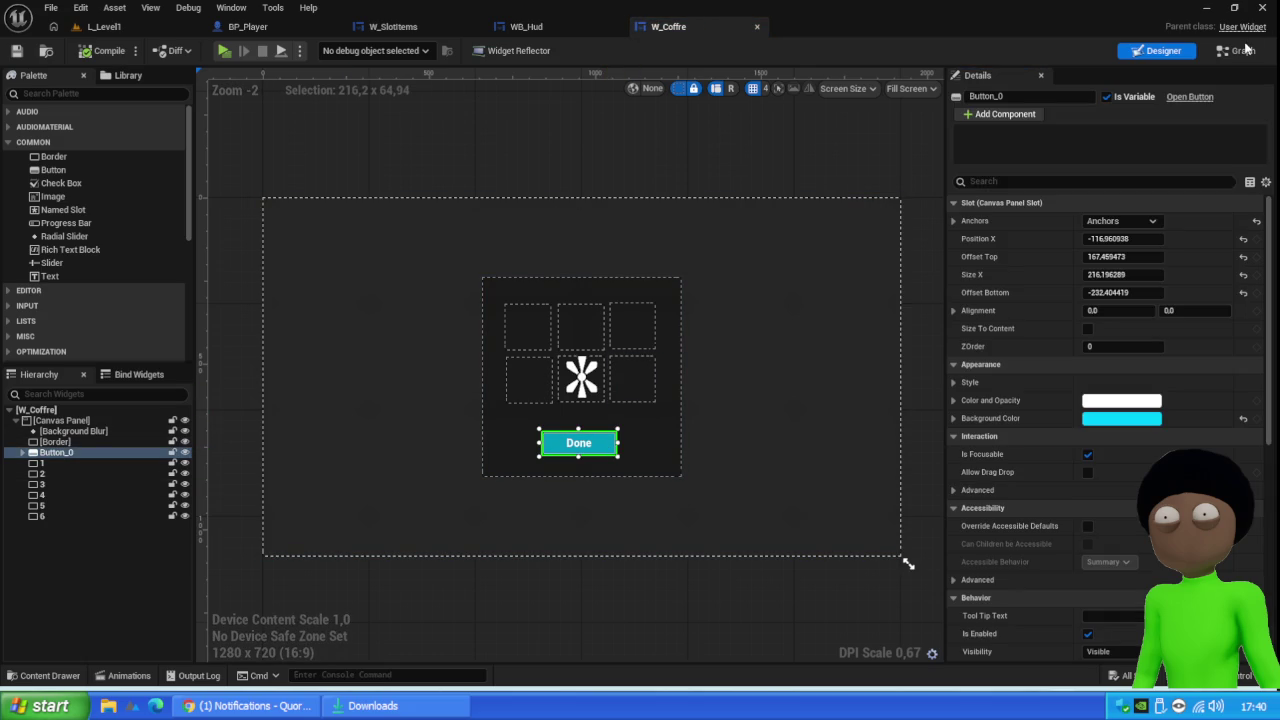
pyautogui.hotkey('ctrl', 'shift', 'g')
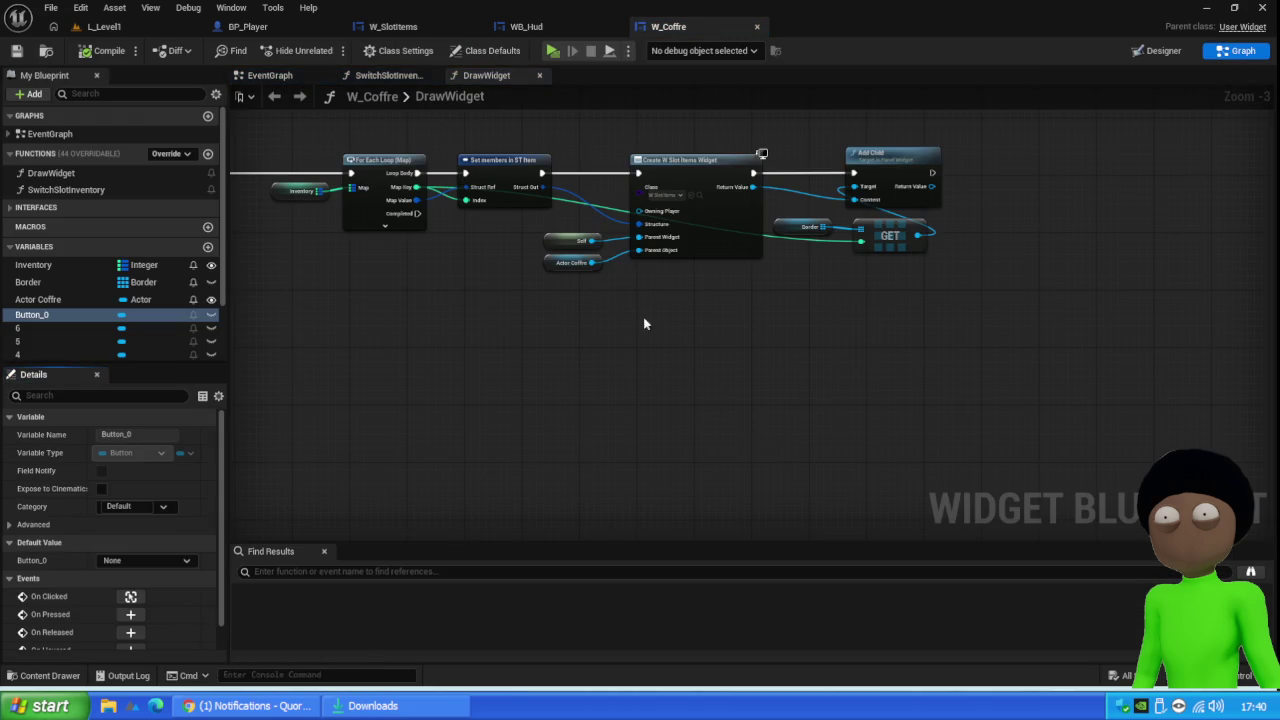
pyautogui.scroll(-2, 549, 363)
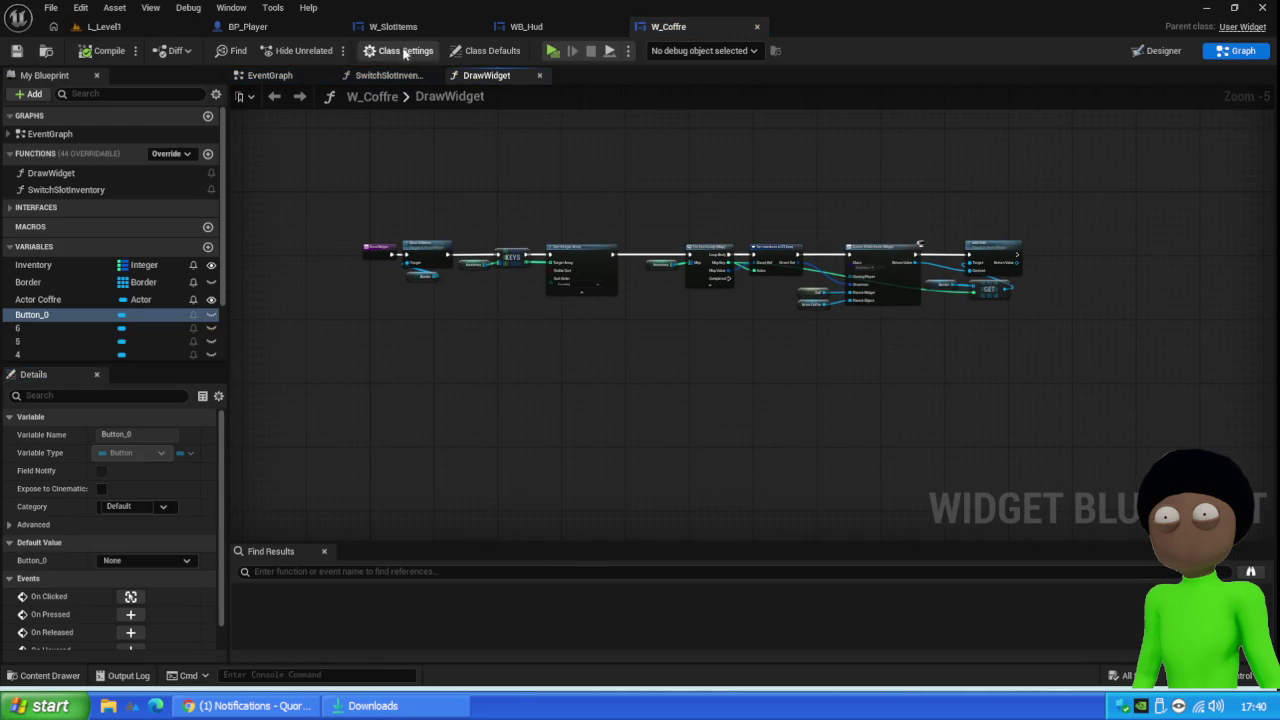
pyautogui.click(293, 77)
pyautogui.scroll(-2, 586, 297)
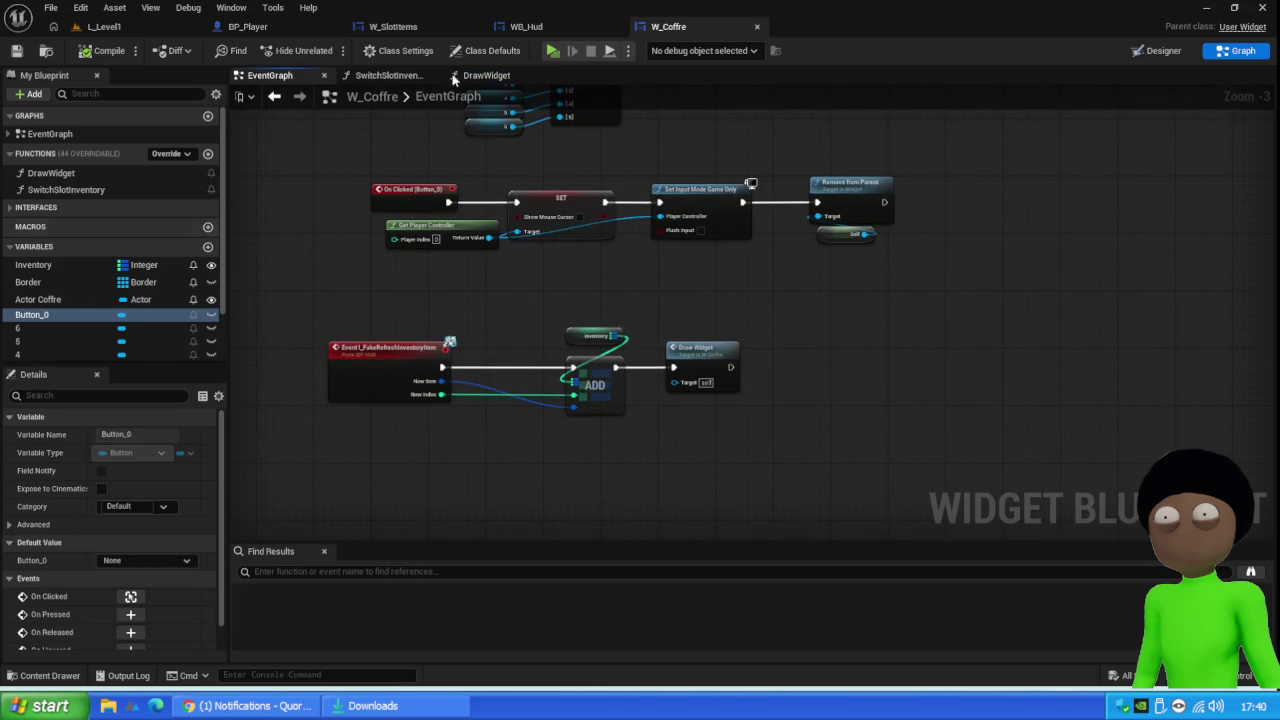
pyautogui.moveTo(552, 301); pyautogui.dragTo(567, 350)
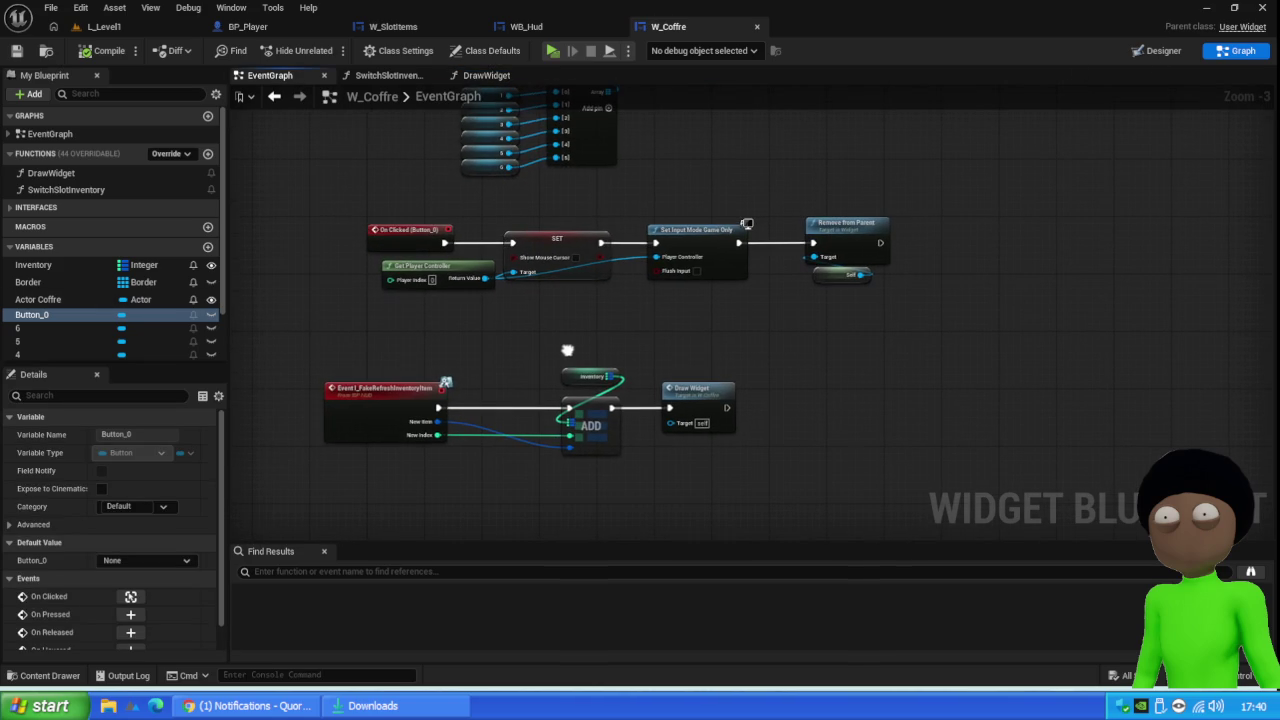
pyautogui.moveTo(737, 334); pyautogui.dragTo(408, 484)
pyautogui.moveTo(380, 409)
pyautogui.mouseDown()
pyautogui.moveTo(461, 383)
pyautogui.moveTo(433, 391)
pyautogui.mouseUp()
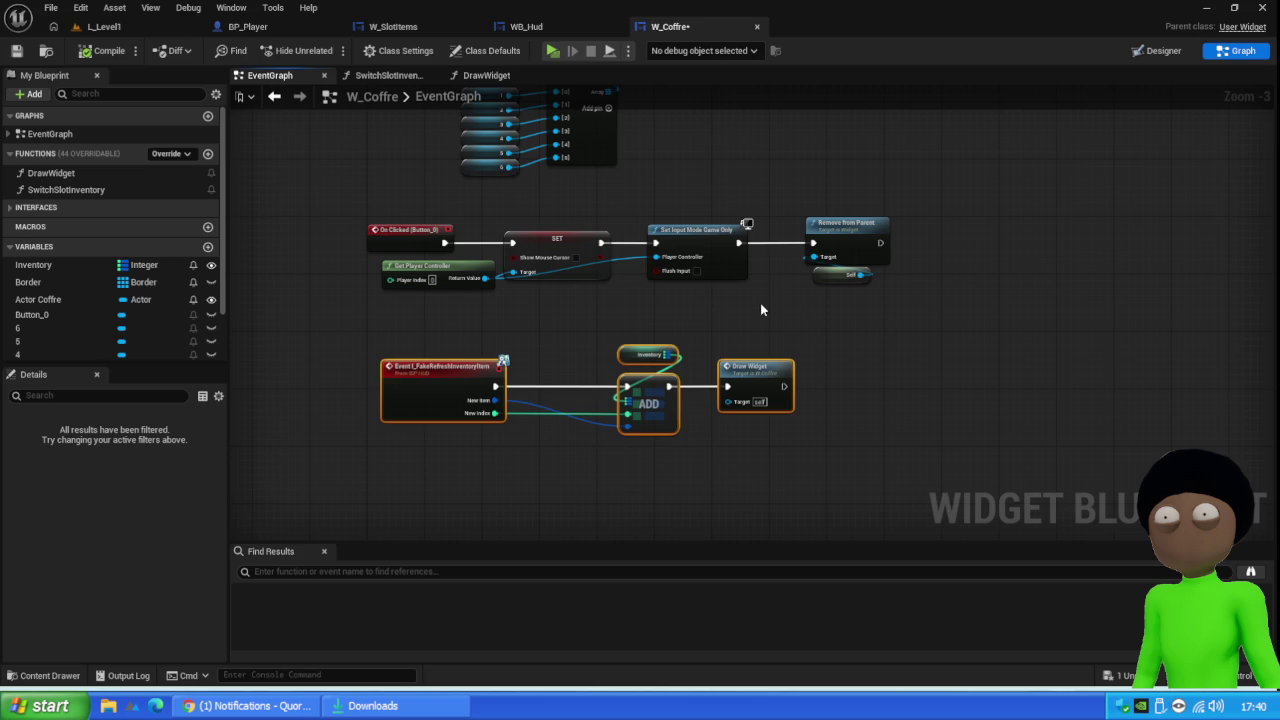
pyautogui.moveTo(782, 332); pyautogui.dragTo(414, 486)
# Open the DrawWidget function graph and bring up the Button_0 variable's options
pyautogui.doubleClick(757, 386)
pyautogui.scroll(3, 430, 258)
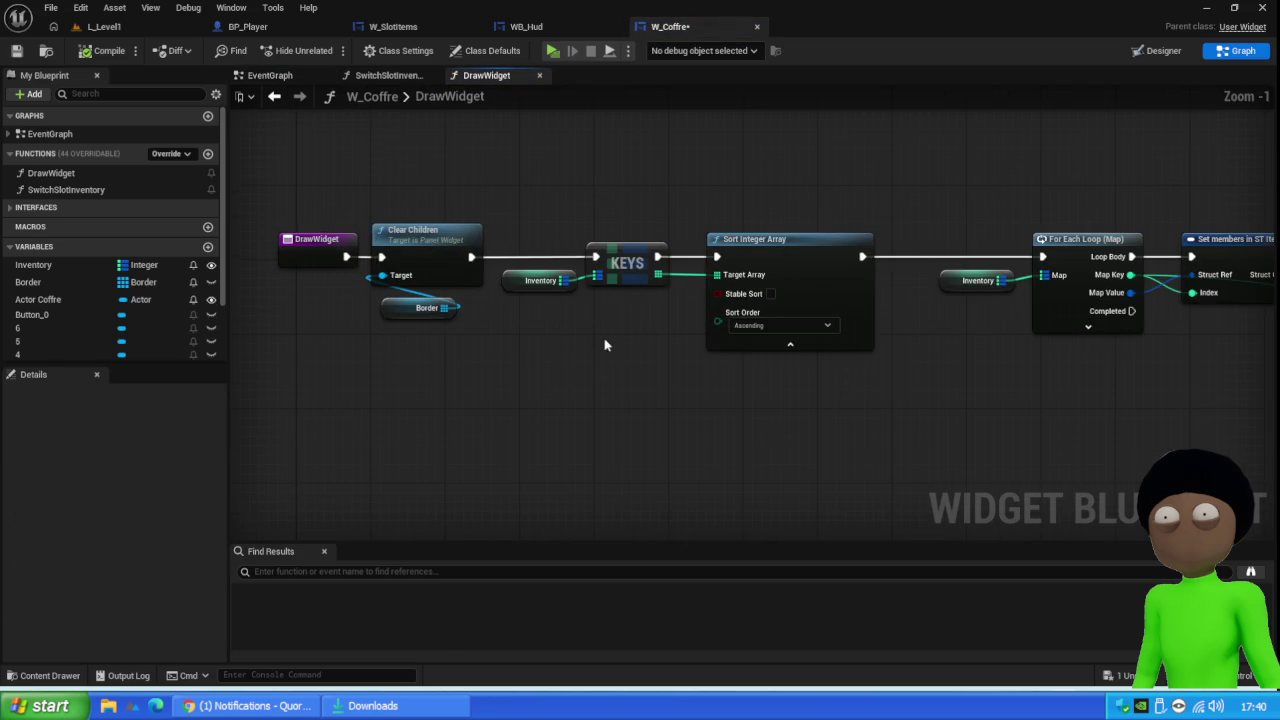
pyautogui.hscroll(10, 603, 347)
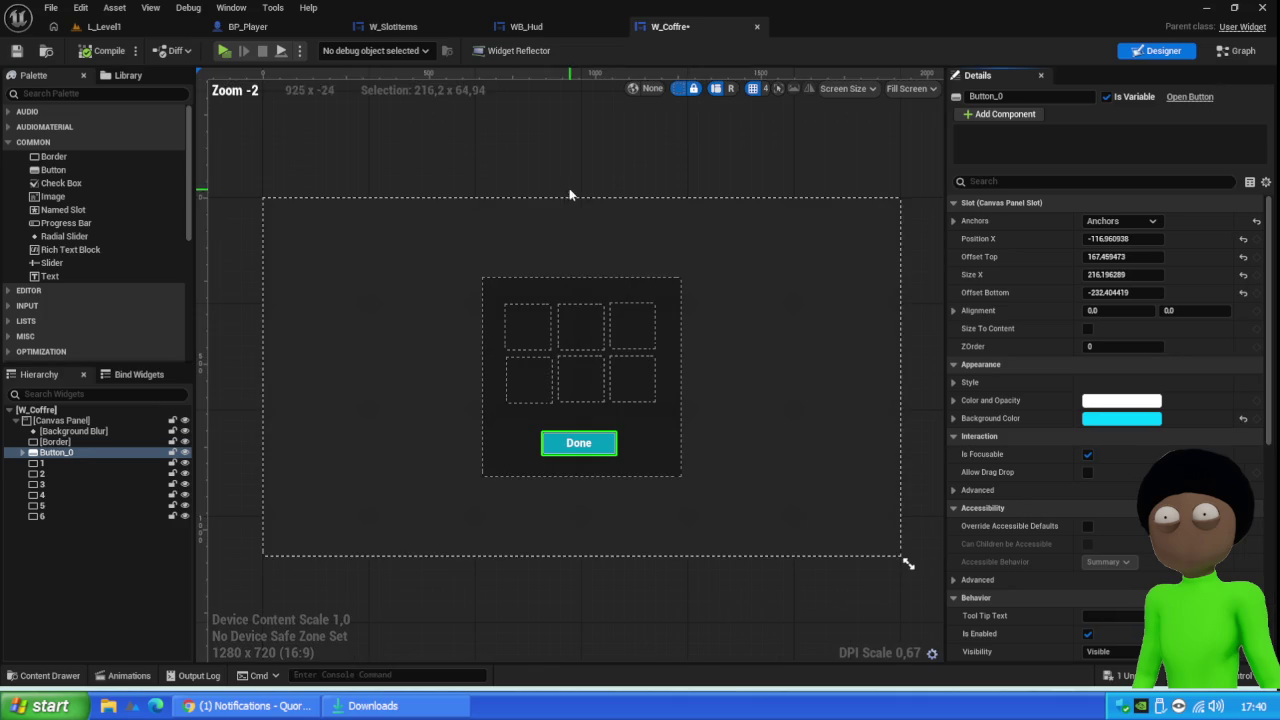
pyautogui.click(56, 452)
pyautogui.click(1245, 50)
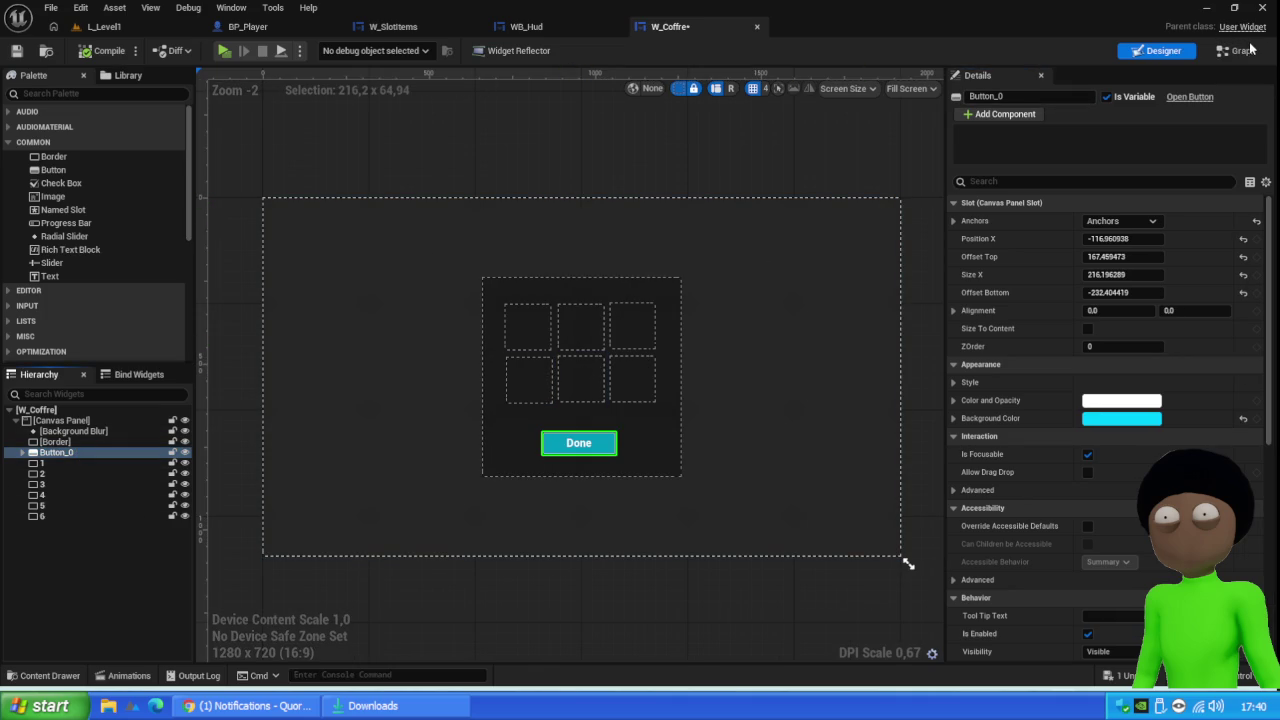
pyautogui.scroll(-2, 100, 260)
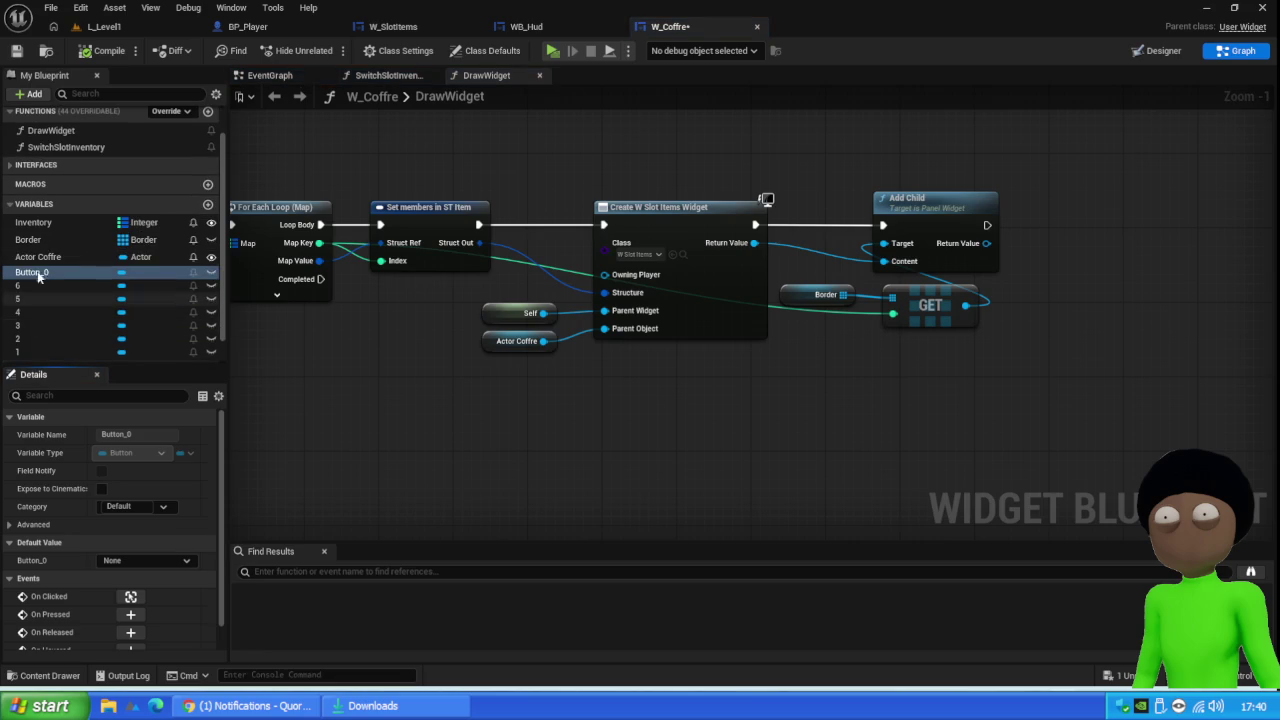
pyautogui.rightClick(50, 274)
# Find Button_0 references by name and jump to its On Clicked event
pyautogui.moveTo(120, 324)
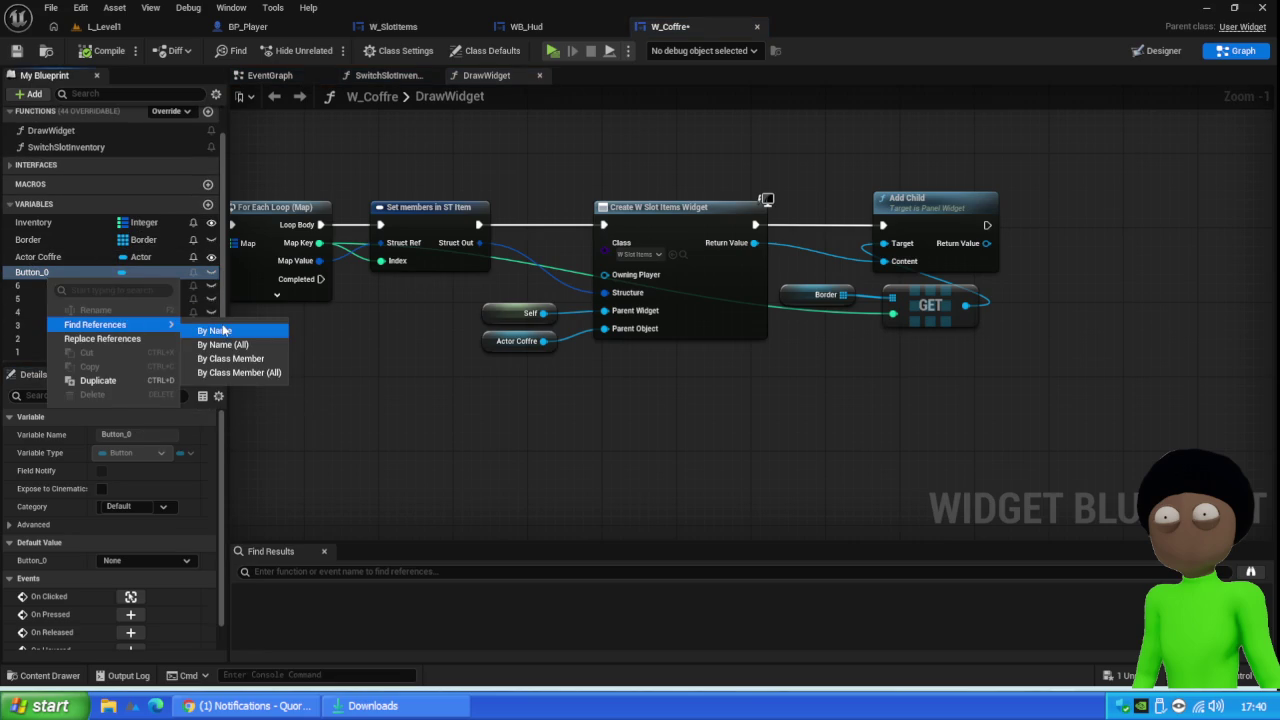
pyautogui.click(205, 326)
pyautogui.doubleClick(329, 607)
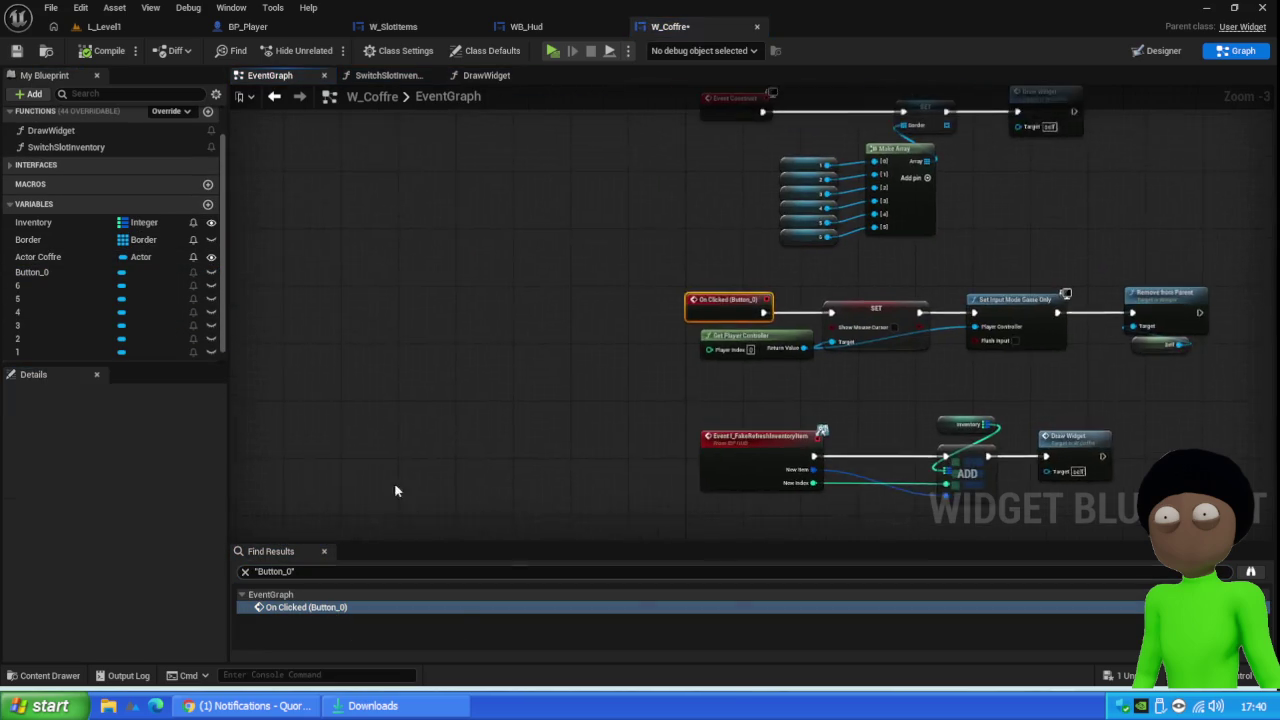
pyautogui.moveTo(949, 438); pyautogui.dragTo(673, 340)
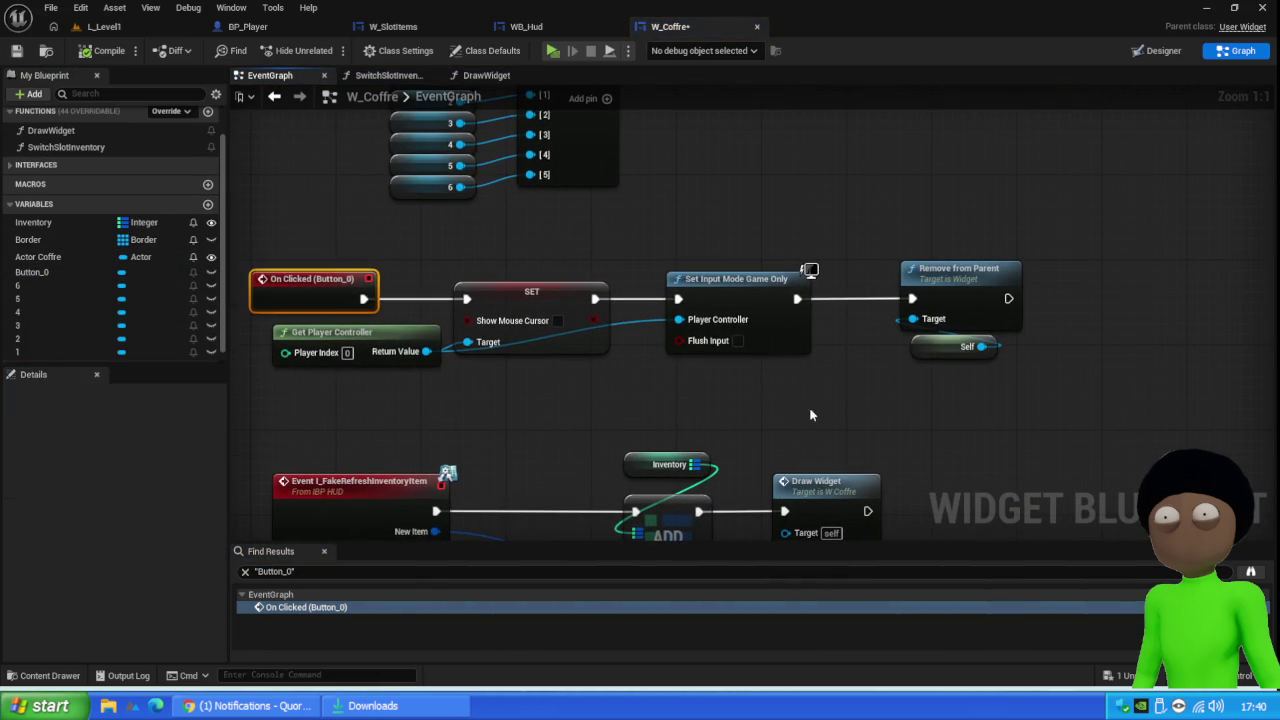
pyautogui.moveTo(811, 415); pyautogui.dragTo(566, 401)
# Move Remove from Parent further right and search for a 'get' node in the gap
pyautogui.moveTo(756, 213); pyautogui.dragTo(700, 345)
pyautogui.moveTo(698, 266); pyautogui.dragTo(941, 267)
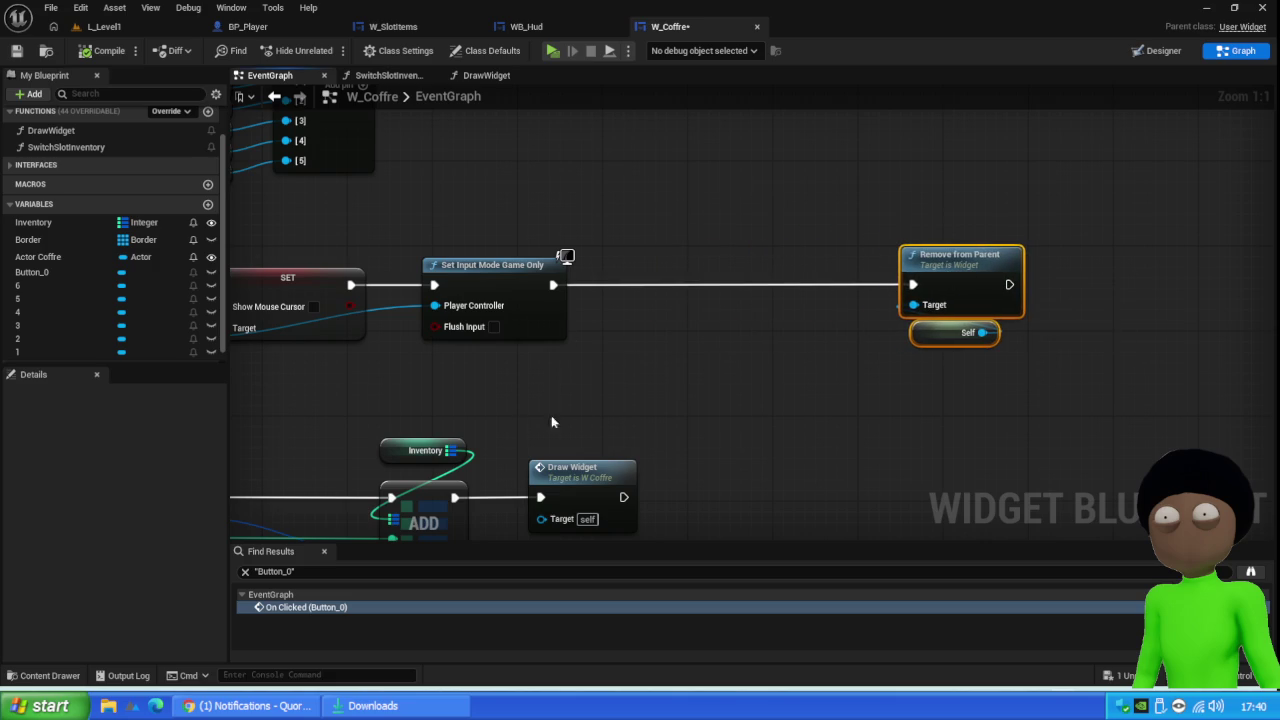
pyautogui.rightClick(634, 363)
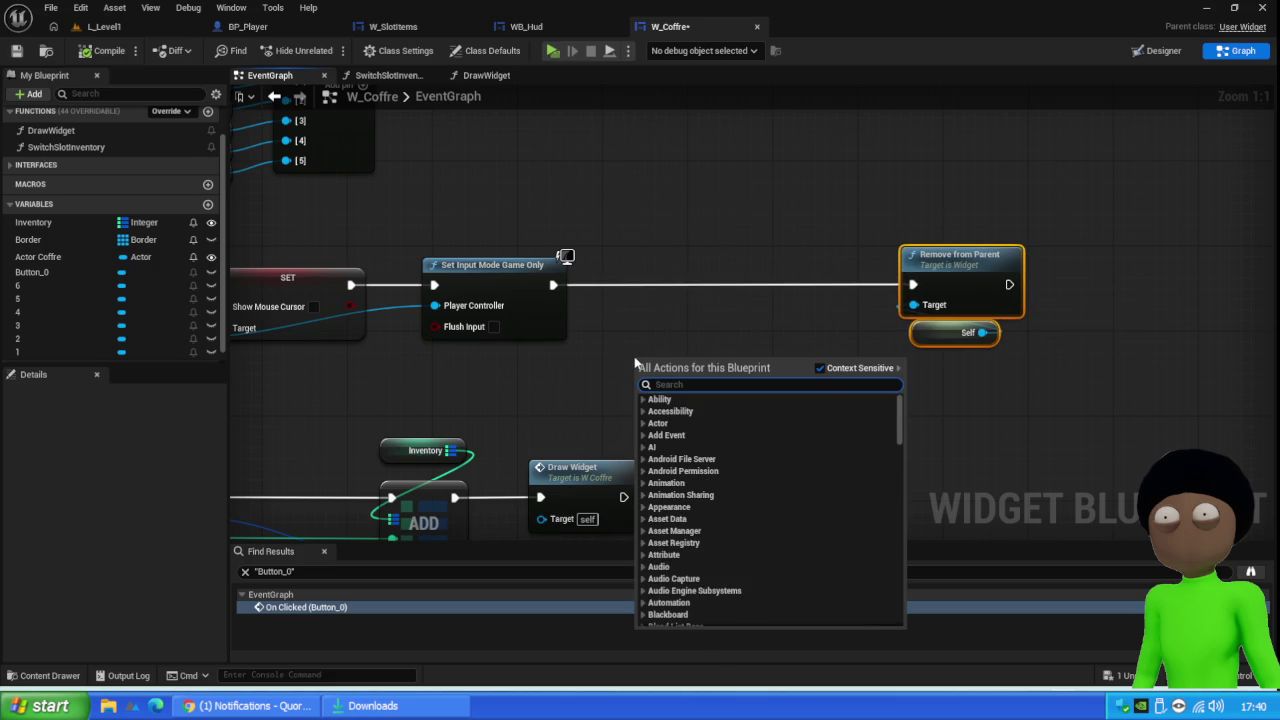
pyautogui.write('ge')
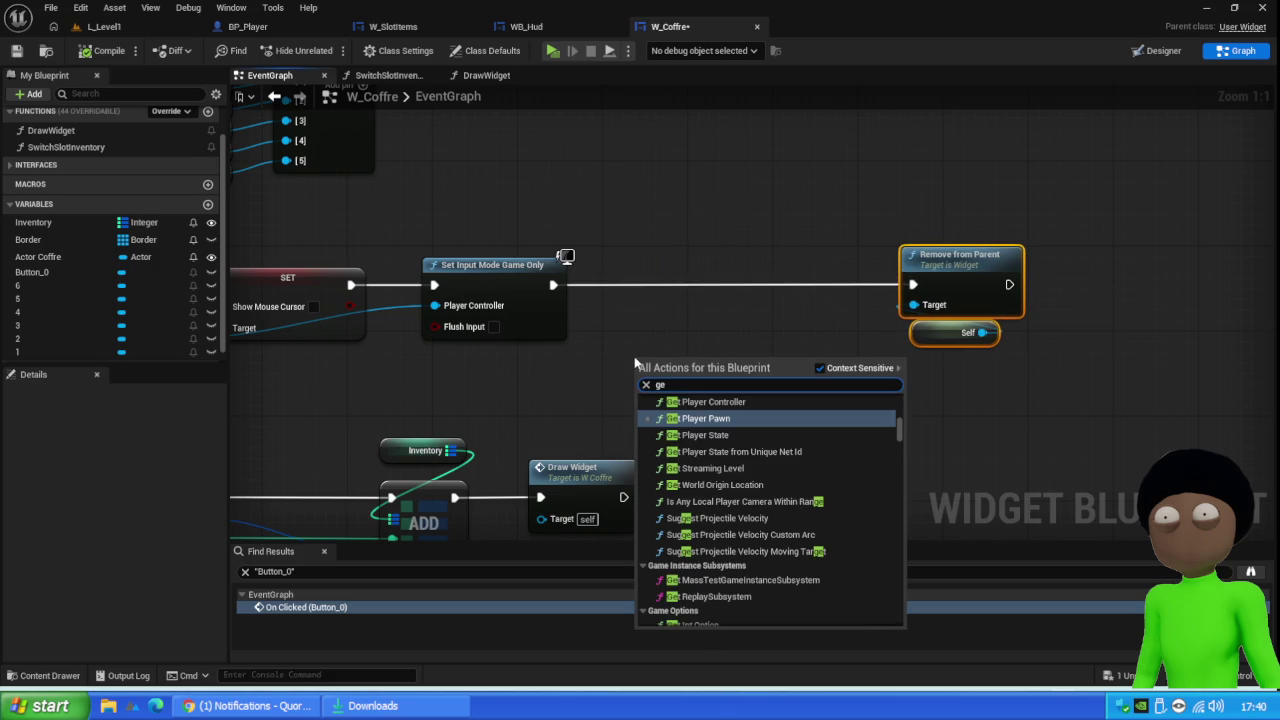
pyautogui.write('t')
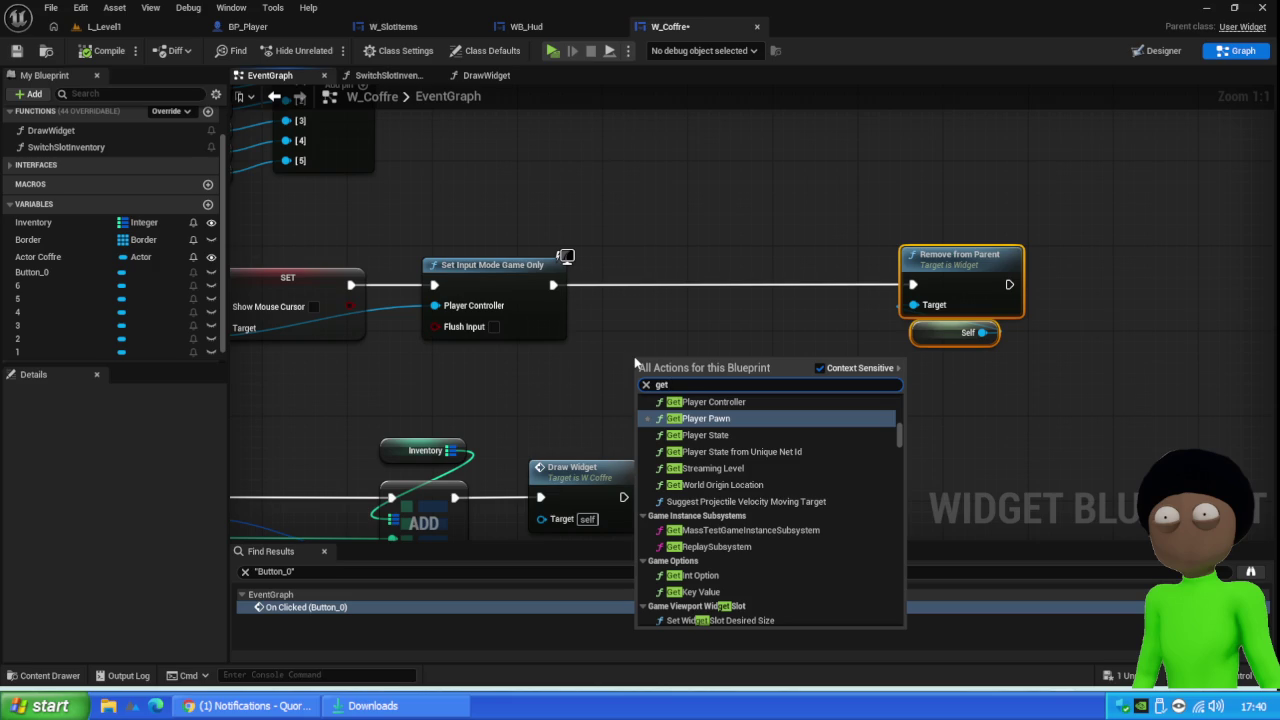